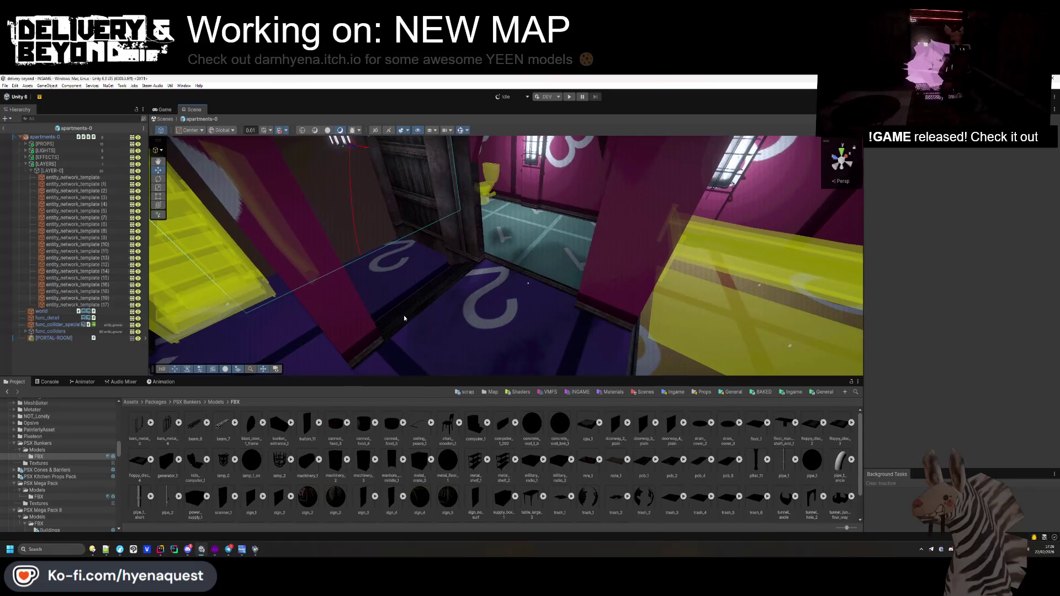
- Place bars_metal_3 in the scene as a trial, set Scale X to -0.7, then delete it
{"action": "mouse_move", "coordinate": [238, 391]}
{"action": "left_mouse_down"}
{"action": "mouse_move", "coordinate": [287, 309]}
{"action": "mouse_move", "coordinate": [436, 289]}
{"action": "left_mouse_up"}
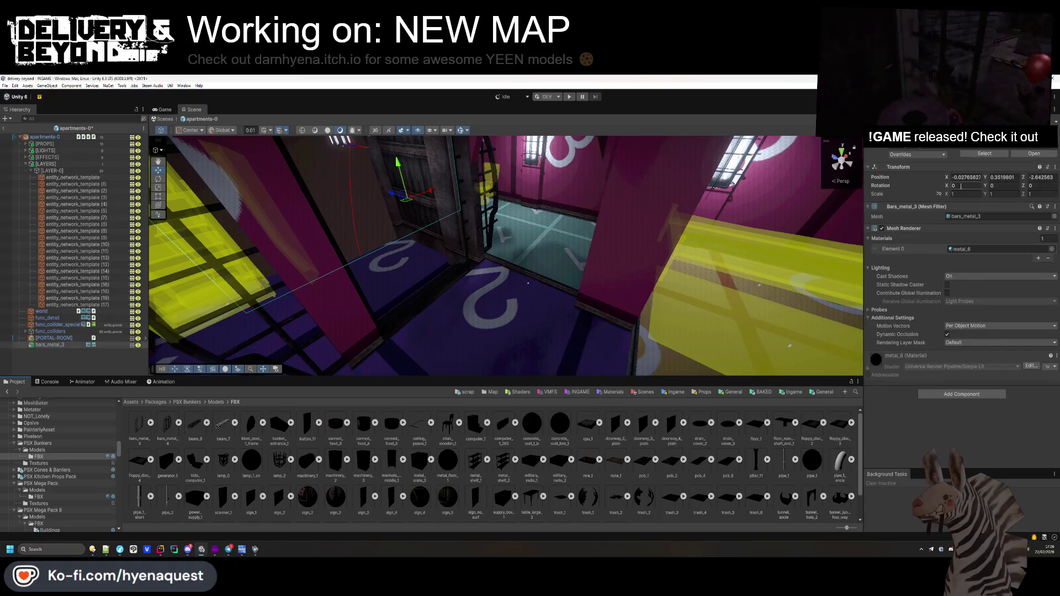
{"action": "left_click_drag", "start_coordinate": [946, 194], "coordinate": [944, 194]}
{"action": "mouse_move", "coordinate": [803, 236]}
{"action": "left_mouse_down"}
{"action": "mouse_move", "coordinate": [450, 197]}
{"action": "mouse_move", "coordinate": [507, 243]}
{"action": "left_mouse_up"}
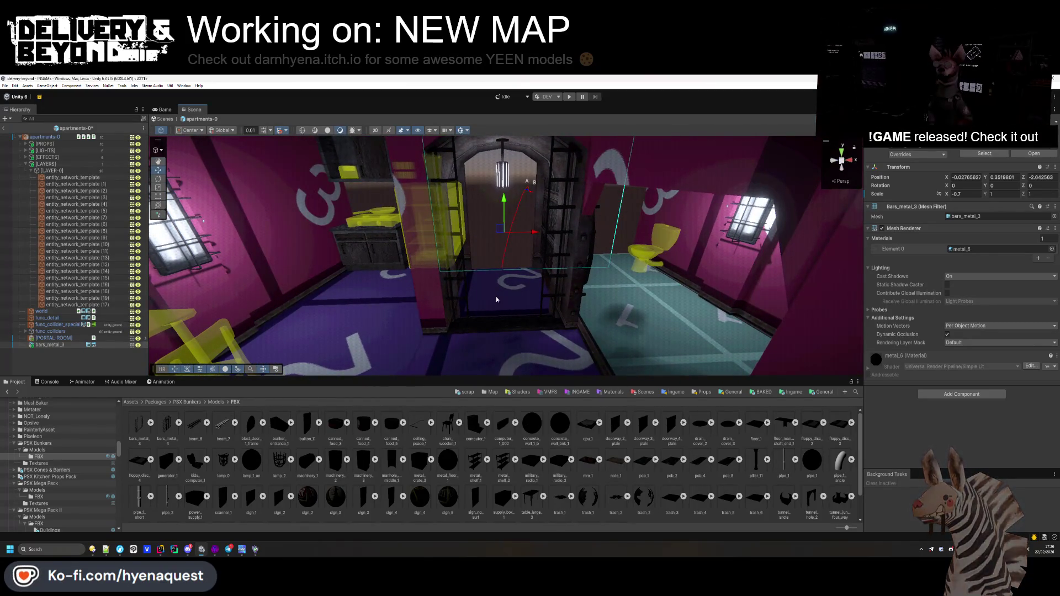
{"action": "key", "text": "Delete"}
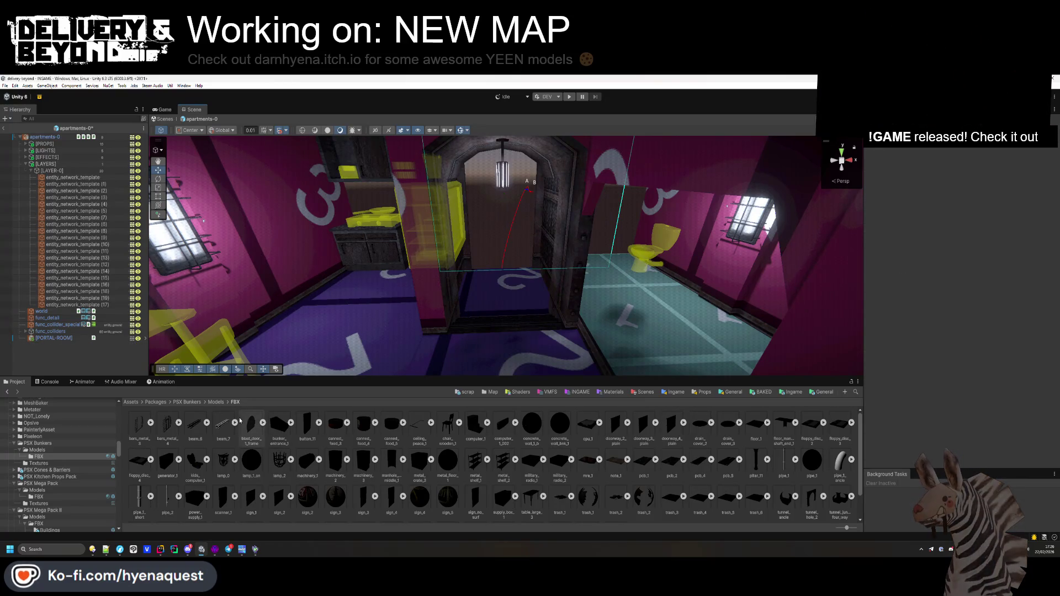
- Show the Assets/Templates/Ingame/Map folder in the Project browser
{"action": "key", "text": "Down"}
{"action": "key", "text": "Down"}
{"action": "key", "text": "Down"}
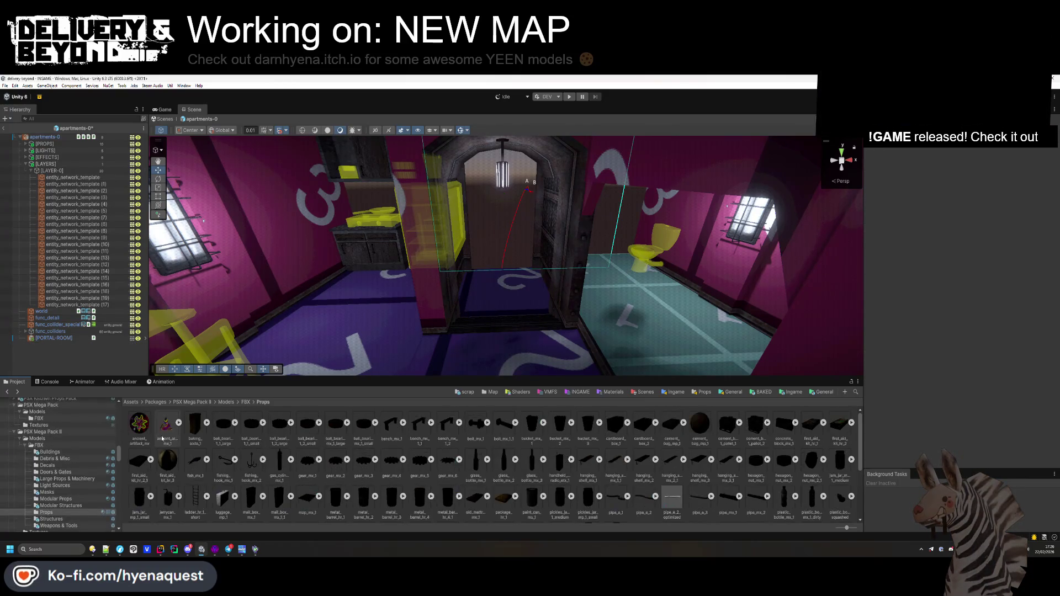
{"action": "key", "text": "Up"}
{"action": "key", "text": "Up"}
{"action": "key", "text": "Up"}
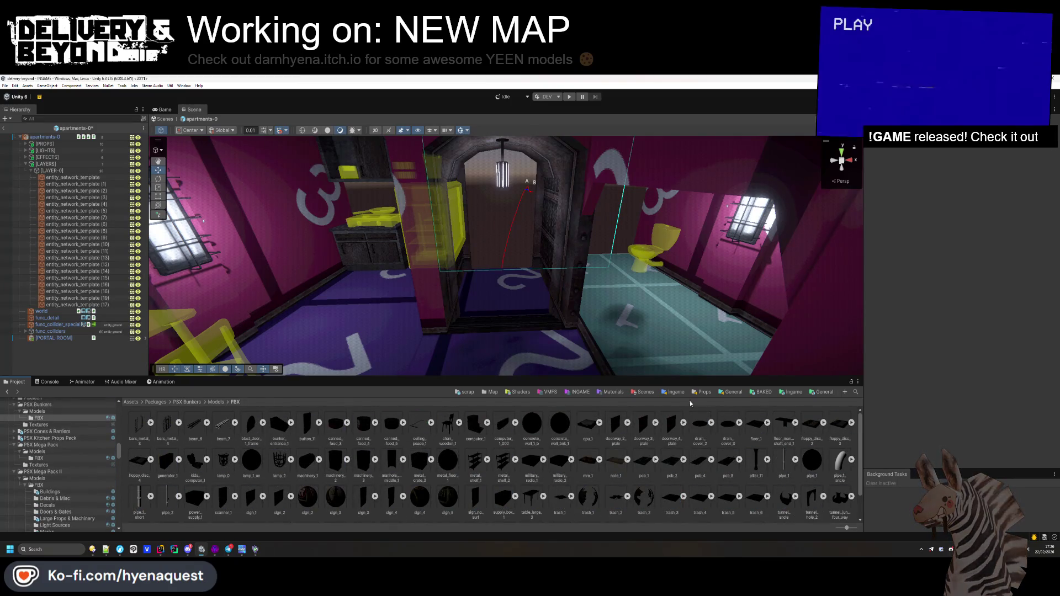
{"action": "left_click", "coordinate": [791, 392]}
{"action": "double_click", "coordinate": [256, 428]}
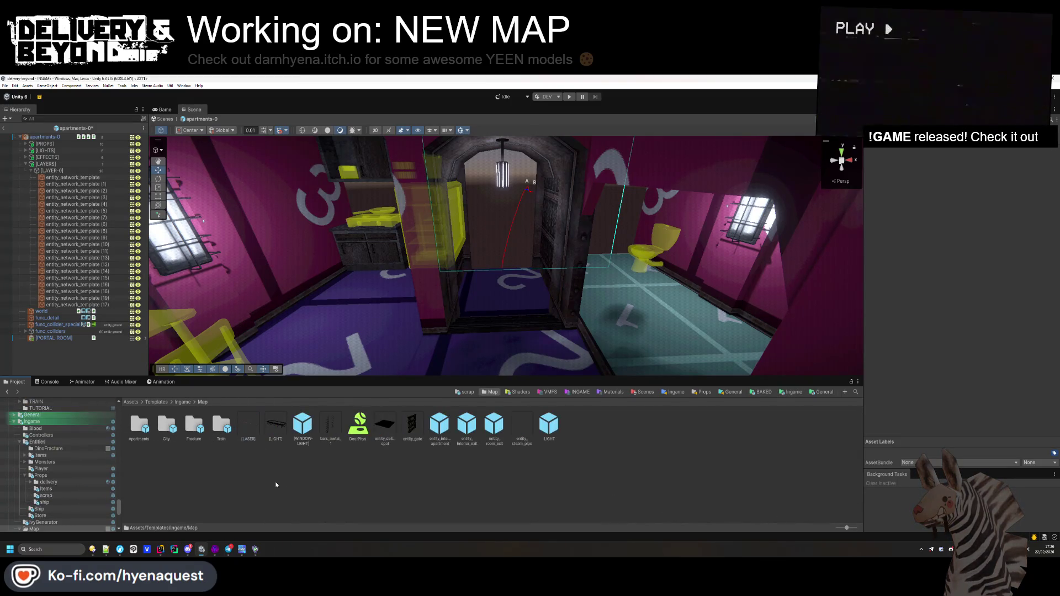
- Drop bars_metal_1 into the doorway, scale it to 0.86 on X and nudge it along X
{"action": "mouse_move", "coordinate": [330, 426]}
{"action": "left_mouse_down"}
{"action": "mouse_move", "coordinate": [464, 320]}
{"action": "mouse_move", "coordinate": [504, 317]}
{"action": "mouse_move", "coordinate": [498, 332]}
{"action": "mouse_move", "coordinate": [538, 334]}
{"action": "left_mouse_up"}
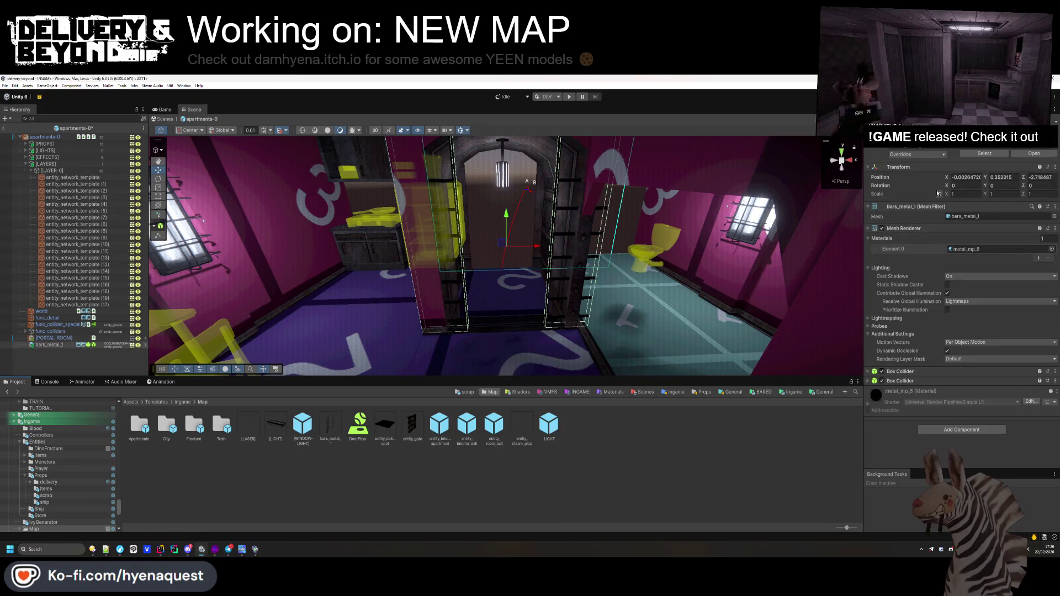
{"action": "left_click_drag", "start_coordinate": [947, 194], "coordinate": [944, 195]}
{"action": "left_click_drag", "start_coordinate": [536, 249], "coordinate": [527, 237]}
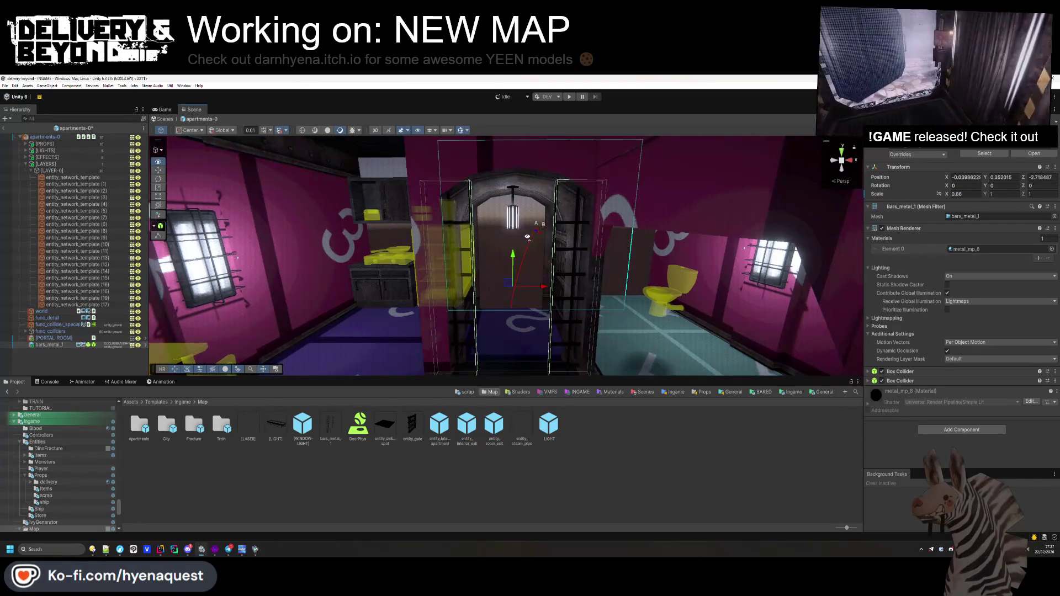
{"action": "left_click_drag", "start_coordinate": [527, 237], "coordinate": [521, 218]}
{"action": "left_click", "coordinate": [74, 350]}
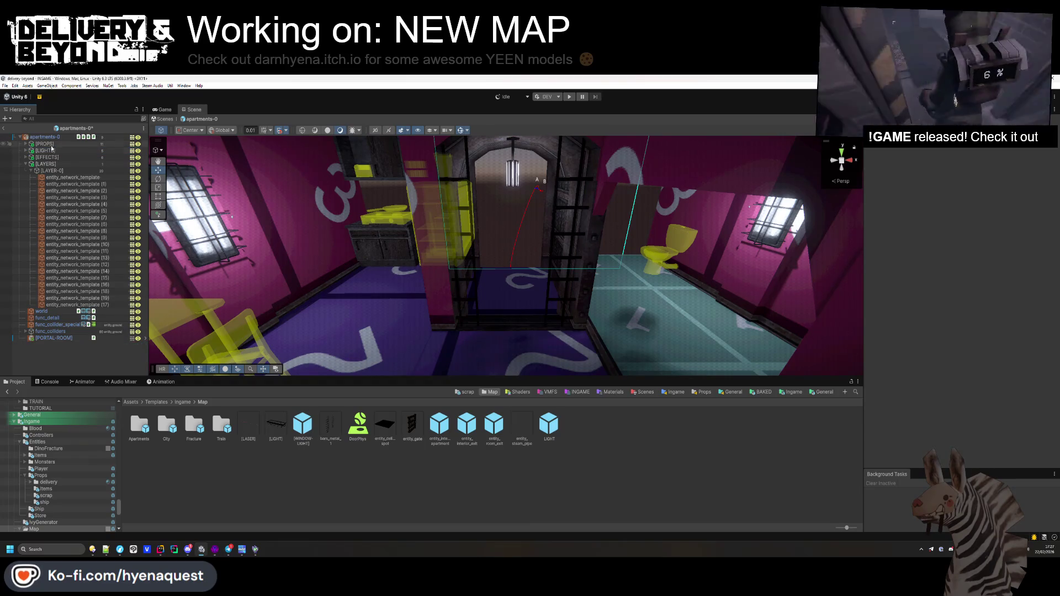
{"action": "left_click_drag", "start_coordinate": [286, 286], "coordinate": [794, 291]}
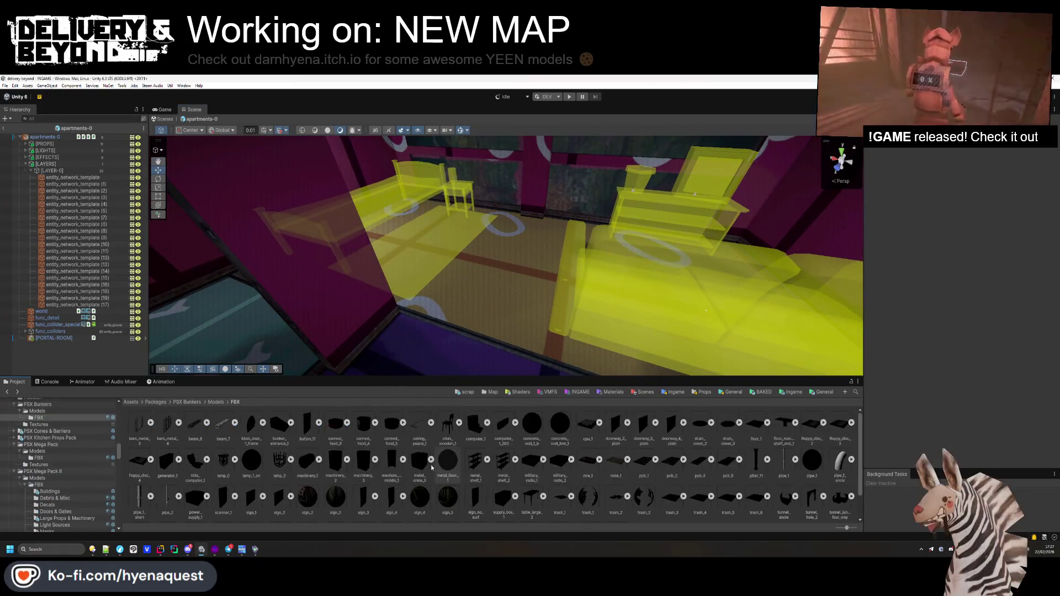
- Open the PSX Kitchen Props Pack, place the microwave model to inspect it, then delete it
{"action": "scroll", "coordinate": [430, 462], "scroll_direction": "down", "scroll_amount": 2}
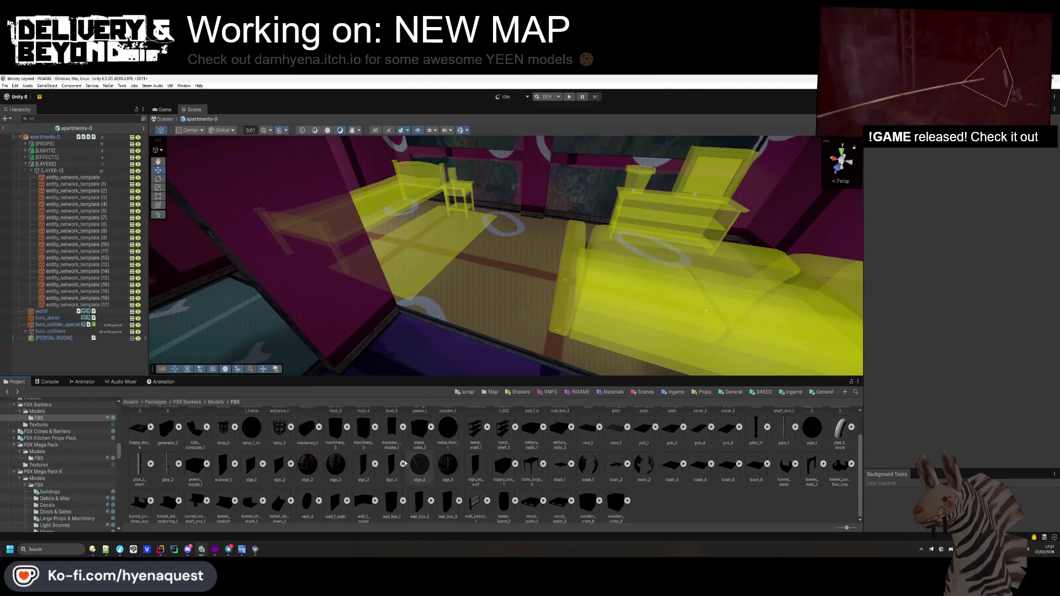
{"action": "left_click", "coordinate": [45, 438]}
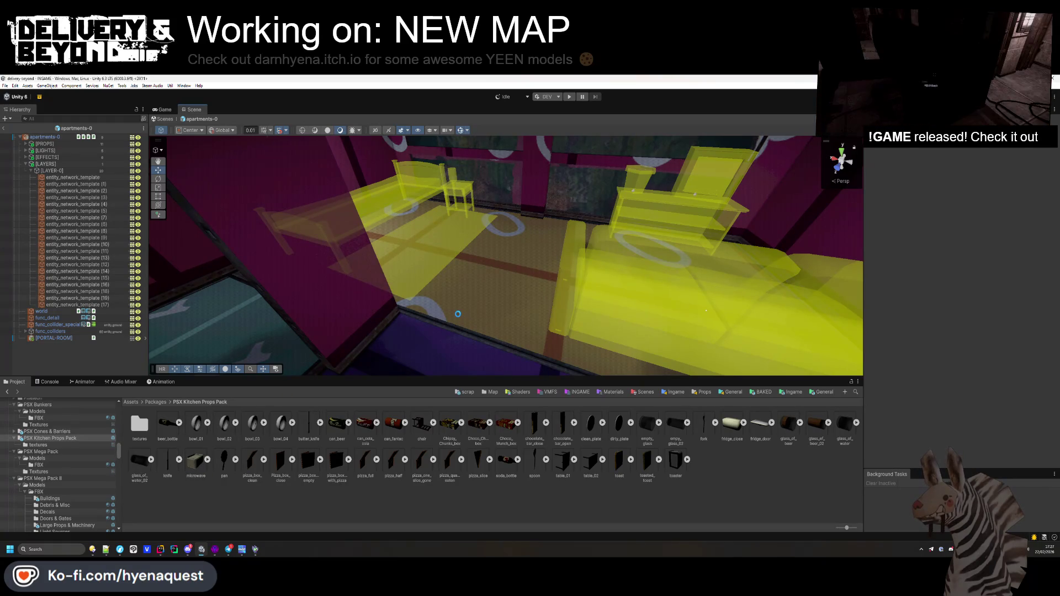
{"action": "left_click_drag", "start_coordinate": [194, 459], "coordinate": [457, 314]}
{"action": "key", "text": "f"}
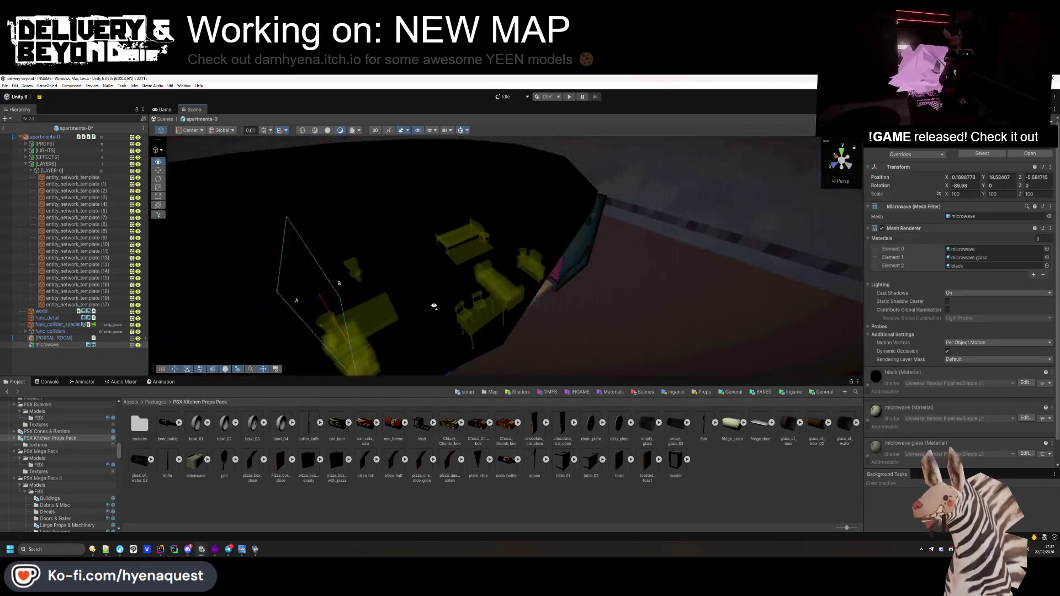
{"action": "mouse_move", "coordinate": [426, 272]}
{"action": "left_mouse_down", "text": "alt"}
{"action": "mouse_move", "coordinate": [466, 230]}
{"action": "mouse_move", "coordinate": [543, 235]}
{"action": "left_mouse_up", "text": "alt"}
{"action": "scroll", "coordinate": [544, 243], "scroll_direction": "up", "scroll_amount": 2}
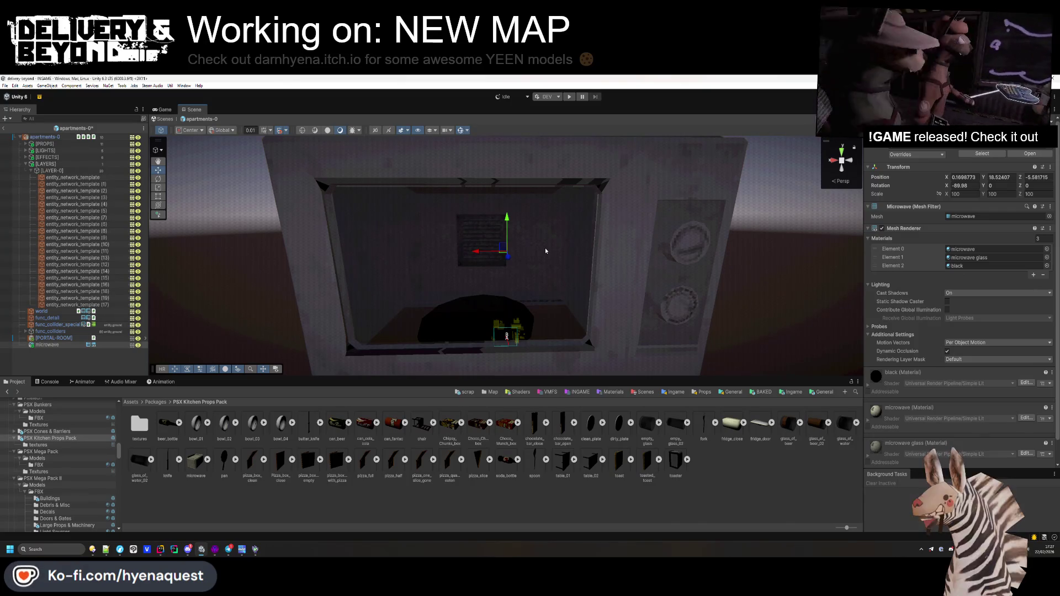
{"action": "key", "text": "Delete"}
- Place the can_cola_cola model in the room and move it to Position X -14.82
{"action": "left_click_drag", "start_coordinate": [544, 247], "coordinate": [531, 295], "text": "alt"}
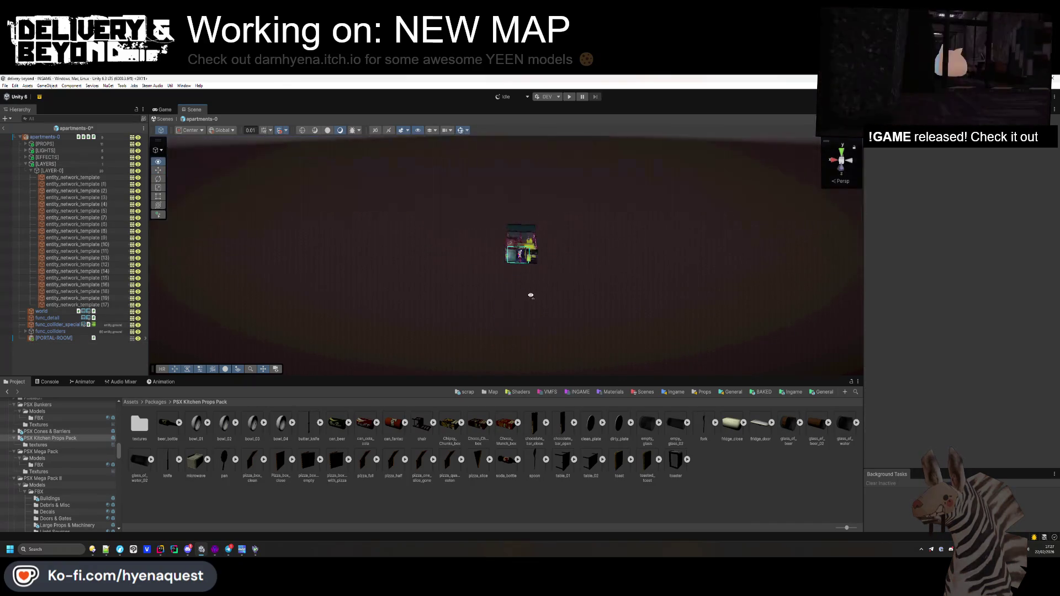
{"action": "scroll", "coordinate": [541, 289], "scroll_direction": "up", "scroll_amount": 6}
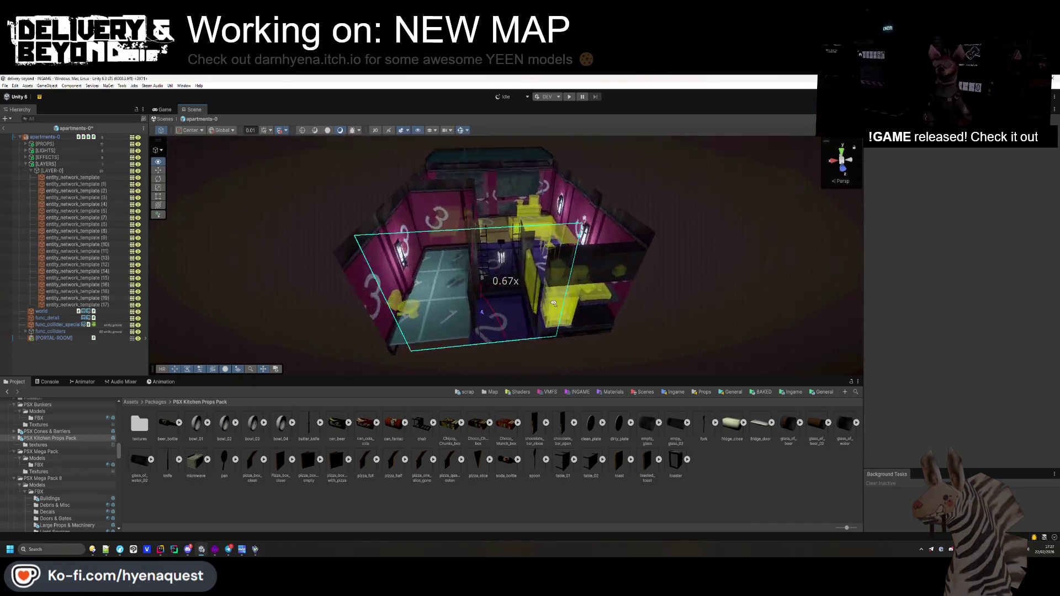
{"action": "key", "text": "w"}
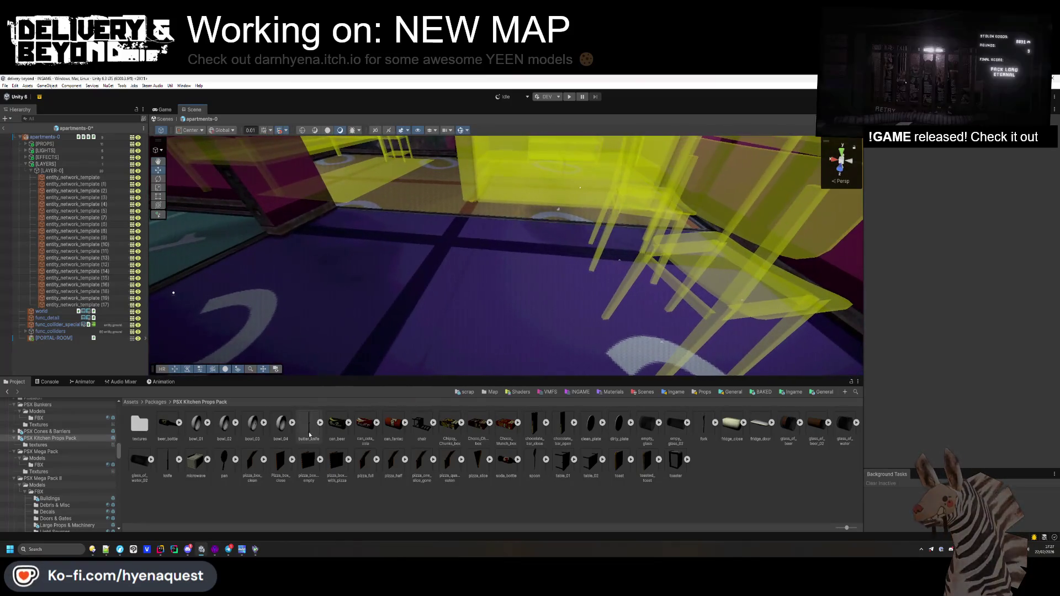
{"action": "left_click_drag", "start_coordinate": [365, 423], "coordinate": [232, 276]}
{"action": "key", "text": "f"}
{"action": "mouse_move", "coordinate": [501, 248]}
{"action": "left_mouse_down"}
{"action": "mouse_move", "coordinate": [497, 220]}
{"action": "mouse_move", "coordinate": [697, 210]}
{"action": "mouse_move", "coordinate": [660, 276]}
{"action": "mouse_move", "coordinate": [468, 383]}
{"action": "left_mouse_up"}
{"action": "left_click", "coordinate": [665, 254]}
- Add the can_fantac and can_beer models to the scene
{"action": "mouse_move", "coordinate": [388, 436]}
{"action": "left_mouse_down"}
{"action": "mouse_move", "coordinate": [644, 289]}
{"action": "mouse_move", "coordinate": [522, 298]}
{"action": "mouse_move", "coordinate": [610, 291]}
{"action": "mouse_move", "coordinate": [567, 338]}
{"action": "left_mouse_up"}
{"action": "mouse_move", "coordinate": [341, 422]}
{"action": "left_mouse_down"}
{"action": "mouse_move", "coordinate": [550, 259]}
{"action": "mouse_move", "coordinate": [567, 298]}
{"action": "mouse_move", "coordinate": [633, 284]}
{"action": "left_mouse_up"}
{"action": "scroll", "coordinate": [632, 284], "scroll_direction": "up", "scroll_amount": 3}
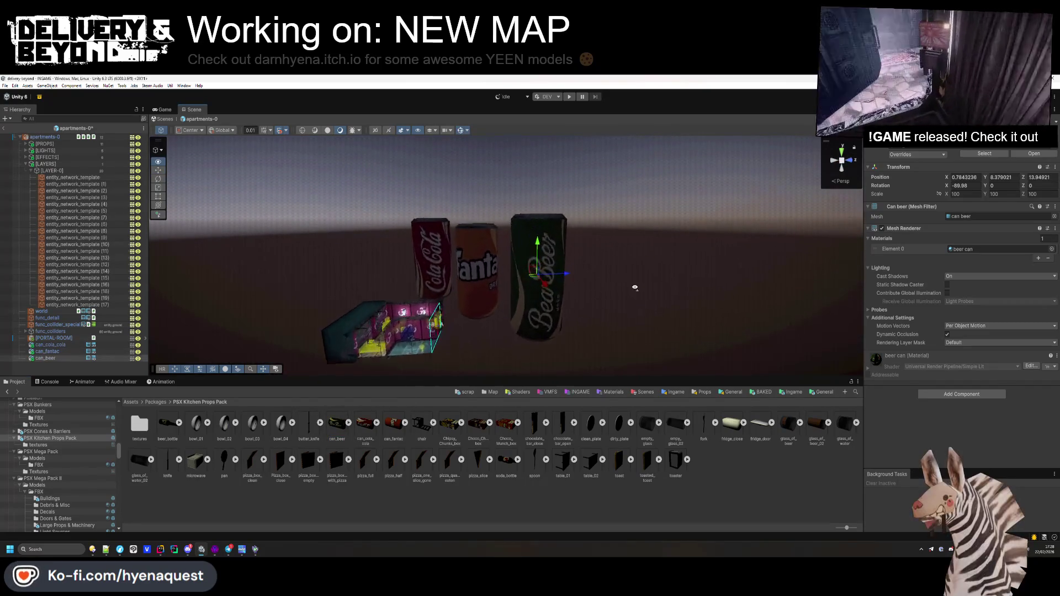
{"action": "left_click", "coordinate": [266, 502]}
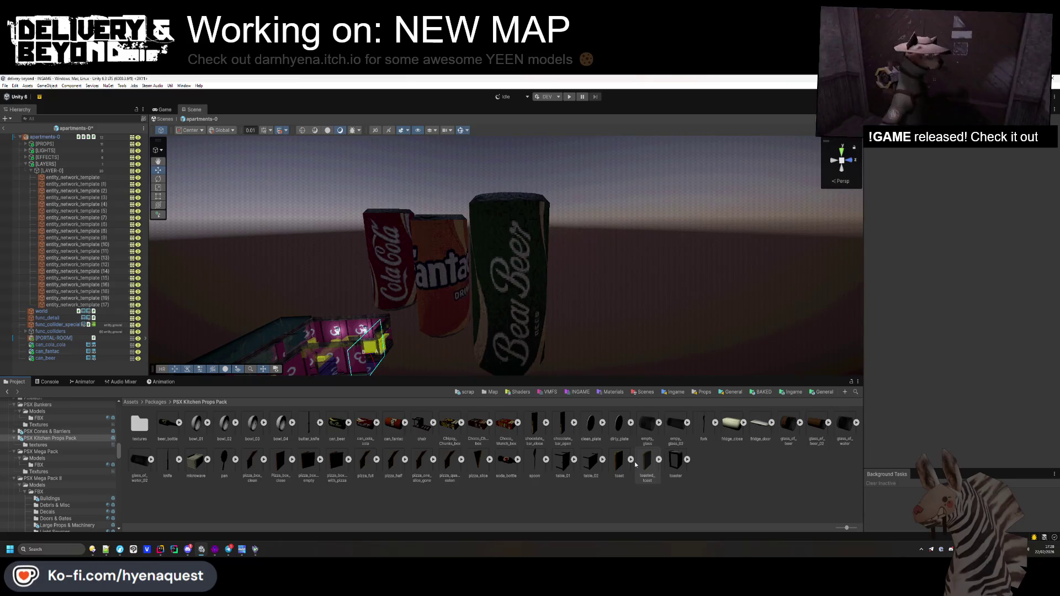
- Add toasted_toast, then delete all cans and toast and switch to the Notepad++ TODO list
{"action": "mouse_move", "coordinate": [605, 450]}
{"action": "left_mouse_down"}
{"action": "mouse_move", "coordinate": [510, 319]}
{"action": "mouse_move", "coordinate": [595, 347]}
{"action": "mouse_move", "coordinate": [733, 358]}
{"action": "mouse_move", "coordinate": [487, 314]}
{"action": "mouse_move", "coordinate": [574, 336]}
{"action": "mouse_move", "coordinate": [532, 299]}
{"action": "left_mouse_up"}
{"action": "scroll", "coordinate": [531, 297], "scroll_direction": "up", "scroll_amount": 2}
{"action": "mouse_move", "coordinate": [647, 463]}
{"action": "left_mouse_down"}
{"action": "mouse_move", "coordinate": [607, 309]}
{"action": "mouse_move", "coordinate": [484, 327]}
{"action": "left_mouse_up"}
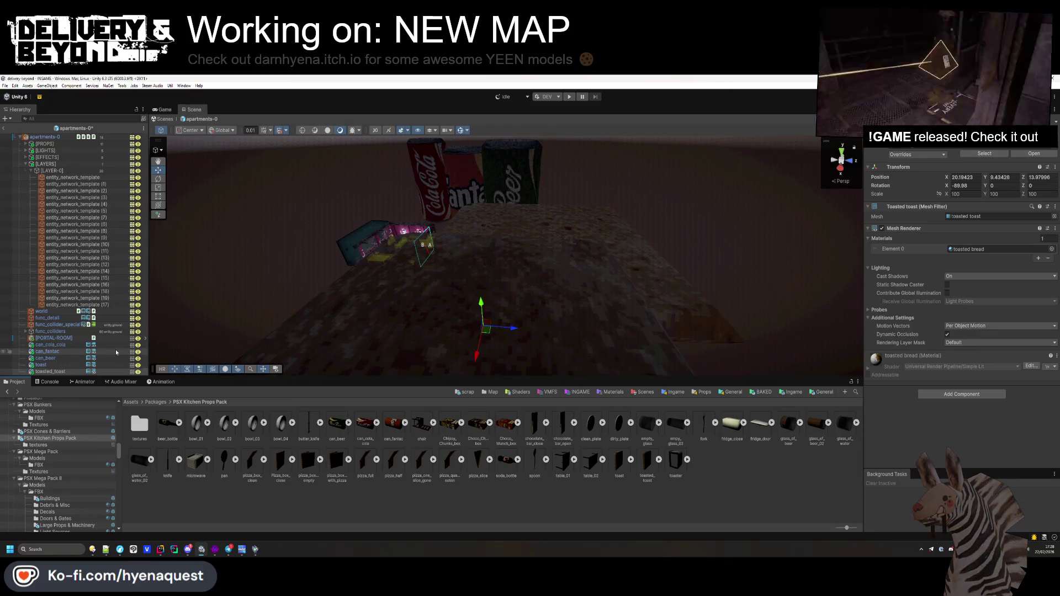
{"action": "left_click", "coordinate": [65, 372], "text": "shift"}
{"action": "left_click_drag", "start_coordinate": [65, 372], "coordinate": [54, 338]}
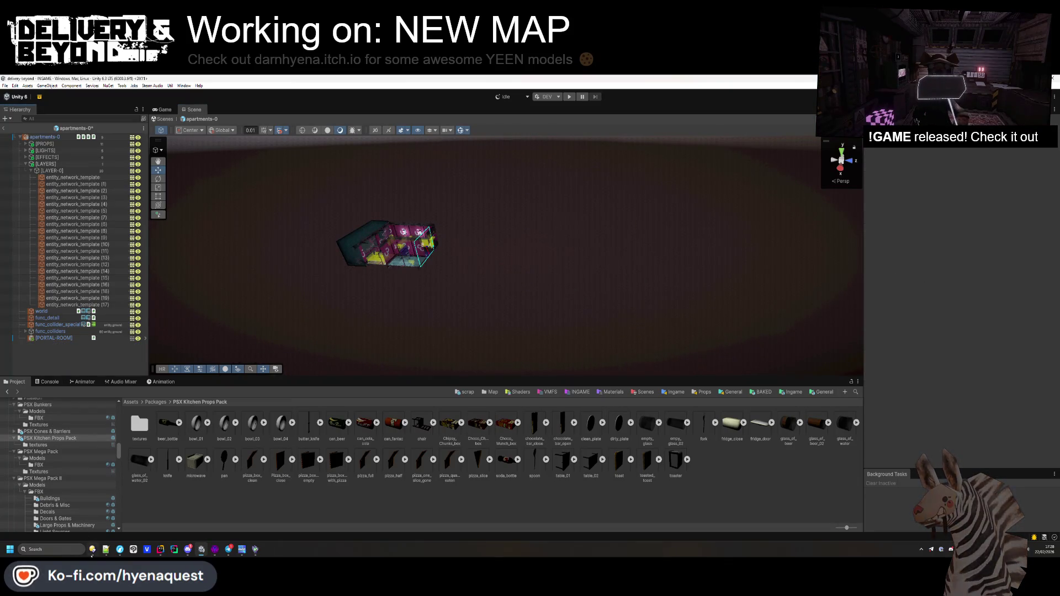
{"action": "key", "text": "alt+Tab"}
{"action": "left_click", "coordinate": [628, 393]}
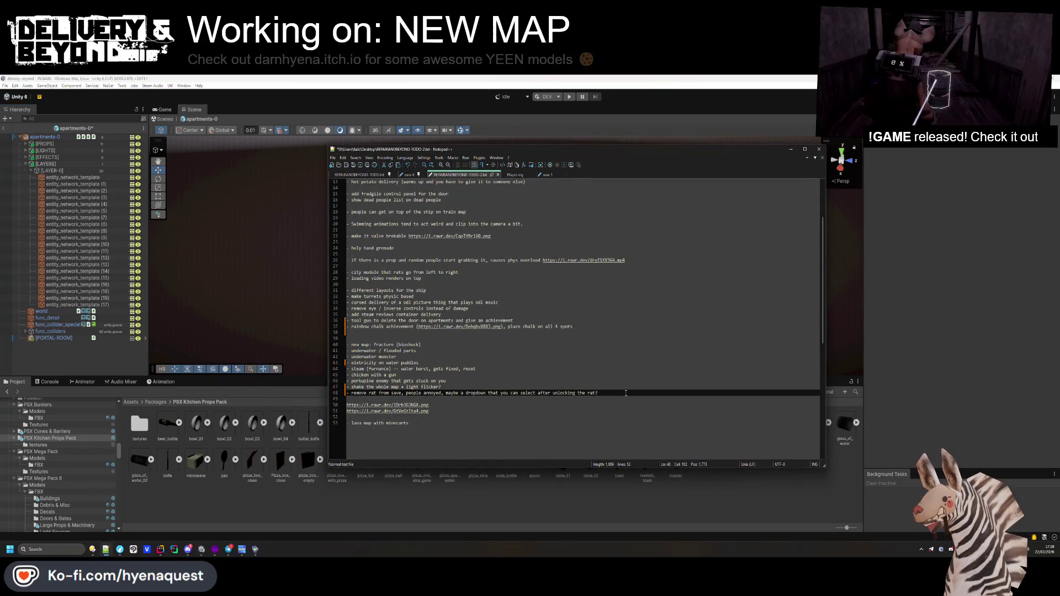
- Add an 'add toast delivery' line below line 48 of the TODO list and return to Unity
{"action": "key", "text": "Return"}
{"action": "type", "text": "- add "}
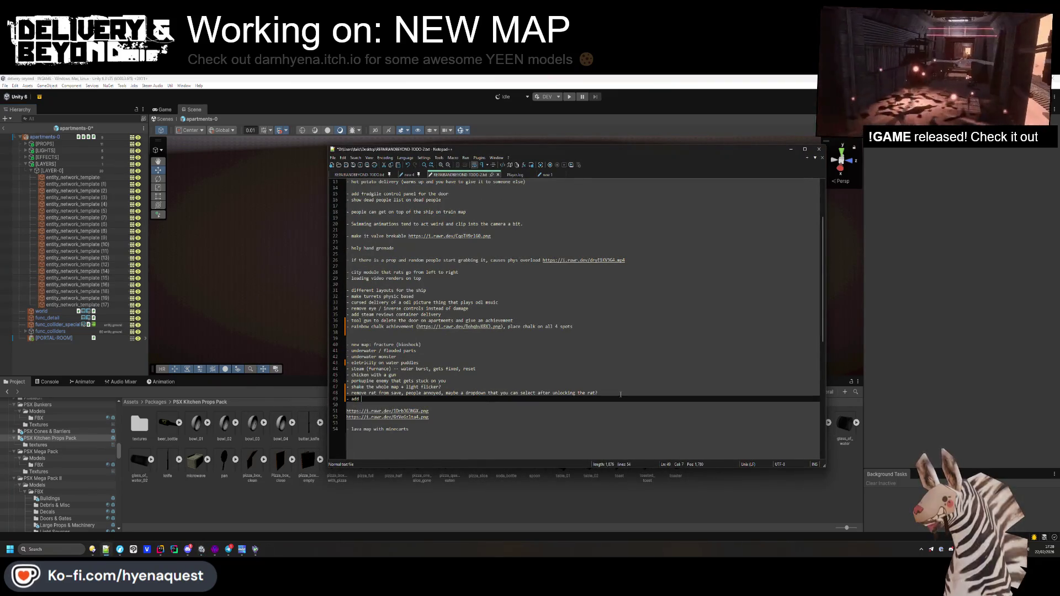
{"action": "type", "text": "toast delivery"}
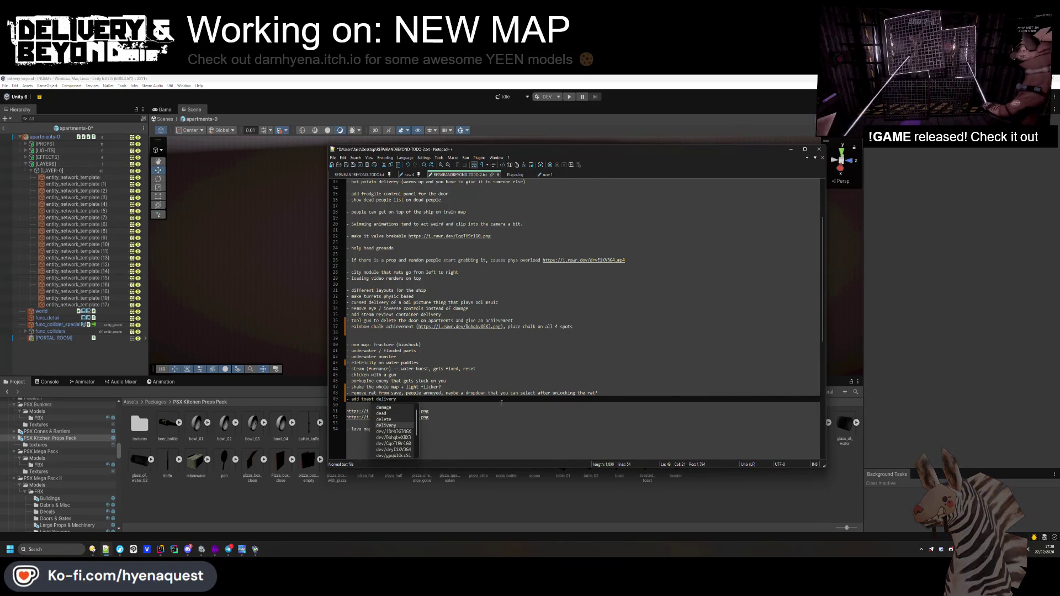
{"action": "left_click", "coordinate": [291, 502]}
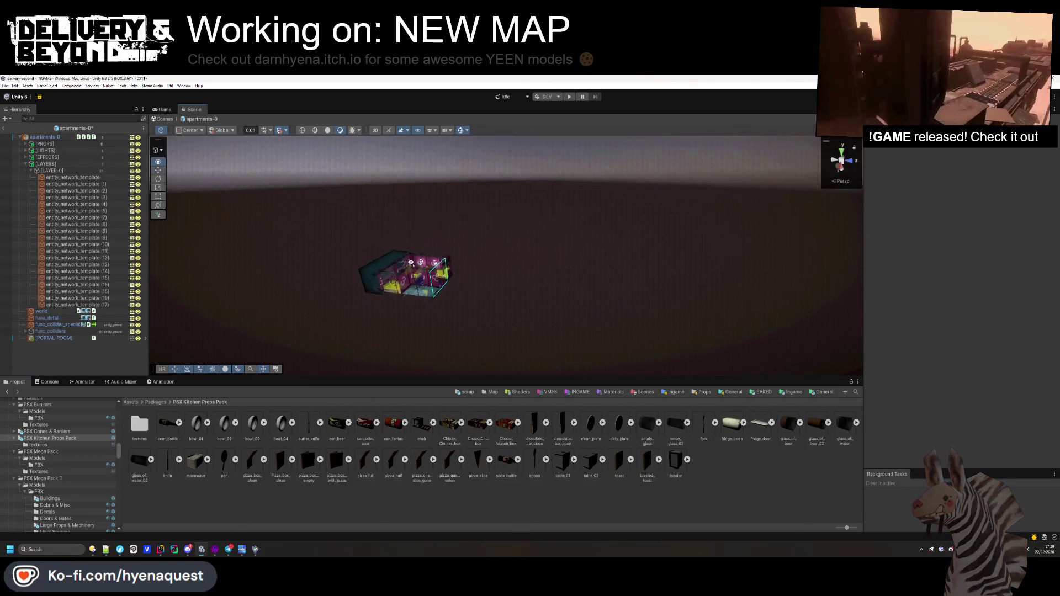
- Fly through the apartment, show the PSX Cones & Barriers pack, then bring the browser forward
{"action": "key", "text": "w"}
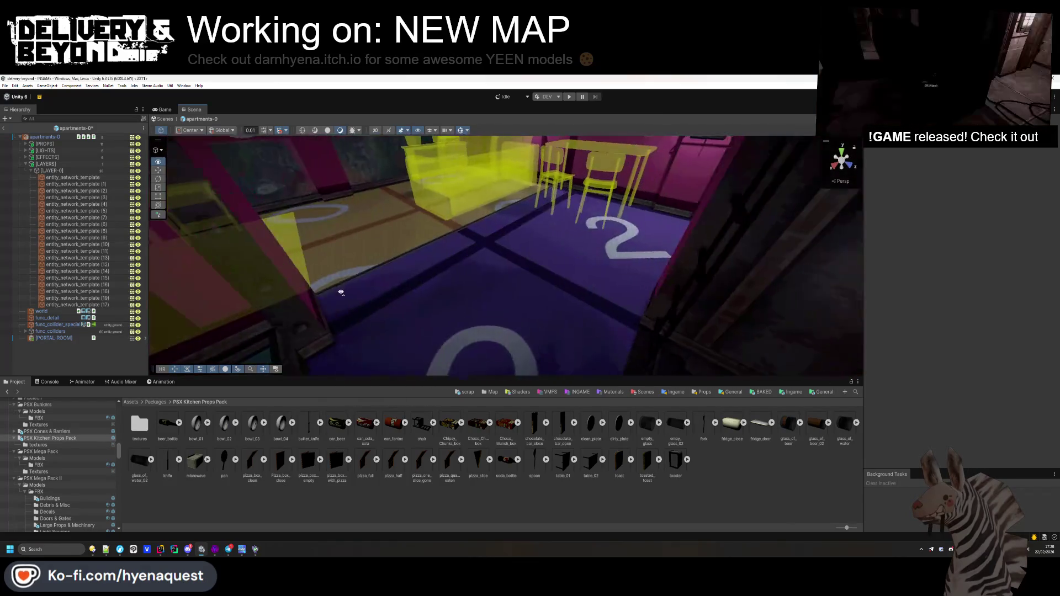
{"action": "mouse_move", "coordinate": [239, 305]}
{"action": "left_mouse_down"}
{"action": "mouse_move", "coordinate": [254, 298]}
{"action": "mouse_move", "coordinate": [259, 323]}
{"action": "left_mouse_up"}
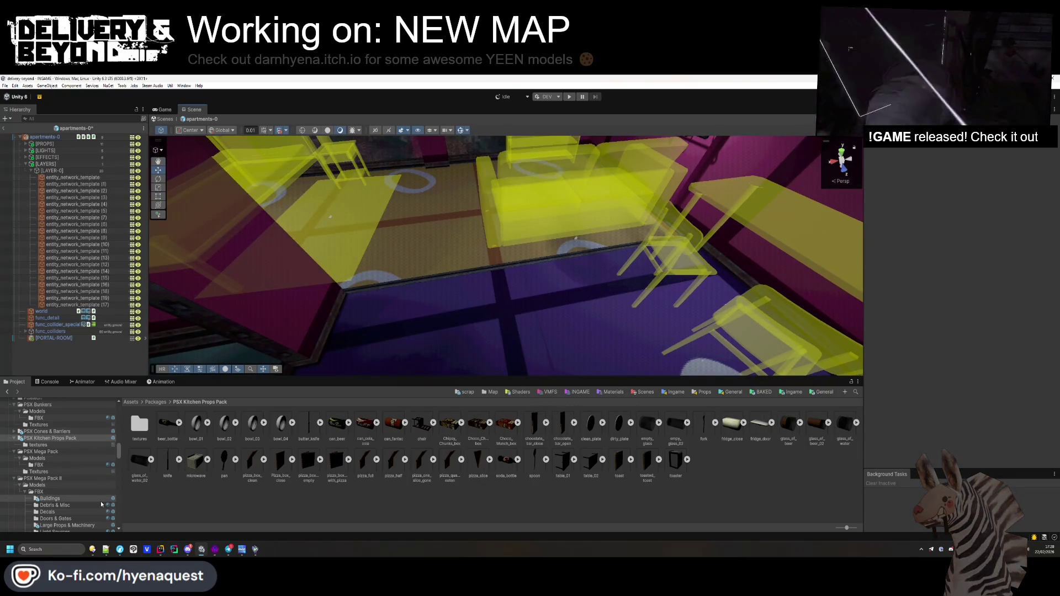
{"action": "left_click", "coordinate": [47, 431]}
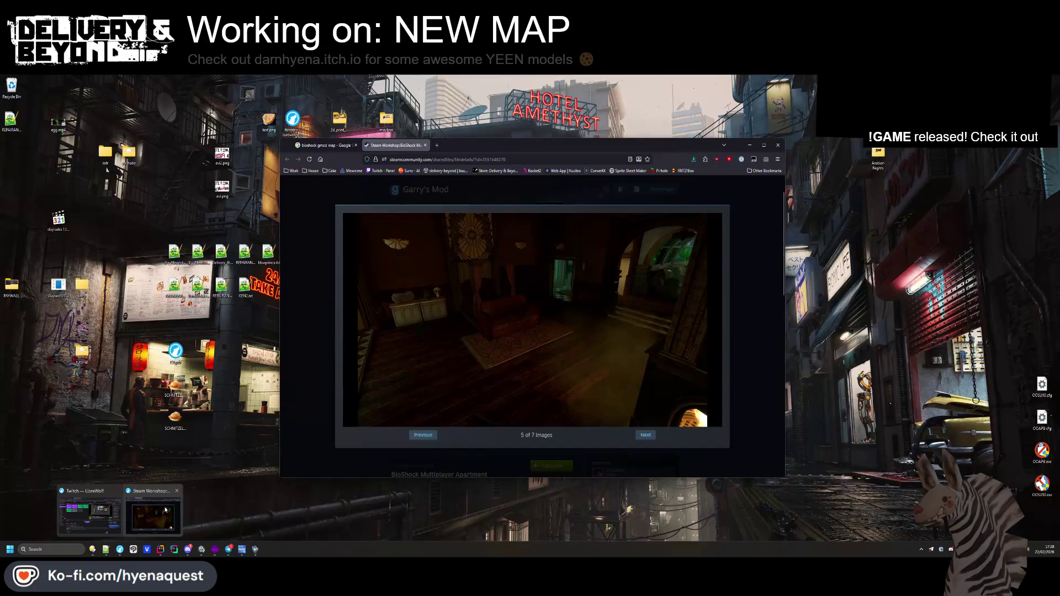
{"action": "left_click", "coordinate": [119, 510]}
{"action": "key", "text": "ctrl+t"}
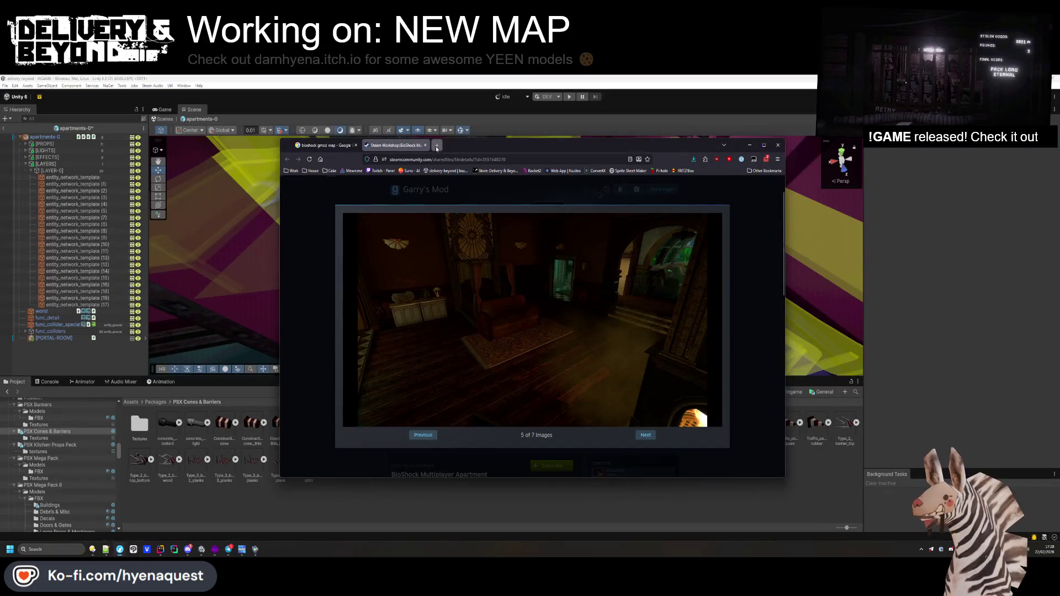
- Go to itch.io and search for 'bathroom psx'
{"action": "type", "text": "itchio"}
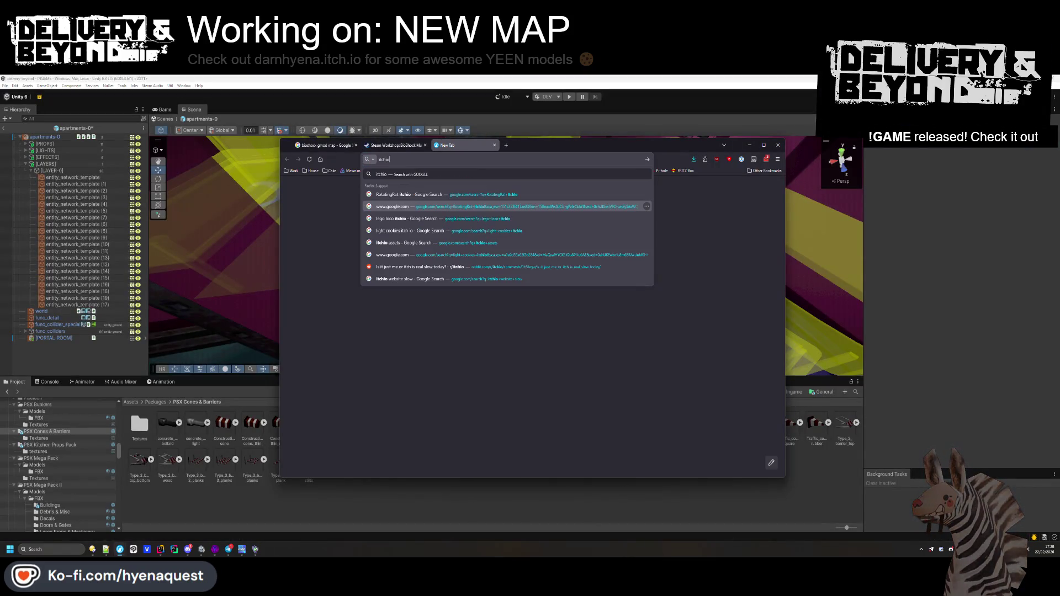
{"action": "key", "text": "BackSpace"}
{"action": "key", "text": "BackSpace"}
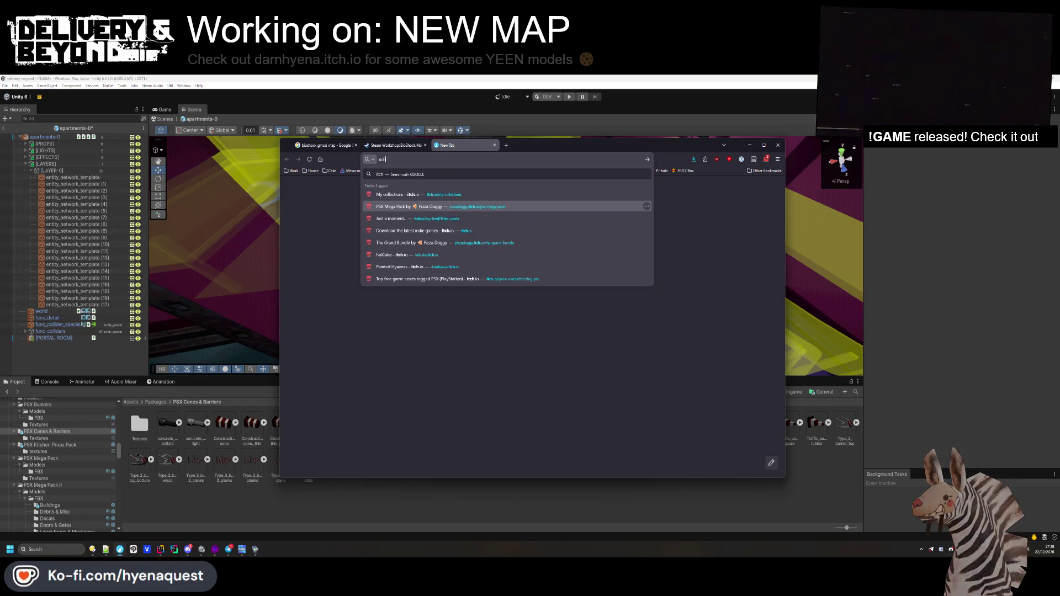
{"action": "key", "text": "Down"}
{"action": "key", "text": "Down"}
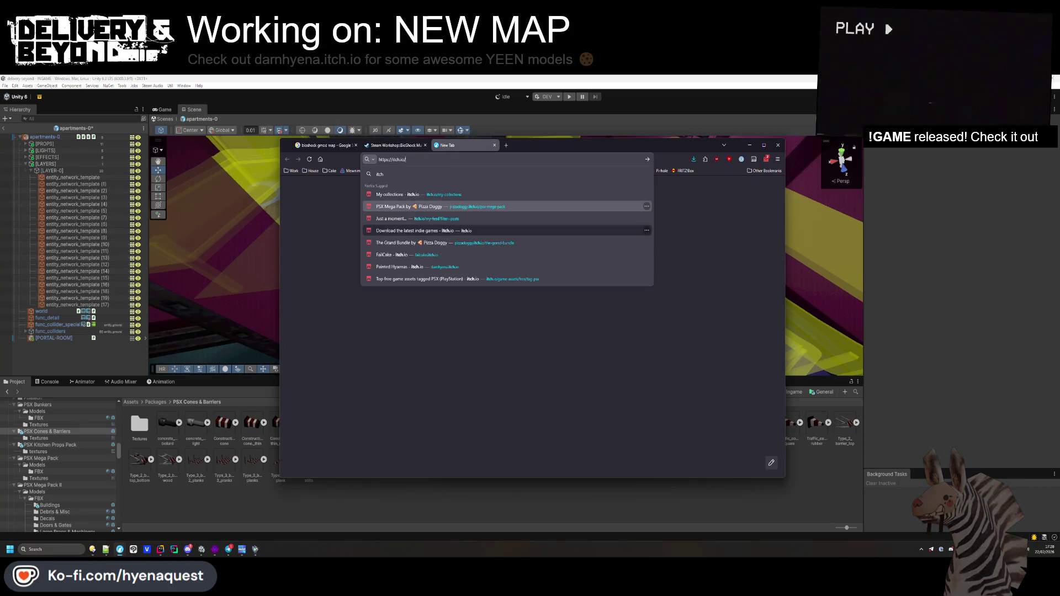
{"action": "key", "text": "Return"}
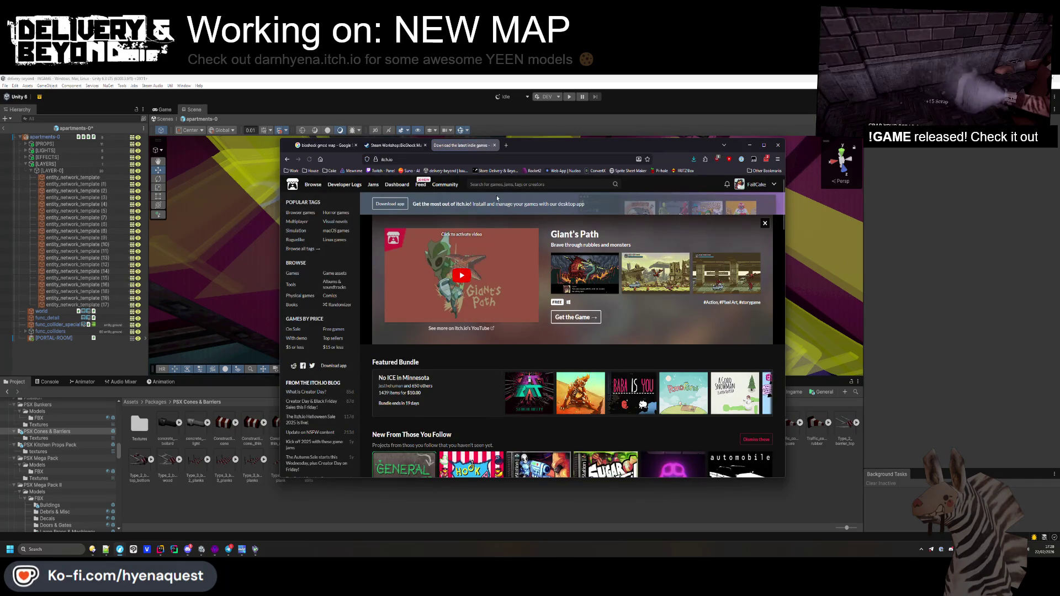
{"action": "type", "text": "bathroom"}
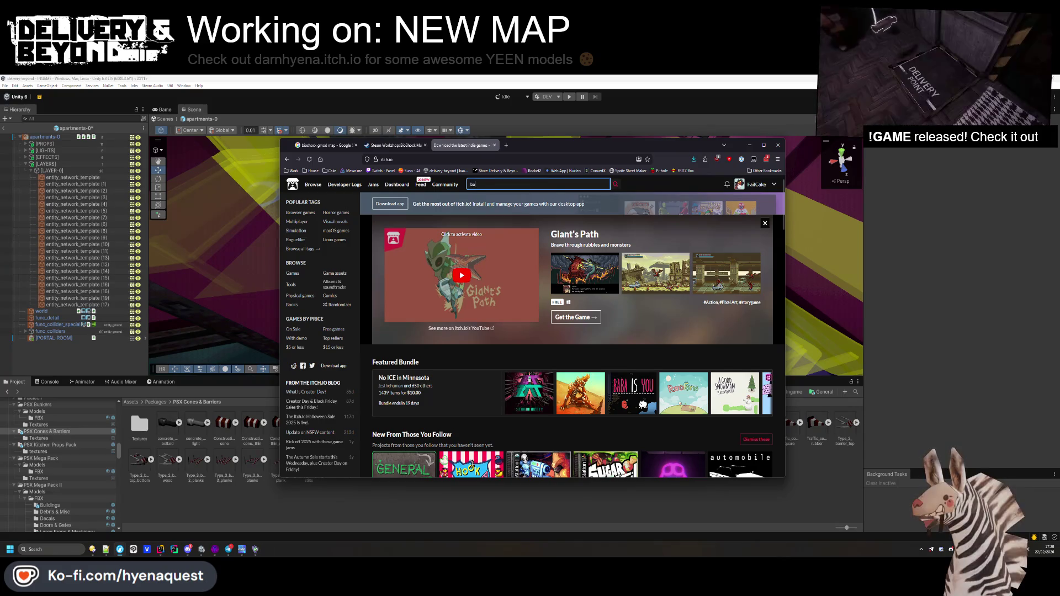
{"action": "key", "text": "Return"}
{"action": "left_click", "coordinate": [530, 185]}
{"action": "type", "text": "psx"}
{"action": "key", "text": "Return"}
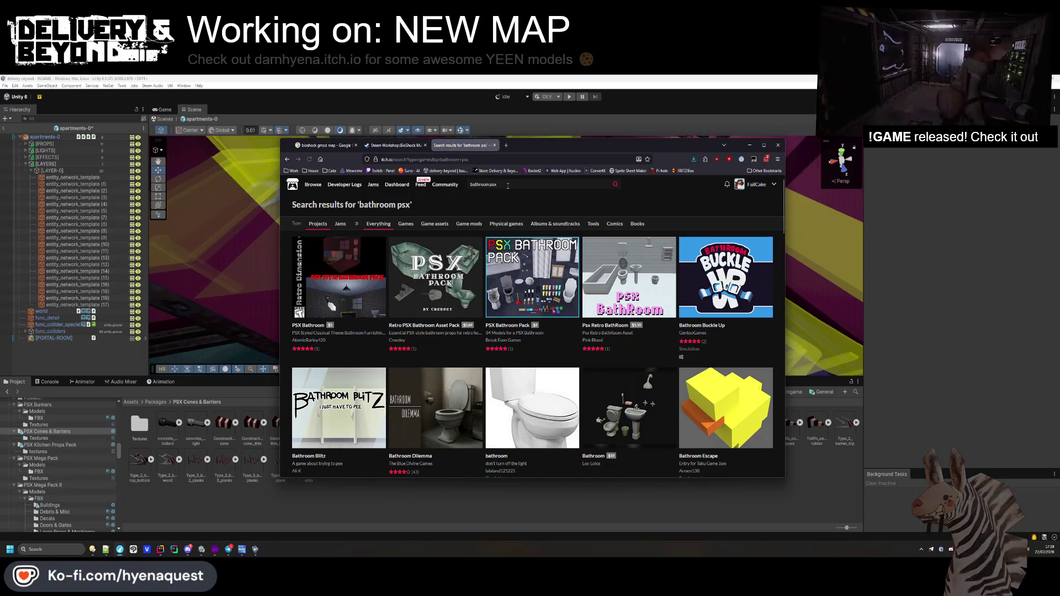
- Open Retro PSX Bathroom Asset Pack and PSX Bathroom Pack in new tabs and browse the Retro page
{"action": "middle_click", "coordinate": [464, 293]}
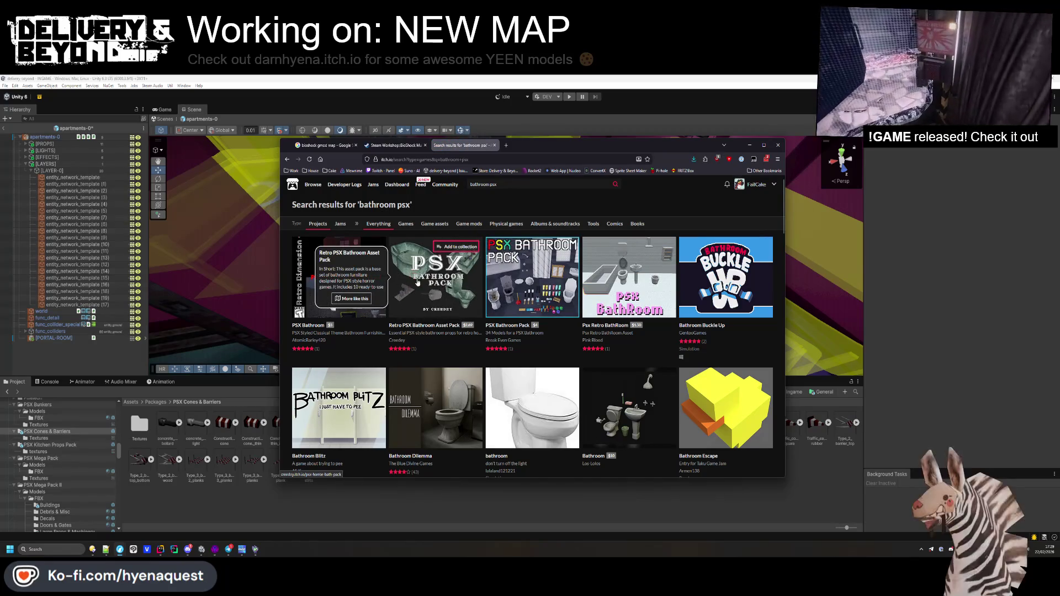
{"action": "middle_click", "coordinate": [532, 276]}
{"action": "scroll", "coordinate": [445, 399], "scroll_direction": "down", "scroll_amount": 1}
{"action": "scroll", "coordinate": [445, 398], "scroll_direction": "up", "scroll_amount": 1}
{"action": "key", "text": "ctrl+Tab"}
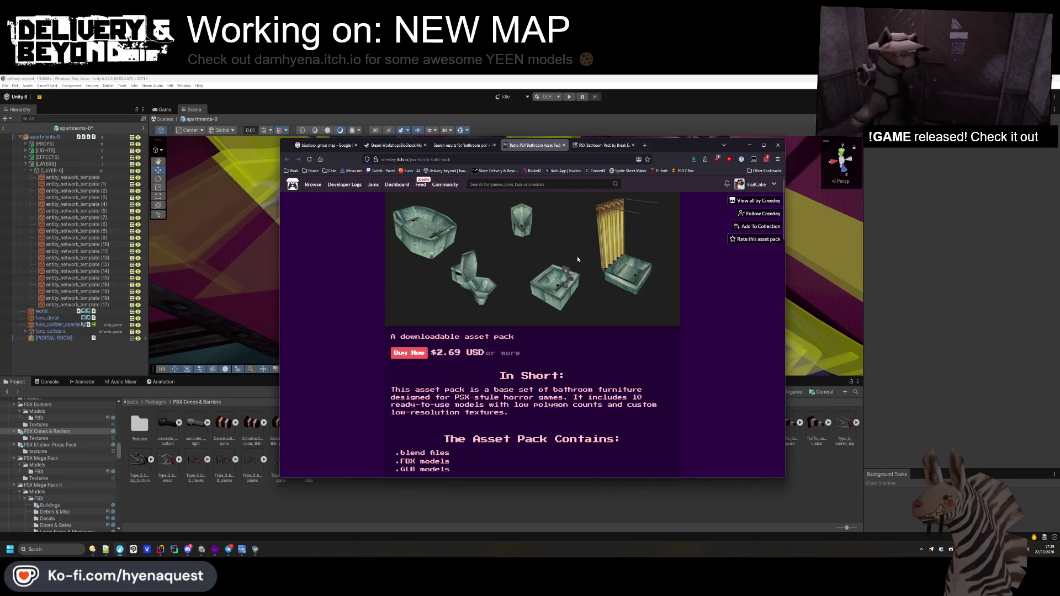
{"action": "scroll", "coordinate": [599, 239], "scroll_direction": "down", "scroll_amount": 10}
{"action": "scroll", "coordinate": [538, 254], "scroll_direction": "down", "scroll_amount": 5}
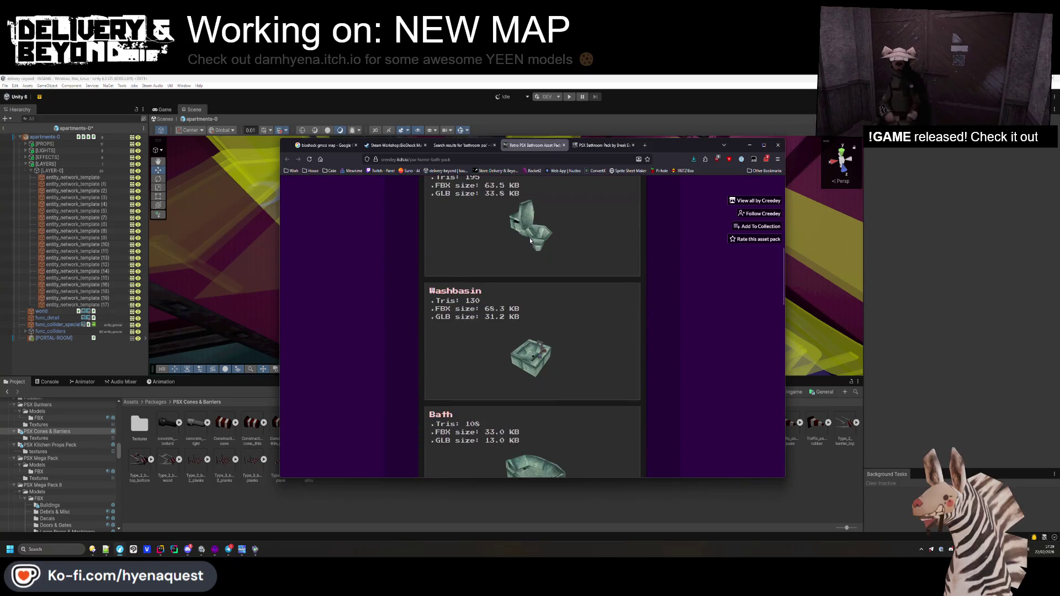
{"action": "scroll", "coordinate": [546, 352], "scroll_direction": "down", "scroll_amount": 5}
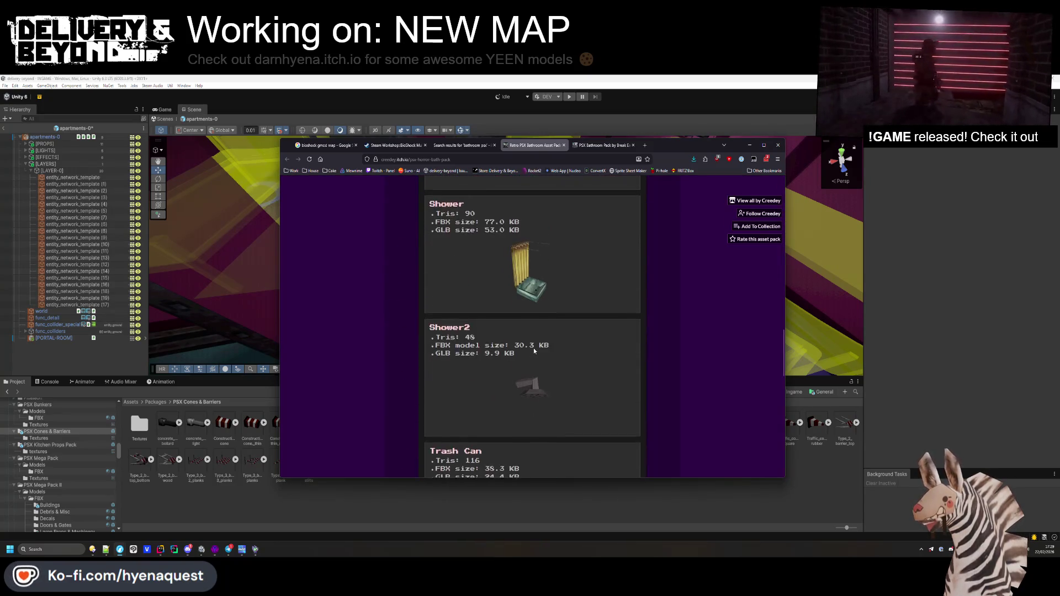
{"action": "scroll", "coordinate": [527, 323], "scroll_direction": "down", "scroll_amount": 8}
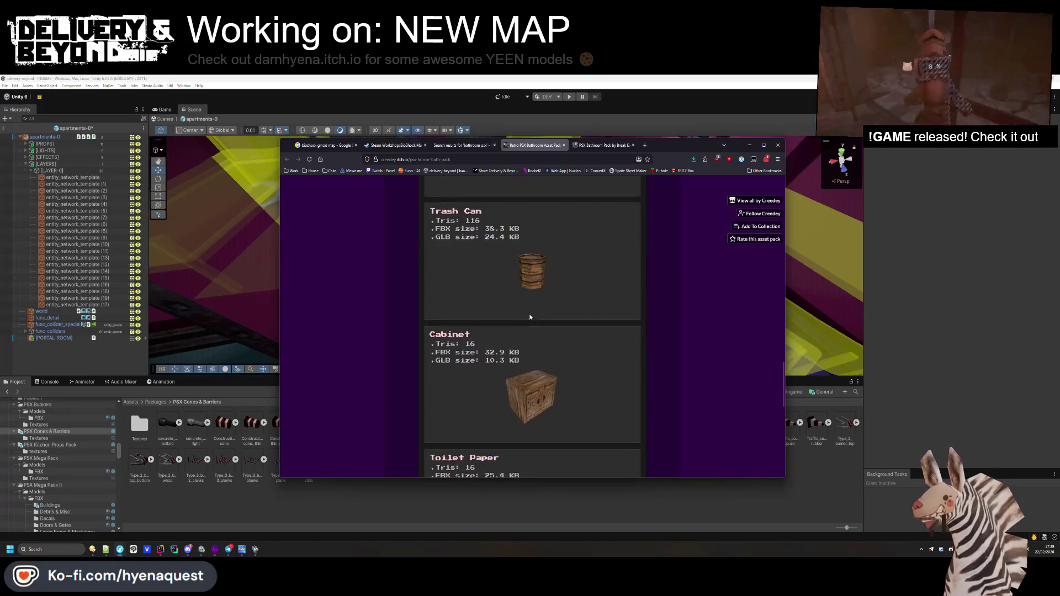
{"action": "scroll", "coordinate": [541, 243], "scroll_direction": "up", "scroll_amount": 2}
- View the PSX Bathroom Pack previews: bathtub, shower curtains, sinks, toilets, accessories and wardrobes
{"action": "left_click", "coordinate": [602, 145]}
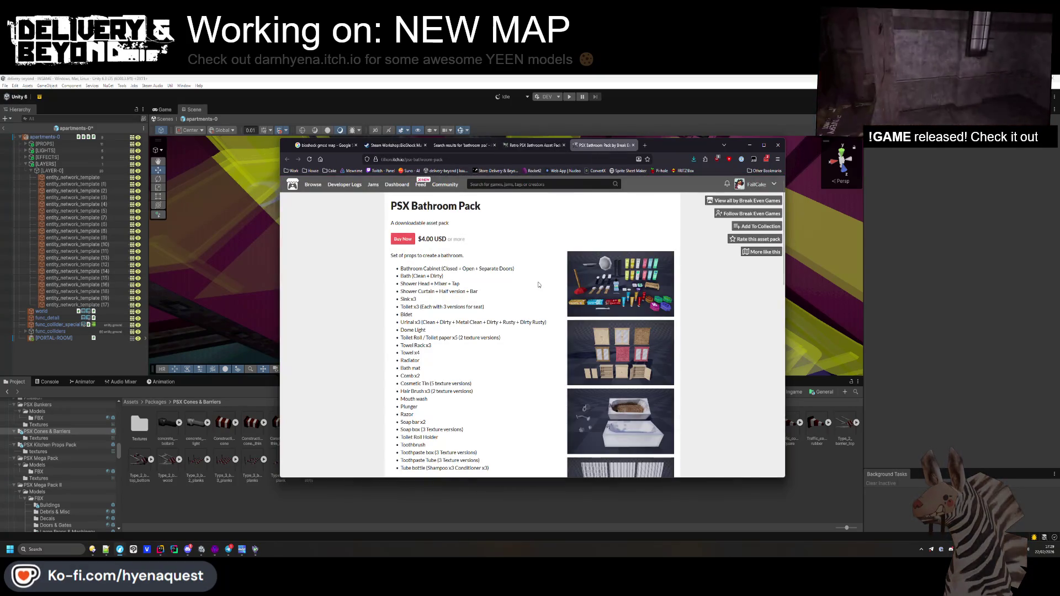
{"action": "scroll", "coordinate": [592, 328], "scroll_direction": "down", "scroll_amount": 5}
{"action": "left_click", "coordinate": [609, 324]}
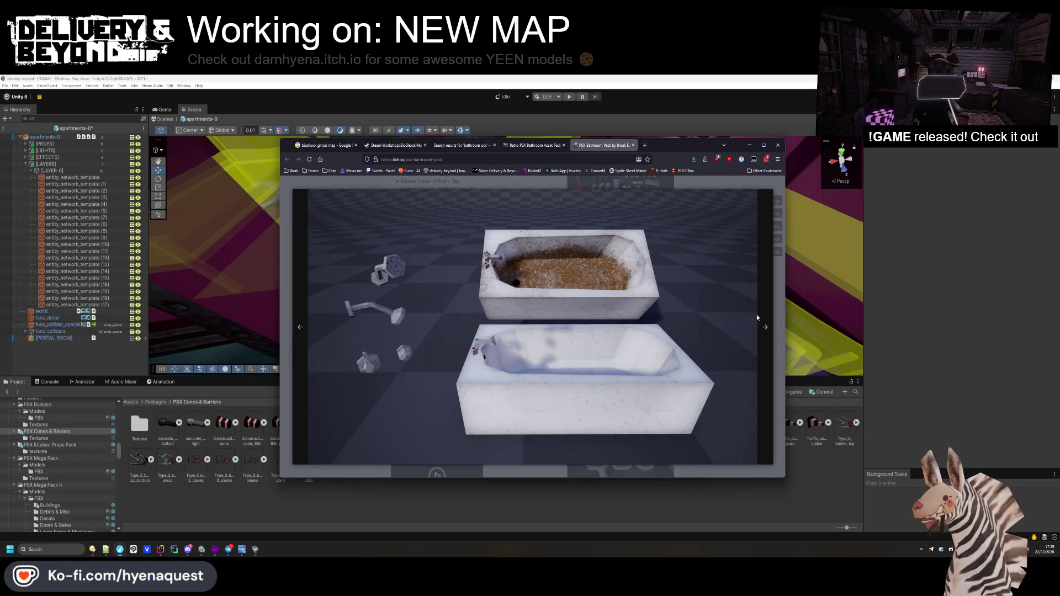
{"action": "left_click", "coordinate": [766, 325]}
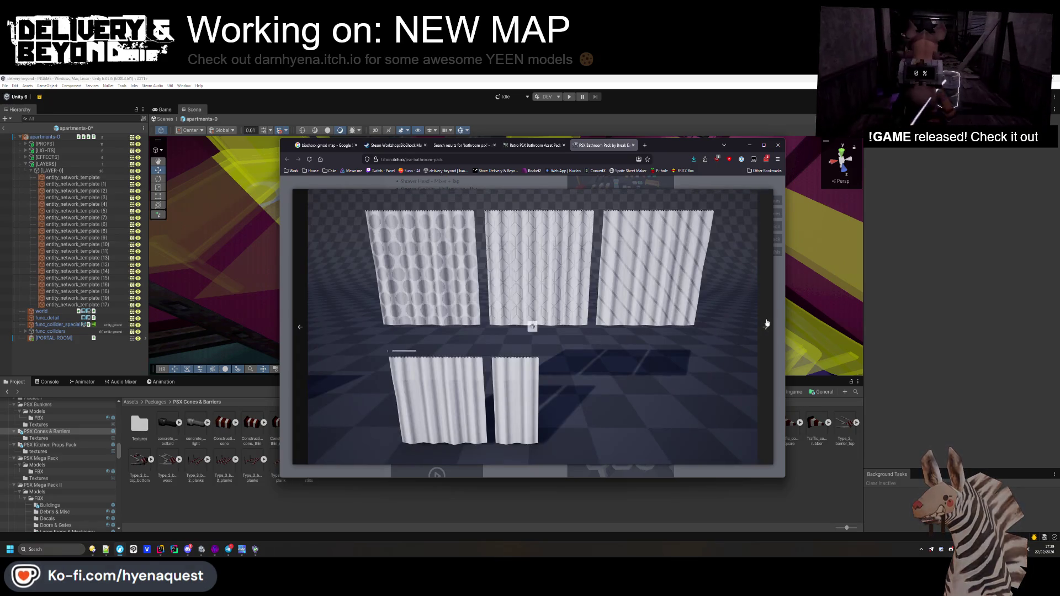
{"action": "left_click", "coordinate": [765, 324]}
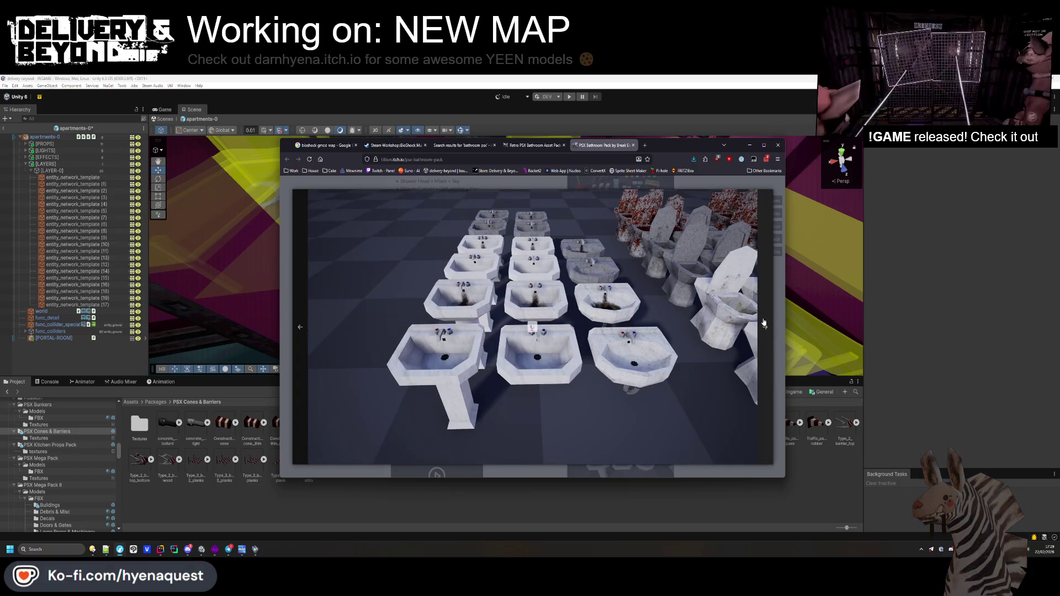
{"action": "left_click", "coordinate": [765, 323]}
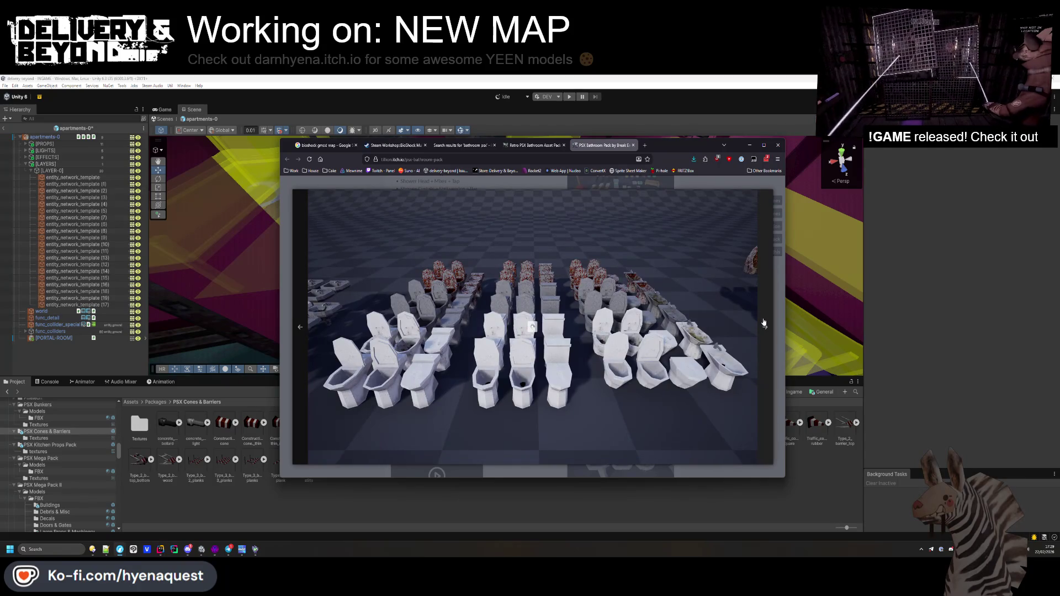
{"action": "left_click", "coordinate": [764, 324]}
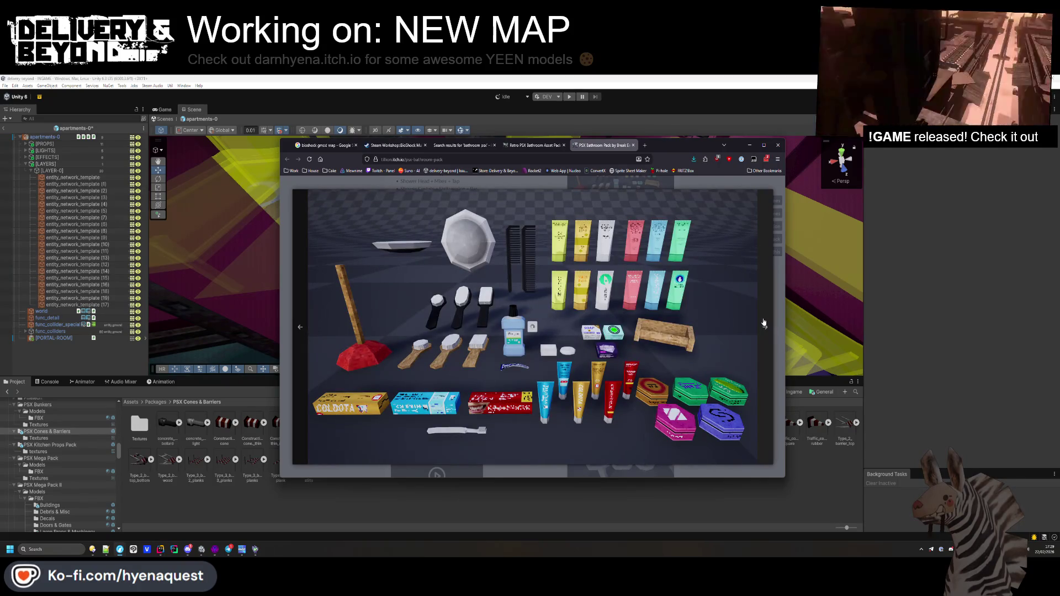
{"action": "left_click", "coordinate": [764, 323]}
{"action": "left_click", "coordinate": [765, 321]}
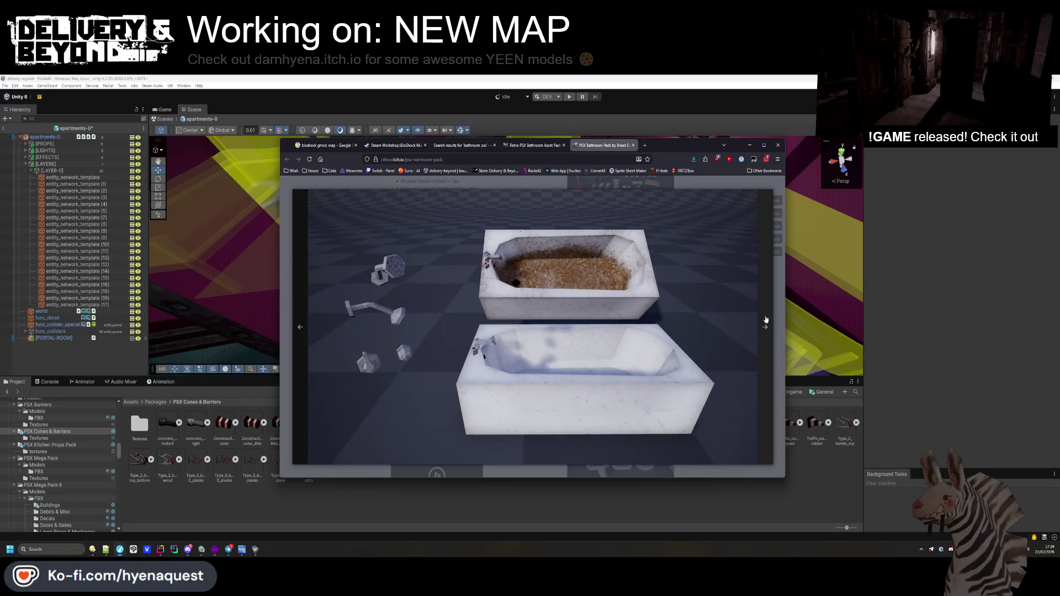
{"action": "left_click", "coordinate": [776, 314]}
{"action": "scroll", "coordinate": [467, 363], "scroll_direction": "up", "scroll_amount": 3}
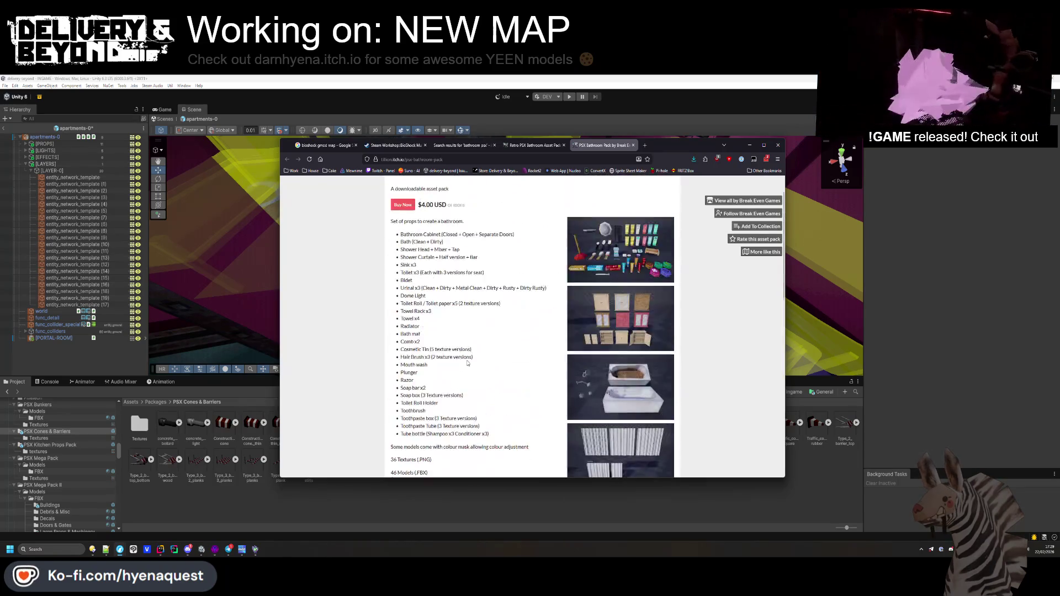
- Recheck the Retro PSX Bathroom Asset Pack page, close its tab and return to the search results
{"action": "left_click", "coordinate": [548, 147]}
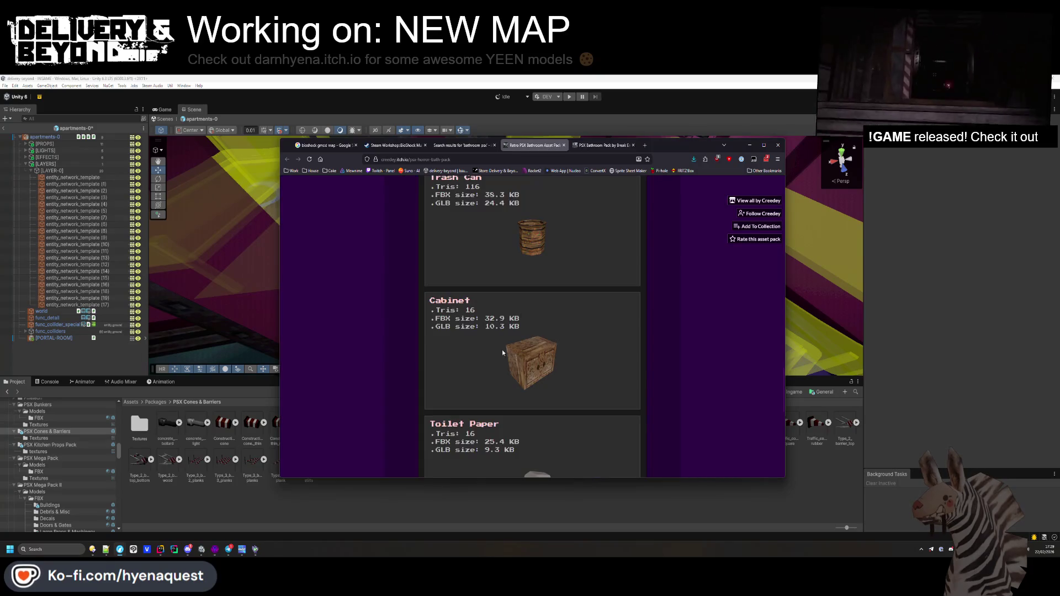
{"action": "scroll", "coordinate": [504, 346], "scroll_direction": "down", "scroll_amount": 5}
{"action": "scroll", "coordinate": [505, 337], "scroll_direction": "up", "scroll_amount": 10}
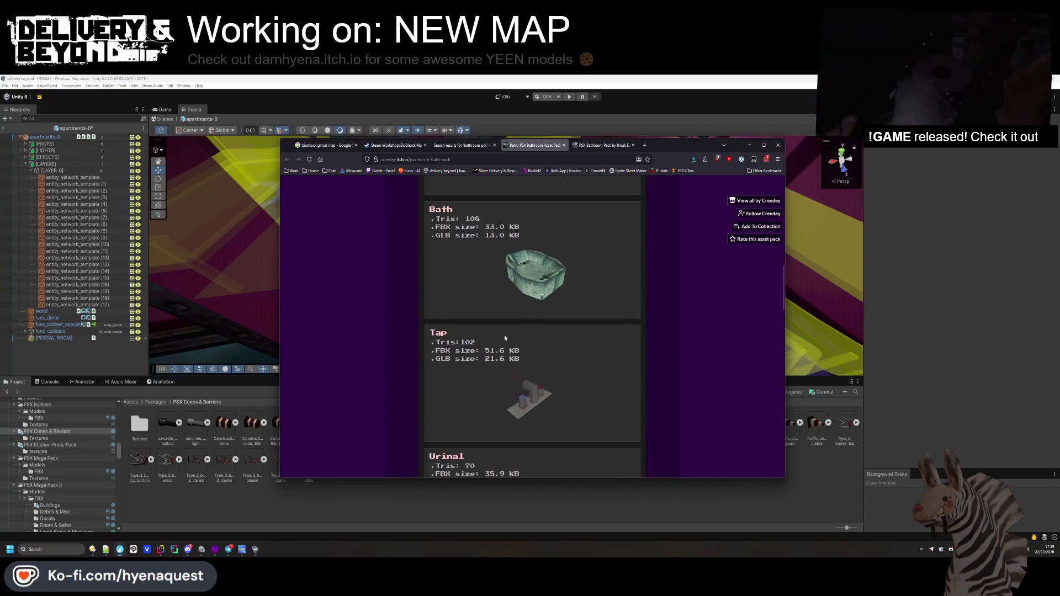
{"action": "scroll", "coordinate": [504, 334], "scroll_direction": "up", "scroll_amount": 15}
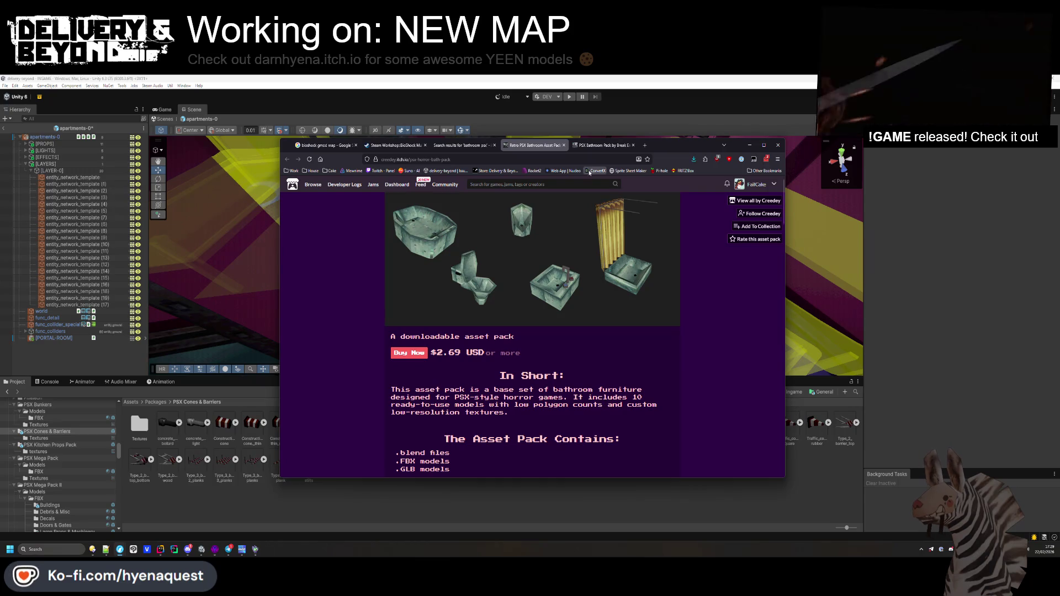
{"action": "key", "text": "ctrl+Tab"}
{"action": "left_click", "coordinate": [533, 145]}
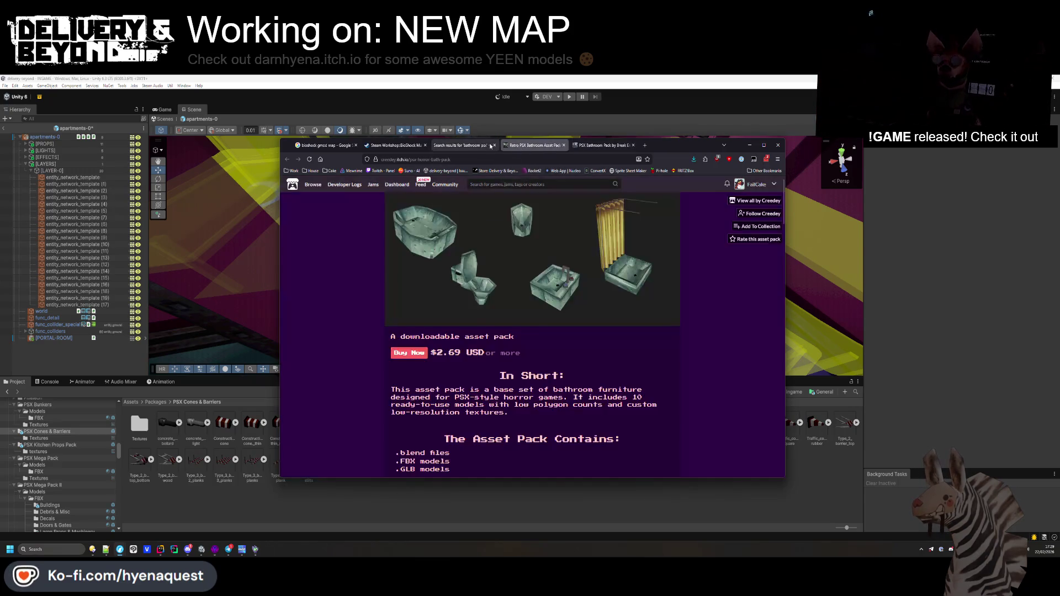
{"action": "left_click", "coordinate": [564, 145]}
{"action": "scroll", "coordinate": [448, 322], "scroll_direction": "down", "scroll_amount": 3}
{"action": "scroll", "coordinate": [448, 321], "scroll_direction": "up", "scroll_amount": 3}
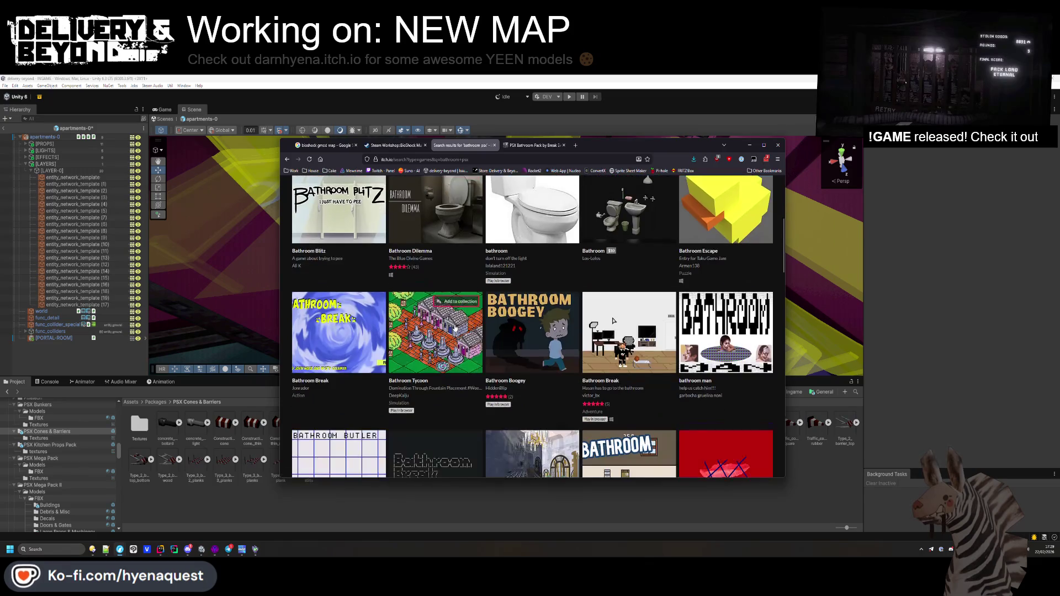
- Limit results to game assets and open Psx Retro BathRoom and Los-Lolos Bathroom in new tabs
{"action": "left_click", "coordinate": [427, 235]}
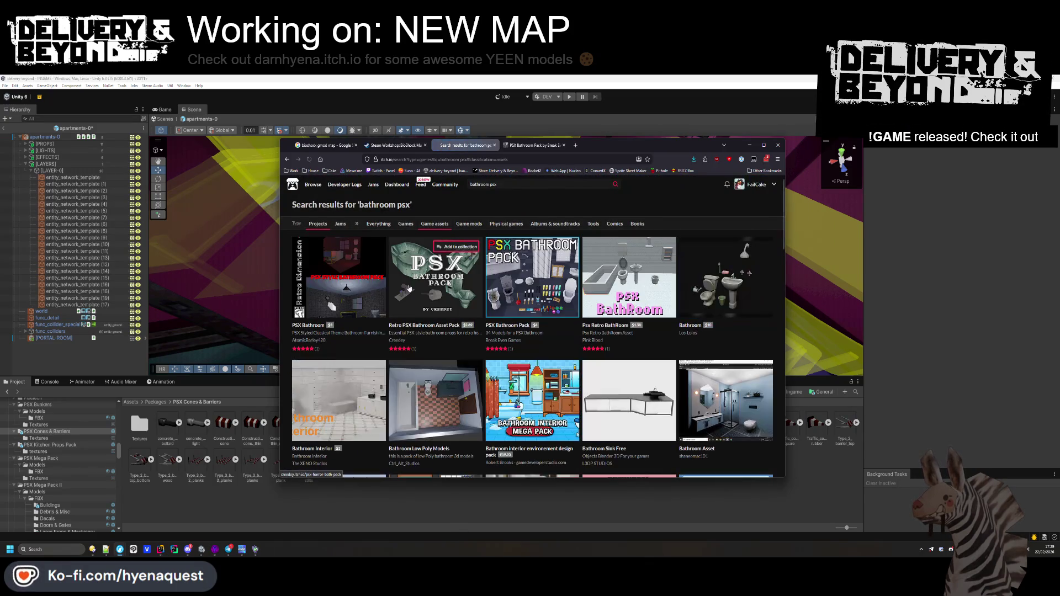
{"action": "middle_click", "coordinate": [629, 276]}
{"action": "middle_click", "coordinate": [736, 303]}
- Open the Victorian/Edwardian Bath Set and Tangled results in new tabs, then view the PSX Bathroom Pack
{"action": "scroll", "coordinate": [737, 303], "scroll_direction": "down", "scroll_amount": 2}
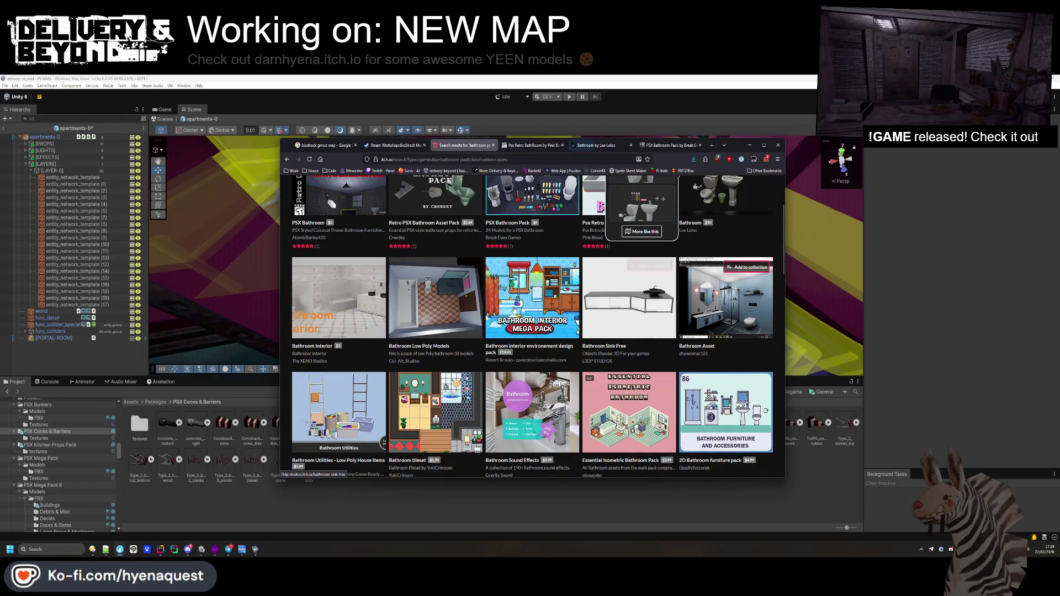
{"action": "scroll", "coordinate": [335, 299], "scroll_direction": "down", "scroll_amount": 2}
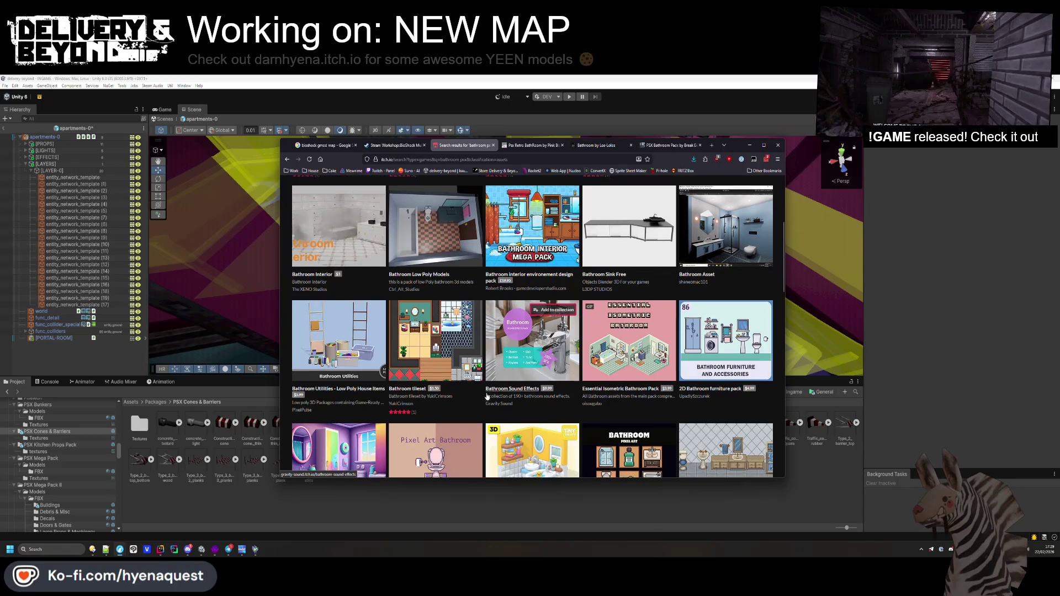
{"action": "scroll", "coordinate": [487, 394], "scroll_direction": "down", "scroll_amount": 8}
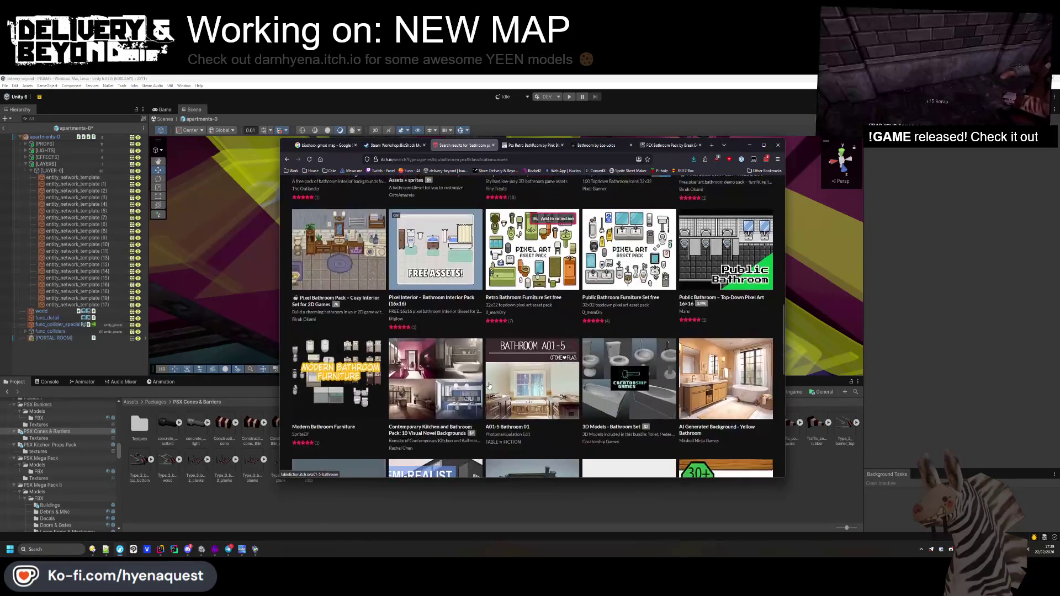
{"action": "scroll", "coordinate": [489, 385], "scroll_direction": "down", "scroll_amount": 1}
{"action": "scroll", "coordinate": [489, 382], "scroll_direction": "down", "scroll_amount": 3}
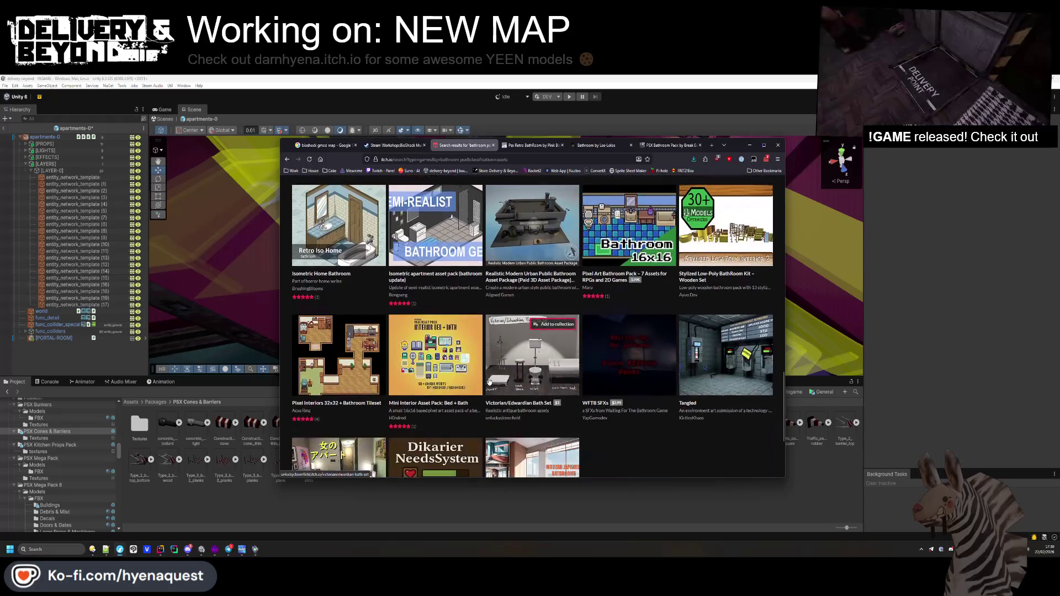
{"action": "middle_click", "coordinate": [508, 358]}
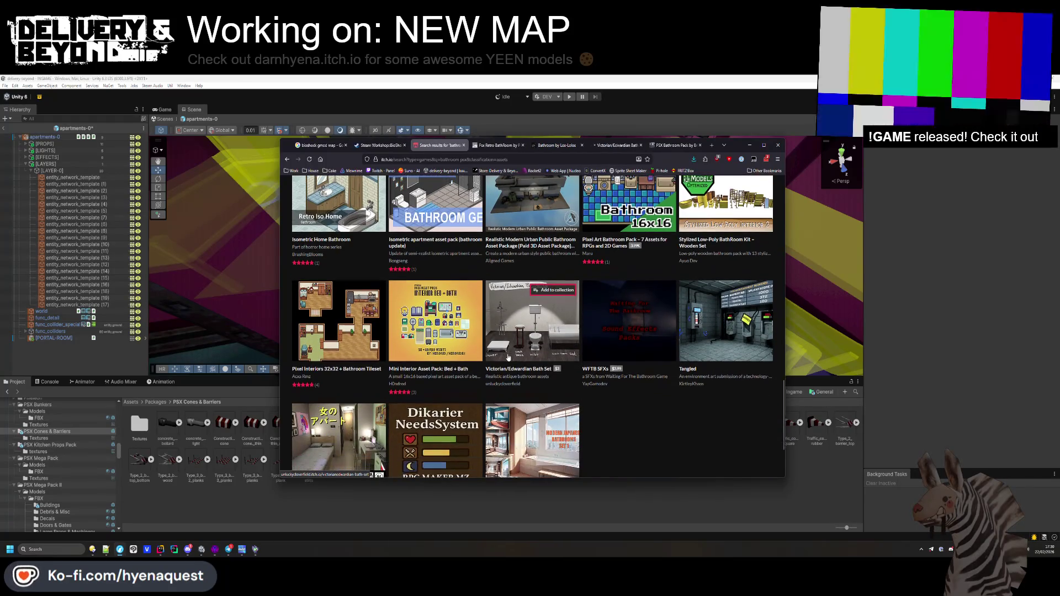
{"action": "scroll", "coordinate": [508, 357], "scroll_direction": "down", "scroll_amount": 1}
{"action": "middle_click", "coordinate": [732, 342]}
{"action": "scroll", "coordinate": [732, 342], "scroll_direction": "down", "scroll_amount": 3}
{"action": "left_click", "coordinate": [654, 146]}
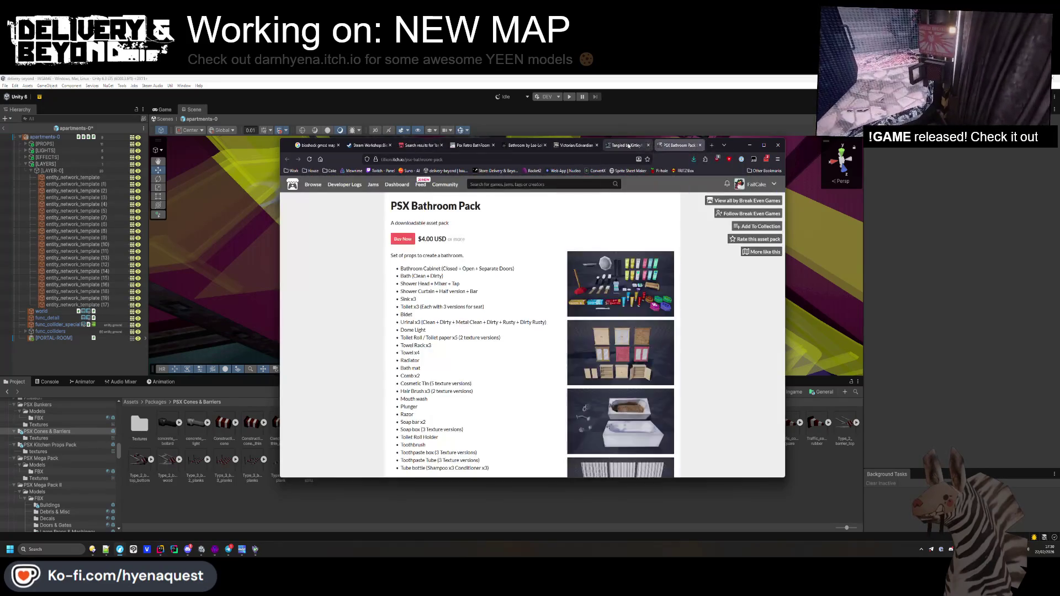
- Browse the Tangled screenshots, then close the Tangled tab
{"action": "left_click", "coordinate": [624, 145]}
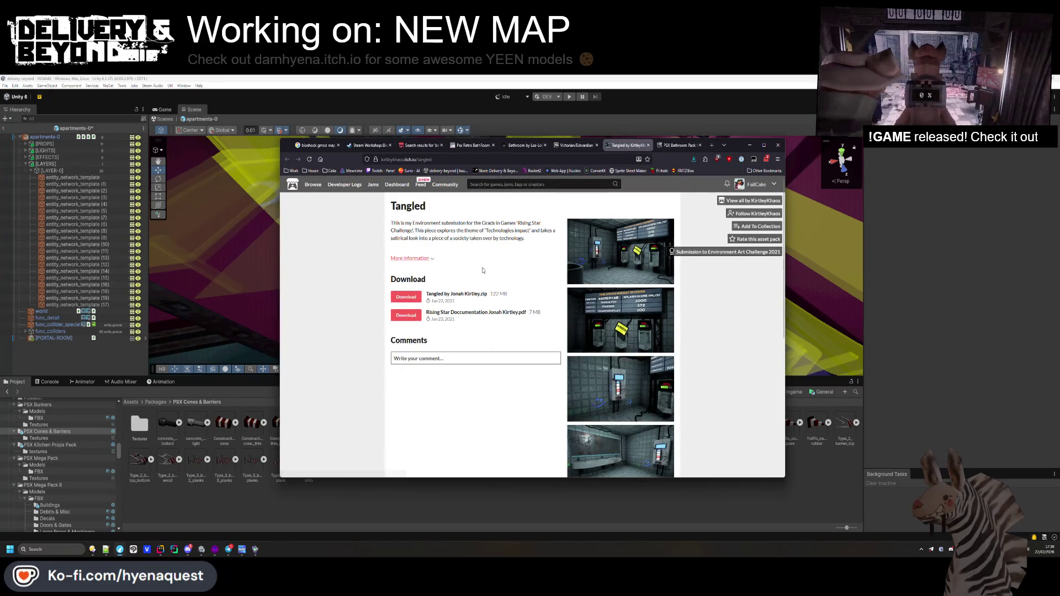
{"action": "left_click", "coordinate": [599, 259]}
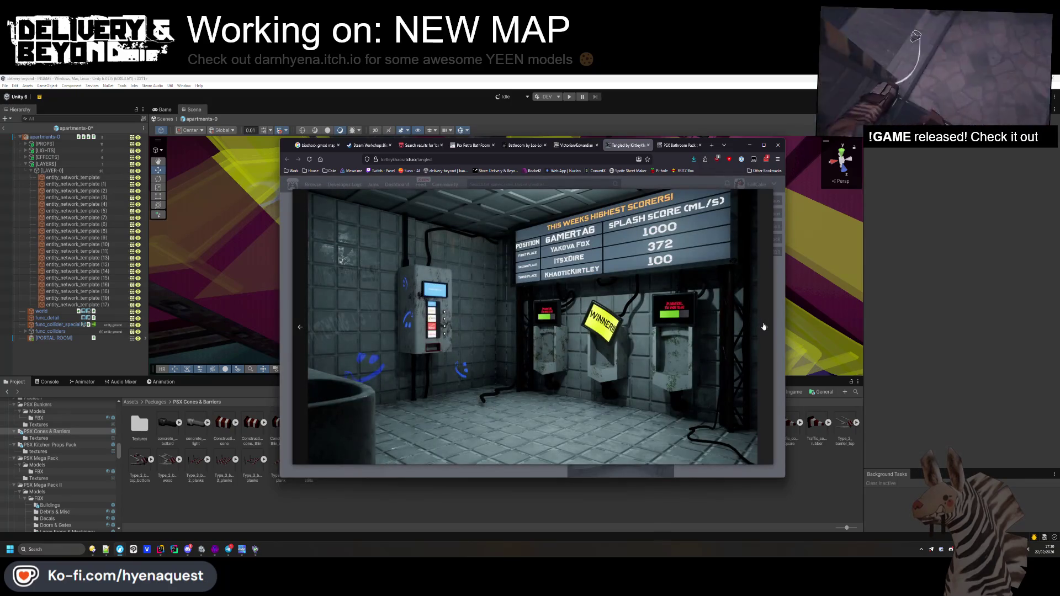
{"action": "left_click", "coordinate": [765, 327]}
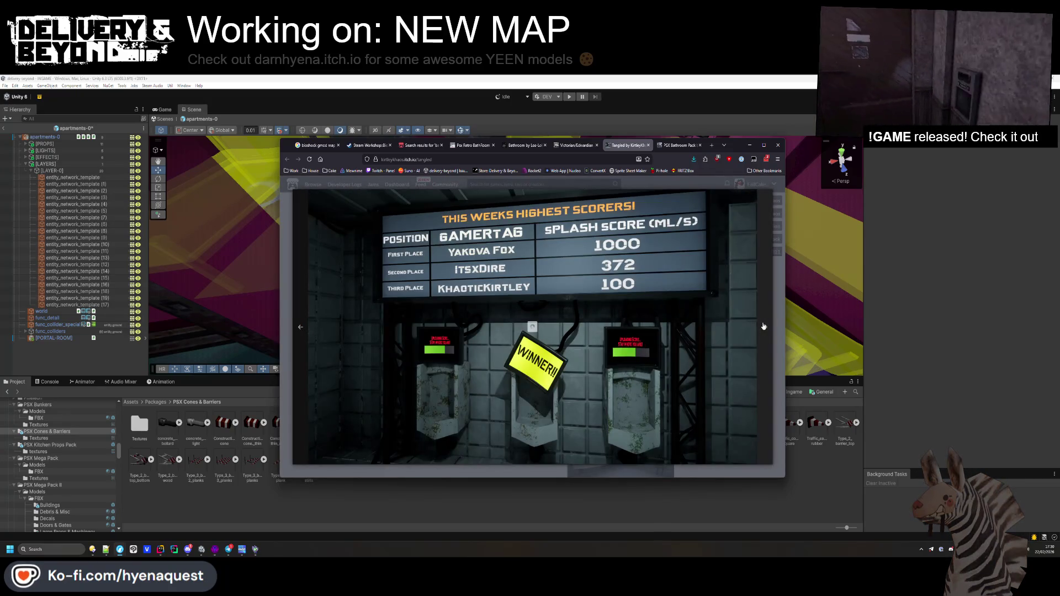
{"action": "left_click", "coordinate": [763, 326]}
{"action": "key", "text": "Escape"}
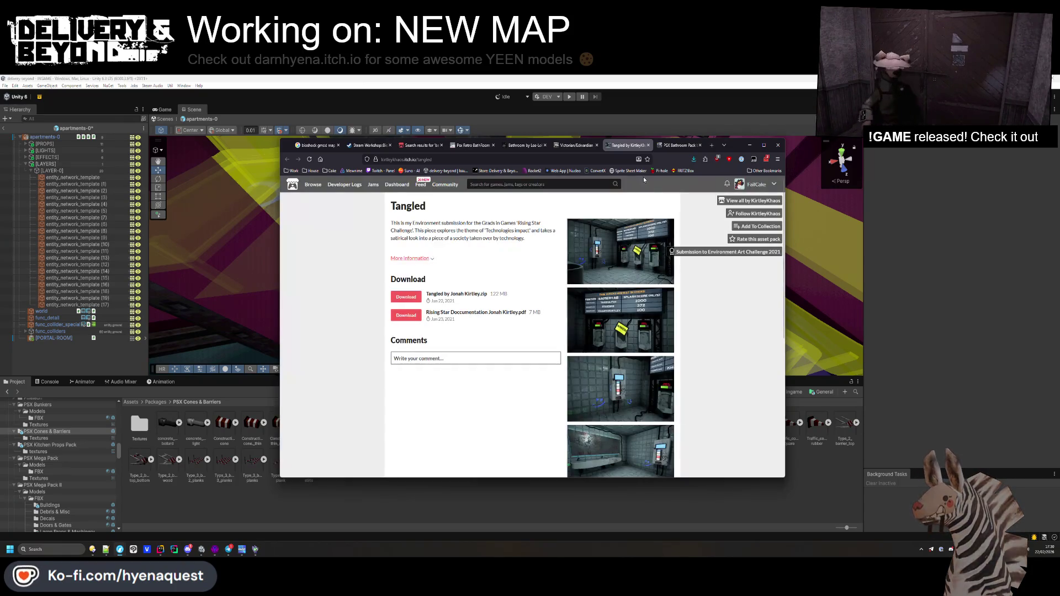
{"action": "left_click", "coordinate": [649, 145]}
- Look at a Victorian/Edwardian Bath Set screenshot, then close that tab
{"action": "left_click", "coordinate": [579, 145]}
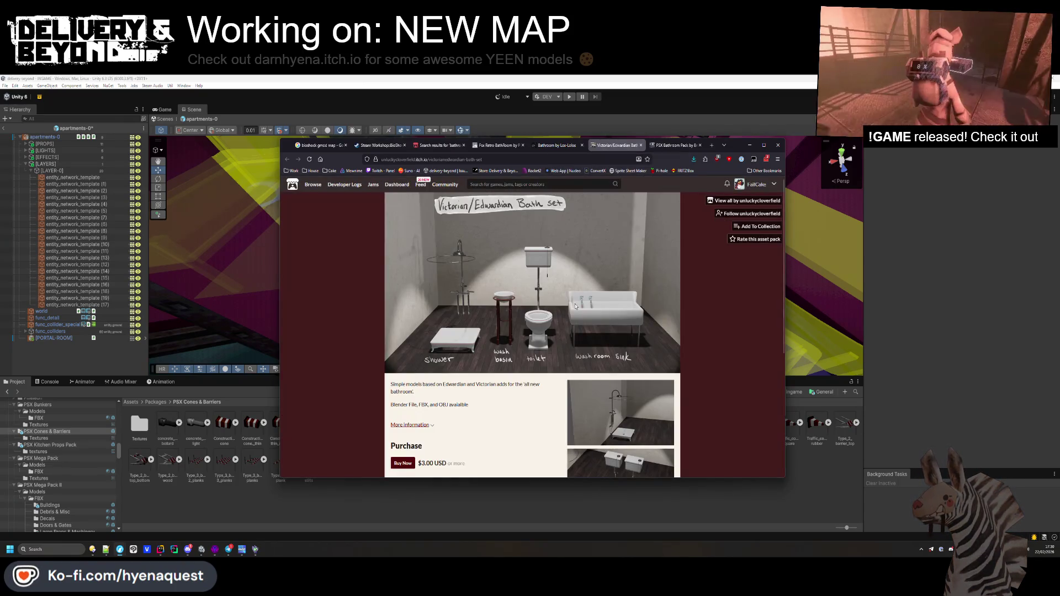
{"action": "scroll", "coordinate": [541, 371], "scroll_direction": "down", "scroll_amount": 2}
{"action": "left_click", "coordinate": [616, 386]}
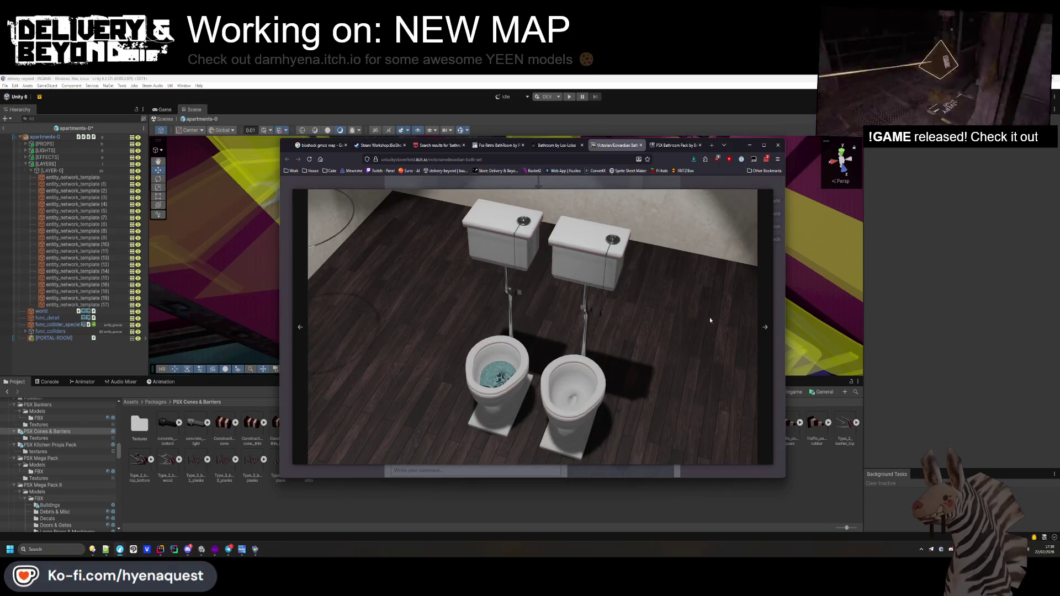
{"action": "middle_click", "coordinate": [620, 149]}
- Browse the Los-Lolos Bathroom previews, close its tab and return to the 'bathroom psx' results
{"action": "left_click", "coordinate": [557, 145]}
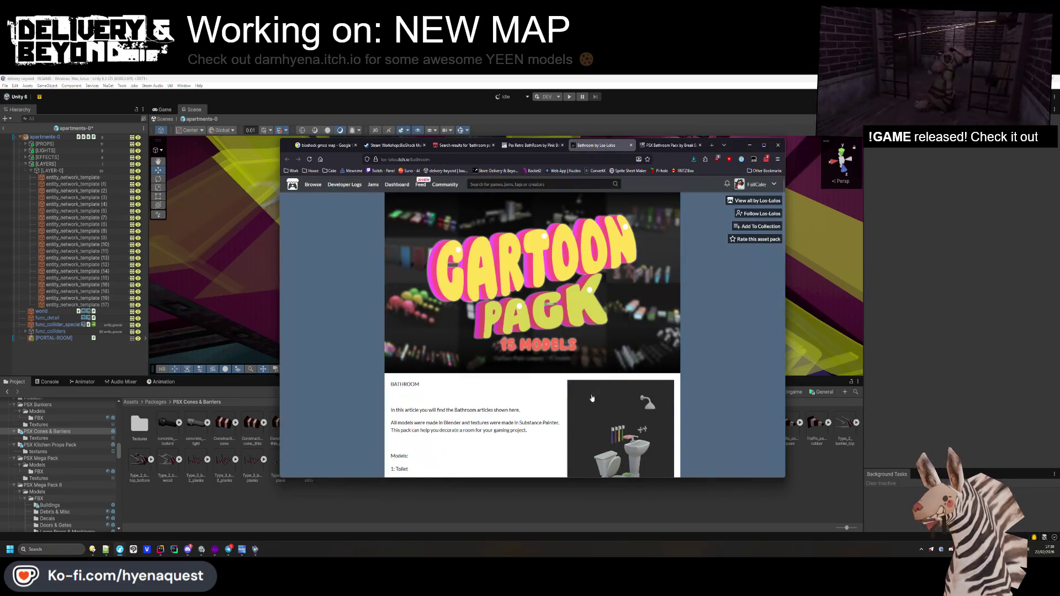
{"action": "scroll", "coordinate": [652, 331], "scroll_direction": "down", "scroll_amount": 3}
{"action": "scroll", "coordinate": [651, 335], "scroll_direction": "down", "scroll_amount": 5}
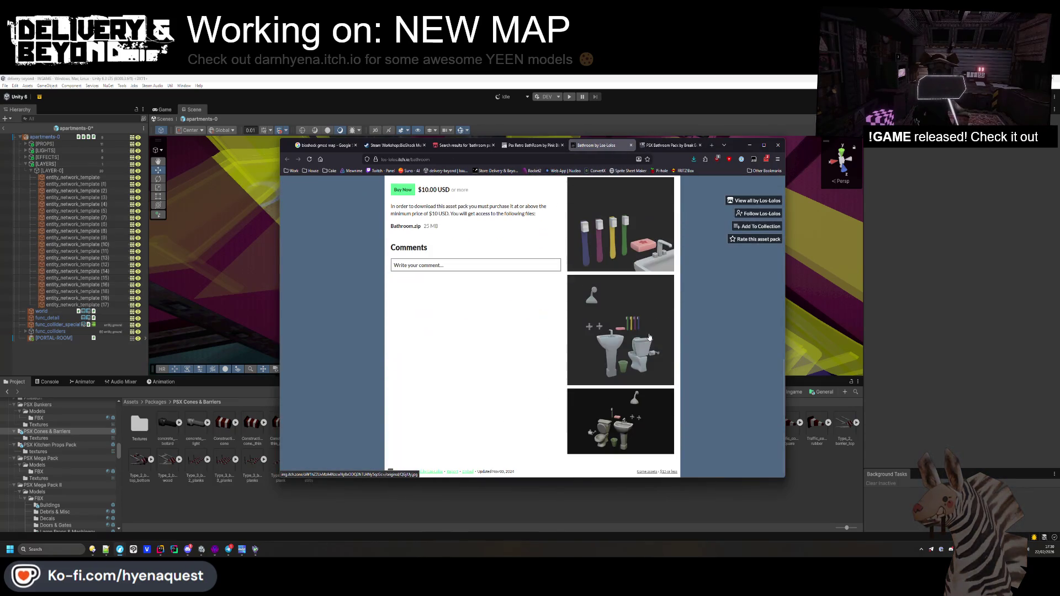
{"action": "scroll", "coordinate": [649, 337], "scroll_direction": "up", "scroll_amount": 5}
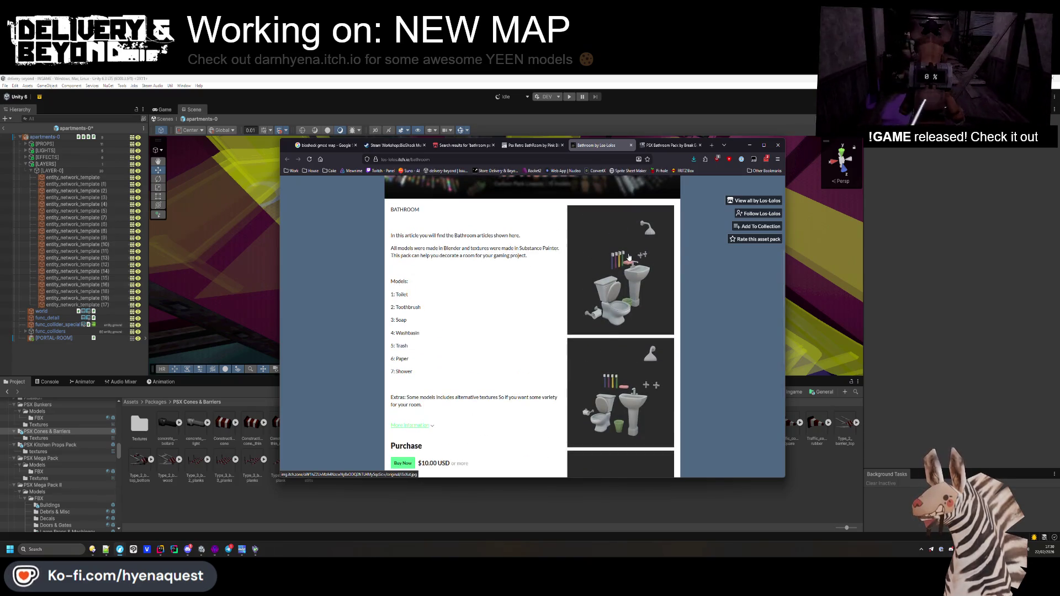
{"action": "left_click", "coordinate": [629, 257]}
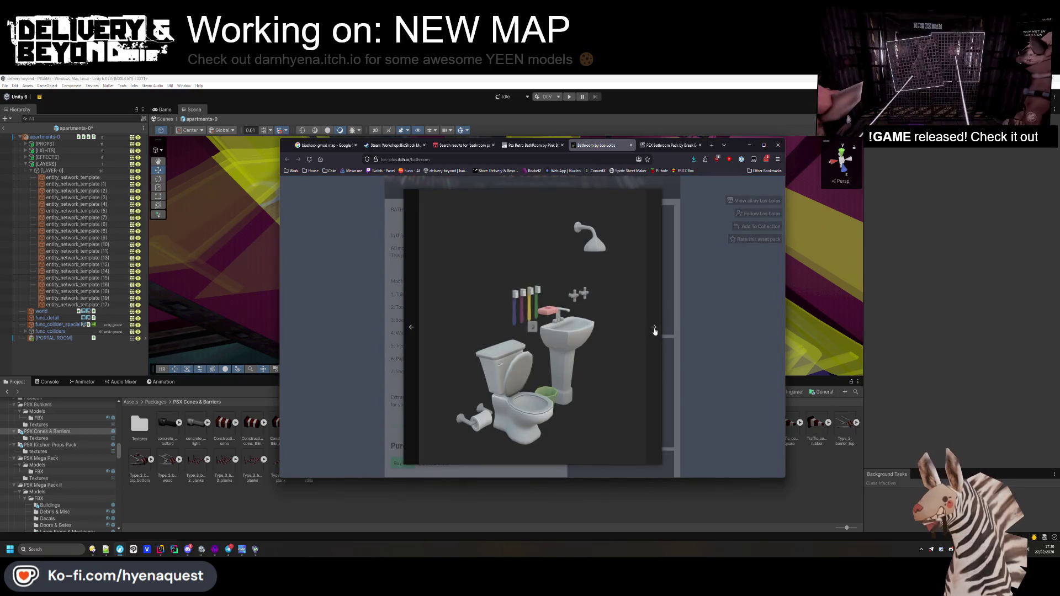
{"action": "left_click", "coordinate": [654, 329]}
{"action": "left_click", "coordinate": [713, 323]}
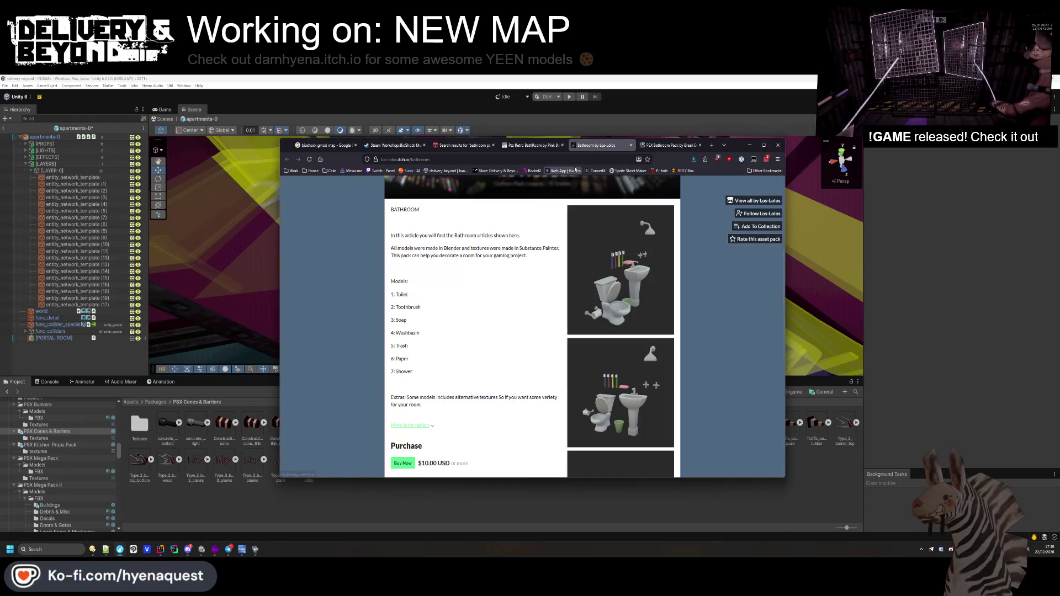
{"action": "key", "text": "ctrl+w"}
{"action": "left_click", "coordinate": [463, 146]}
{"action": "scroll", "coordinate": [493, 405], "scroll_direction": "up", "scroll_amount": 15}
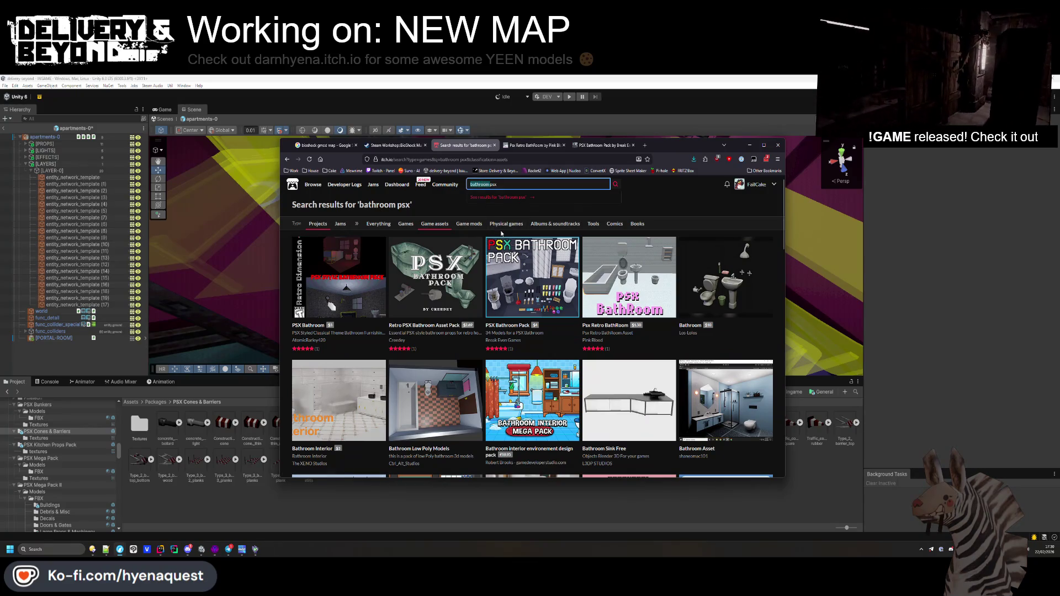
- Search itch.io for 'bioshock', then go back to the previous results
{"action": "type", "text": "b"}
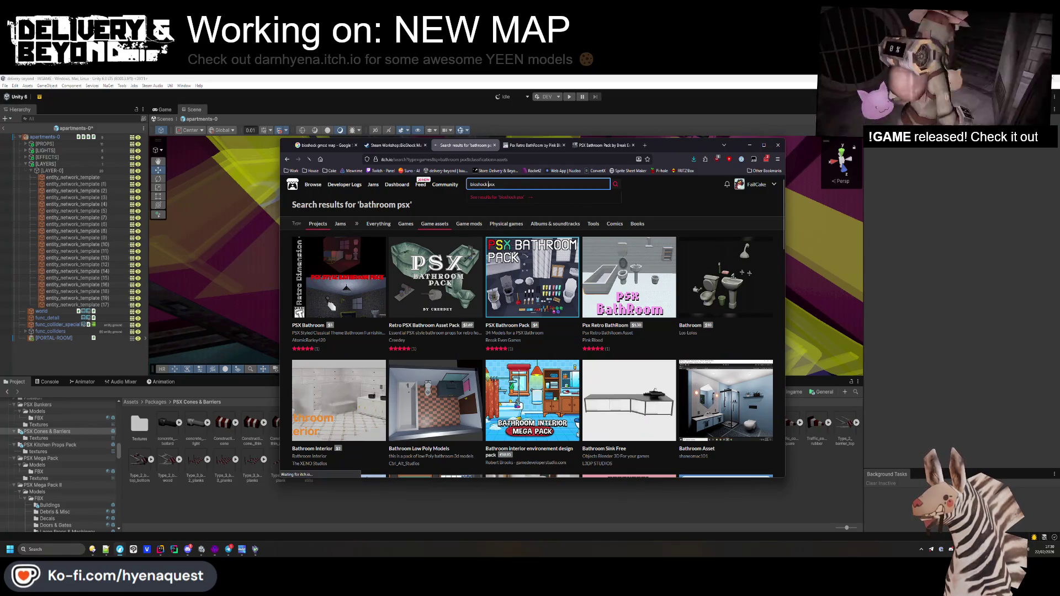
{"action": "key", "text": "Return"}
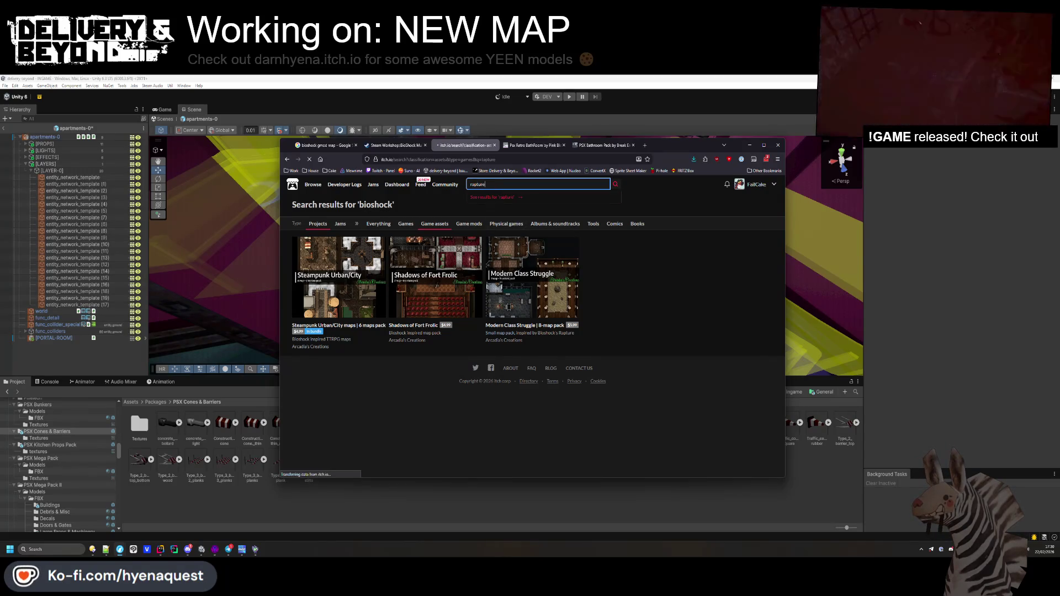
{"action": "key", "text": "alt+Left"}
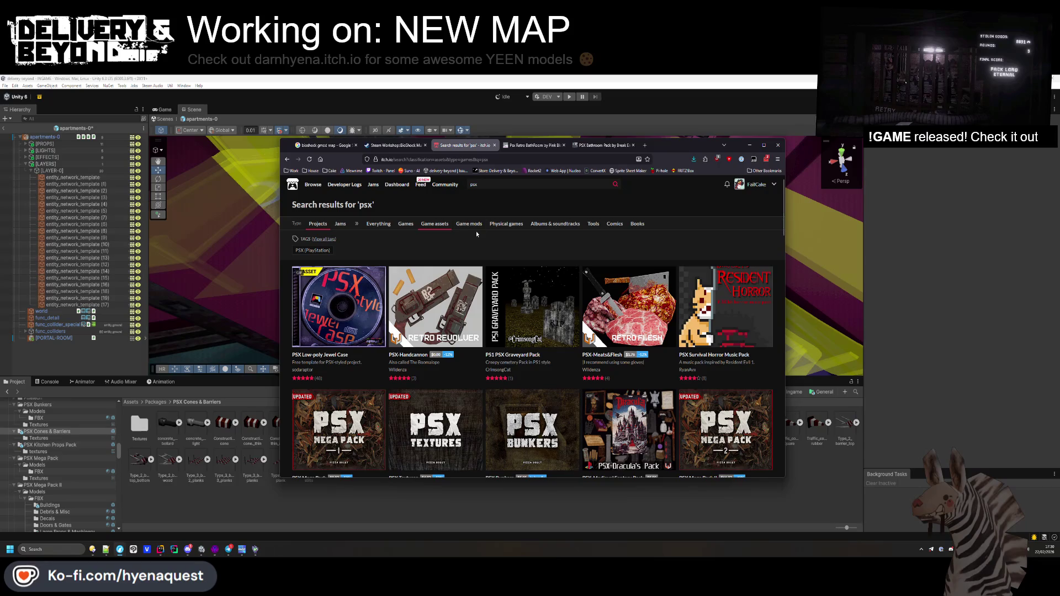
- Scroll the 'psx' results and switch to the Retro PSX Assets - Home Furniture Kit tab
{"action": "scroll", "coordinate": [473, 241], "scroll_direction": "down", "scroll_amount": 3}
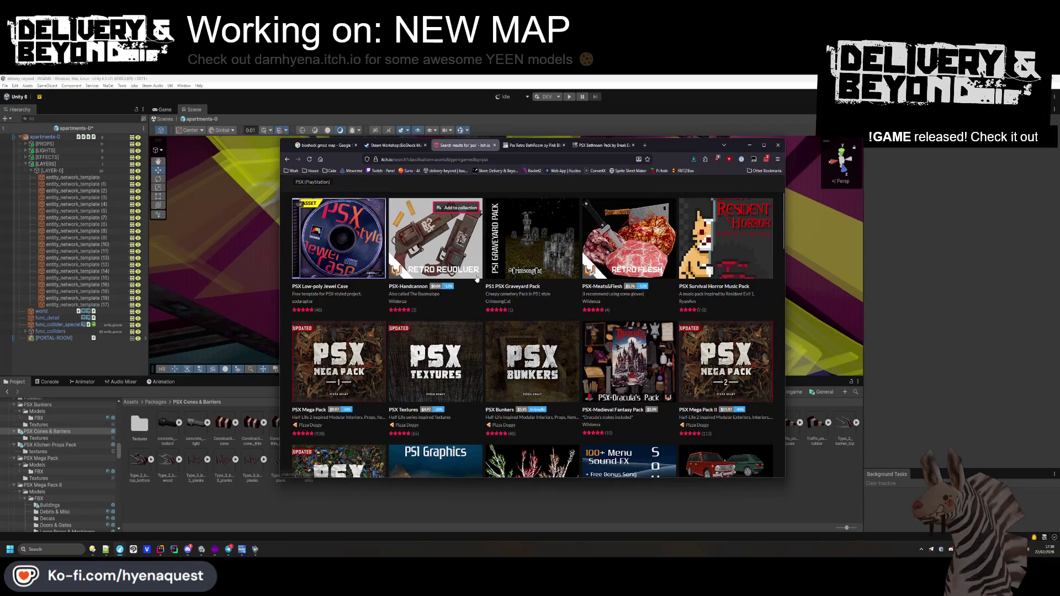
{"action": "scroll", "coordinate": [498, 302], "scroll_direction": "down", "scroll_amount": 1}
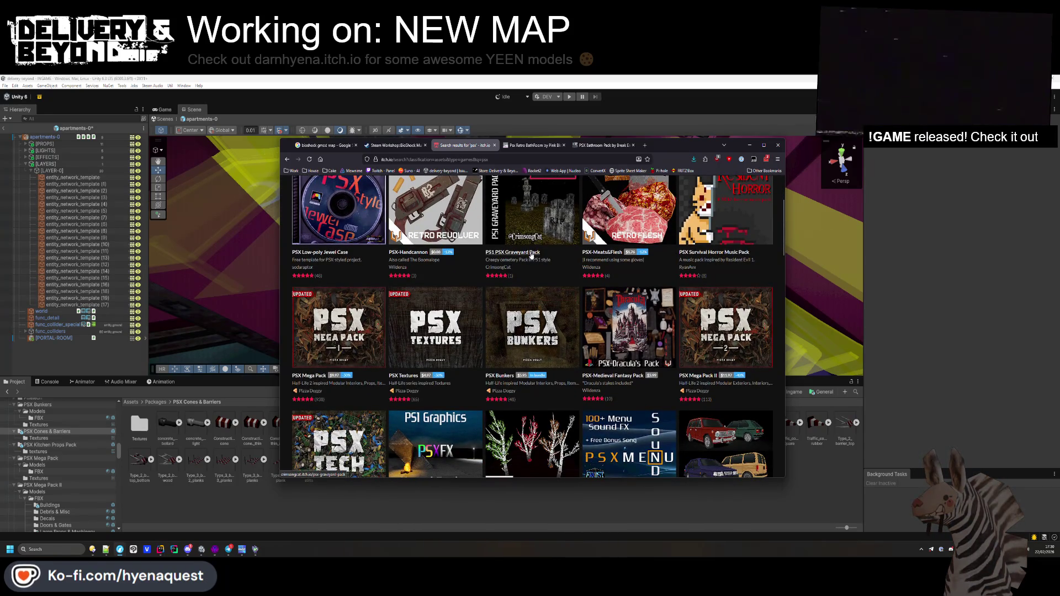
{"action": "scroll", "coordinate": [531, 254], "scroll_direction": "down", "scroll_amount": 3}
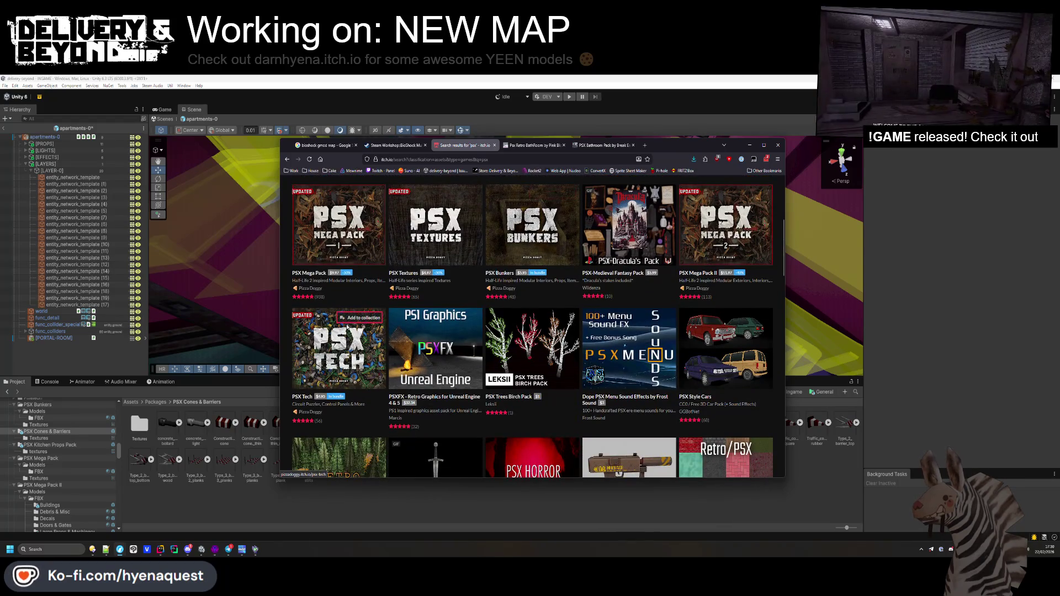
{"action": "mouse_move", "coordinate": [347, 327]}
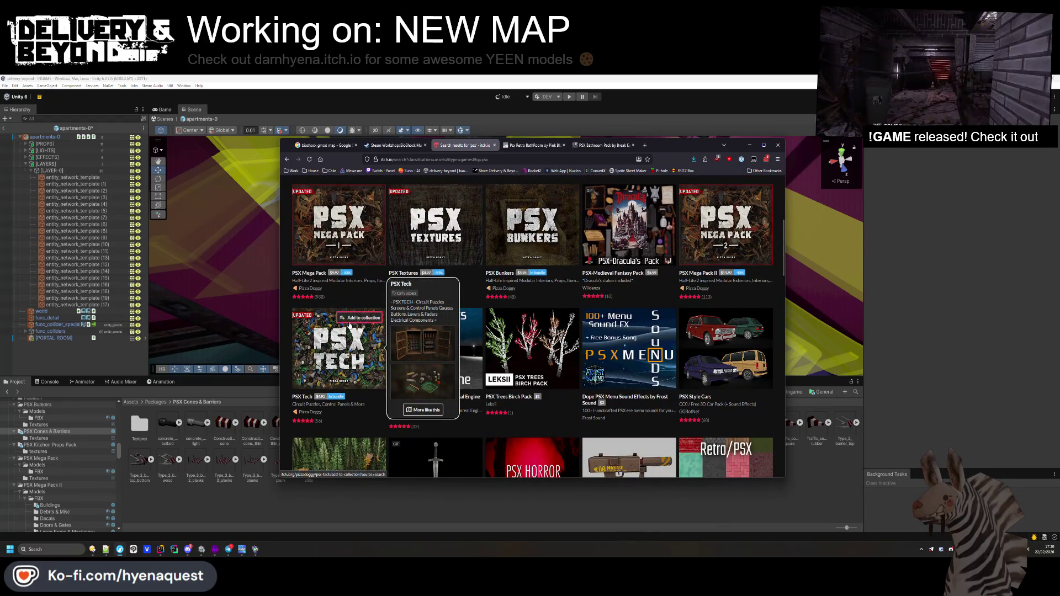
{"action": "scroll", "coordinate": [455, 363], "scroll_direction": "down", "scroll_amount": 2}
{"action": "scroll", "coordinate": [456, 356], "scroll_direction": "down", "scroll_amount": 4}
{"action": "scroll", "coordinate": [457, 360], "scroll_direction": "down", "scroll_amount": 7}
{"action": "scroll", "coordinate": [458, 357], "scroll_direction": "down", "scroll_amount": 4}
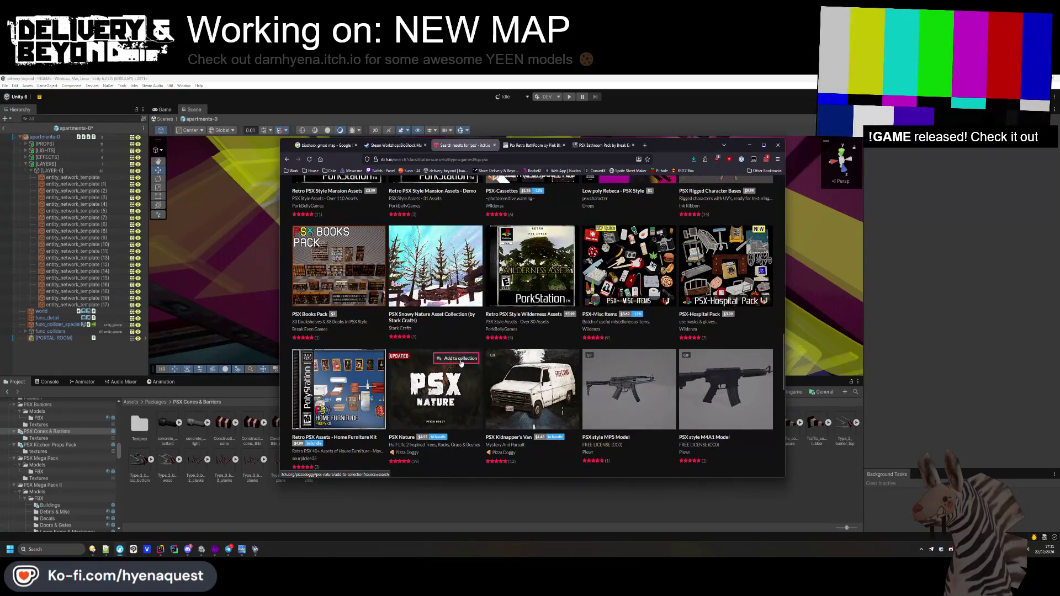
{"action": "scroll", "coordinate": [616, 288], "scroll_direction": "down", "scroll_amount": 3}
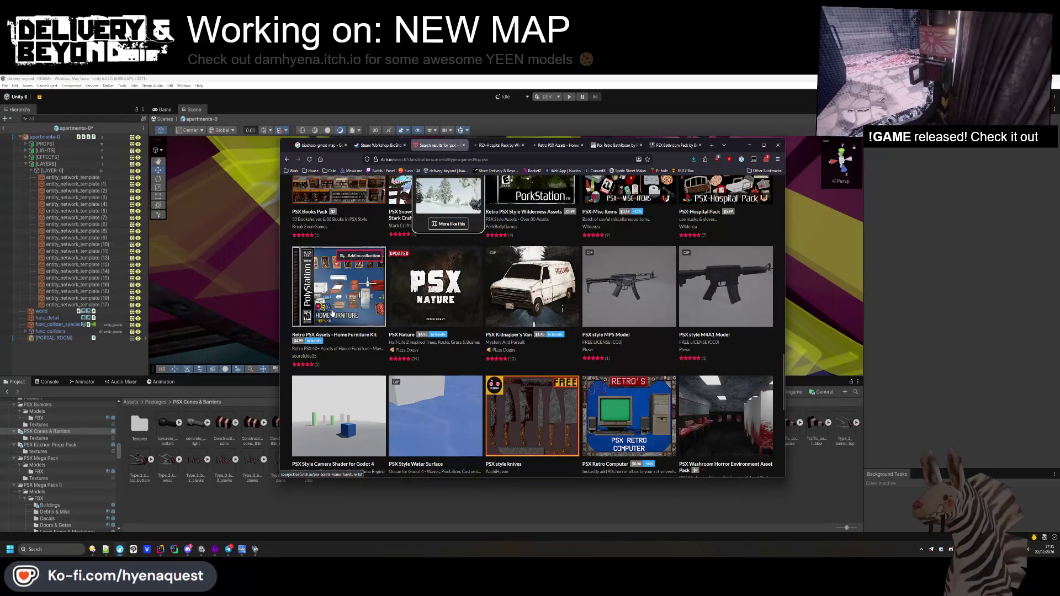
{"action": "left_click", "coordinate": [506, 146]}
{"action": "left_click", "coordinate": [557, 145]}
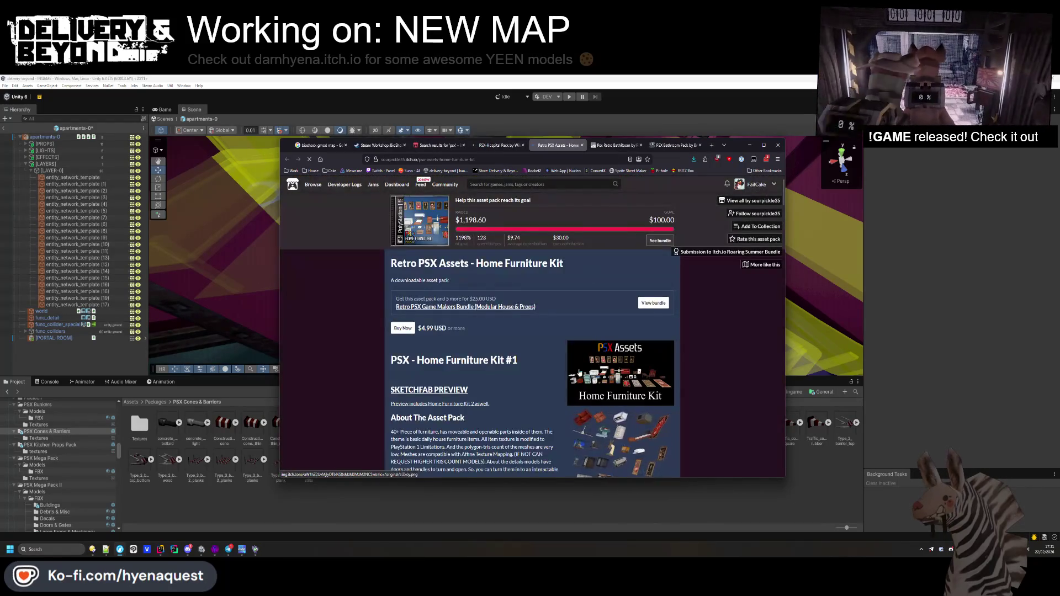
- Browse the Home Furniture Kit gallery, enlarging the furniture and machine-and-radio screenshots
{"action": "scroll", "coordinate": [610, 338], "scroll_direction": "down", "scroll_amount": 5}
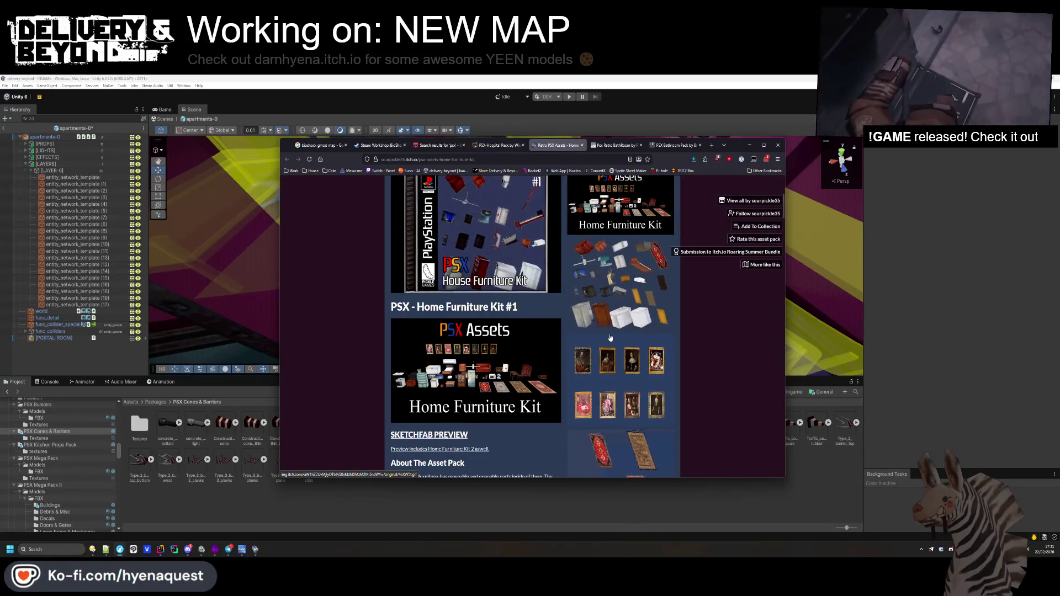
{"action": "scroll", "coordinate": [610, 337], "scroll_direction": "down", "scroll_amount": 3}
{"action": "scroll", "coordinate": [609, 333], "scroll_direction": "down", "scroll_amount": 3}
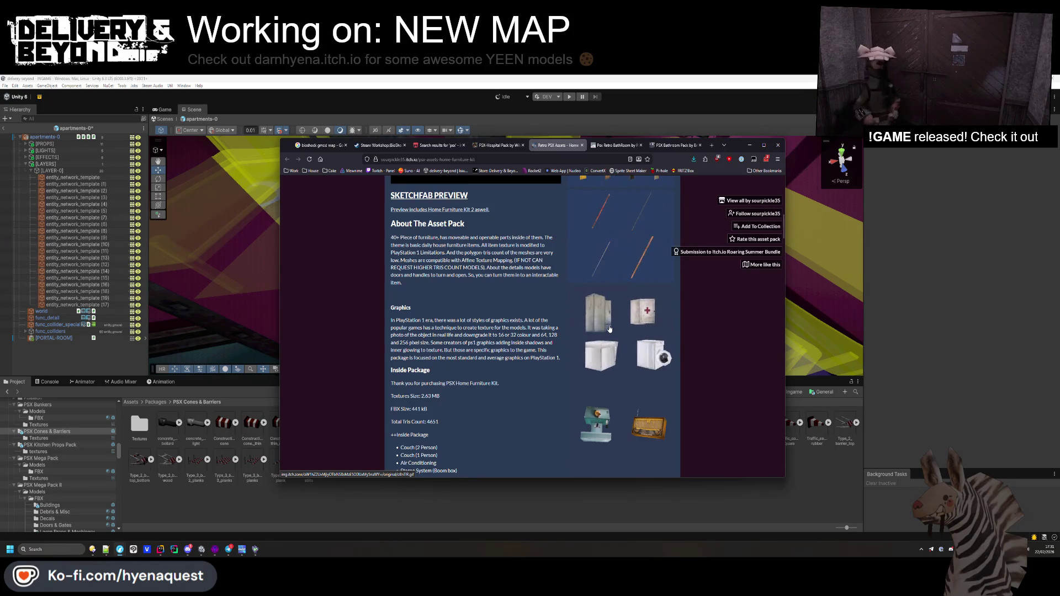
{"action": "left_click", "coordinate": [622, 338]}
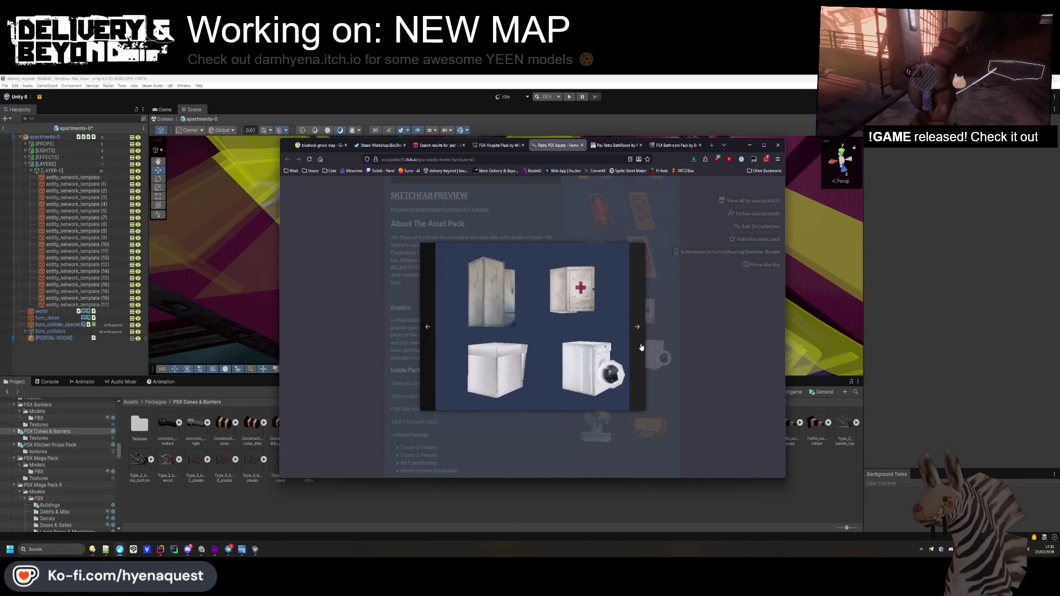
{"action": "left_click", "coordinate": [679, 311]}
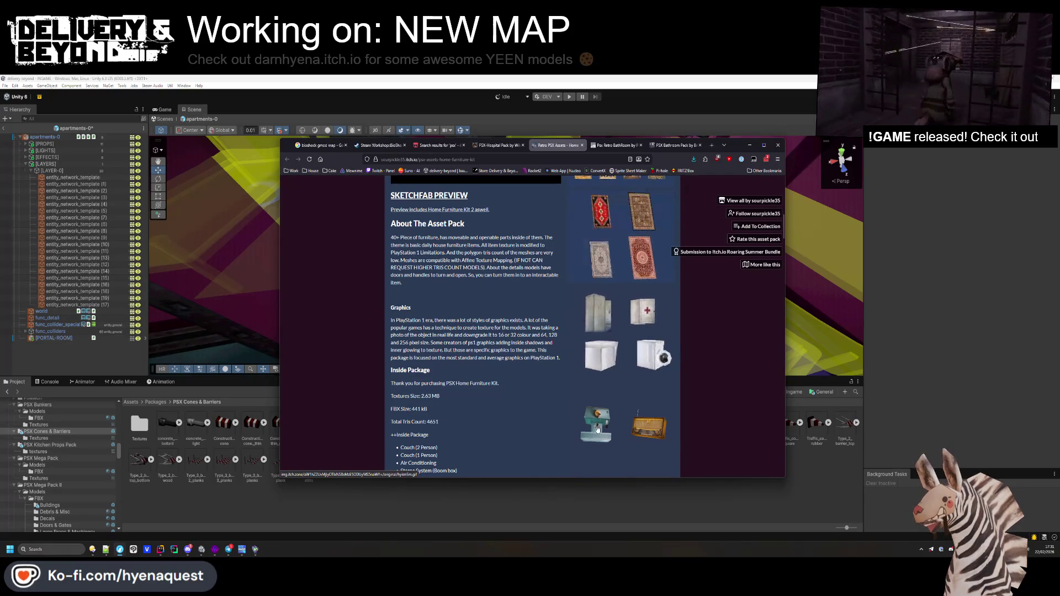
{"action": "left_click", "coordinate": [598, 429]}
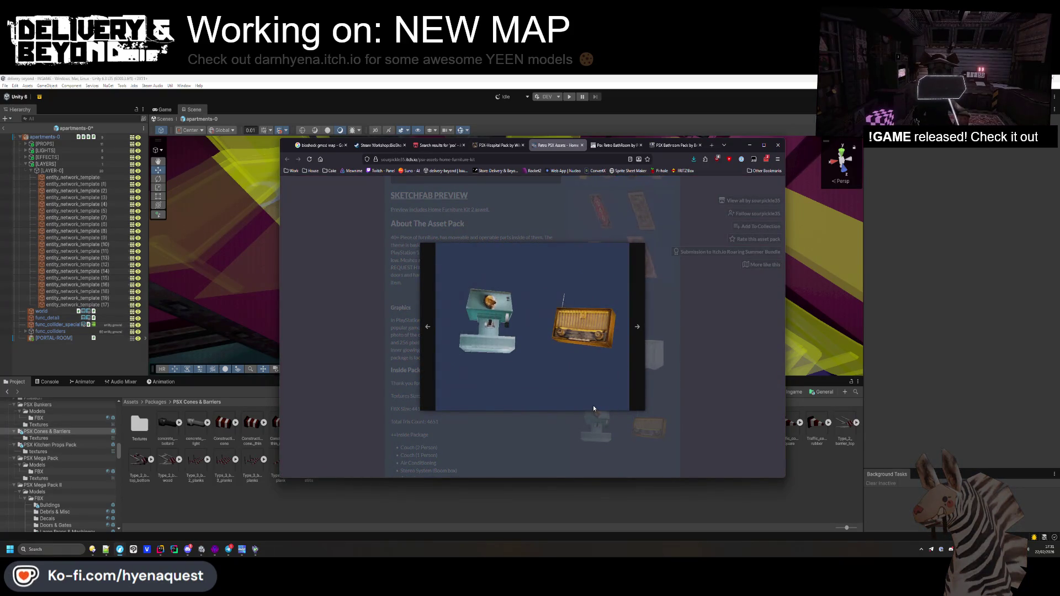
{"action": "left_click", "coordinate": [658, 363]}
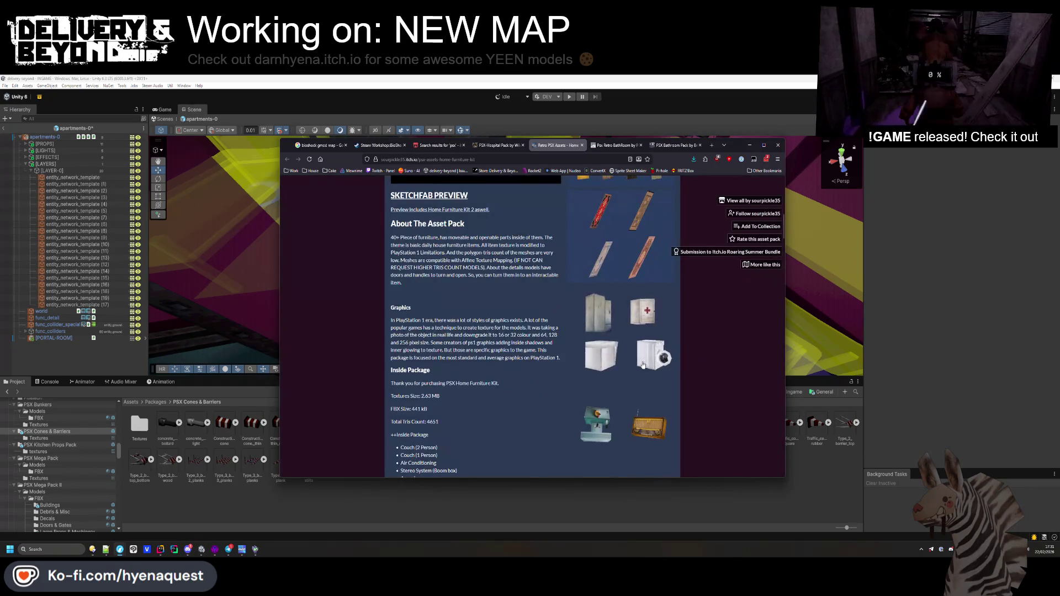
{"action": "scroll", "coordinate": [641, 347], "scroll_direction": "up", "scroll_amount": 5}
{"action": "left_click", "coordinate": [619, 330]}
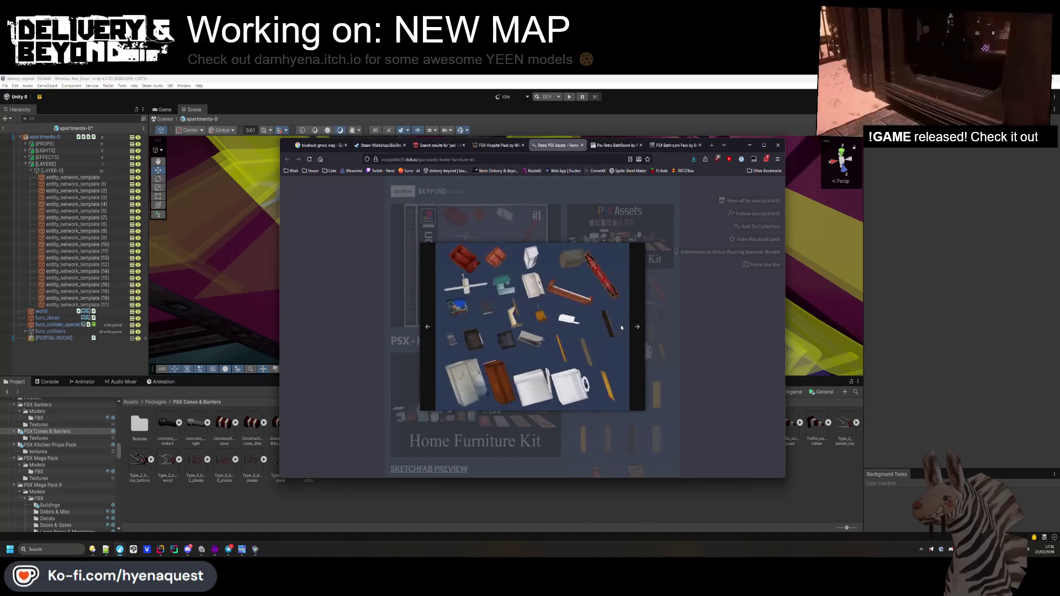
{"action": "key", "text": "Escape"}
- Close the Psx Retro BathRoom tab and return to the Home Furniture Kit page
{"action": "left_click", "coordinate": [626, 146]}
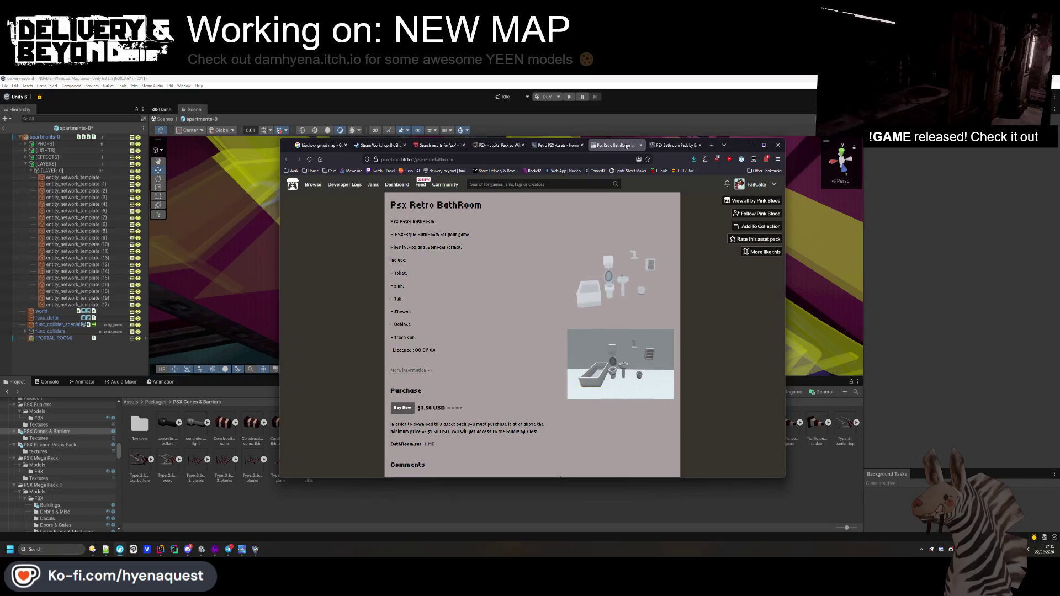
{"action": "middle_click", "coordinate": [626, 145]}
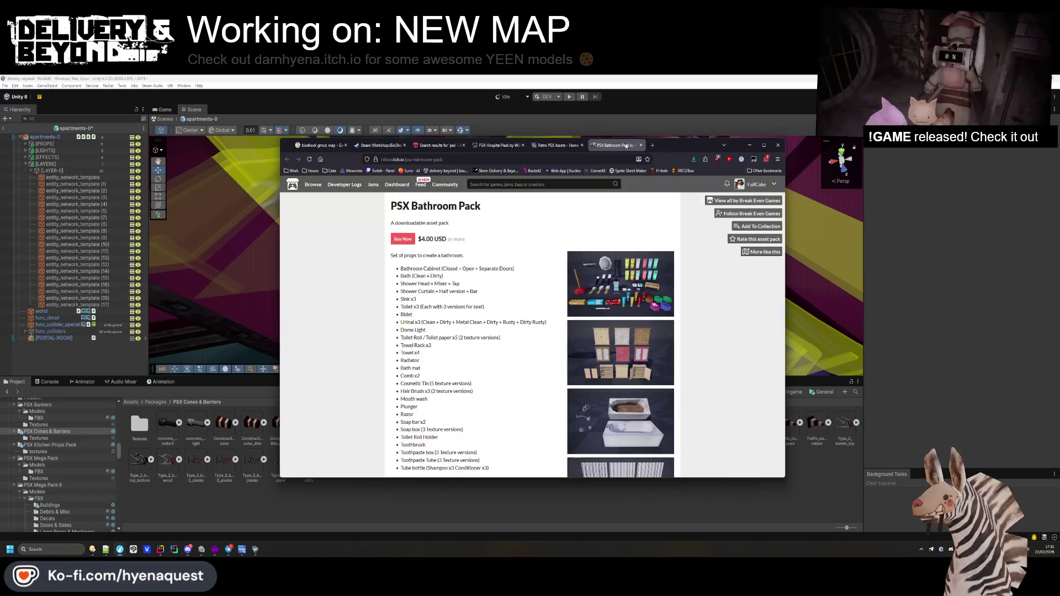
{"action": "left_click", "coordinate": [585, 146]}
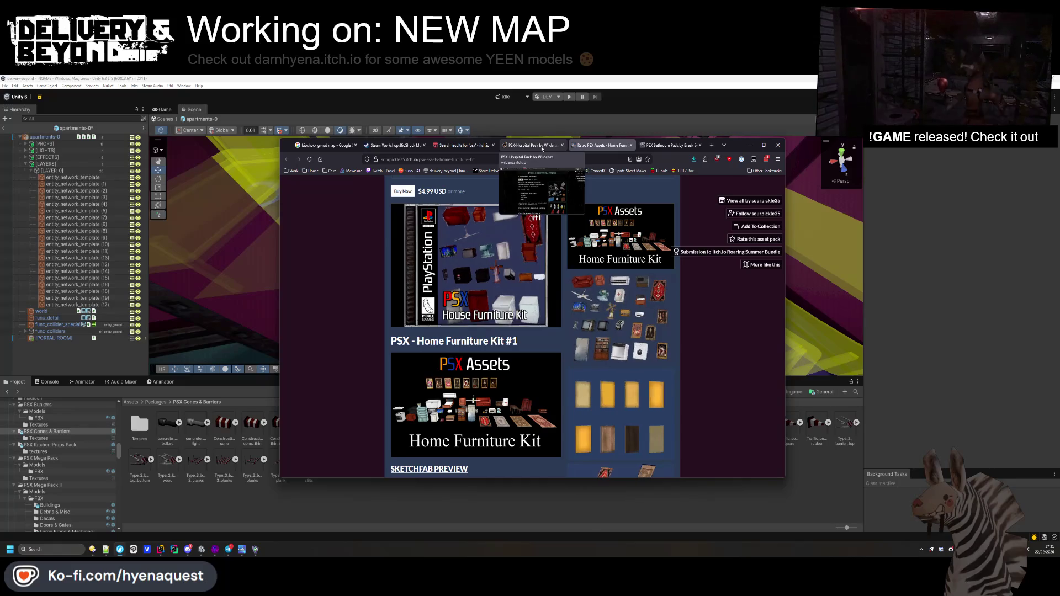
- Read through the $5.99 PSX-Hospital Pack description and comments, then close that tab
{"action": "left_click", "coordinate": [532, 146]}
{"action": "scroll", "coordinate": [564, 284], "scroll_direction": "down", "scroll_amount": 2}
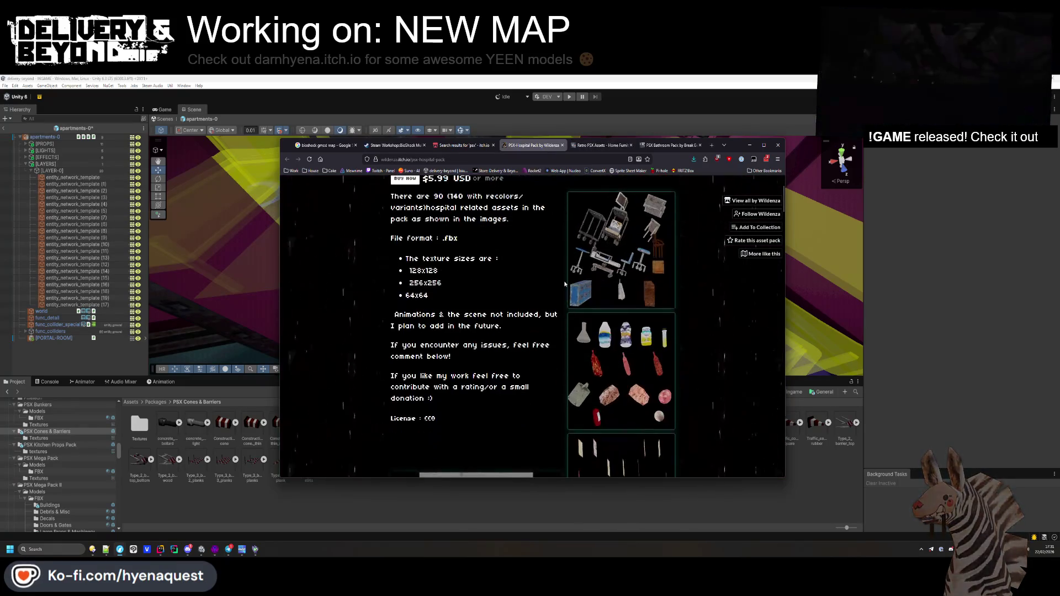
{"action": "scroll", "coordinate": [564, 284], "scroll_direction": "down", "scroll_amount": 3}
{"action": "scroll", "coordinate": [564, 282], "scroll_direction": "down", "scroll_amount": 5}
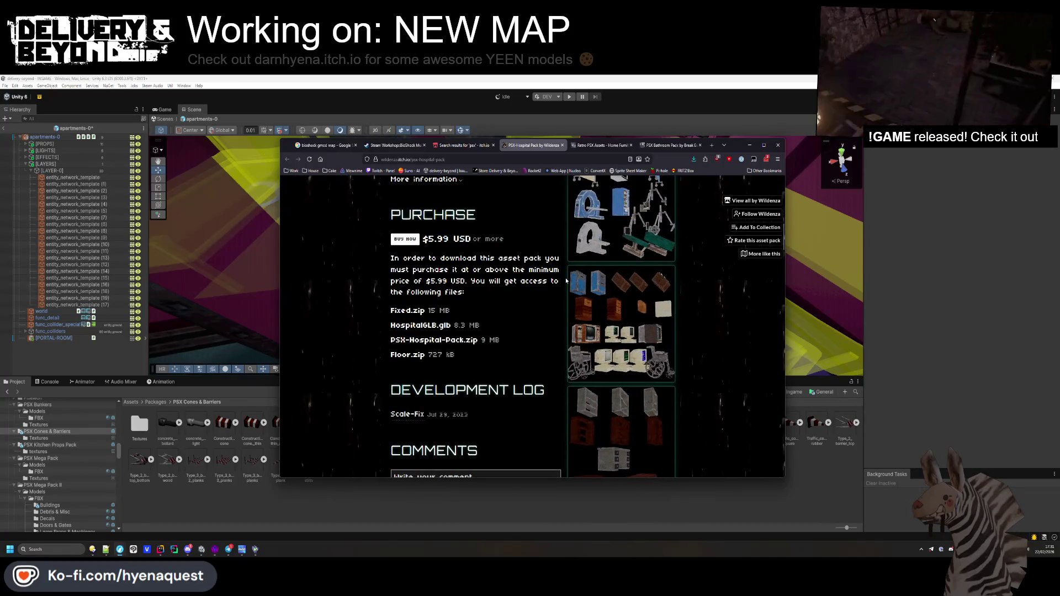
{"action": "scroll", "coordinate": [566, 281], "scroll_direction": "down", "scroll_amount": 3}
{"action": "scroll", "coordinate": [566, 280], "scroll_direction": "down", "scroll_amount": 3}
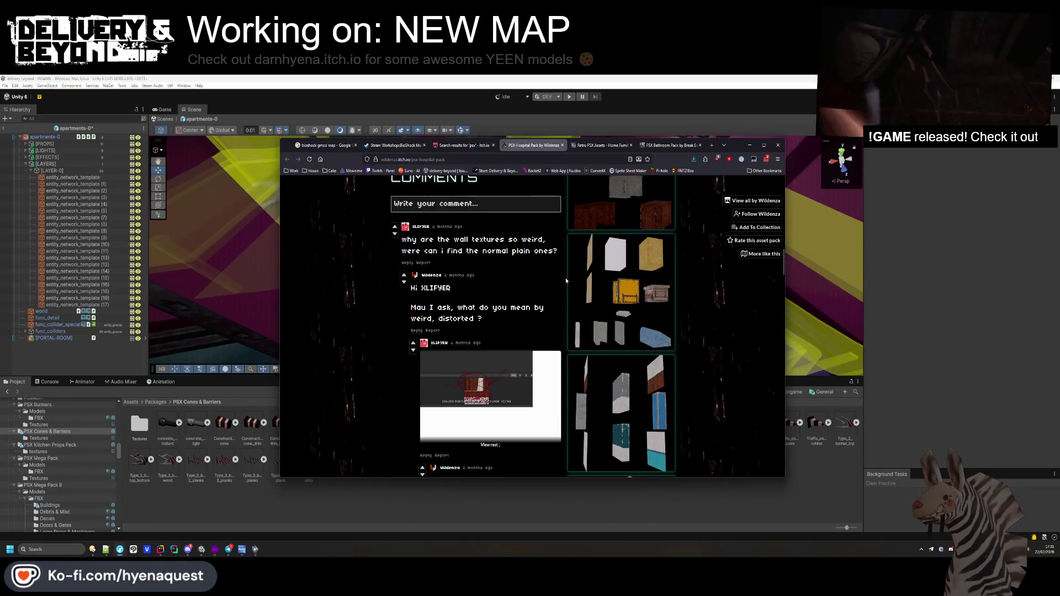
{"action": "scroll", "coordinate": [566, 280], "scroll_direction": "down", "scroll_amount": 4}
{"action": "scroll", "coordinate": [566, 280], "scroll_direction": "down", "scroll_amount": 10}
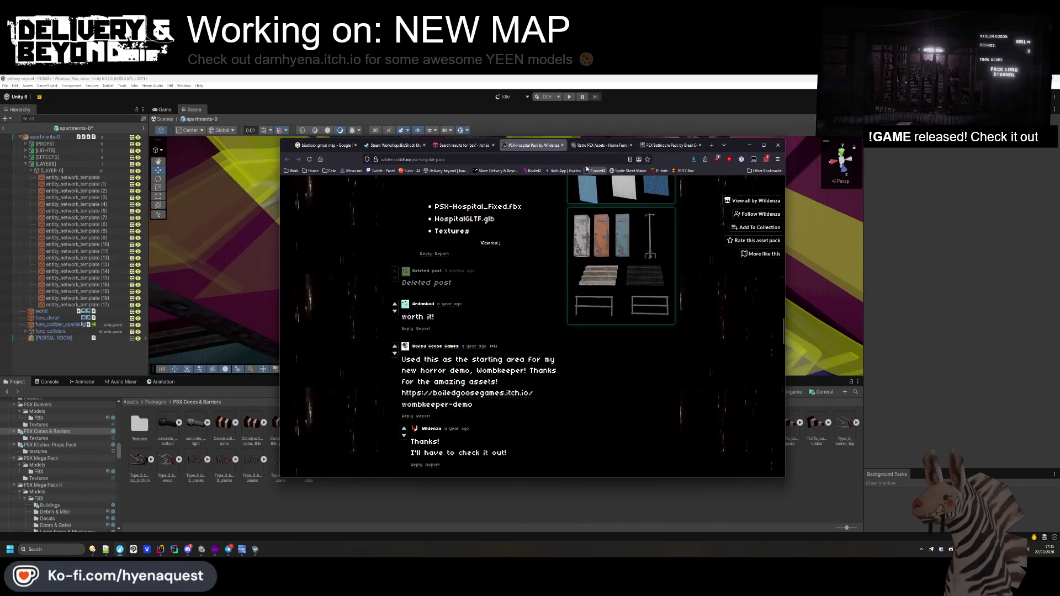
{"action": "middle_click", "coordinate": [535, 148]}
{"action": "left_click", "coordinate": [463, 145]}
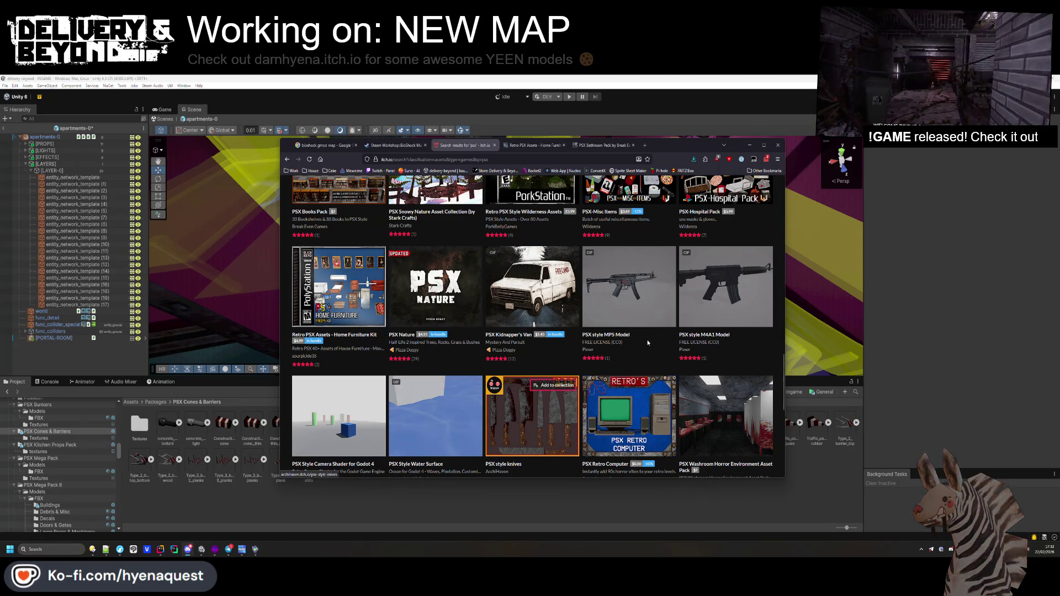
- Open the $9.99 PSX Hospital Pack by Amos from the psx results in a new tab
{"action": "scroll", "coordinate": [574, 325], "scroll_direction": "down", "scroll_amount": 3}
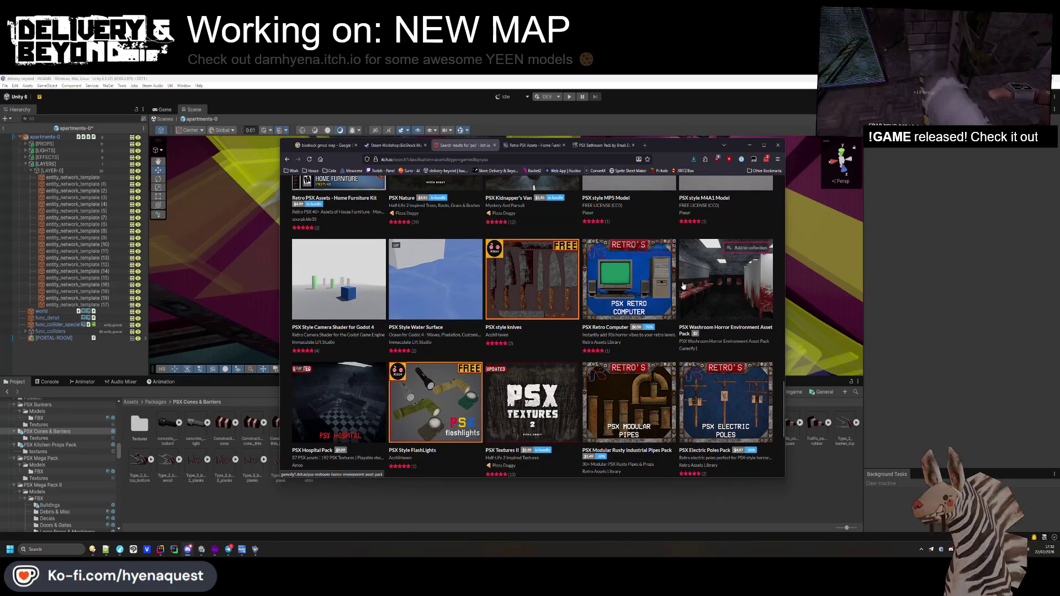
{"action": "scroll", "coordinate": [484, 368], "scroll_direction": "down", "scroll_amount": 2}
{"action": "middle_click", "coordinate": [356, 335]}
{"action": "scroll", "coordinate": [356, 335], "scroll_direction": "down", "scroll_amount": 2}
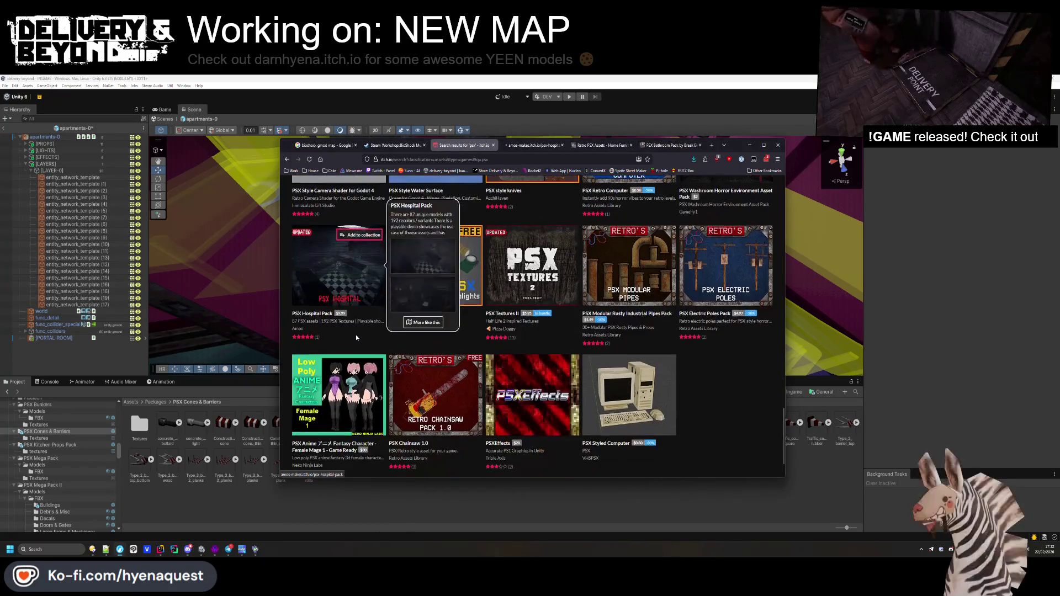
{"action": "scroll", "coordinate": [559, 335], "scroll_direction": "down", "scroll_amount": 10}
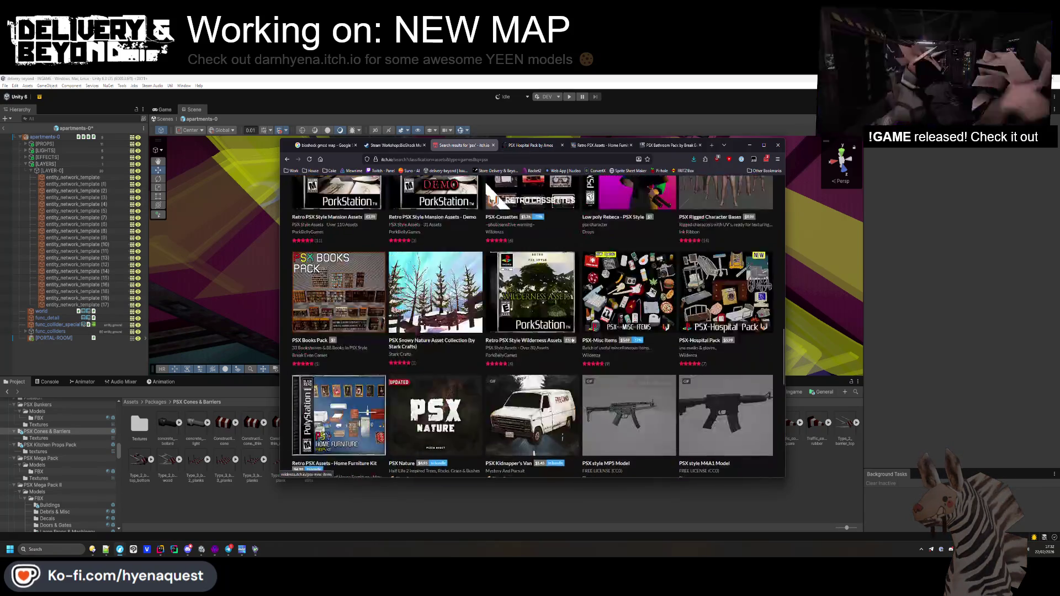
{"action": "scroll", "coordinate": [560, 335], "scroll_direction": "down", "scroll_amount": 5}
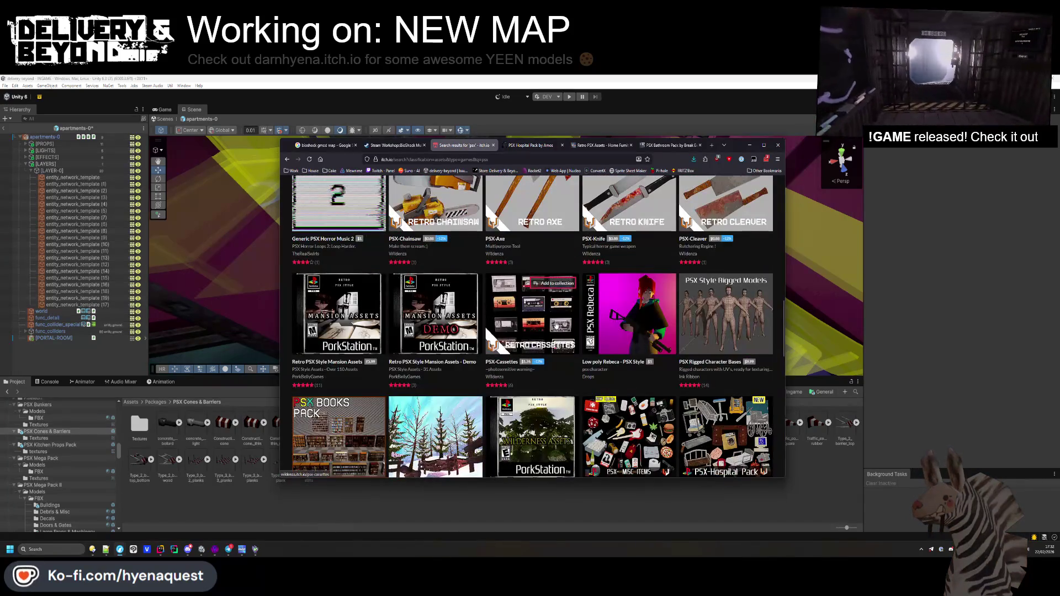
{"action": "scroll", "coordinate": [561, 324], "scroll_direction": "up", "scroll_amount": 5}
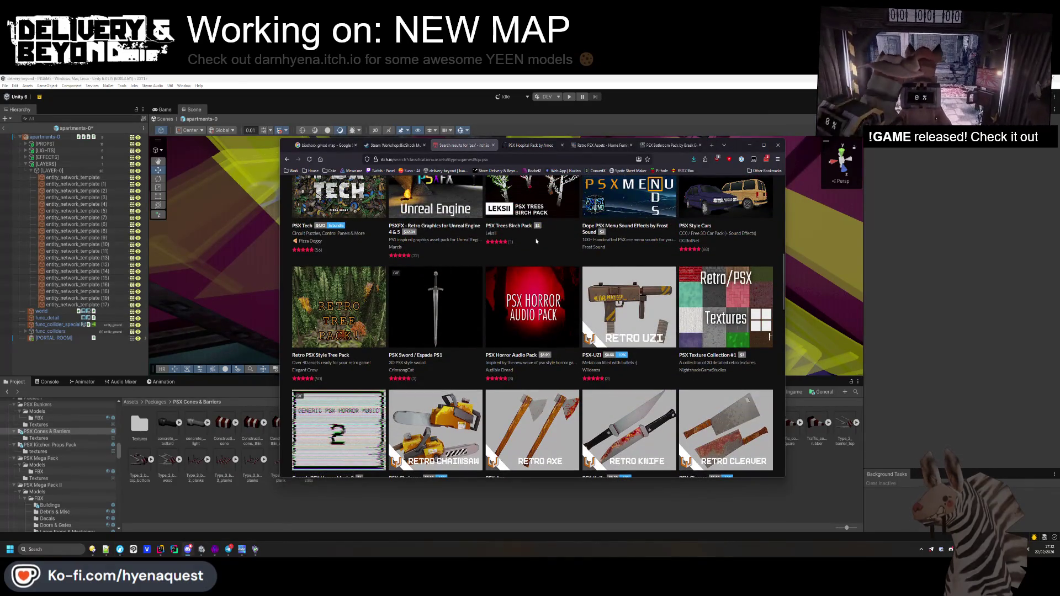
{"action": "scroll", "coordinate": [661, 320], "scroll_direction": "up", "scroll_amount": 6}
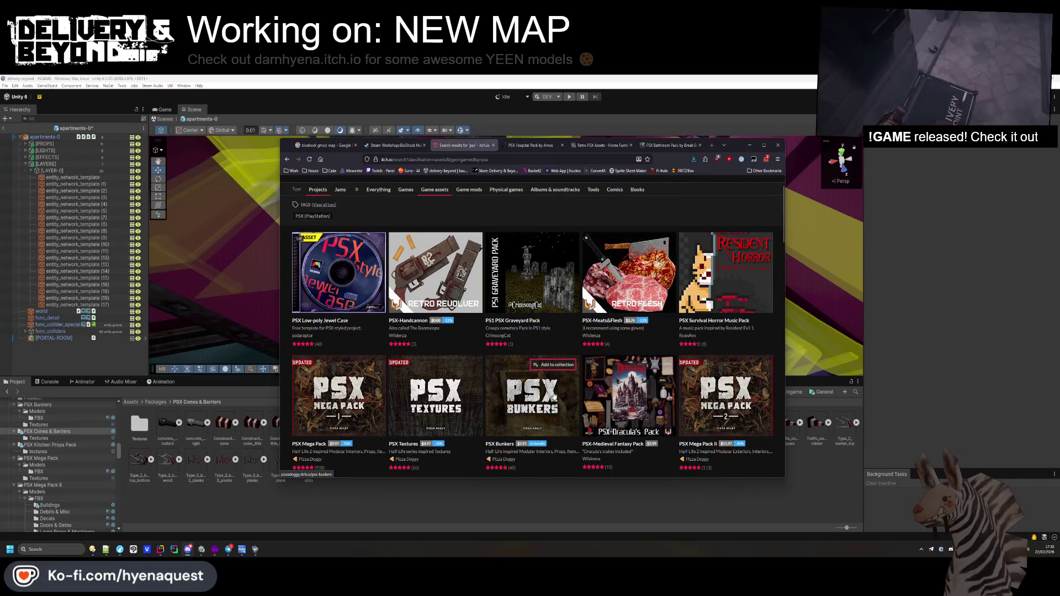
{"action": "scroll", "coordinate": [436, 381], "scroll_direction": "up", "scroll_amount": 1}
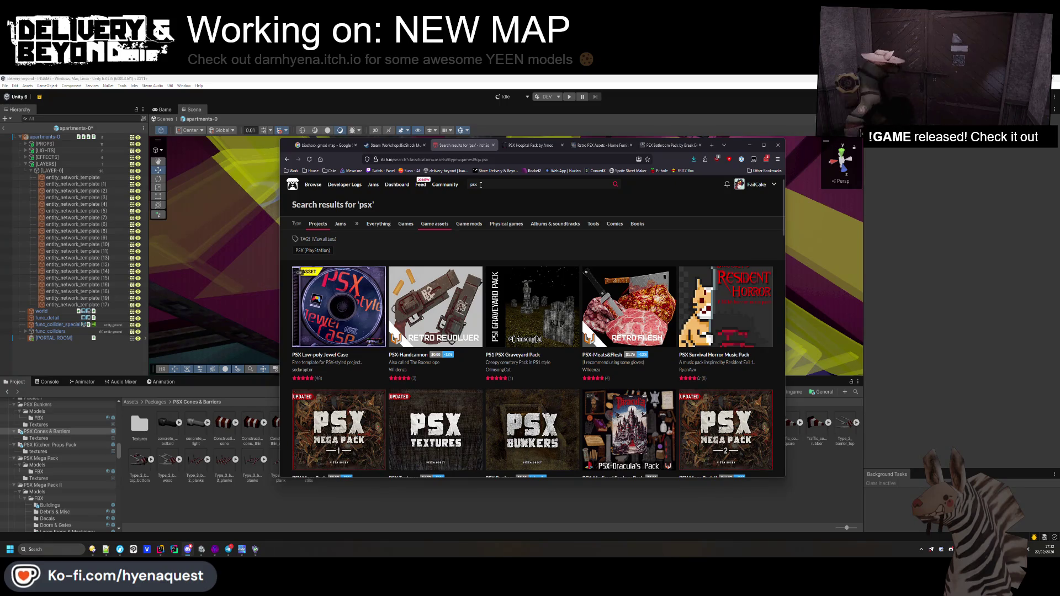
{"action": "left_click", "coordinate": [530, 145]}
- Page through the Amos hospital pack's asset sheet and props screenshots, then return to Home Furniture Kit
{"action": "scroll", "coordinate": [622, 273], "scroll_direction": "down", "scroll_amount": 10}
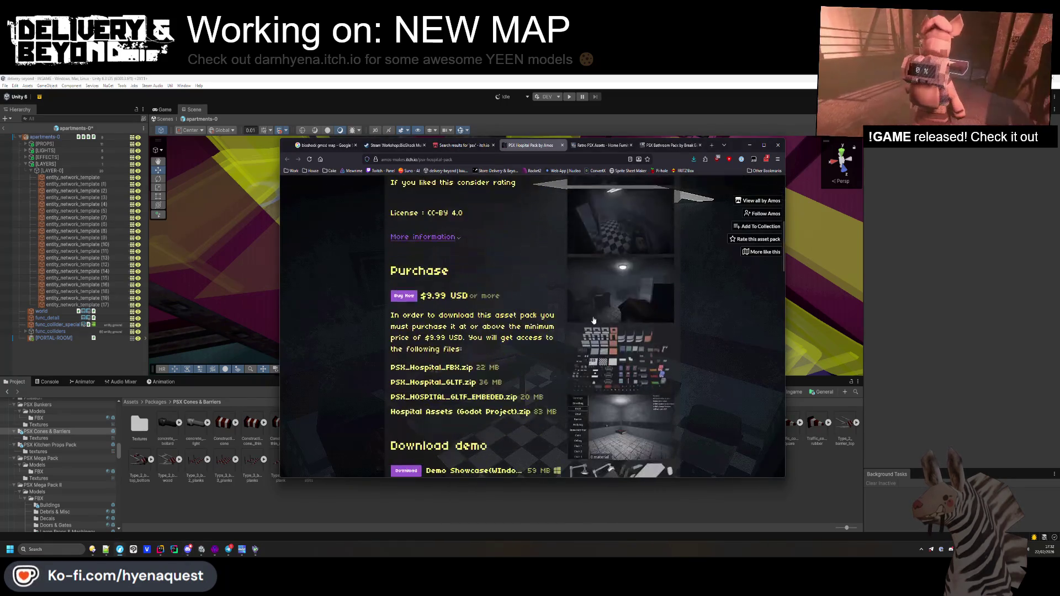
{"action": "left_click", "coordinate": [623, 237]}
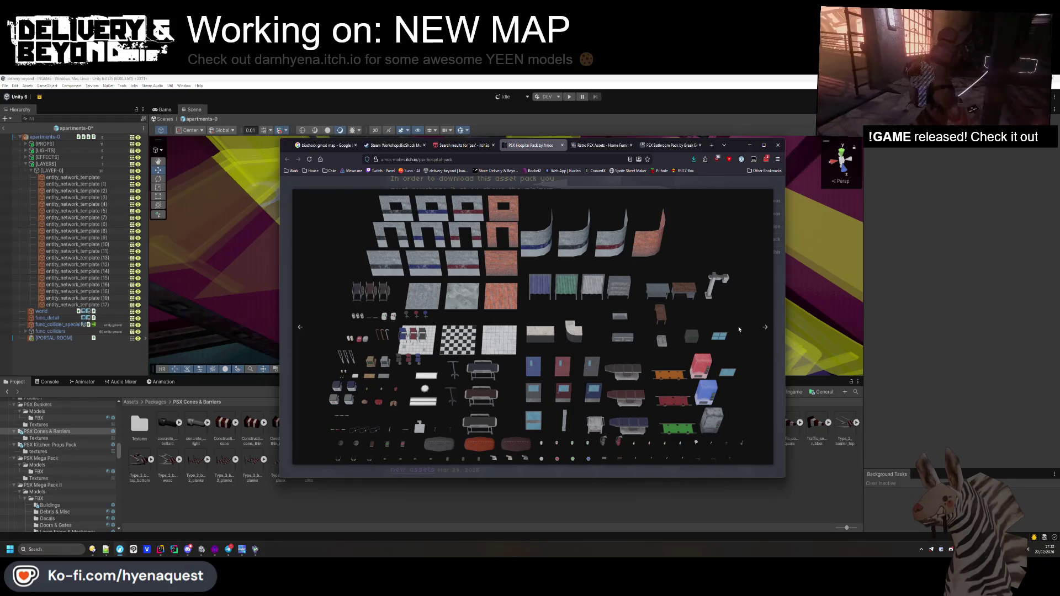
{"action": "left_click", "coordinate": [772, 318]}
{"action": "left_click", "coordinate": [771, 313]}
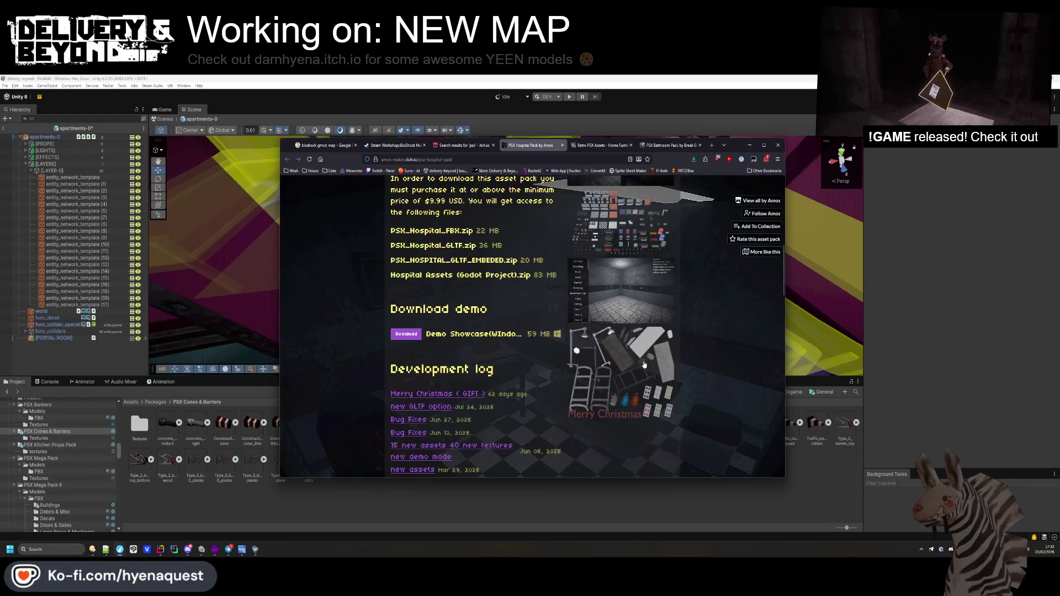
{"action": "left_click", "coordinate": [621, 296]}
{"action": "left_click", "coordinate": [702, 325]}
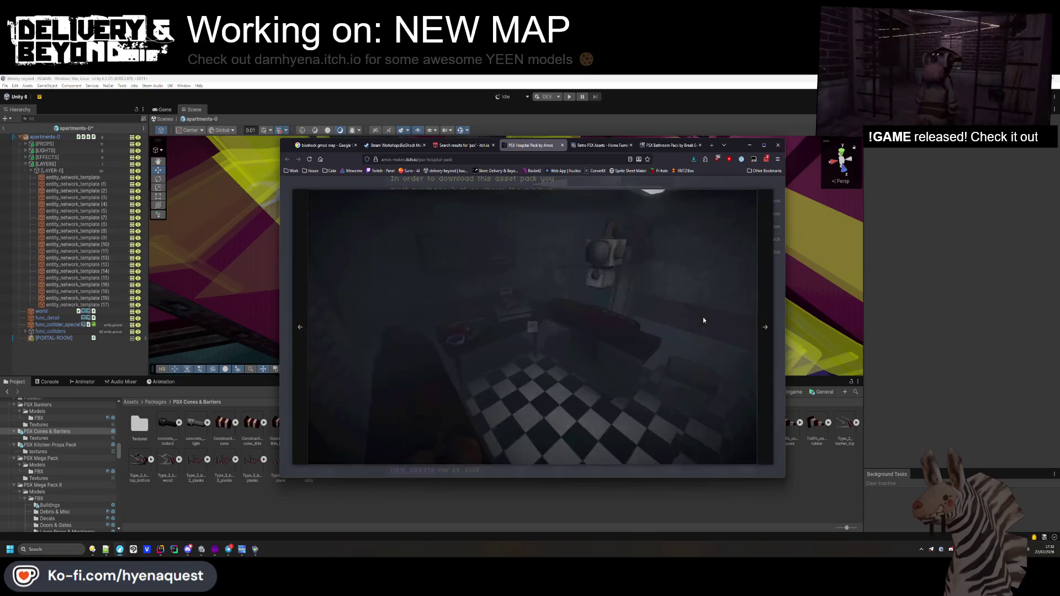
{"action": "left_click", "coordinate": [764, 320]}
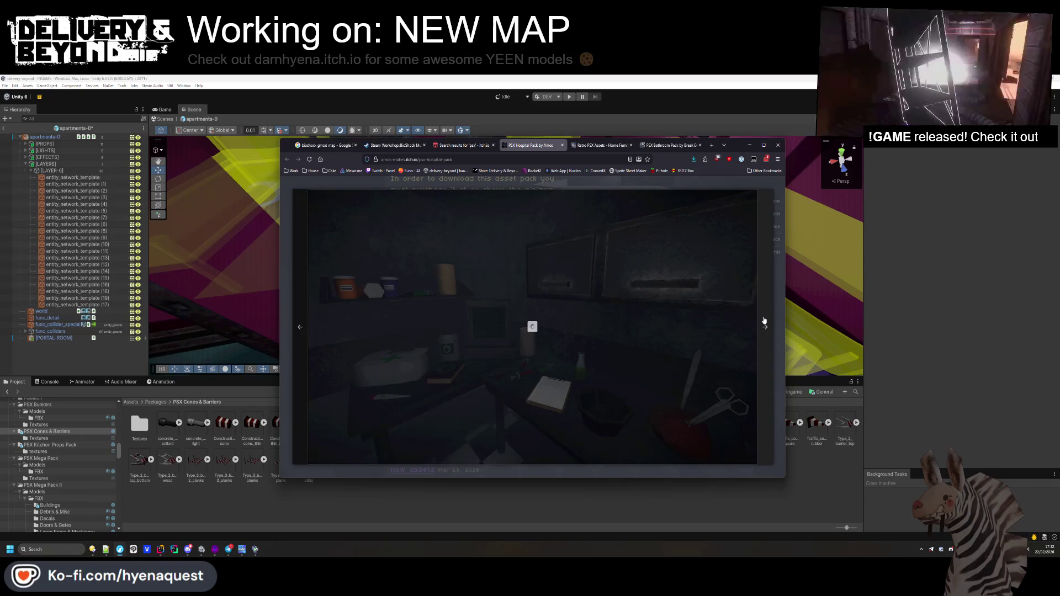
{"action": "left_click", "coordinate": [764, 320]}
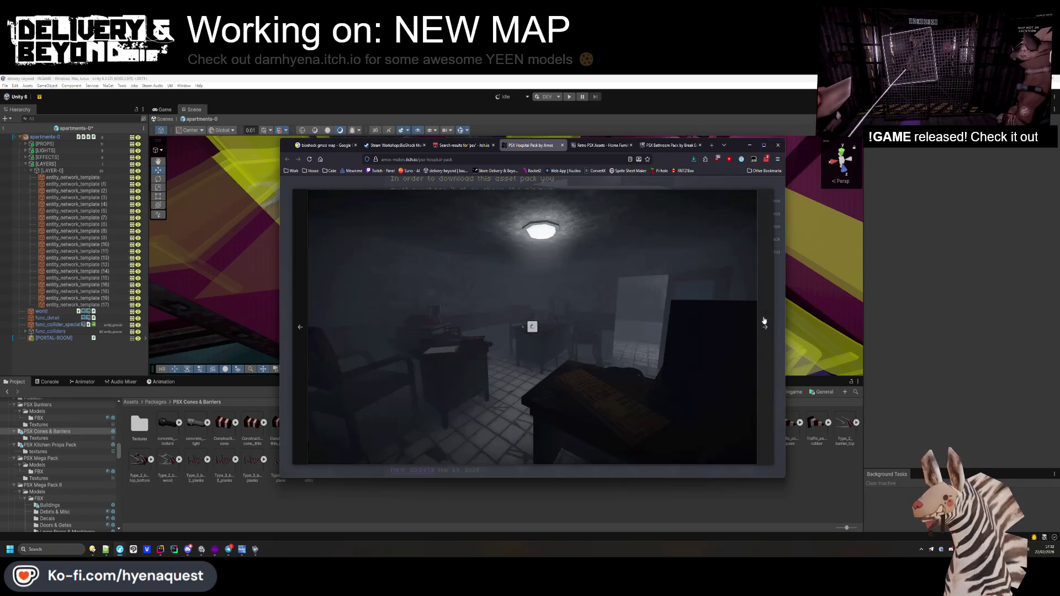
{"action": "left_click", "coordinate": [764, 320]}
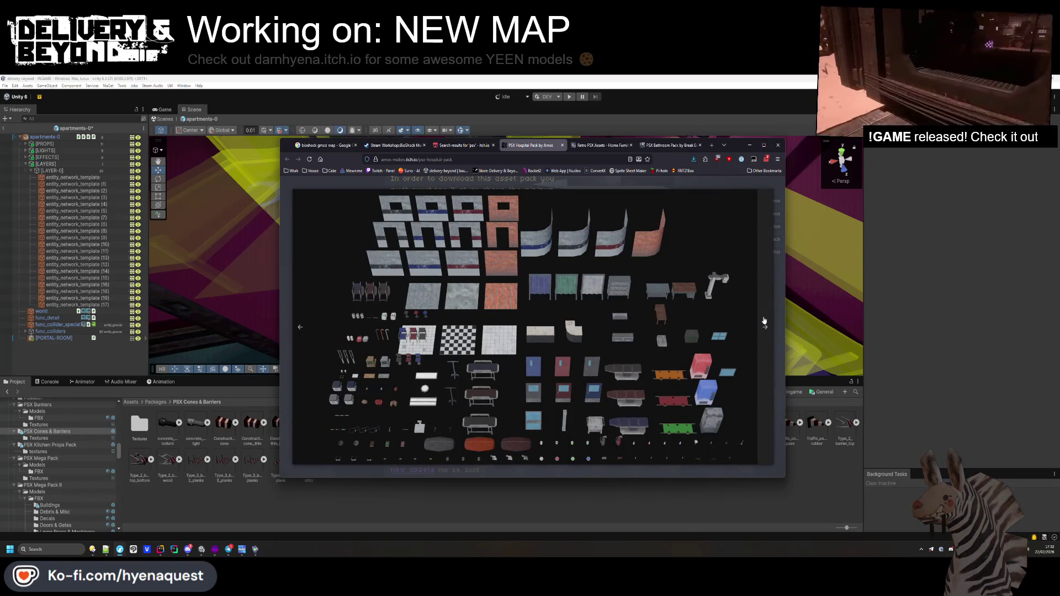
{"action": "left_click", "coordinate": [773, 323]}
{"action": "left_click", "coordinate": [773, 322]}
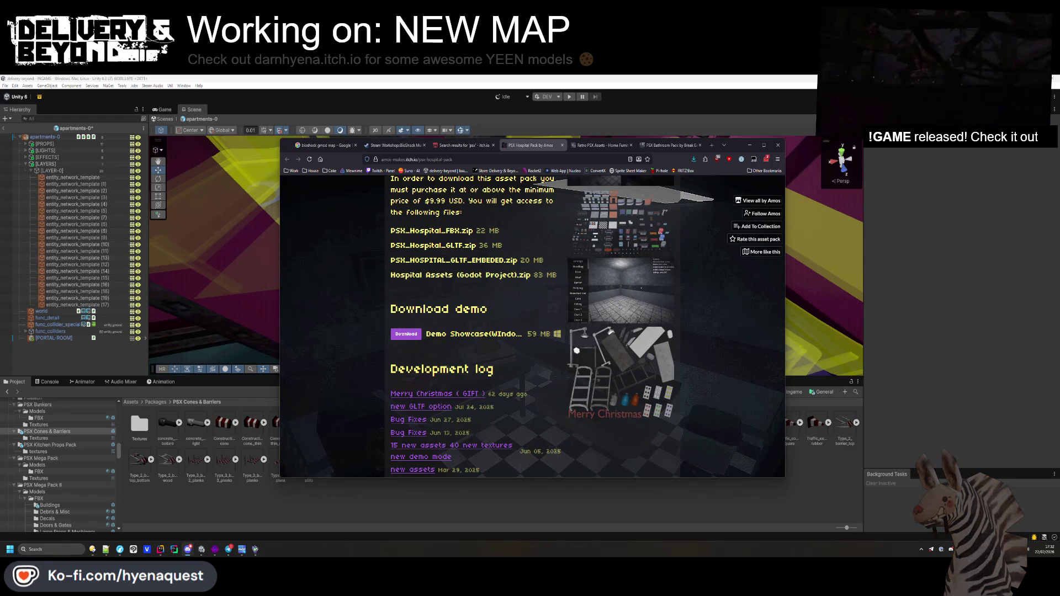
{"action": "left_click", "coordinate": [602, 145]}
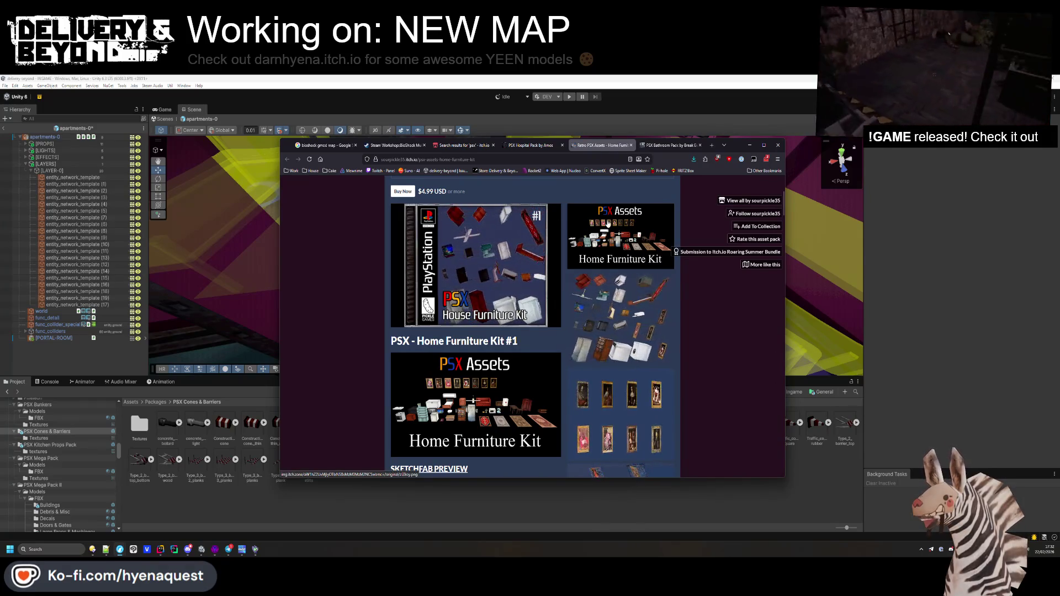
- Review the PSX Bathroom Pack page, playing its video preview and selecting the attribution credit
{"action": "scroll", "coordinate": [607, 224], "scroll_direction": "down", "scroll_amount": 12}
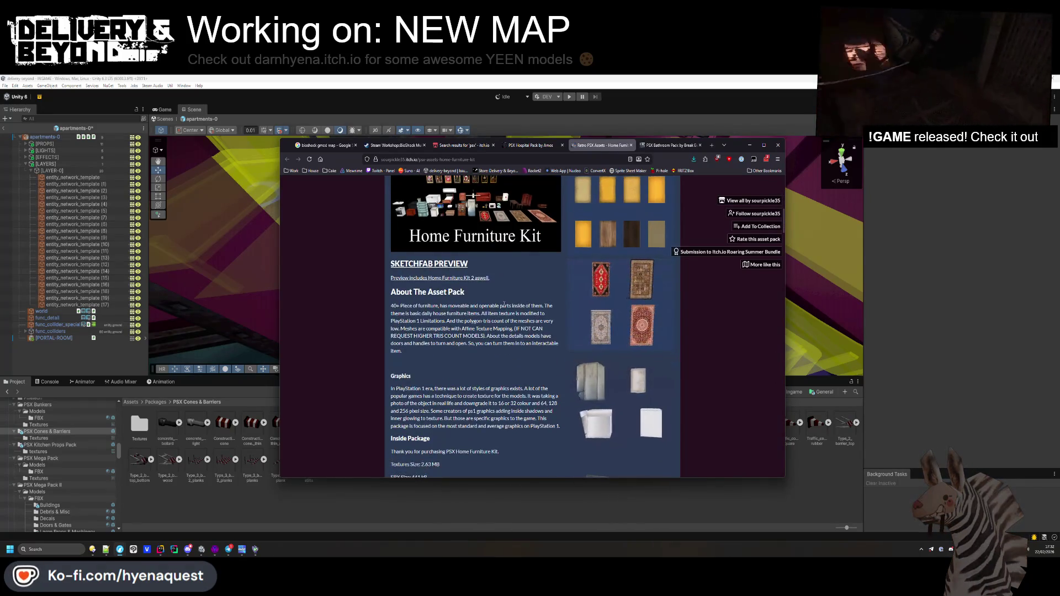
{"action": "scroll", "coordinate": [505, 286], "scroll_direction": "down", "scroll_amount": 1}
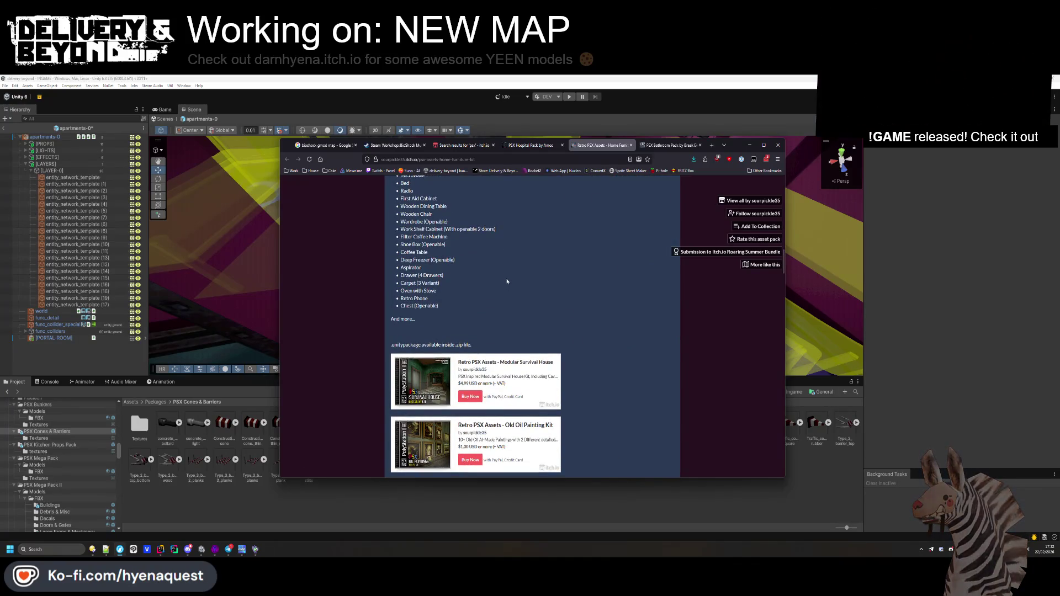
{"action": "scroll", "coordinate": [507, 282], "scroll_direction": "down", "scroll_amount": 5}
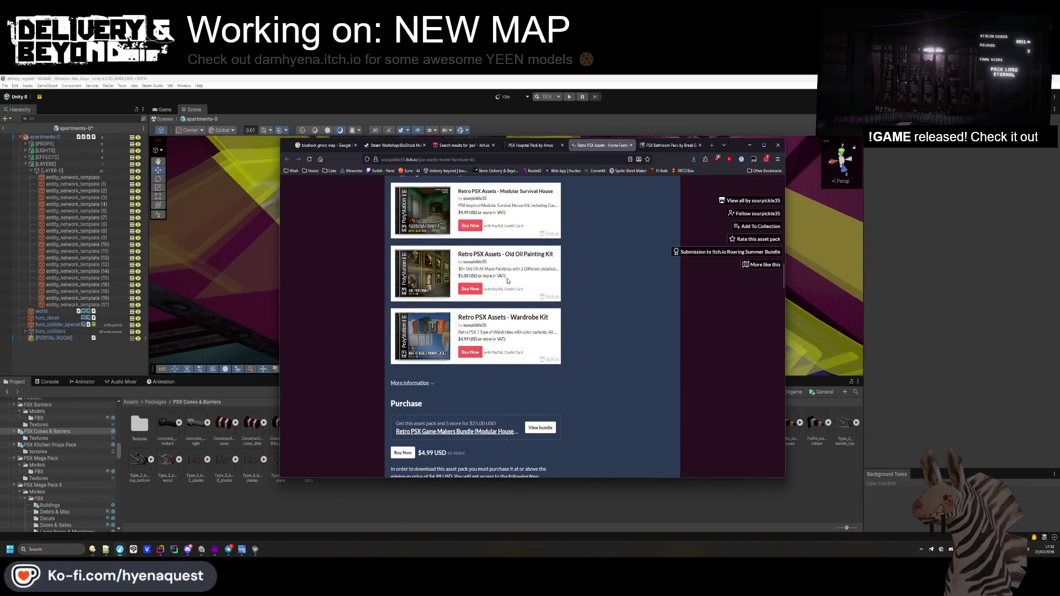
{"action": "scroll", "coordinate": [508, 281], "scroll_direction": "down", "scroll_amount": 3}
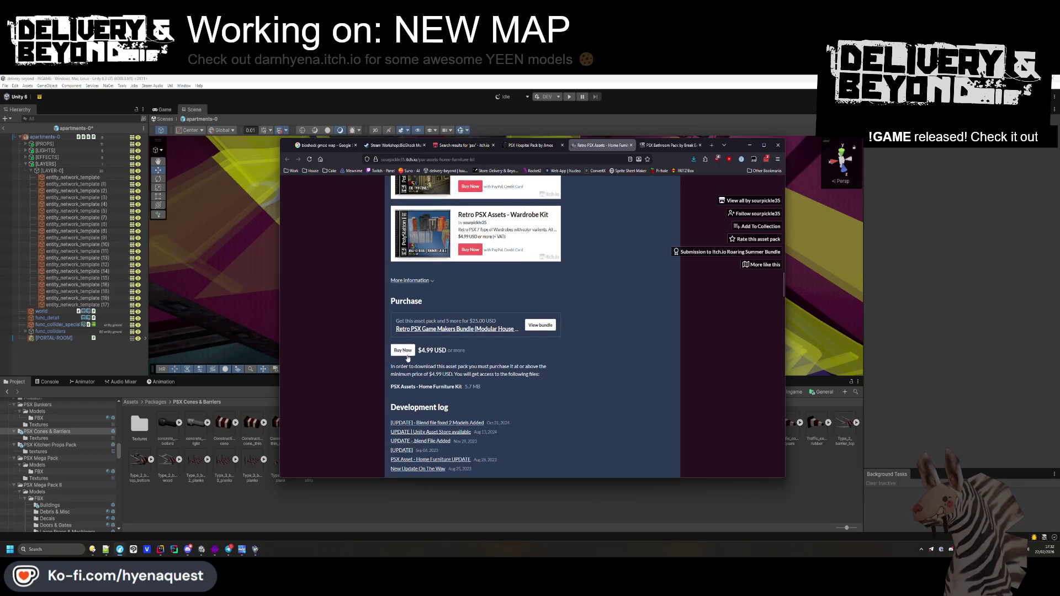
{"action": "left_click", "coordinate": [673, 145]}
{"action": "scroll", "coordinate": [530, 308], "scroll_direction": "down", "scroll_amount": 10}
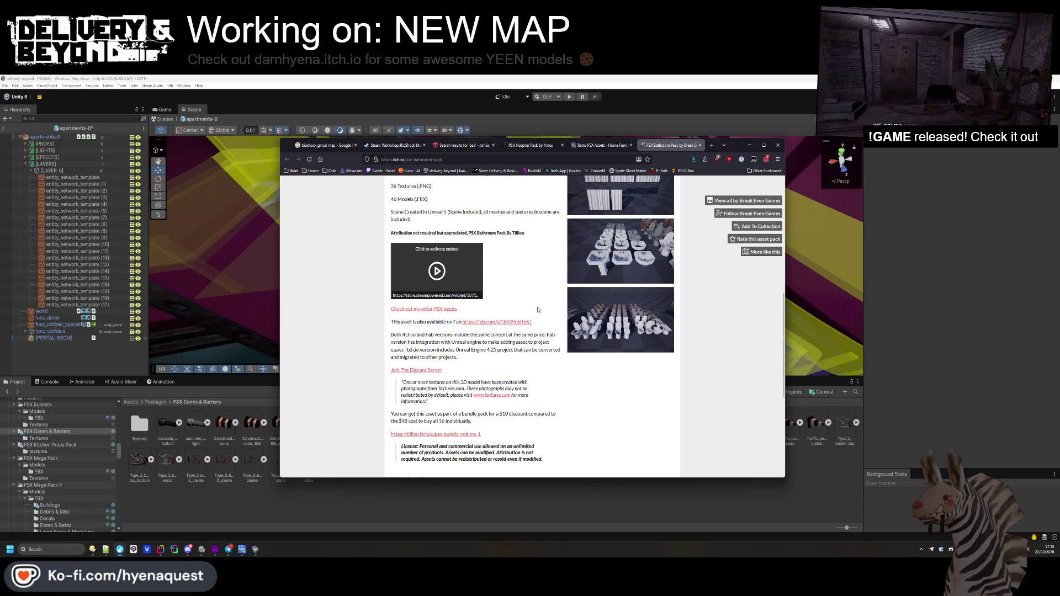
{"action": "scroll", "coordinate": [481, 330], "scroll_direction": "up", "scroll_amount": 2}
{"action": "left_click", "coordinate": [436, 329]}
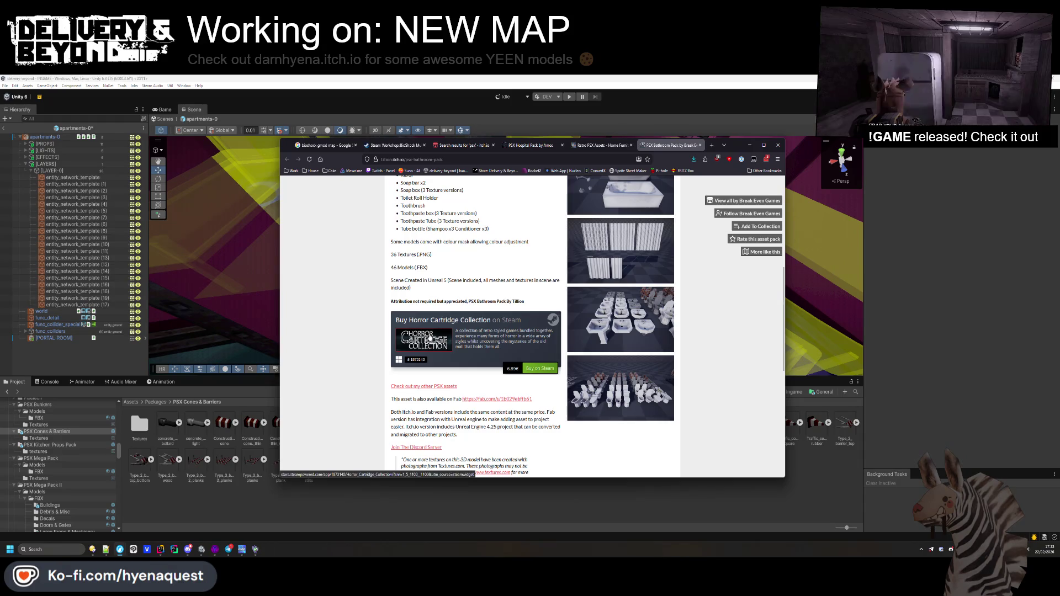
{"action": "left_click_drag", "start_coordinate": [426, 301], "coordinate": [506, 301]}
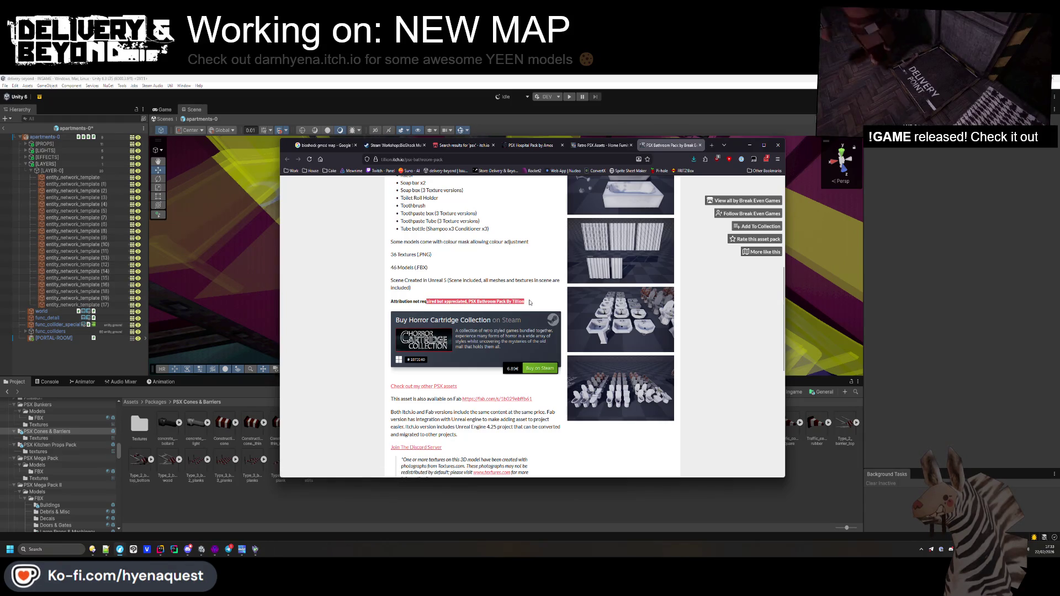
{"action": "scroll", "coordinate": [530, 301], "scroll_direction": "down", "scroll_amount": 3}
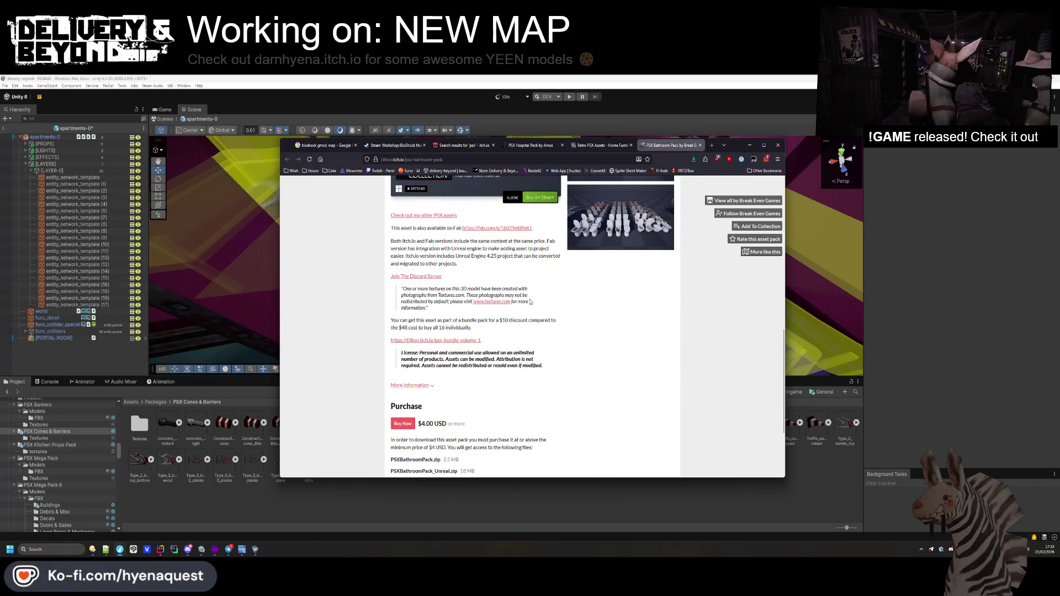
- Open the creator's 'Check out my other PSX assets' collection in its own tab
{"action": "middle_click", "coordinate": [447, 217]}
{"action": "scroll", "coordinate": [613, 203], "scroll_direction": "down", "scroll_amount": 2}
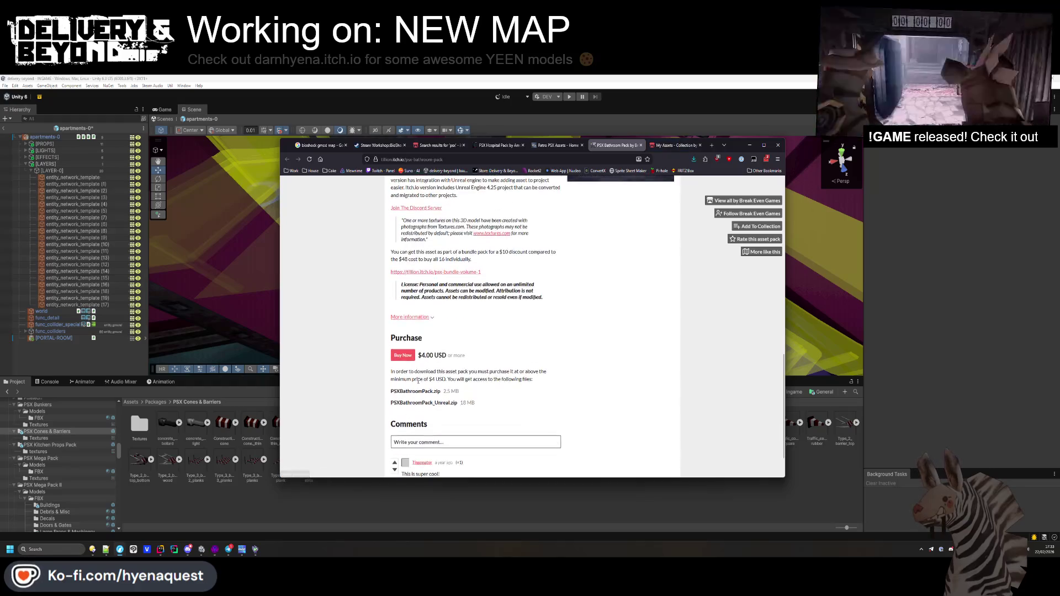
{"action": "left_click", "coordinate": [675, 145]}
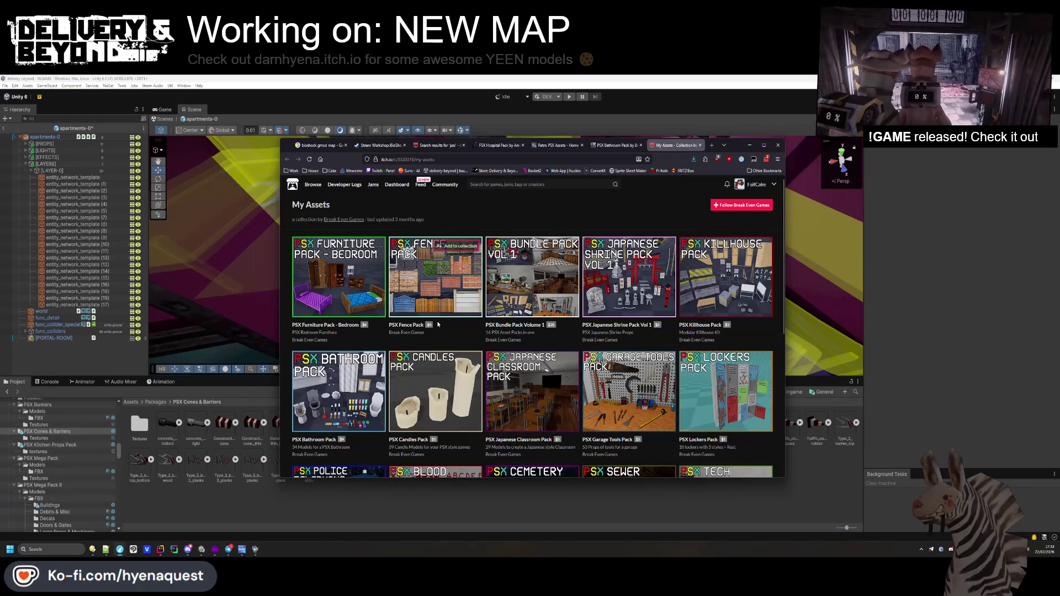
{"action": "scroll", "coordinate": [424, 315], "scroll_direction": "down", "scroll_amount": 1}
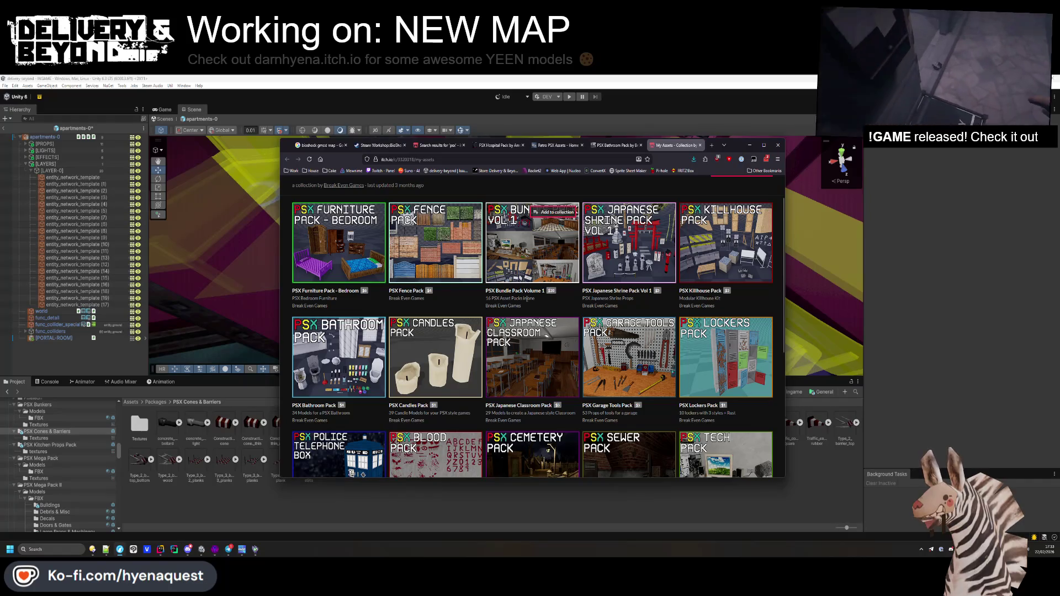
{"action": "scroll", "coordinate": [718, 255], "scroll_direction": "down", "scroll_amount": 2}
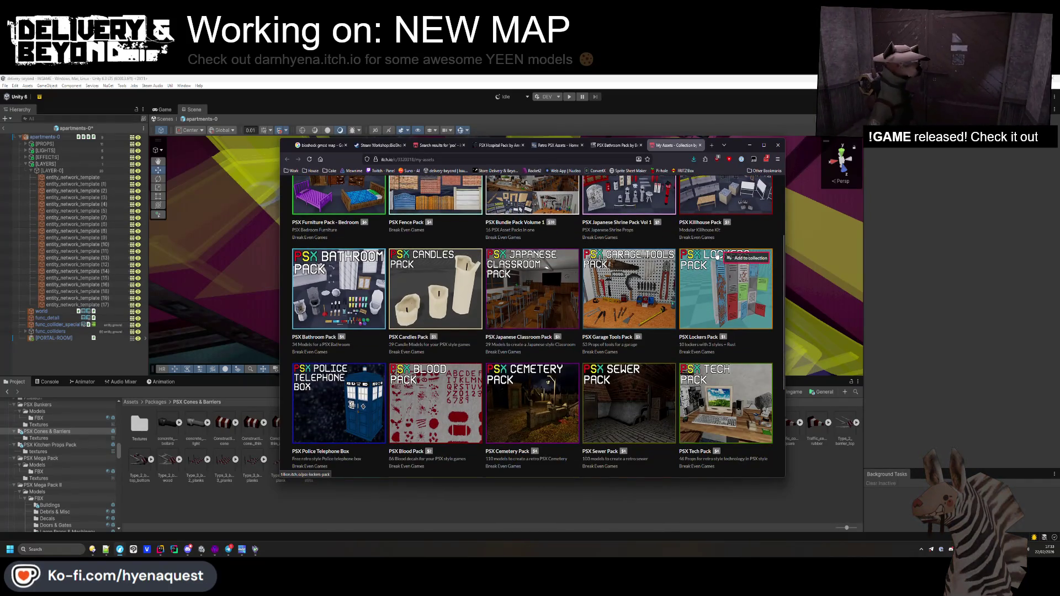
{"action": "scroll", "coordinate": [718, 256], "scroll_direction": "down", "scroll_amount": 4}
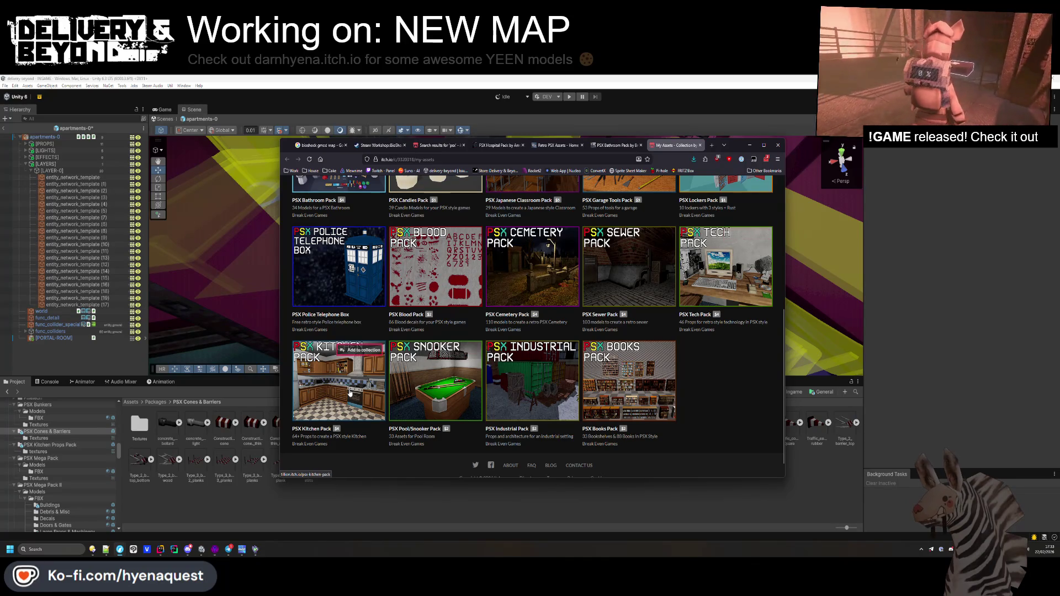
{"action": "middle_click", "coordinate": [340, 381]}
{"action": "left_click", "coordinate": [679, 145]}
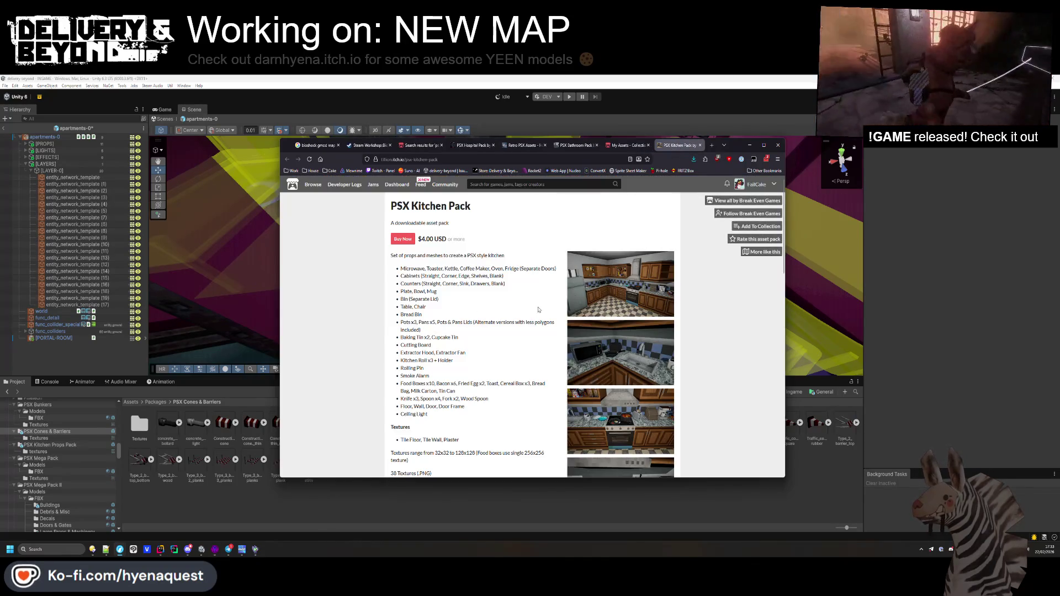
{"action": "scroll", "coordinate": [621, 270], "scroll_direction": "down", "scroll_amount": 2}
{"action": "left_click", "coordinate": [621, 270]}
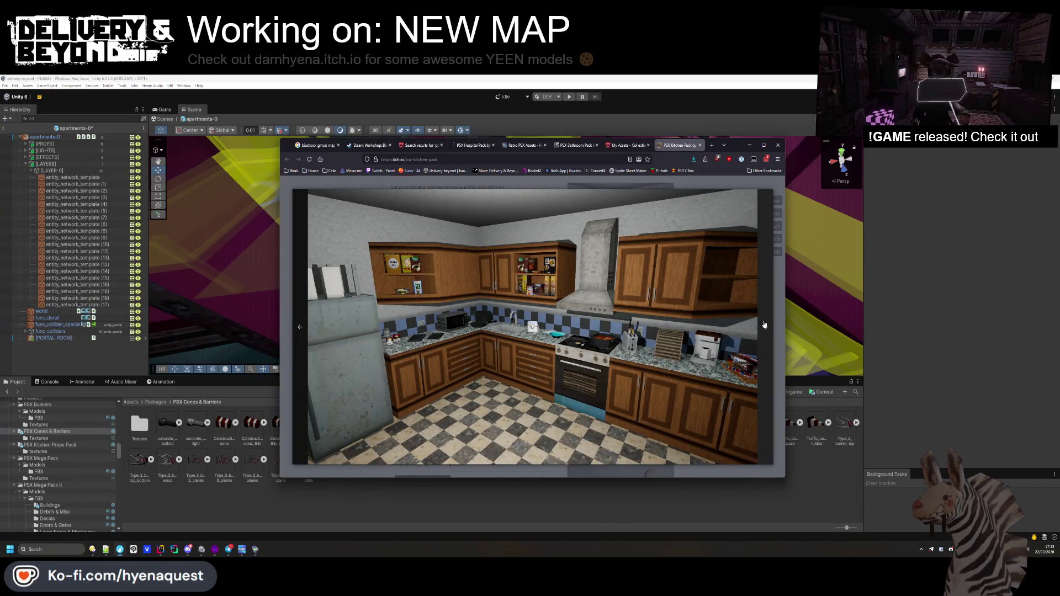
{"action": "left_click", "coordinate": [764, 324]}
{"action": "left_click", "coordinate": [765, 324]}
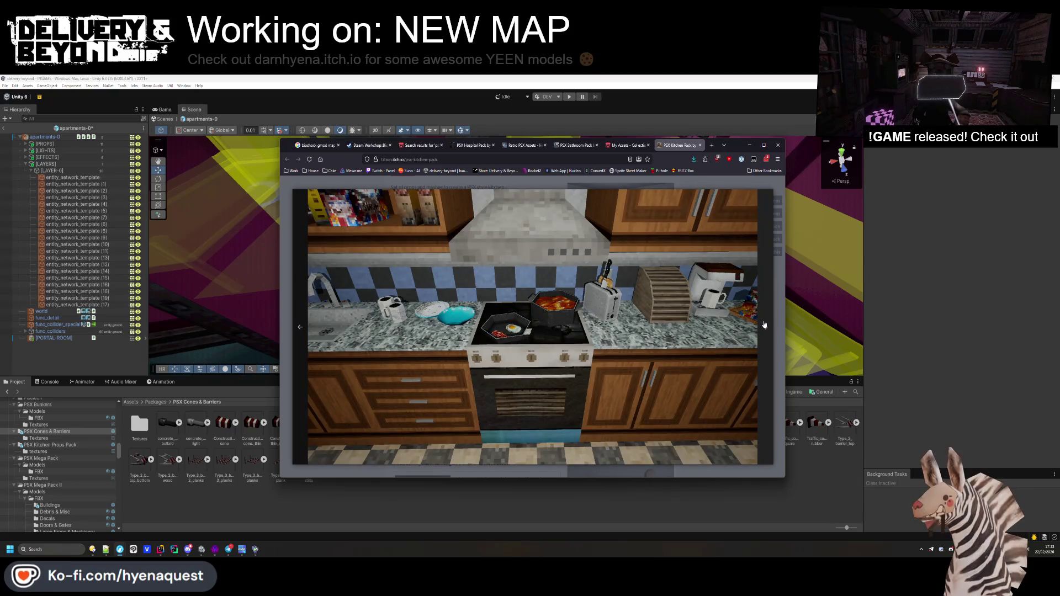
{"action": "left_click", "coordinate": [764, 324]}
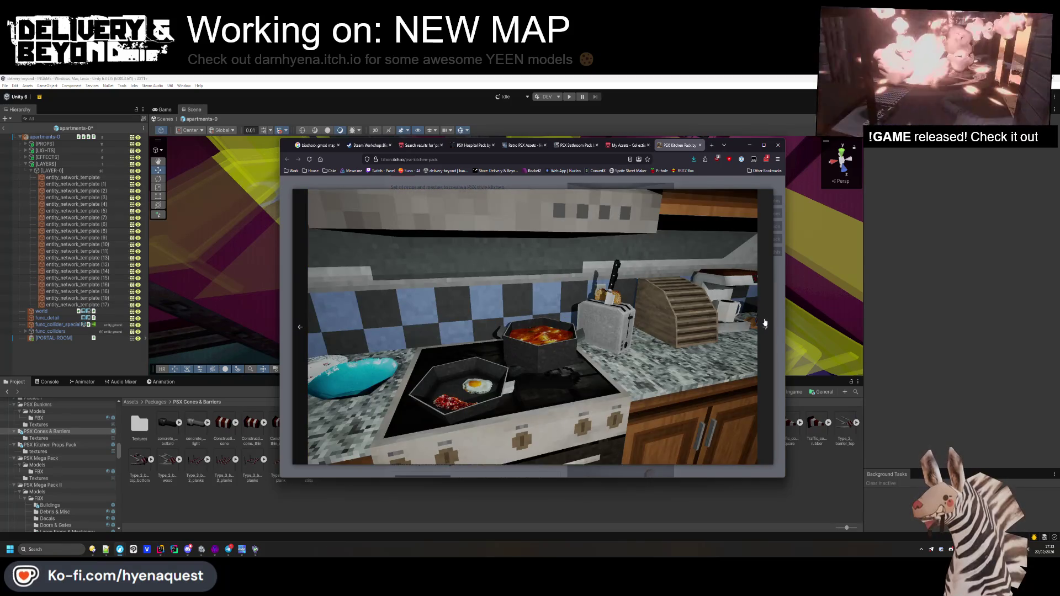
{"action": "left_click", "coordinate": [764, 324]}
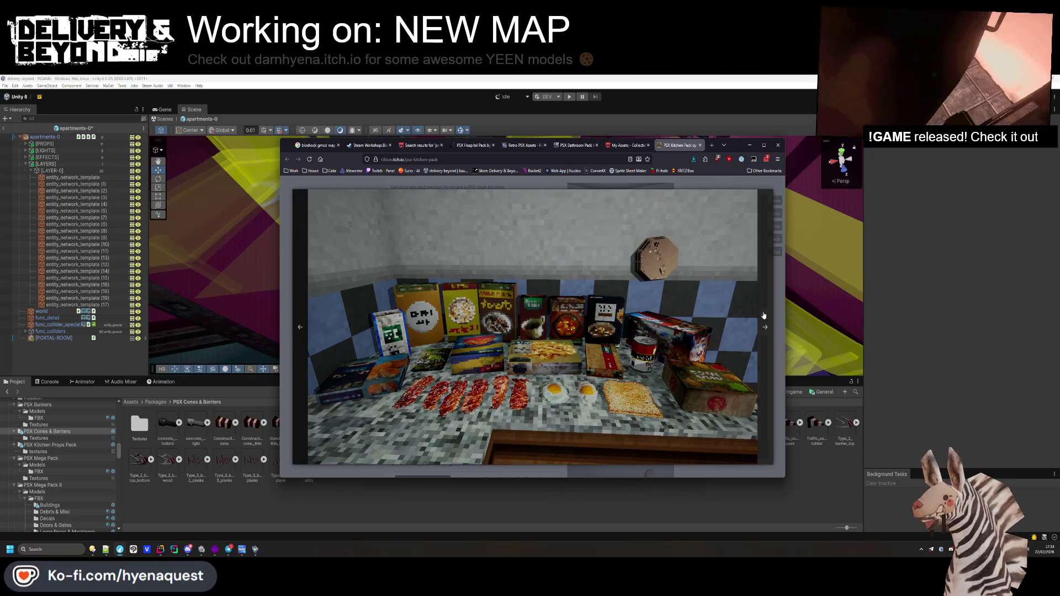
{"action": "left_click", "coordinate": [763, 316]}
{"action": "left_click", "coordinate": [763, 320]}
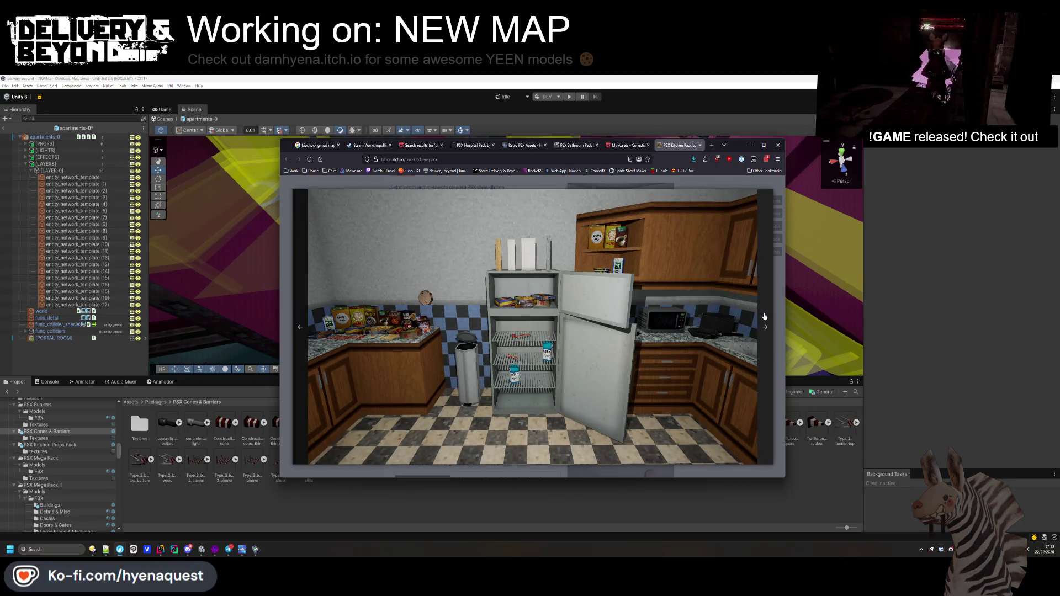
{"action": "left_click", "coordinate": [760, 331]}
{"action": "left_click", "coordinate": [769, 323]}
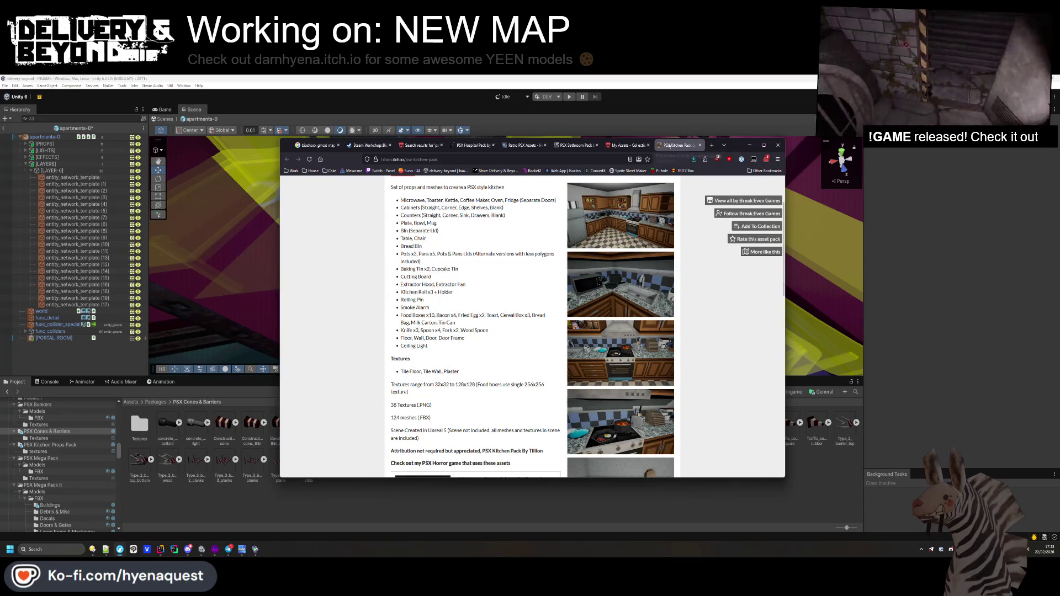
{"action": "middle_click", "coordinate": [668, 146]}
{"action": "scroll", "coordinate": [612, 181], "scroll_direction": "up", "scroll_amount": 5}
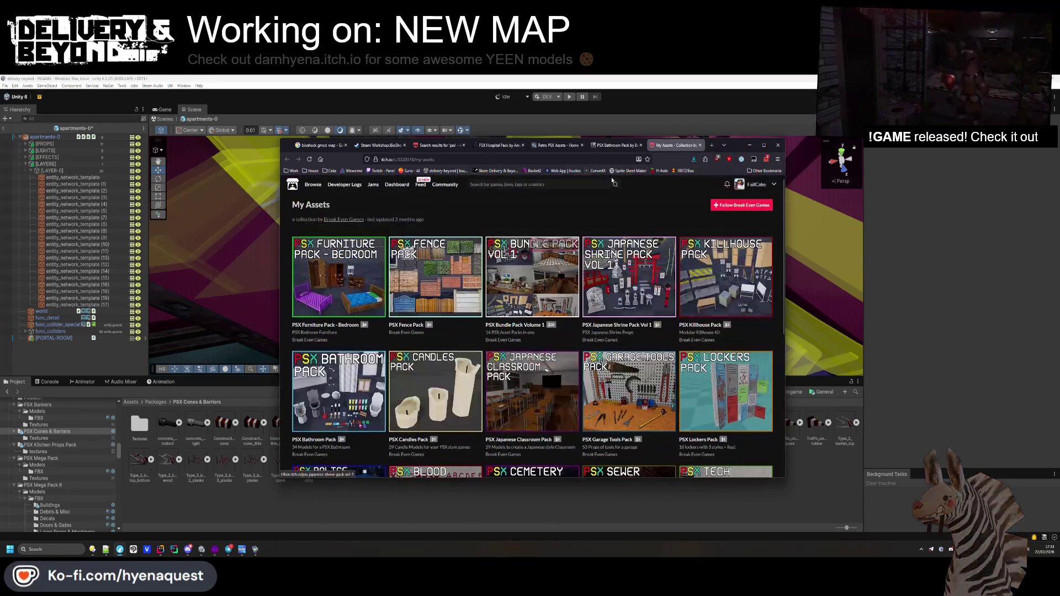
- Close the My Assets tab and view the bathtub and toiletries screenshots
{"action": "key", "text": "ctrl+w"}
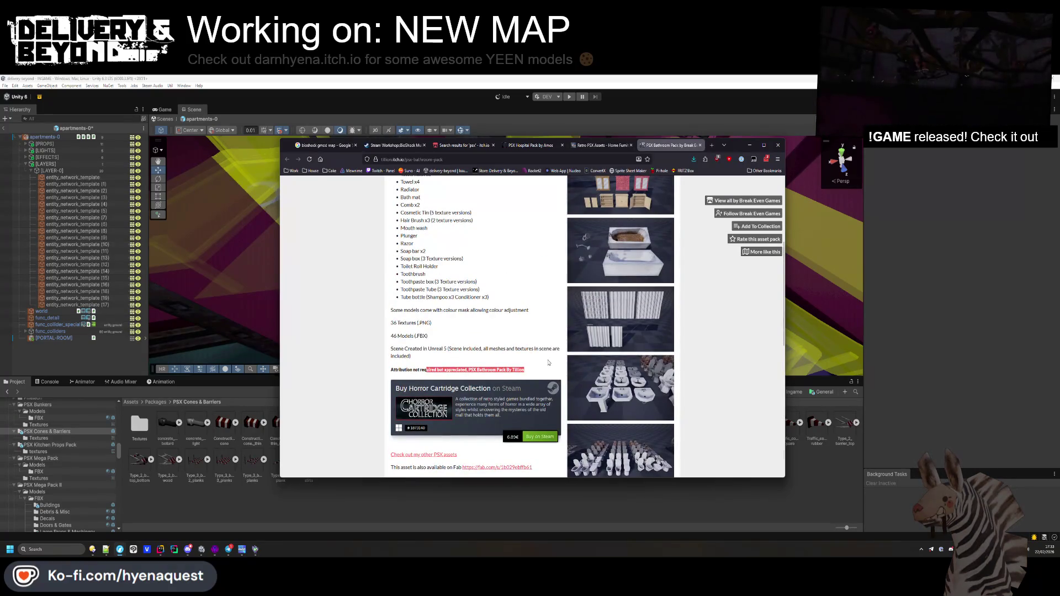
{"action": "left_click", "coordinate": [601, 244]}
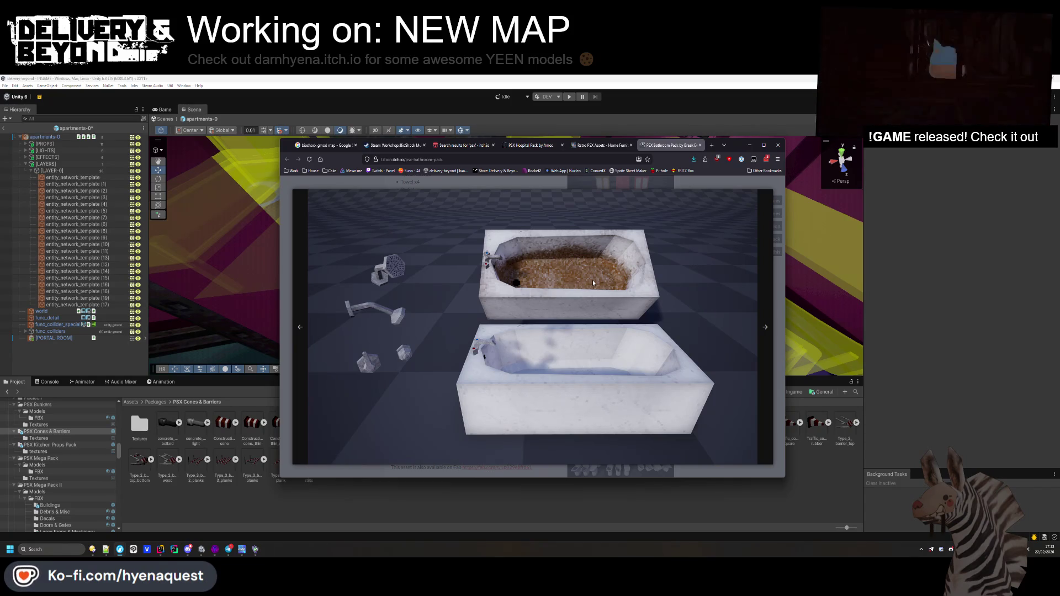
{"action": "left_click", "coordinate": [774, 293]}
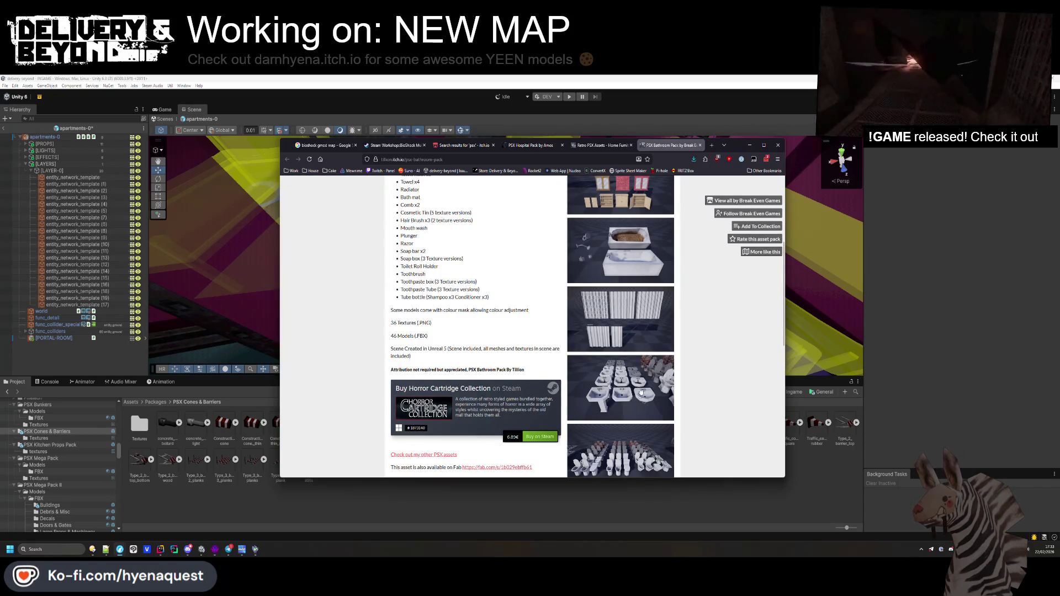
{"action": "scroll", "coordinate": [639, 351], "scroll_direction": "up", "scroll_amount": 10}
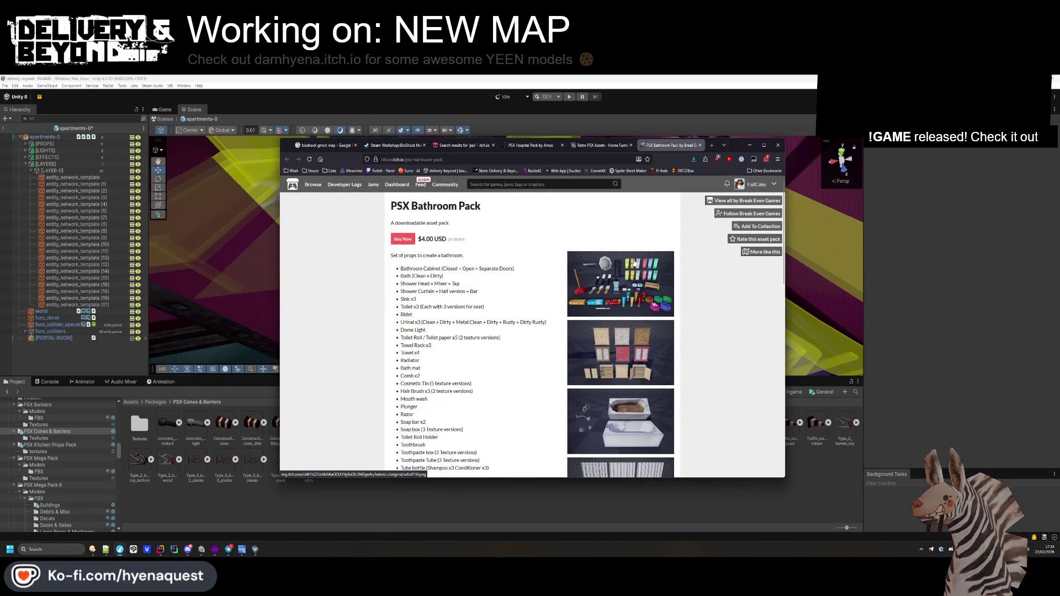
{"action": "left_click", "coordinate": [632, 262]}
{"action": "left_click", "coordinate": [710, 469]}
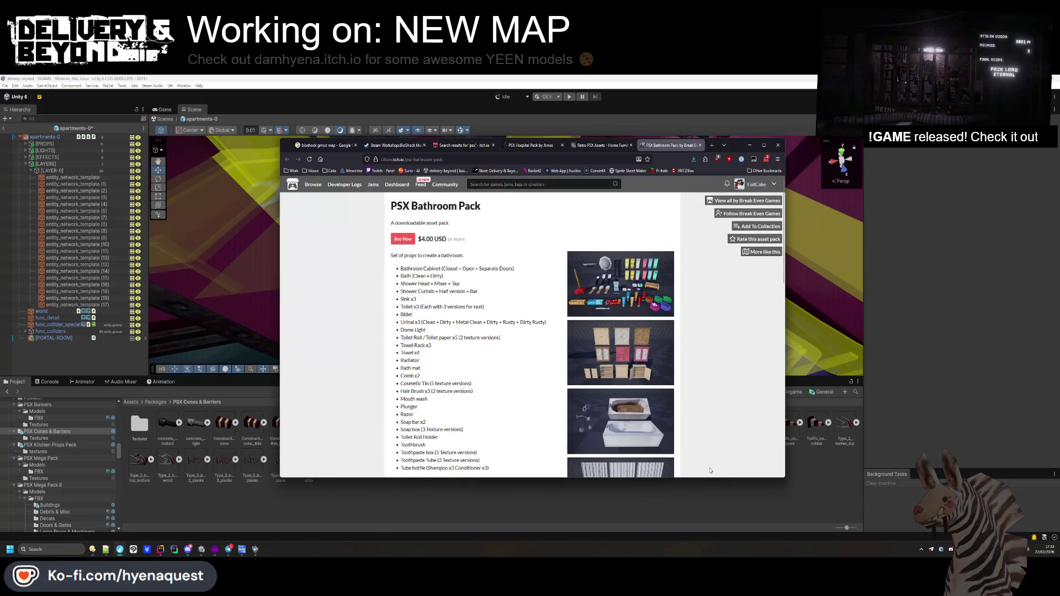
- Close the PSX Hospital Pack tab and select the 'psx' search text to replace it
{"action": "left_click", "coordinate": [609, 146]}
{"action": "scroll", "coordinate": [521, 286], "scroll_direction": "up", "scroll_amount": 3}
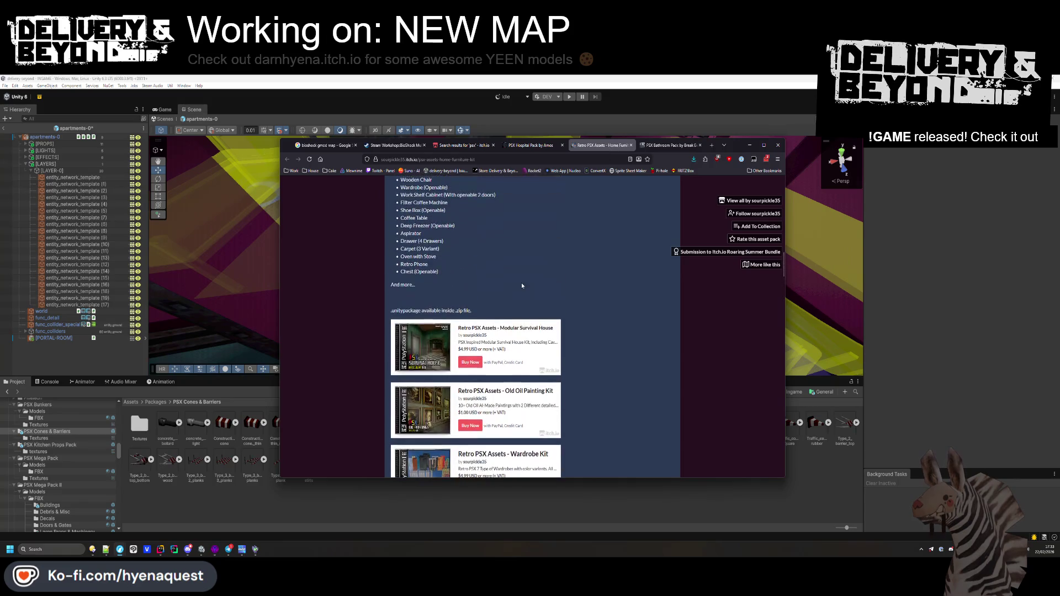
{"action": "left_click", "coordinate": [524, 146]}
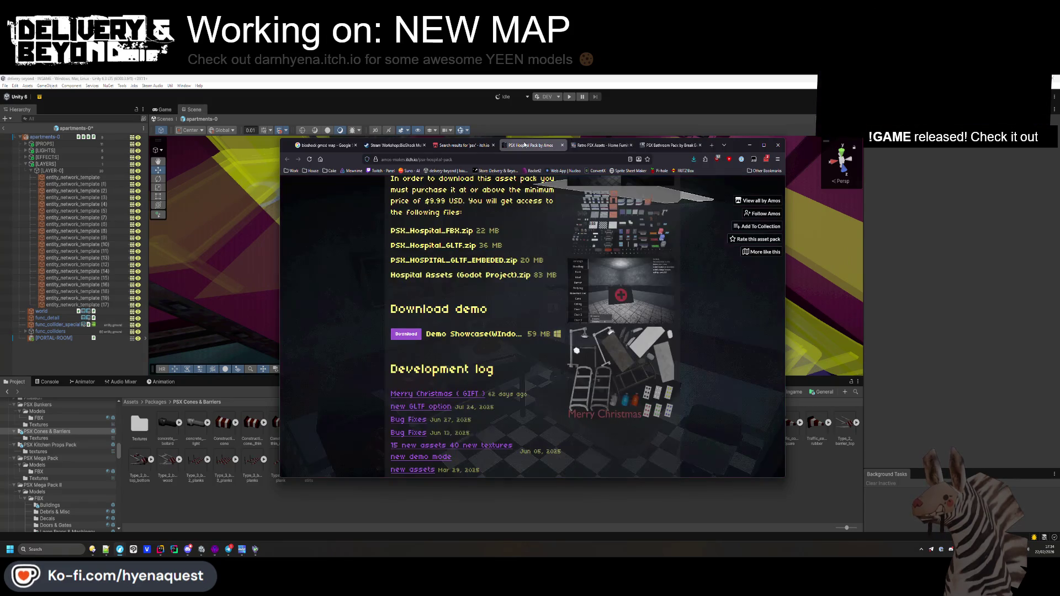
{"action": "middle_click", "coordinate": [525, 145]}
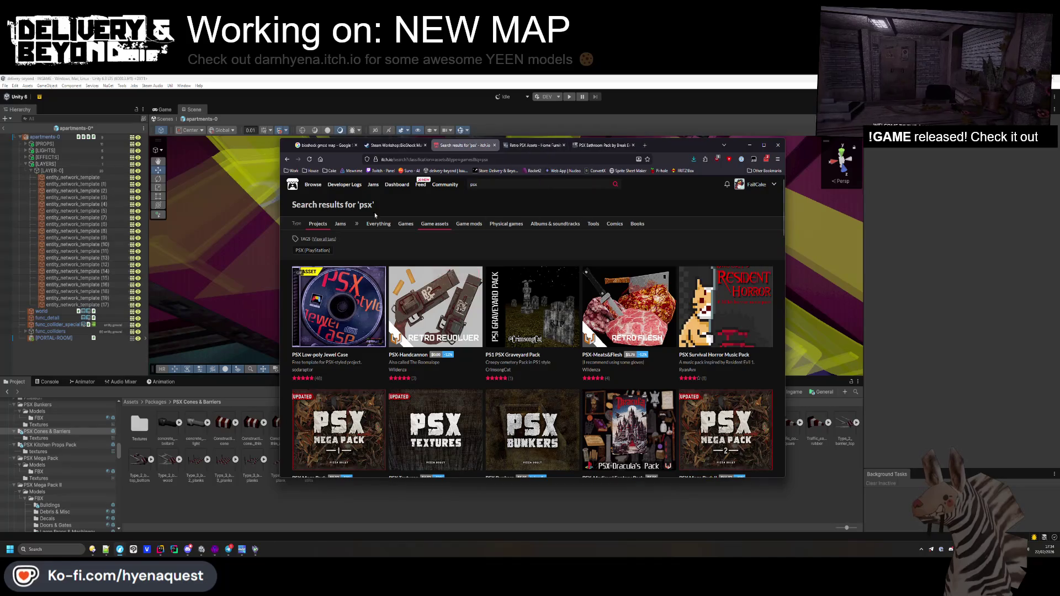
{"action": "left_click", "coordinate": [496, 183]}
- Search itch.io for 'bathroom' and scroll through the results
{"action": "type", "text": "hroom"}
{"action": "key", "text": "Return"}
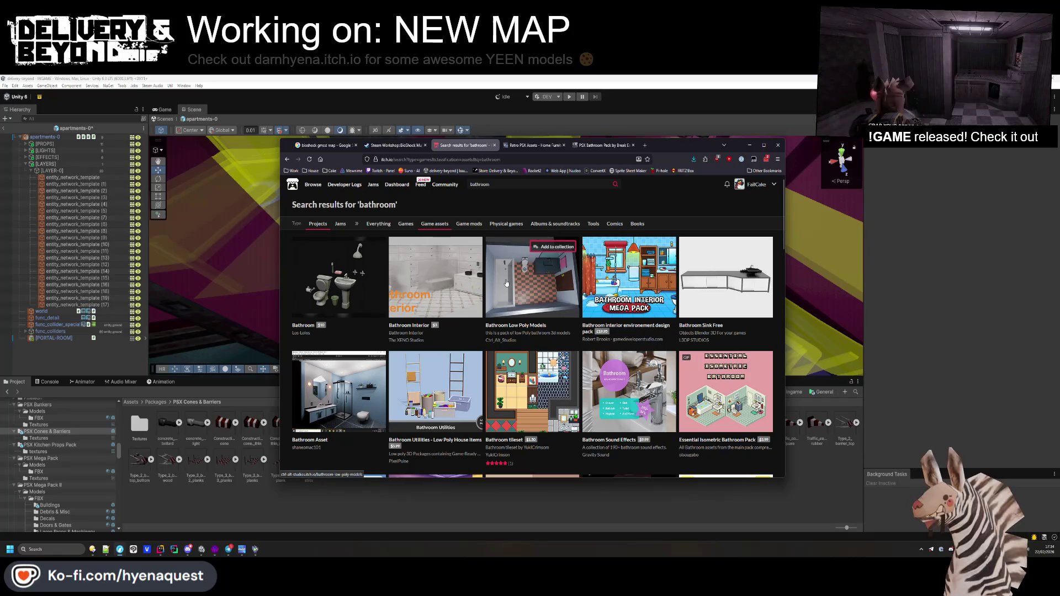
{"action": "scroll", "coordinate": [739, 274], "scroll_direction": "down", "scroll_amount": 1}
{"action": "scroll", "coordinate": [739, 274], "scroll_direction": "down", "scroll_amount": 5}
{"action": "scroll", "coordinate": [738, 279], "scroll_direction": "up", "scroll_amount": 6}
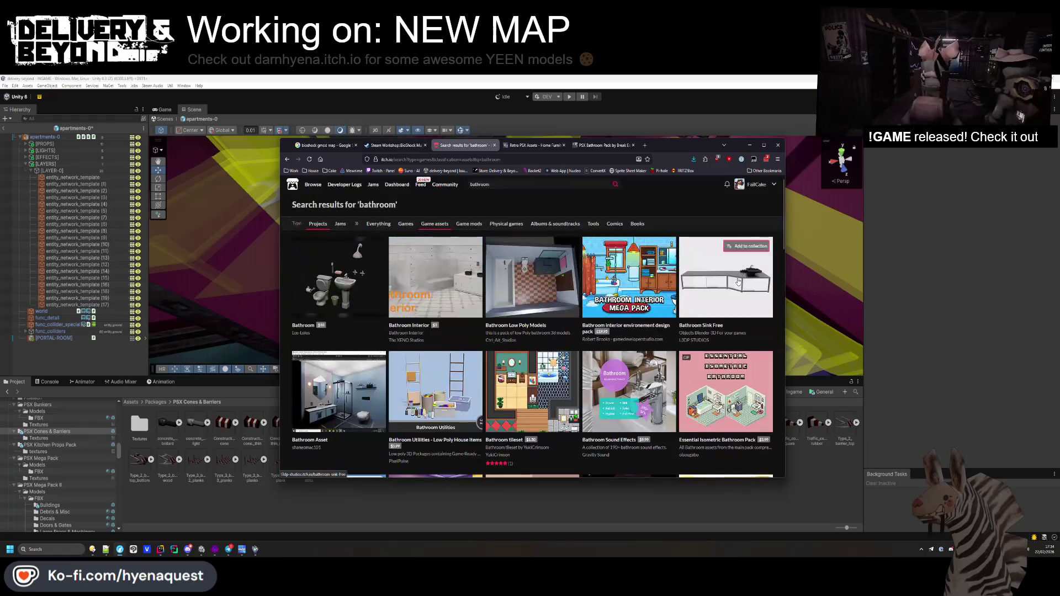
{"action": "scroll", "coordinate": [738, 279], "scroll_direction": "down", "scroll_amount": 5}
- Open the PSX Bathroom Pack in a new tab and close the duplicate tab
{"action": "middle_click", "coordinate": [436, 398]}
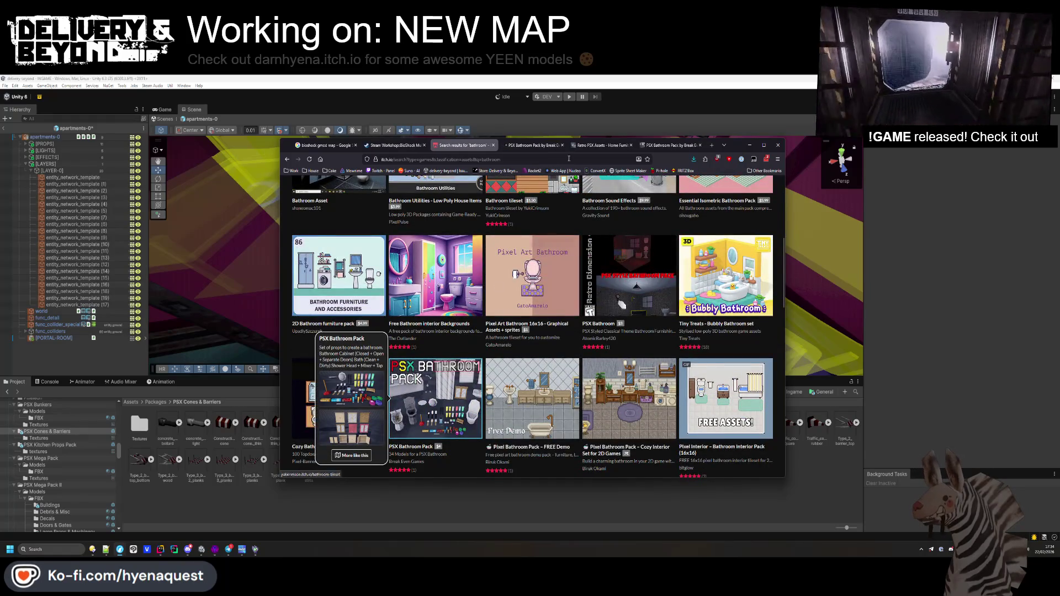
{"action": "left_click", "coordinate": [547, 146]}
{"action": "left_click", "coordinate": [602, 146]}
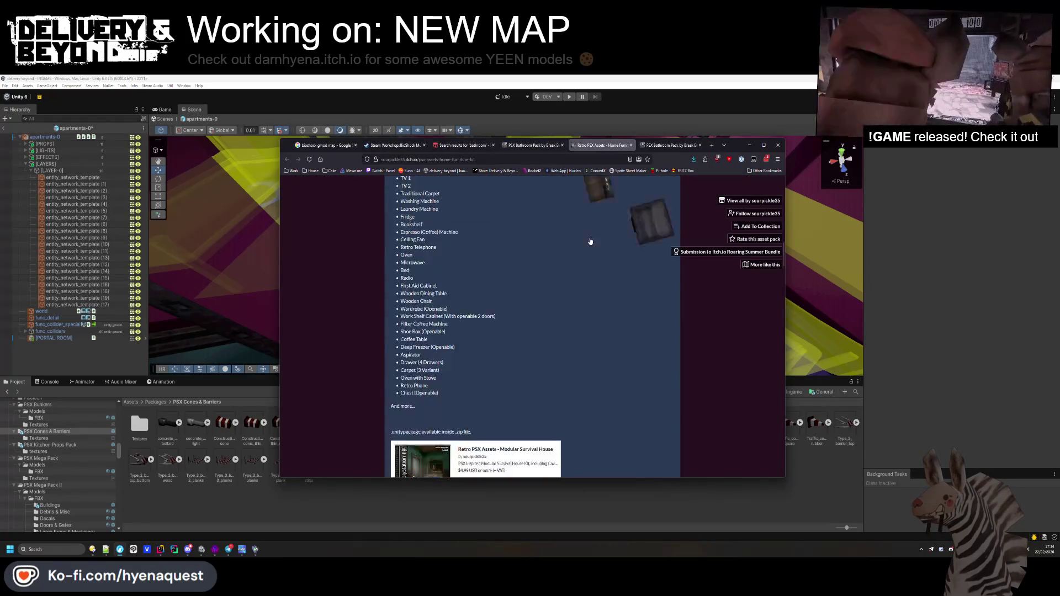
{"action": "scroll", "coordinate": [591, 242], "scroll_direction": "up", "scroll_amount": 10}
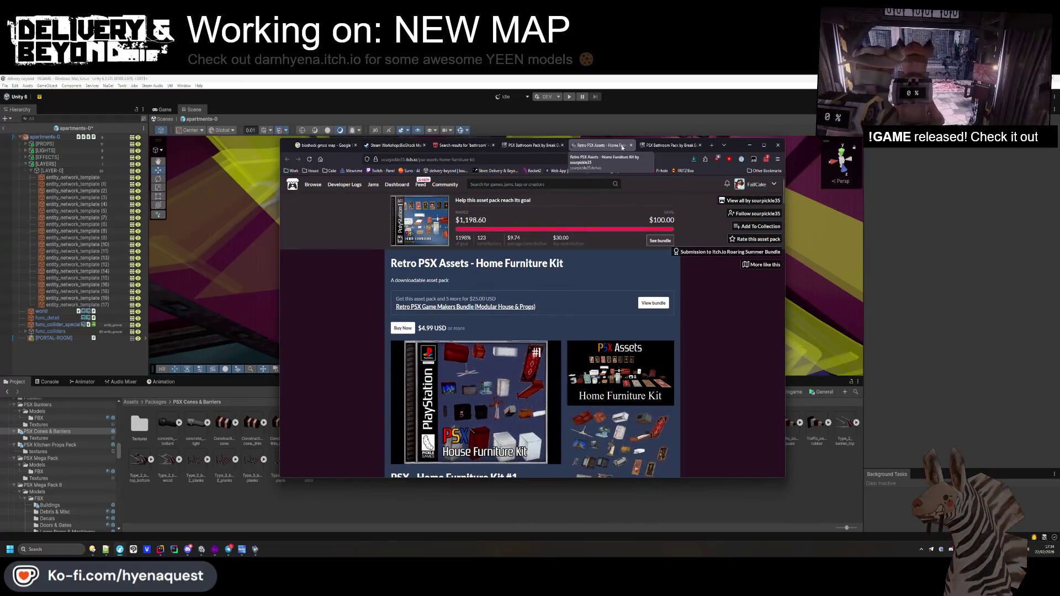
{"action": "left_click", "coordinate": [530, 146]}
{"action": "left_click", "coordinate": [562, 145]}
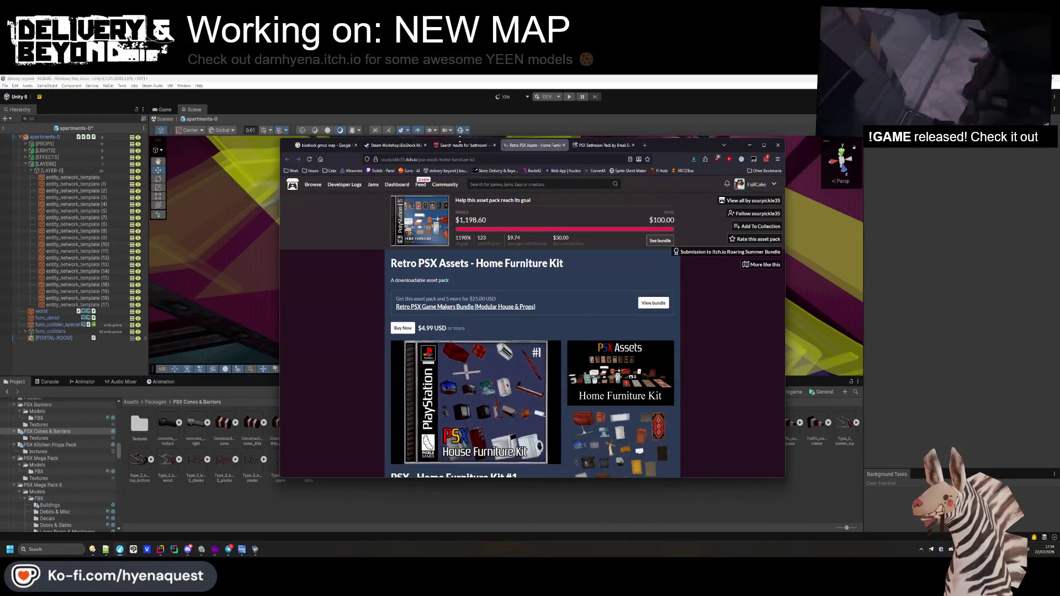
{"action": "left_click", "coordinate": [461, 145]}
- Open the Los-Lolos Bathroom cartoon asset pack from the bathroom search results
{"action": "scroll", "coordinate": [471, 288], "scroll_direction": "down", "scroll_amount": 3}
{"action": "scroll", "coordinate": [472, 288], "scroll_direction": "down", "scroll_amount": 3}
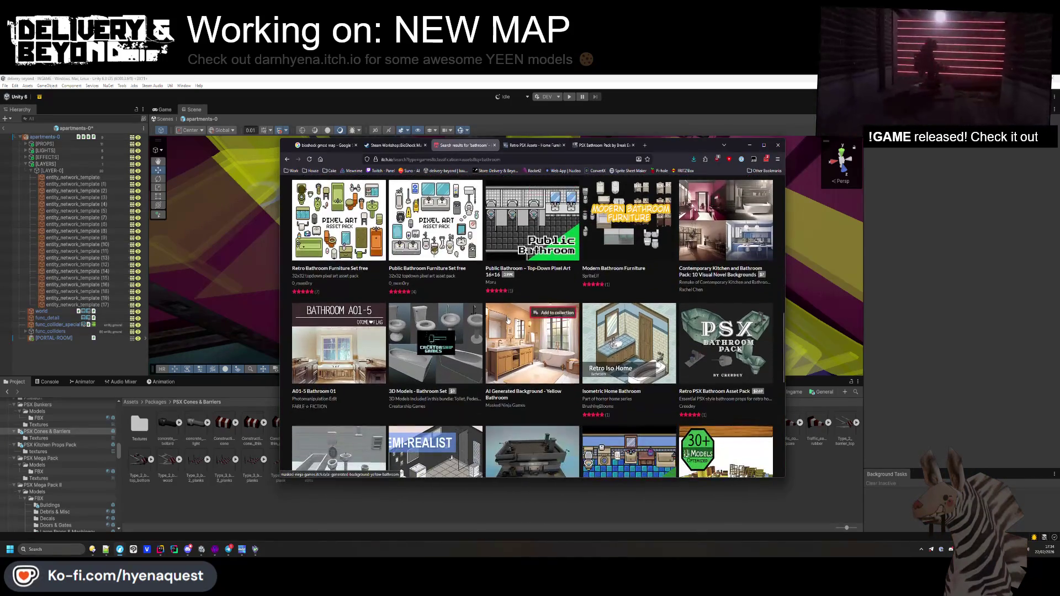
{"action": "scroll", "coordinate": [506, 325], "scroll_direction": "down", "scroll_amount": 4}
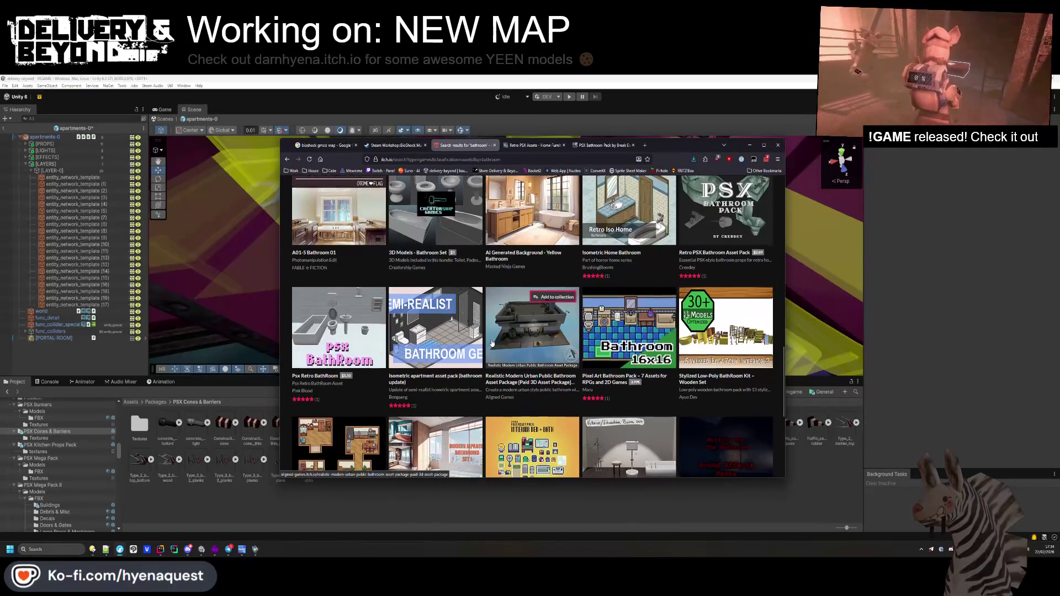
{"action": "scroll", "coordinate": [492, 348], "scroll_direction": "down", "scroll_amount": 3}
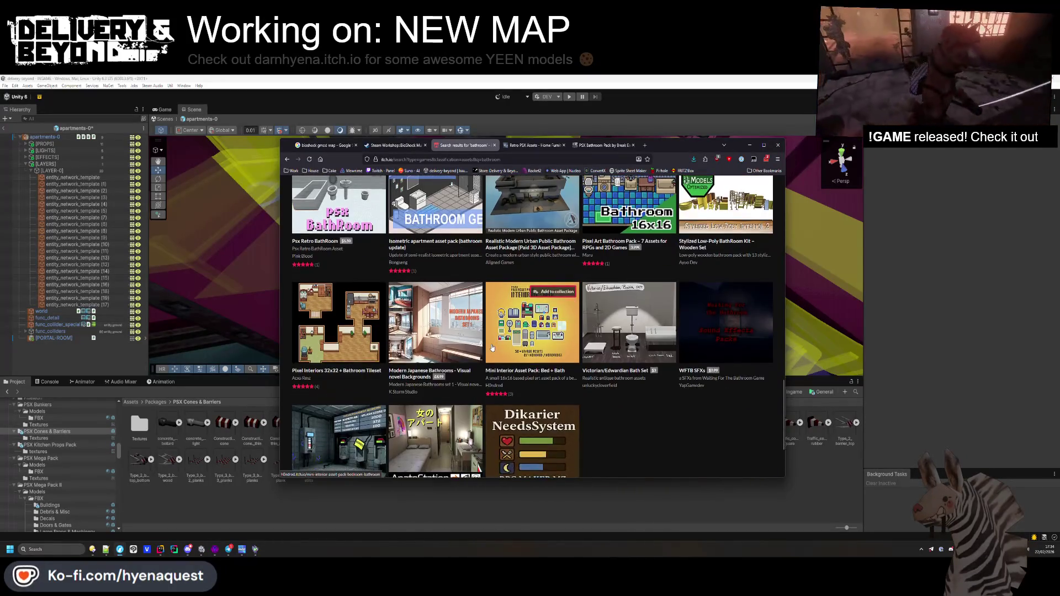
{"action": "scroll", "coordinate": [492, 353], "scroll_direction": "up", "scroll_amount": 15}
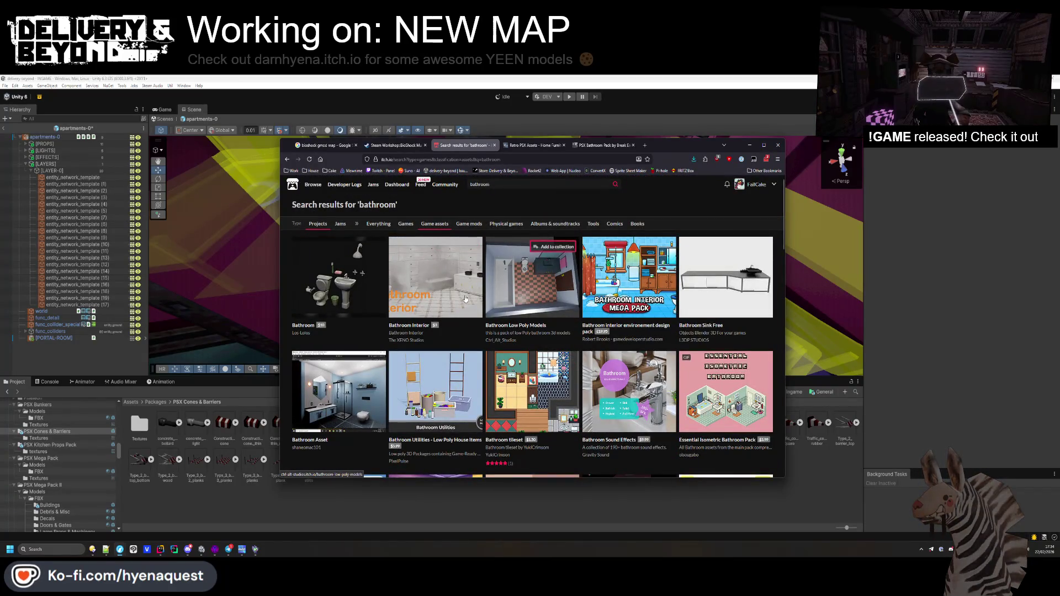
{"action": "mouse_move", "coordinate": [344, 287]}
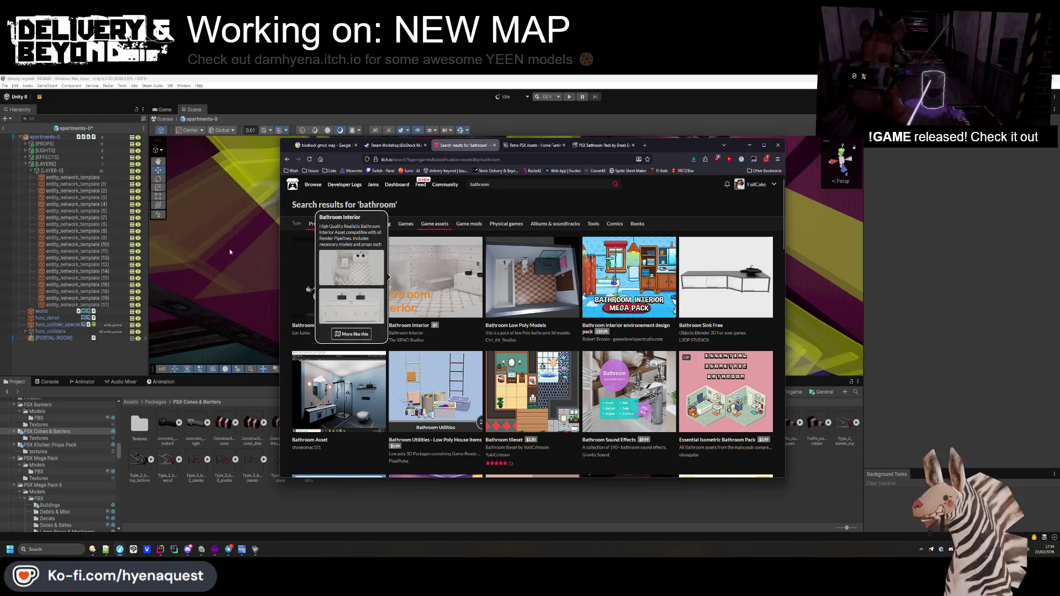
{"action": "left_click", "coordinate": [356, 272]}
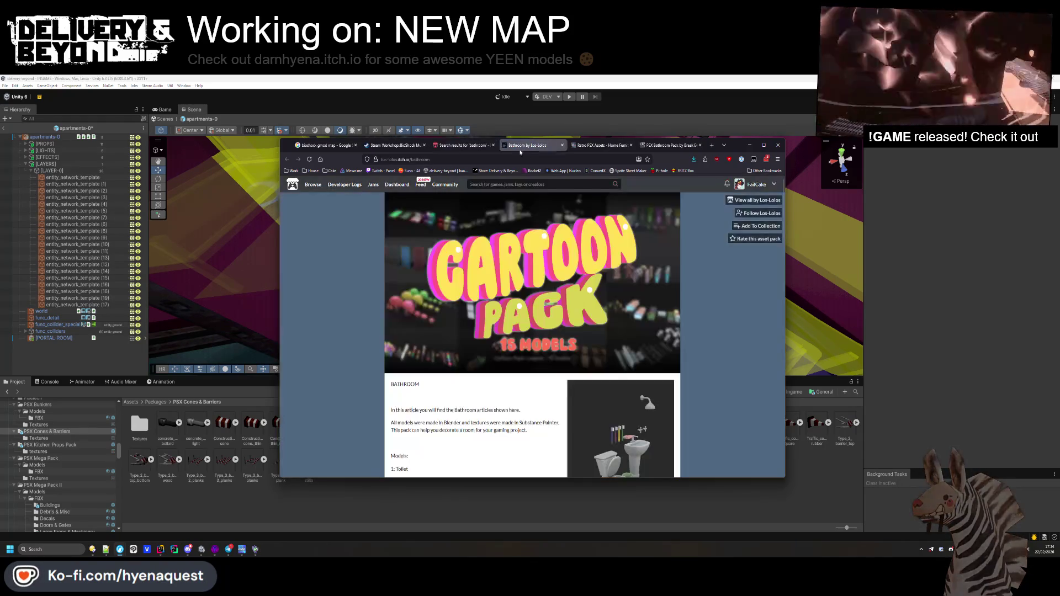
- Close the Los-Lolos Bathroom tab, scan the bathroom results, and return to the $4.99 Home Furniture Kit
{"action": "scroll", "coordinate": [594, 311], "scroll_direction": "down", "scroll_amount": 5}
{"action": "scroll", "coordinate": [594, 311], "scroll_direction": "down", "scroll_amount": 5}
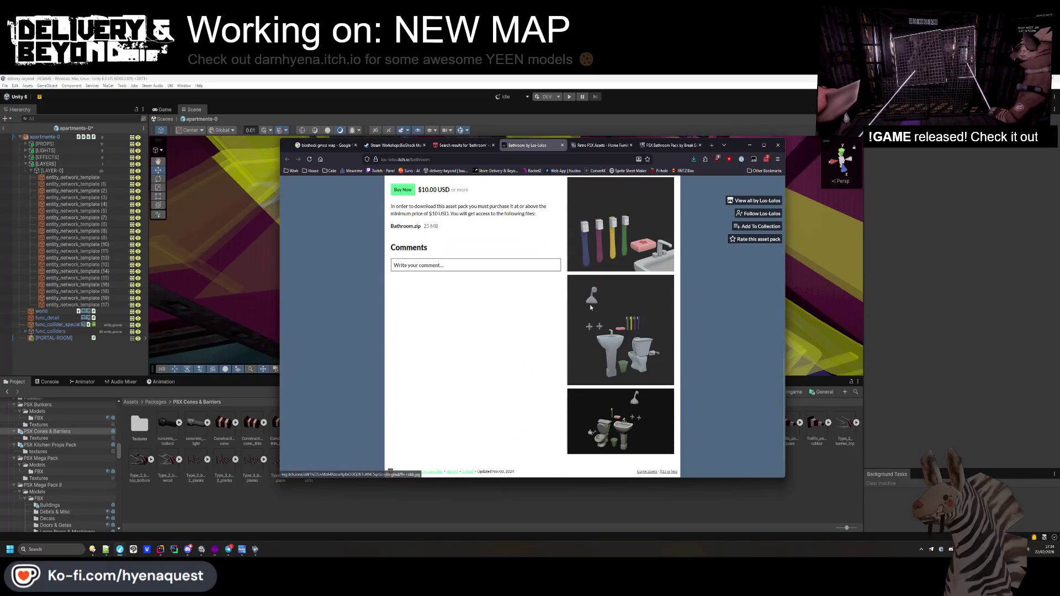
{"action": "scroll", "coordinate": [563, 232], "scroll_direction": "up", "scroll_amount": 6}
{"action": "middle_click", "coordinate": [540, 148]}
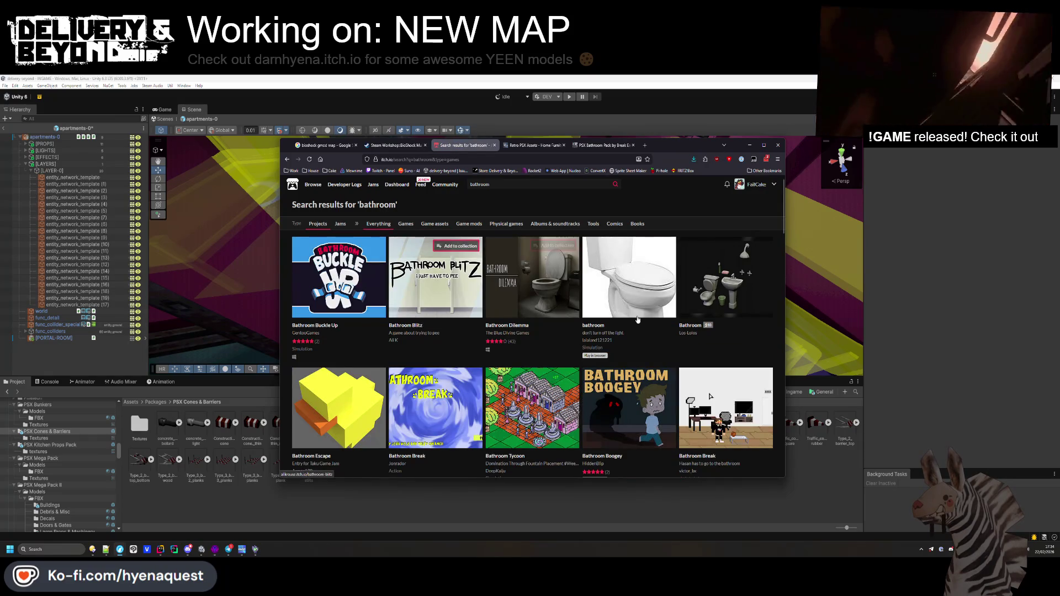
{"action": "scroll", "coordinate": [623, 319], "scroll_direction": "down", "scroll_amount": 8}
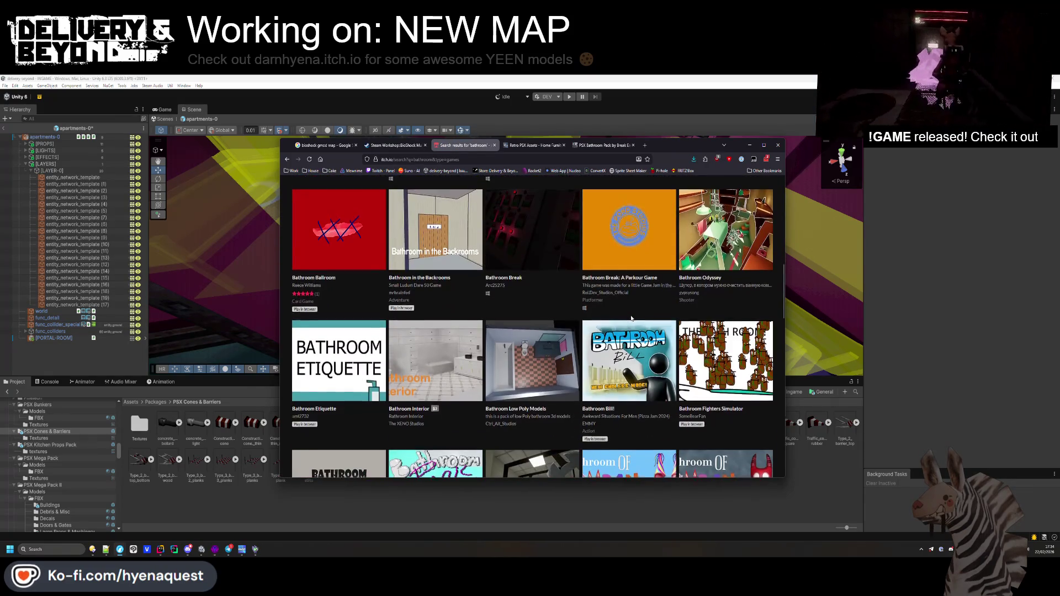
{"action": "scroll", "coordinate": [631, 319], "scroll_direction": "down", "scroll_amount": 5}
{"action": "scroll", "coordinate": [624, 320], "scroll_direction": "up", "scroll_amount": 1}
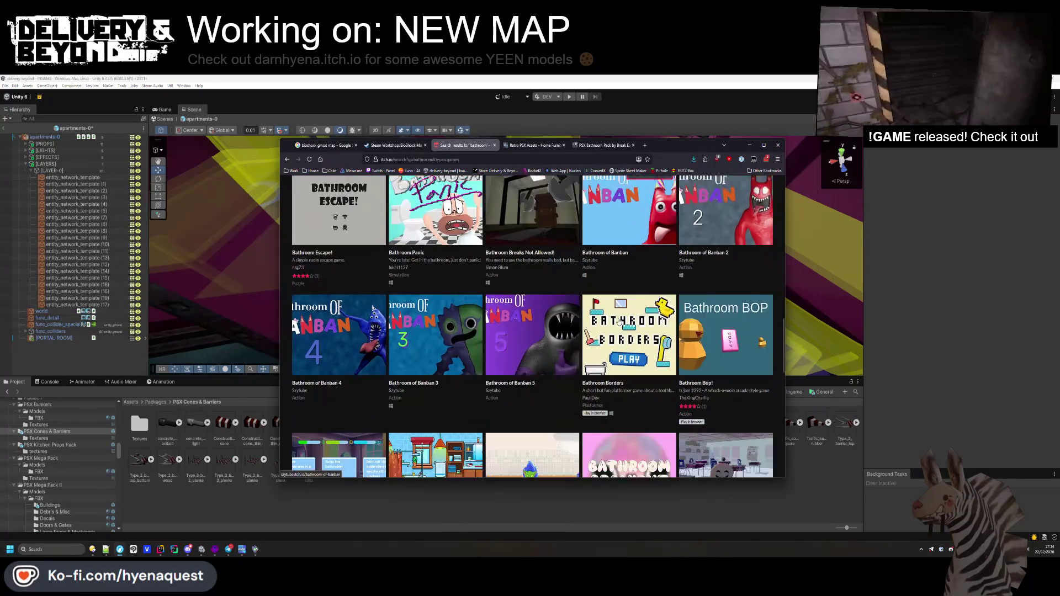
{"action": "scroll", "coordinate": [364, 333], "scroll_direction": "down", "scroll_amount": 1}
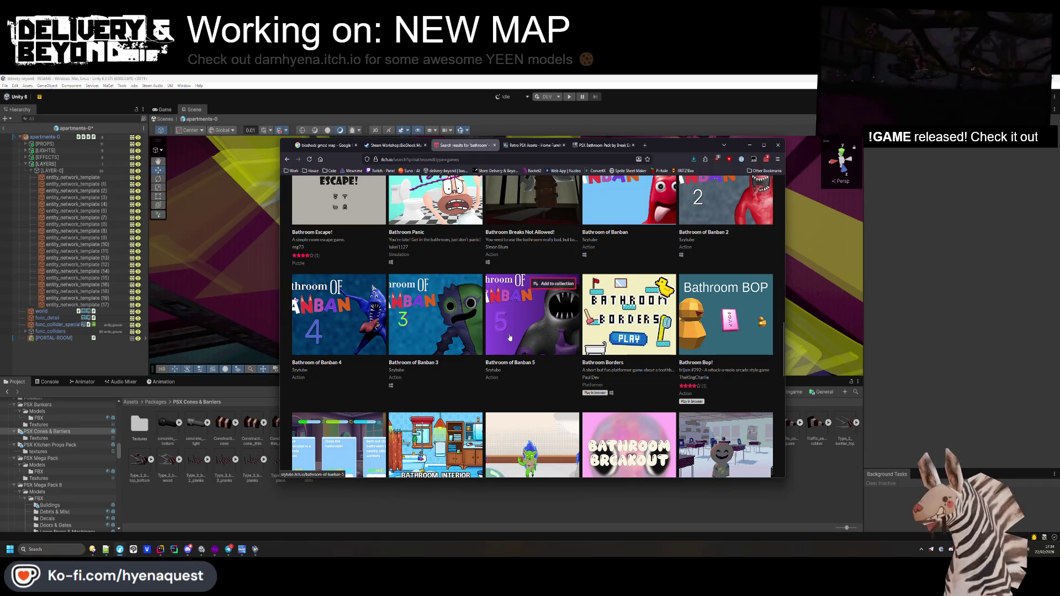
{"action": "scroll", "coordinate": [507, 348], "scroll_direction": "down", "scroll_amount": 3}
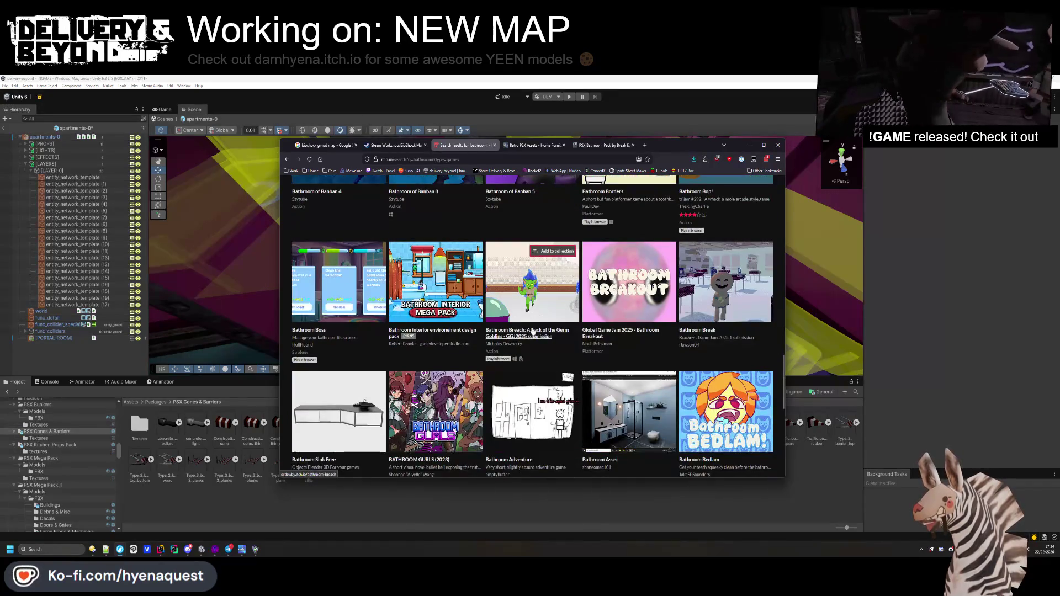
{"action": "scroll", "coordinate": [506, 349], "scroll_direction": "up", "scroll_amount": 10}
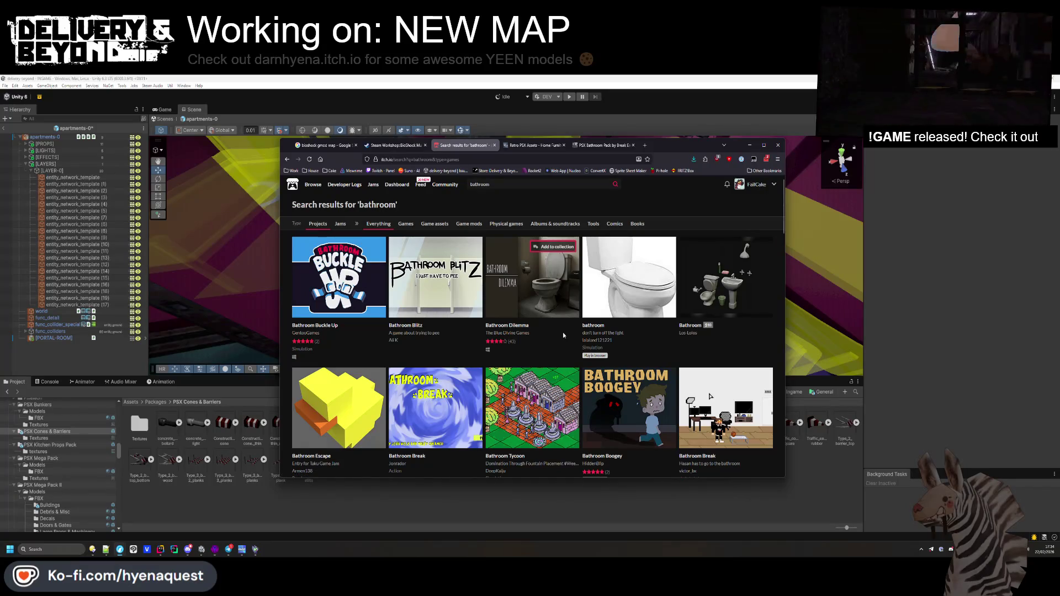
{"action": "left_click", "coordinate": [545, 147]}
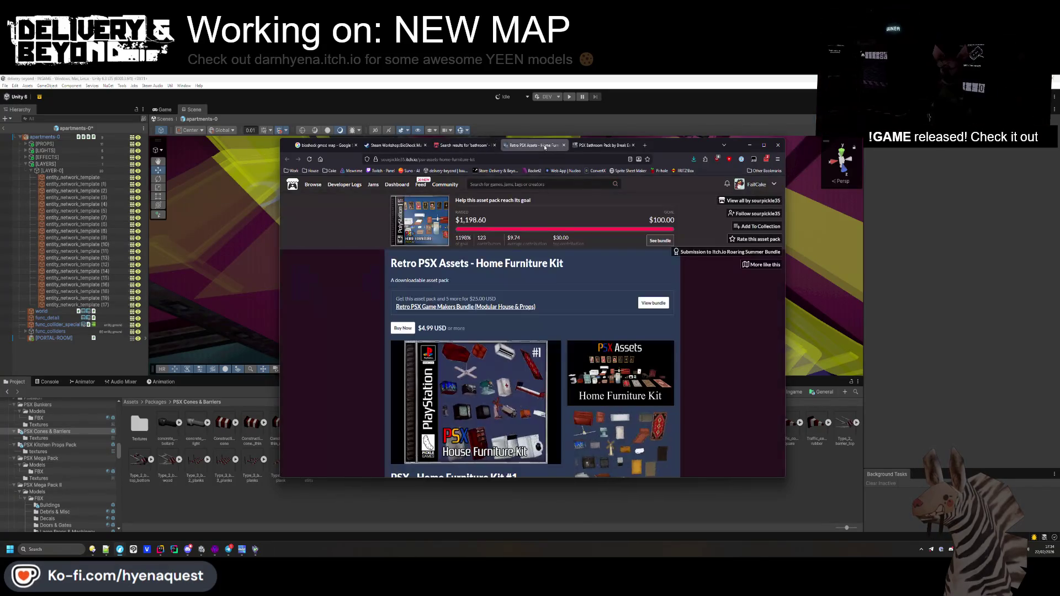
- Go to the PSX Bathroom Pack page to get its zip, then return to Unity
{"action": "left_click", "coordinate": [607, 148]}
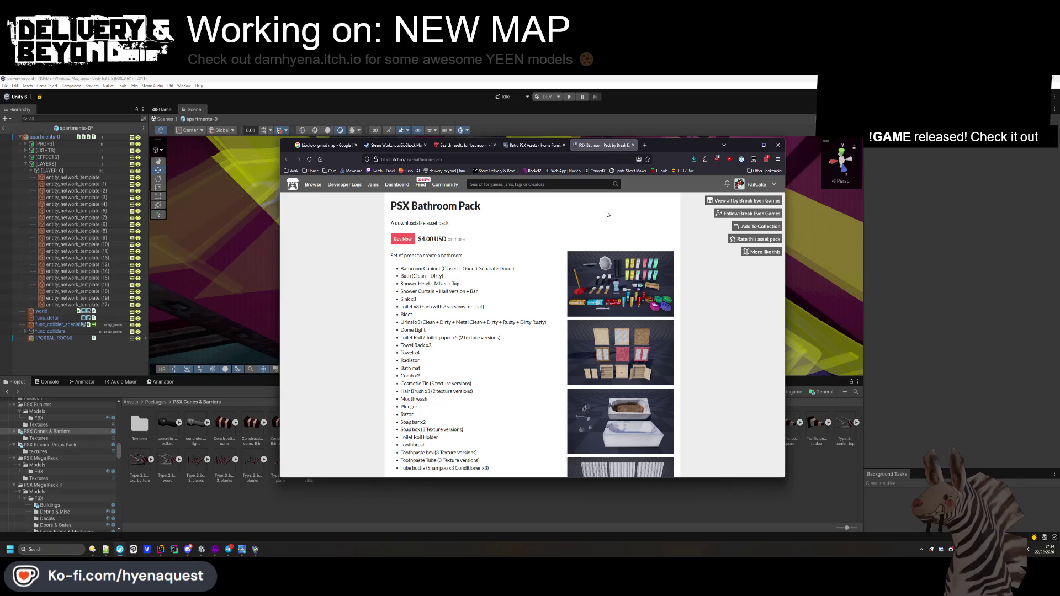
{"action": "scroll", "coordinate": [636, 299], "scroll_direction": "down", "scroll_amount": 5}
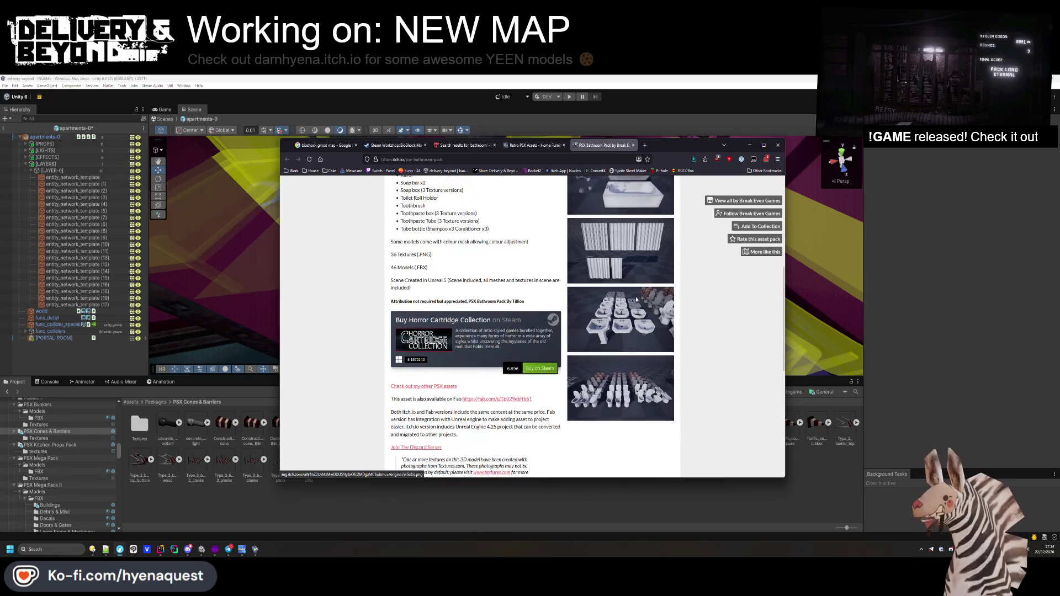
{"action": "key", "text": "alt+Tab"}
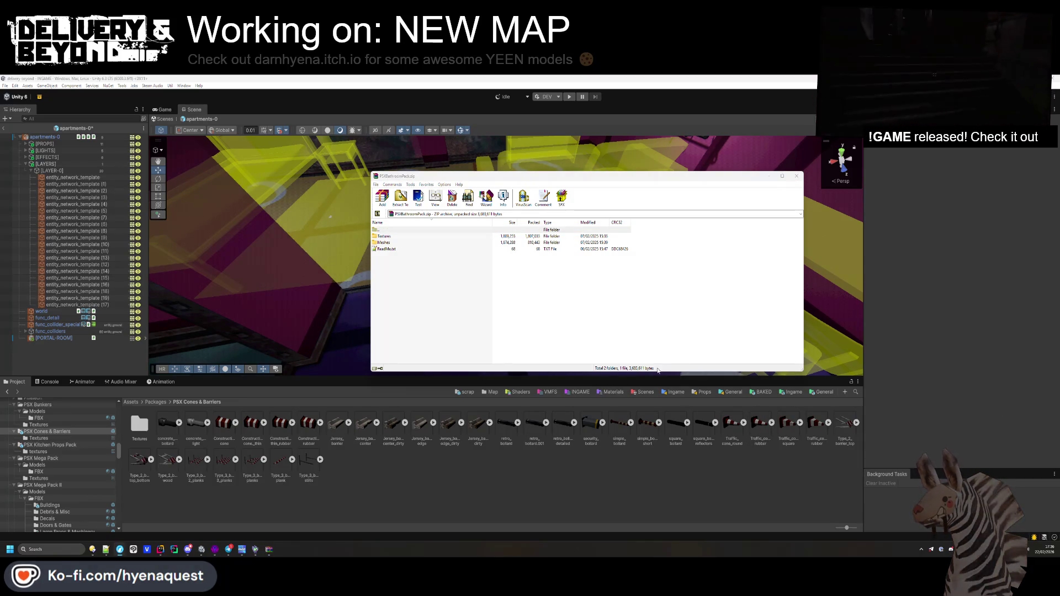
- Reveal the PSX Bunkers folder in the file manager to reach Assets/Packages
{"action": "left_click", "coordinate": [31, 444]}
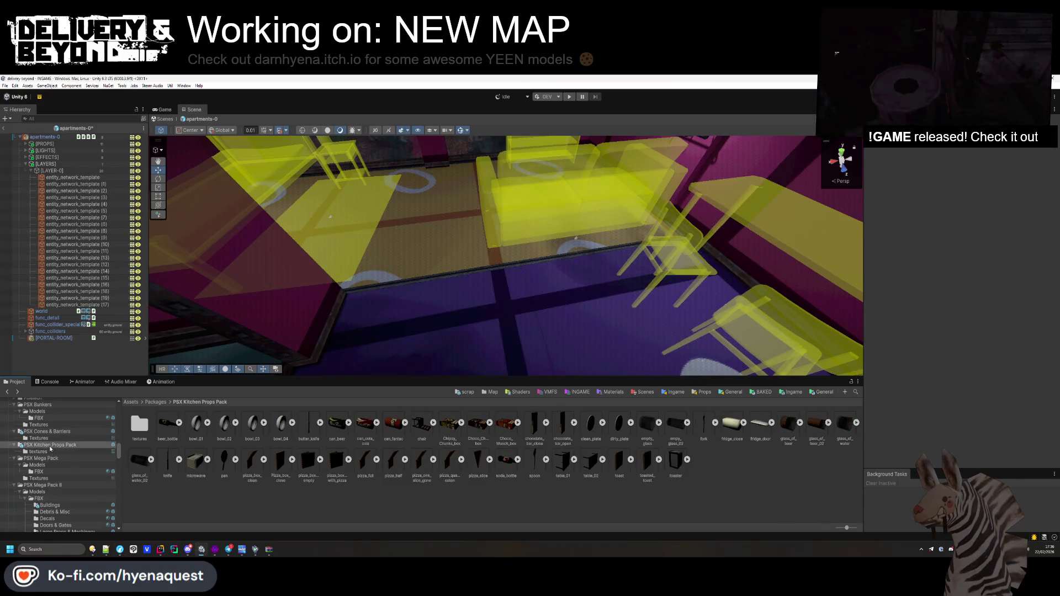
{"action": "scroll", "coordinate": [31, 449], "scroll_direction": "up", "scroll_amount": 3}
{"action": "right_click", "coordinate": [35, 458]}
{"action": "left_click", "coordinate": [83, 227]}
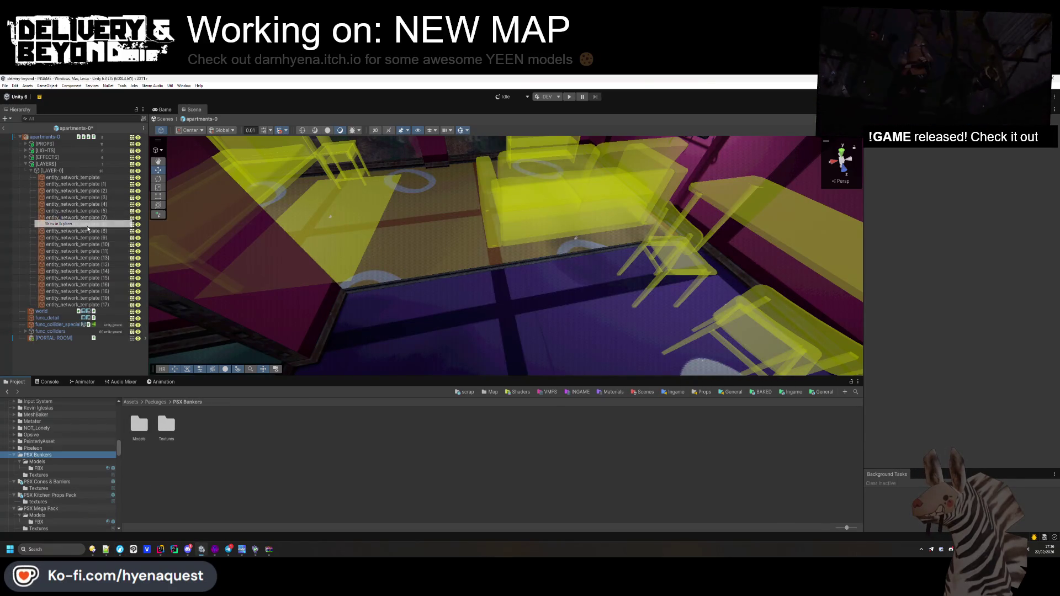
{"action": "right_click", "coordinate": [648, 358]}
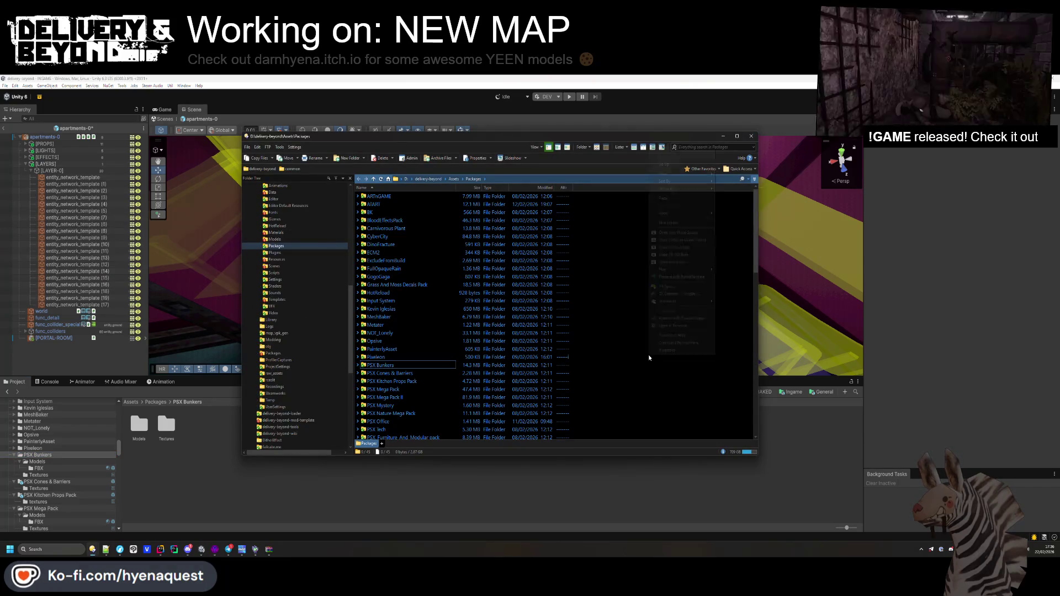
- Create a new 'PSX Bathroom' folder in the project's Assets/Packages directory
{"action": "left_click", "coordinate": [634, 341]}
{"action": "key", "text": "alt+Tab"}
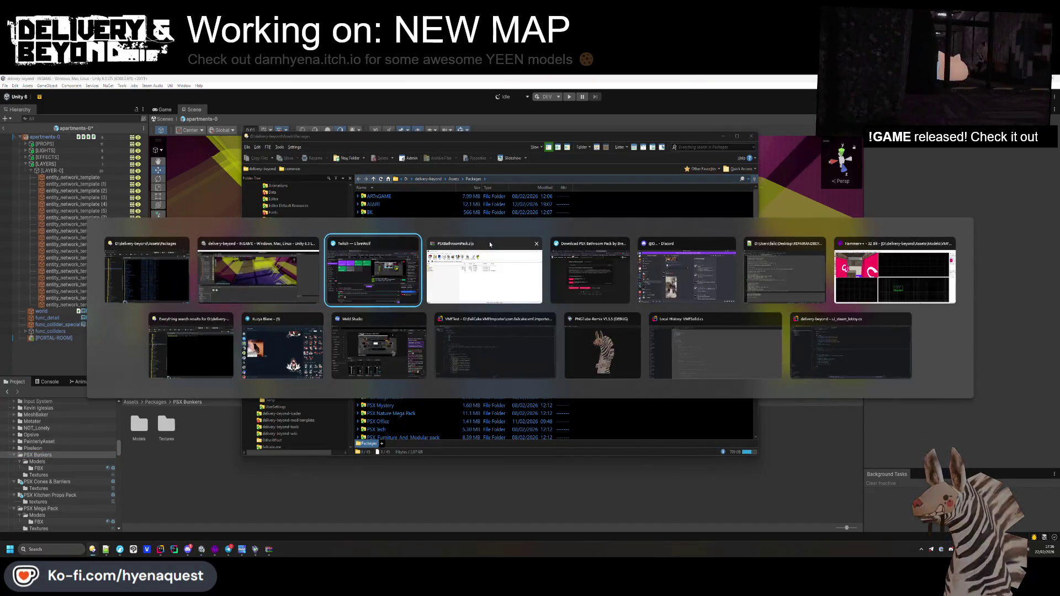
{"action": "left_click", "coordinate": [921, 454]}
{"action": "right_click", "coordinate": [628, 343]}
{"action": "left_click", "coordinate": [647, 212]}
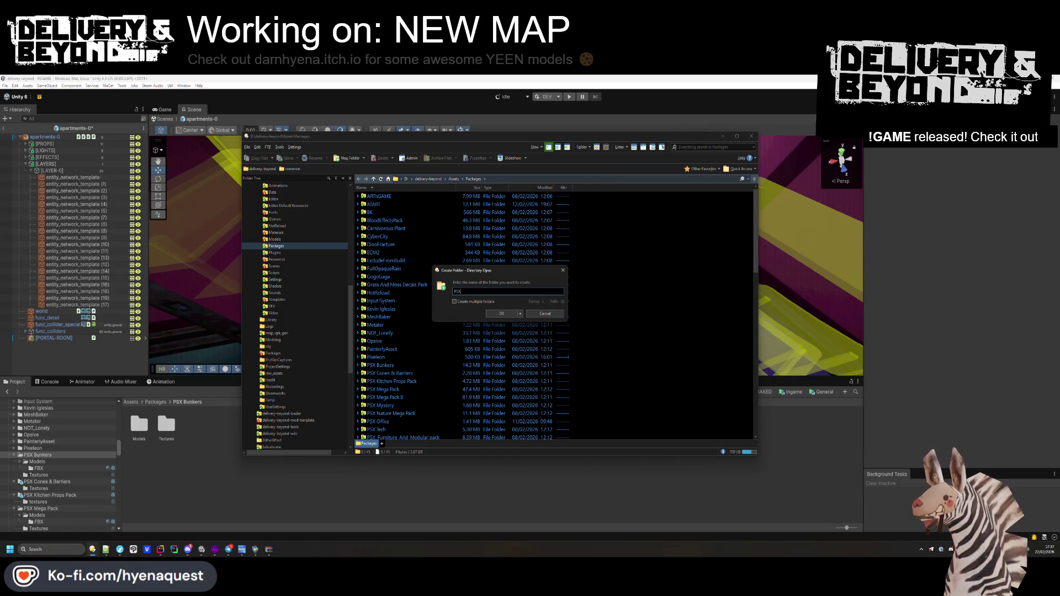
{"action": "type", "text": "Bathroom"}
{"action": "key", "text": "Return"}
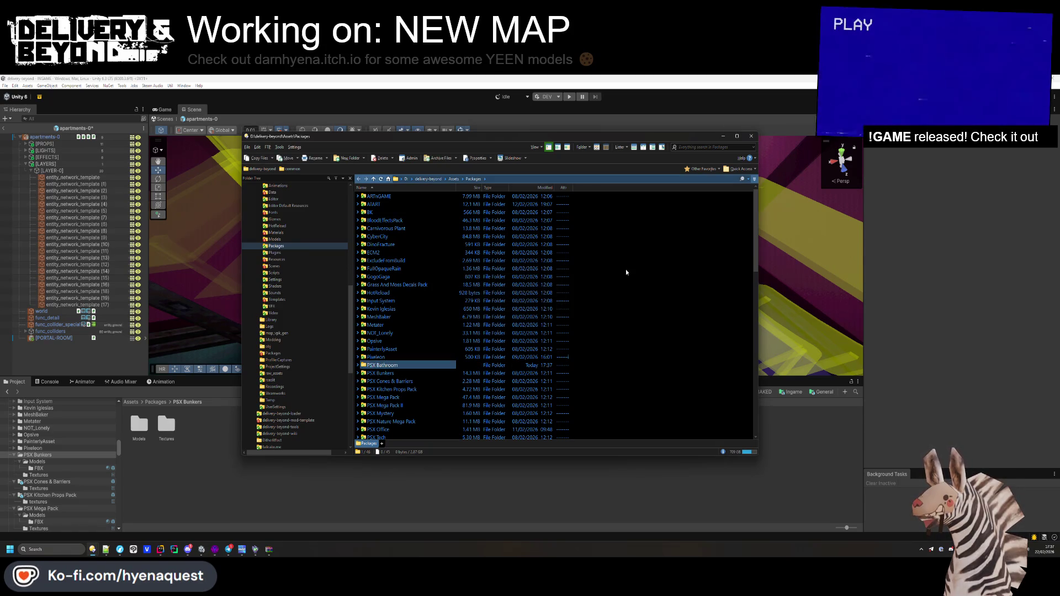
- Copy the pack's Meshes, Textures and ReadMe.txt into the new PSX Bathroom folder
{"action": "double_click", "coordinate": [384, 365]}
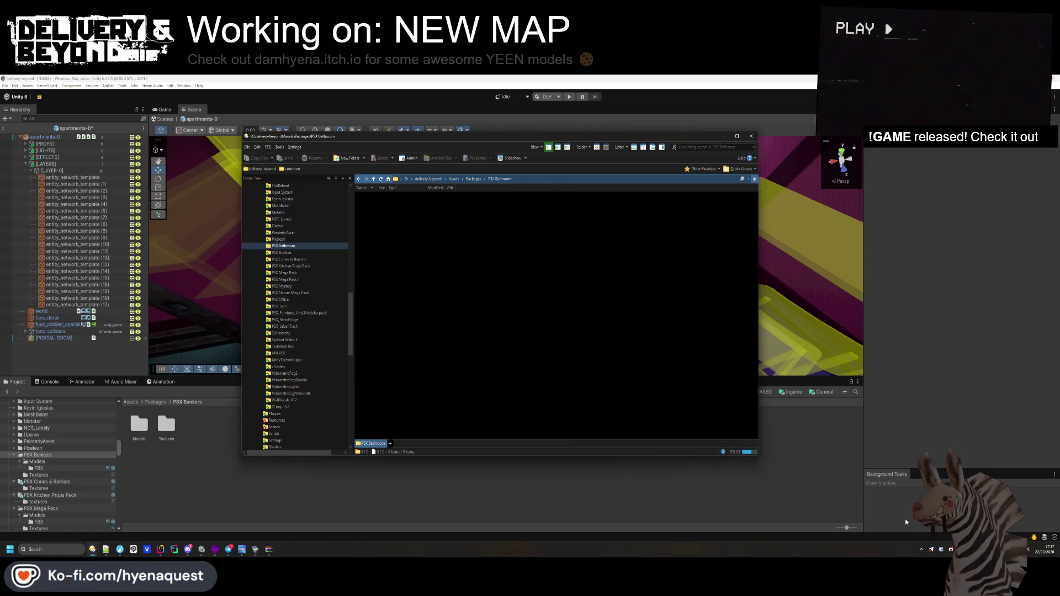
{"action": "left_click", "coordinate": [918, 520]}
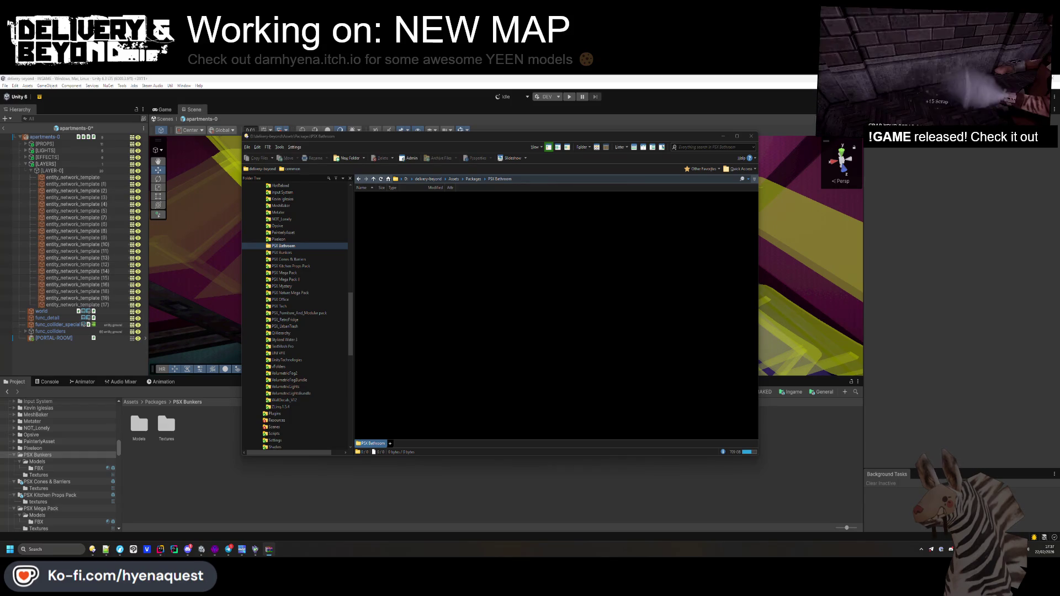
{"action": "left_click_drag", "start_coordinate": [653, 335], "coordinate": [494, 301]}
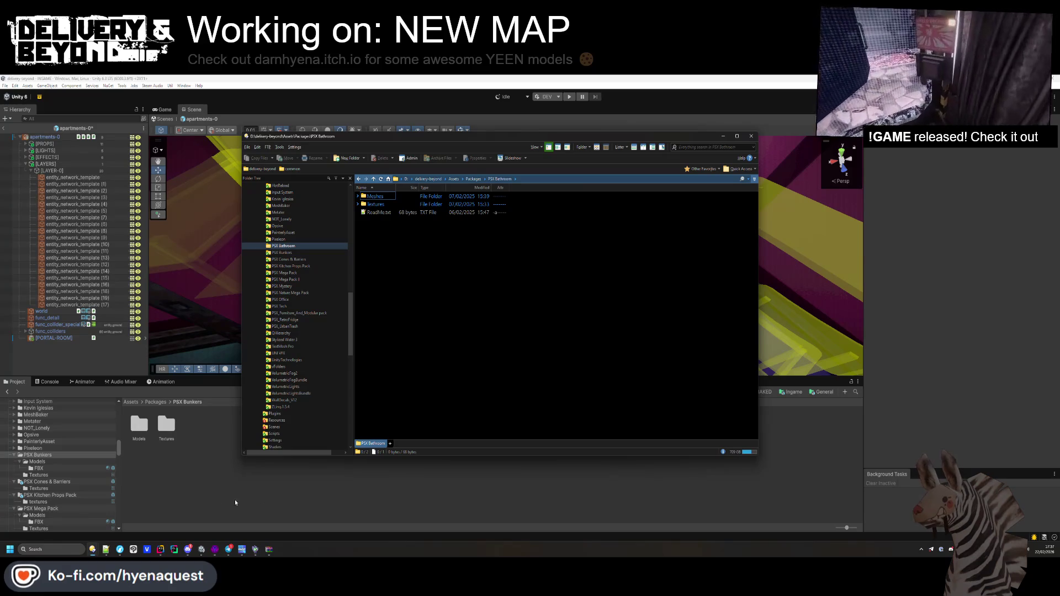
{"action": "right_click", "coordinate": [207, 478]}
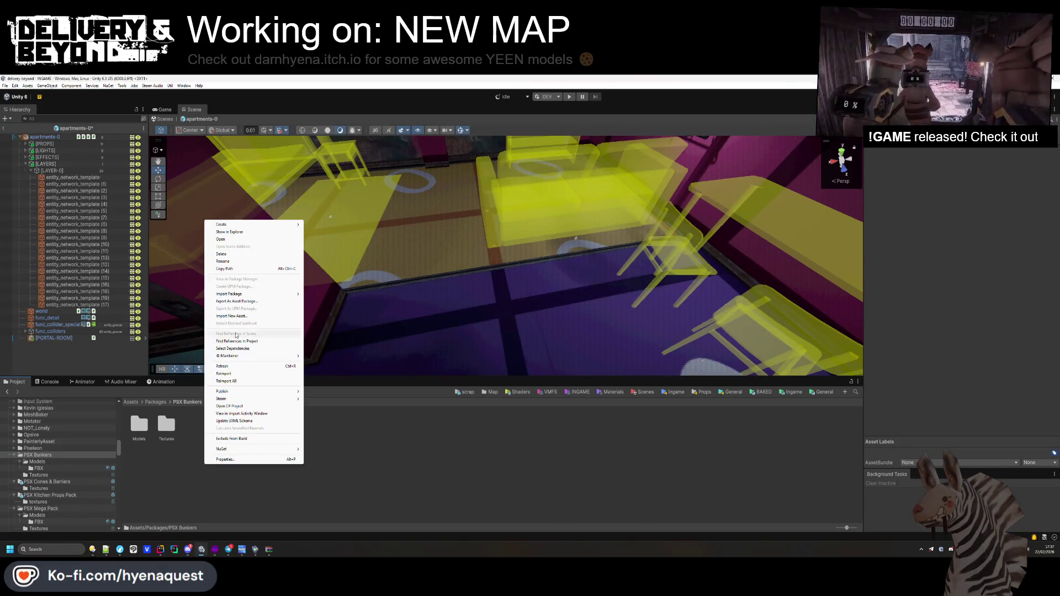
- Reimport the project assets, check the Console error, then go to the new PSX Bathroom folder
{"action": "left_click", "coordinate": [234, 373]}
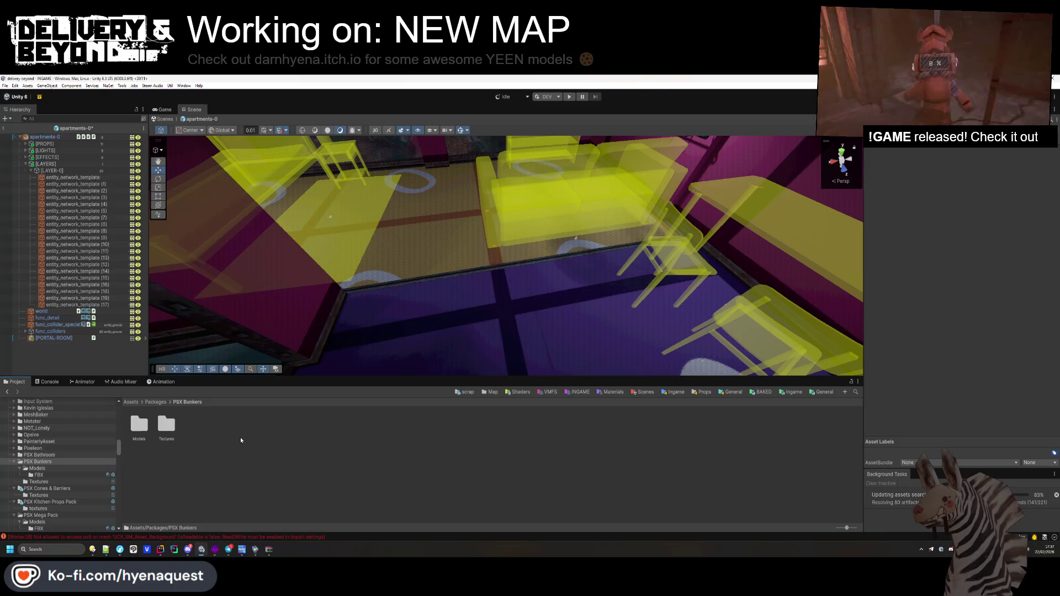
{"action": "left_click", "coordinate": [165, 536]}
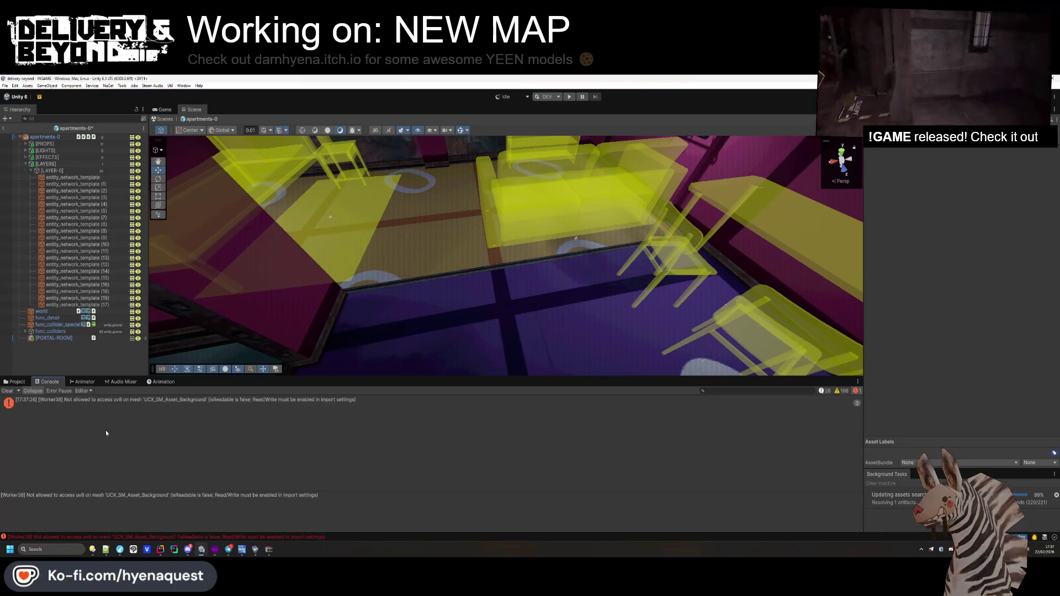
{"action": "left_click", "coordinate": [13, 382]}
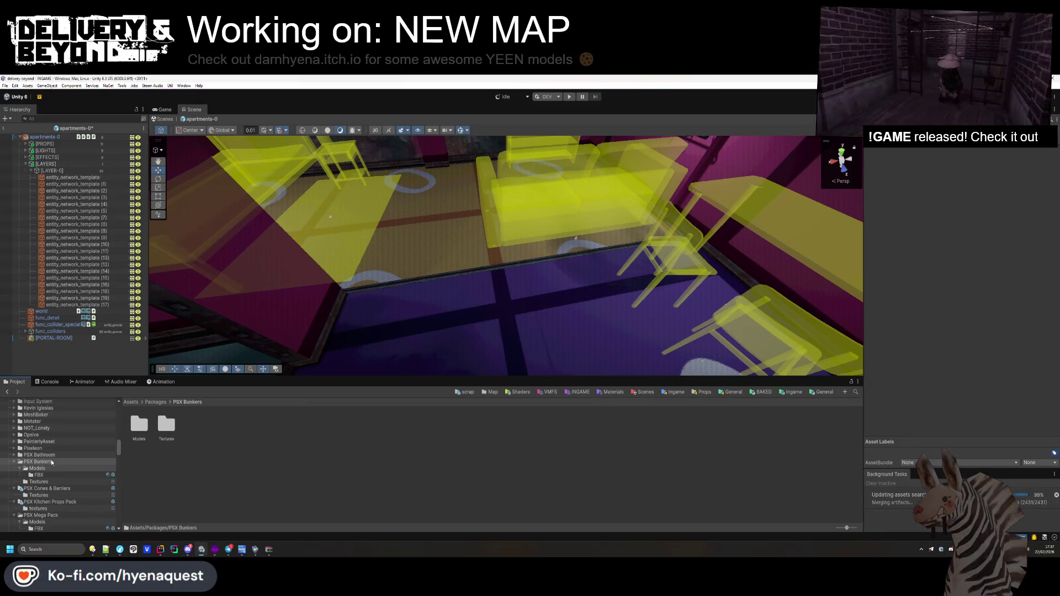
{"action": "left_click", "coordinate": [17, 455]}
- Set the seven Bathroom_Cabinet_01 textures to 512 max size, crunch compression and Point (no filter)
{"action": "double_click", "coordinate": [166, 425]}
{"action": "double_click", "coordinate": [139, 425]}
{"action": "left_click", "coordinate": [139, 425]}
{"action": "left_click", "coordinate": [303, 426], "text": "shift"}
{"action": "left_click", "coordinate": [974, 255]}
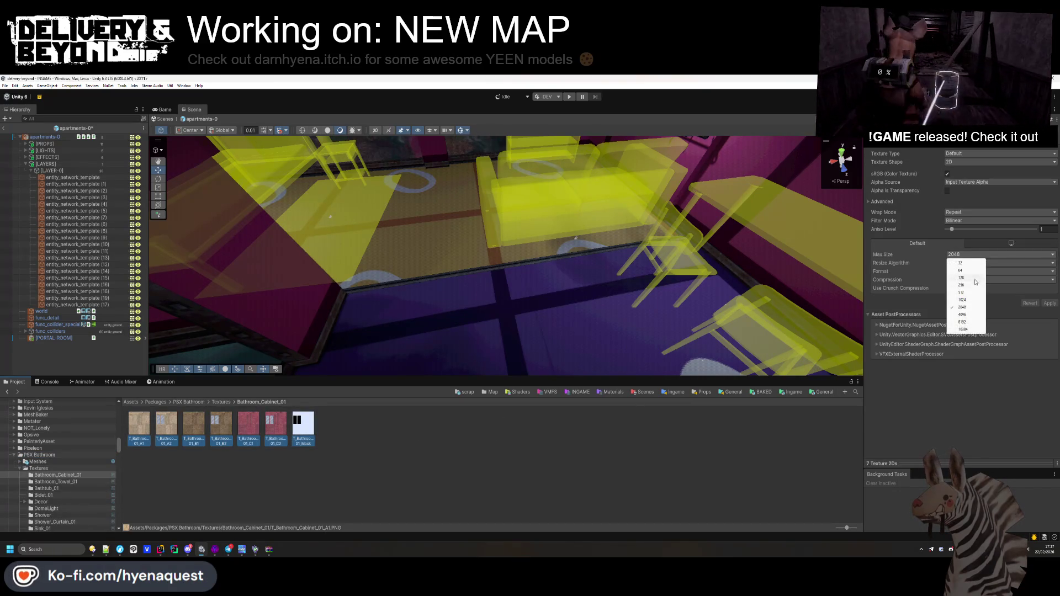
{"action": "left_click", "coordinate": [961, 292]}
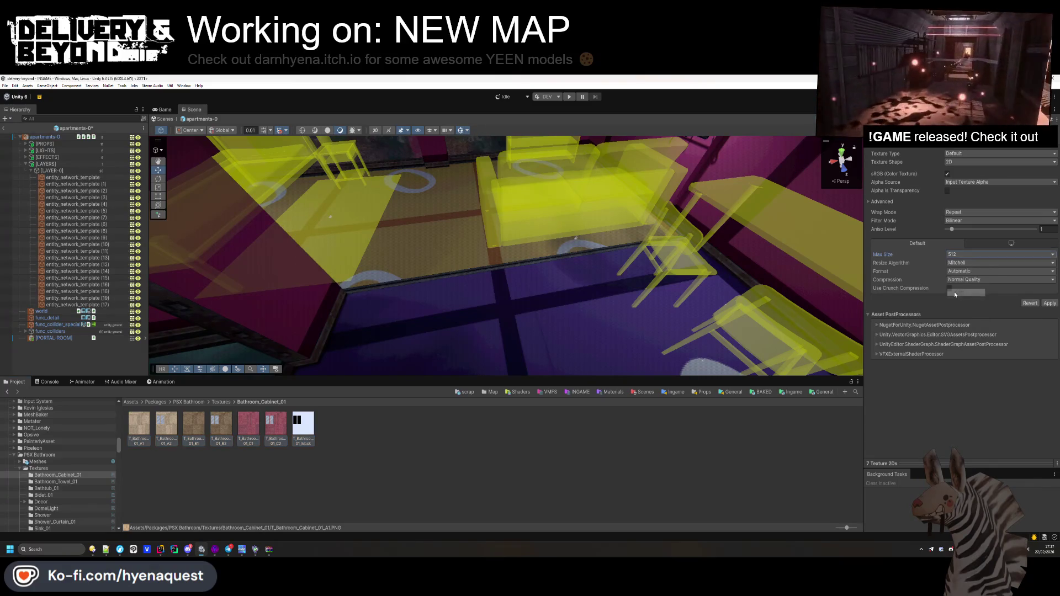
{"action": "left_click", "coordinate": [949, 288]}
{"action": "left_click", "coordinate": [999, 221]}
{"action": "left_click", "coordinate": [961, 227]}
{"action": "left_click", "coordinate": [1049, 312]}
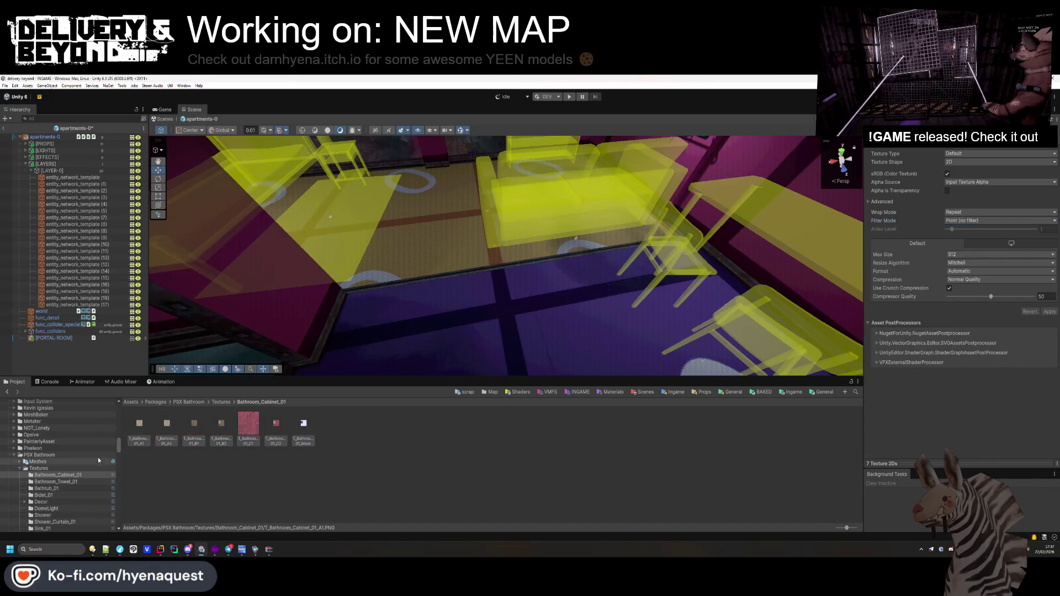
- Set the six Bathroom_Towel_01 textures to 512 max size, crunch compression and Point (no filter)
{"action": "left_click", "coordinate": [224, 403]}
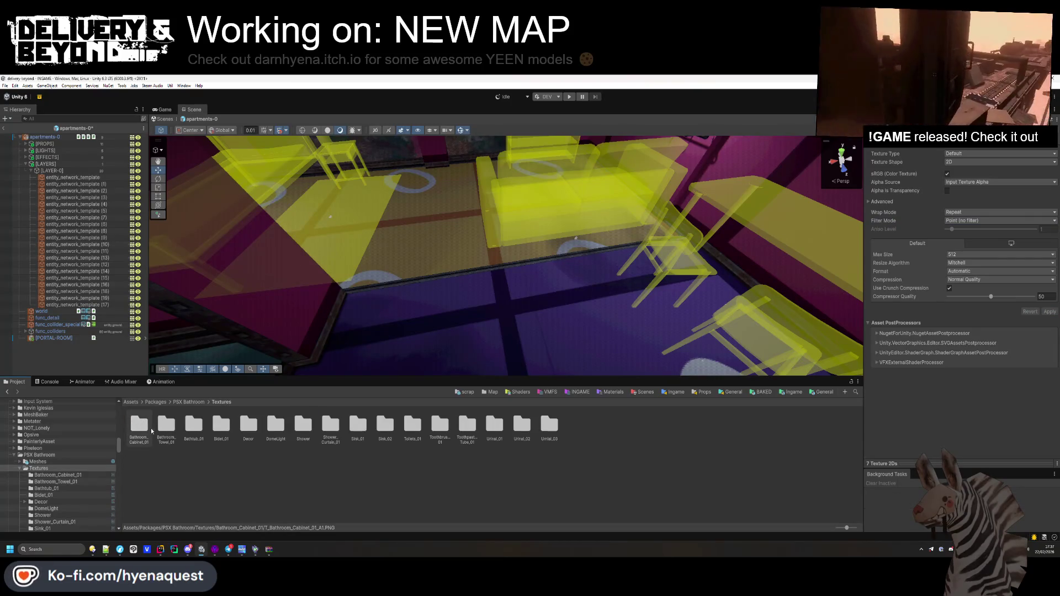
{"action": "double_click", "coordinate": [166, 425]}
{"action": "left_click", "coordinate": [143, 429]}
{"action": "left_click", "coordinate": [270, 433], "text": "shift"}
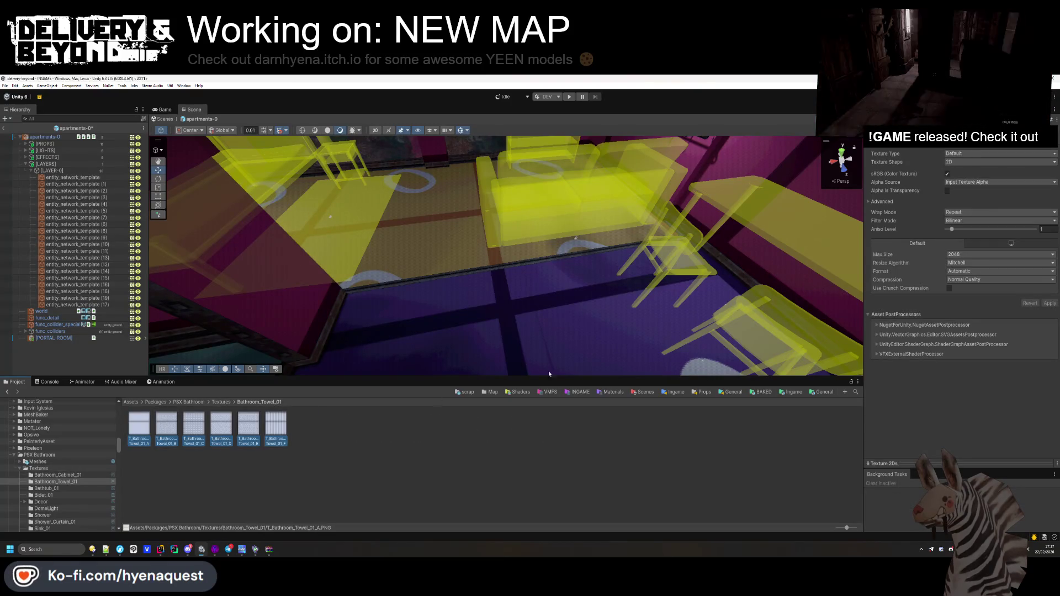
{"action": "left_click", "coordinate": [961, 254]}
{"action": "left_click", "coordinate": [961, 292]}
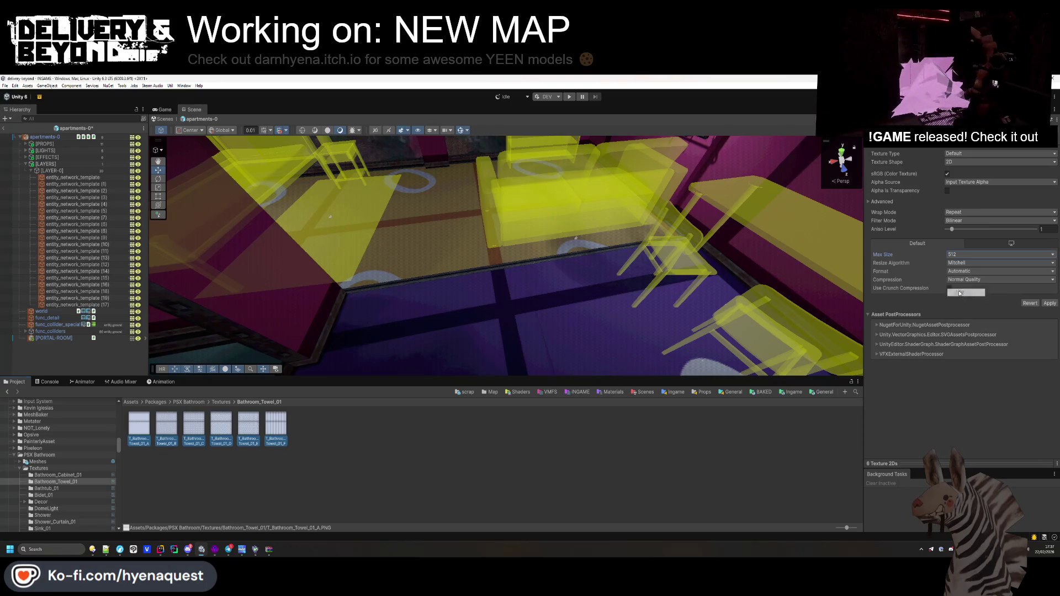
{"action": "left_click", "coordinate": [949, 288]}
{"action": "left_click", "coordinate": [993, 220]}
{"action": "left_click", "coordinate": [963, 226]}
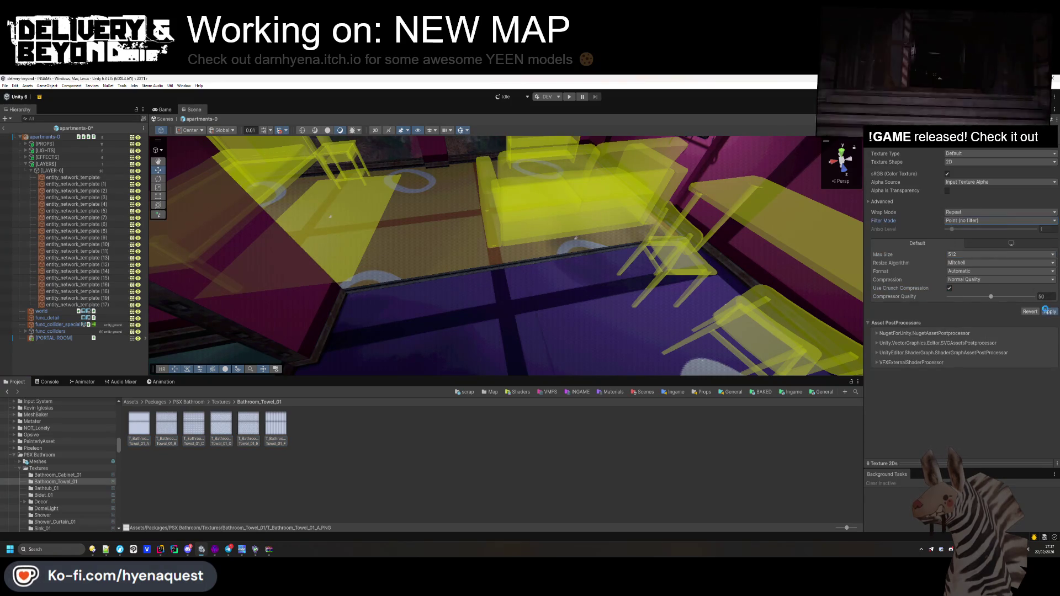
{"action": "left_click", "coordinate": [1047, 312]}
- Set the two Bathtub_01 textures to 512 max size, crunch compression and Point (no filter)
{"action": "left_click", "coordinate": [38, 468]}
{"action": "double_click", "coordinate": [194, 425]}
{"action": "left_click", "coordinate": [140, 424]}
{"action": "left_click", "coordinate": [166, 425], "text": "shift"}
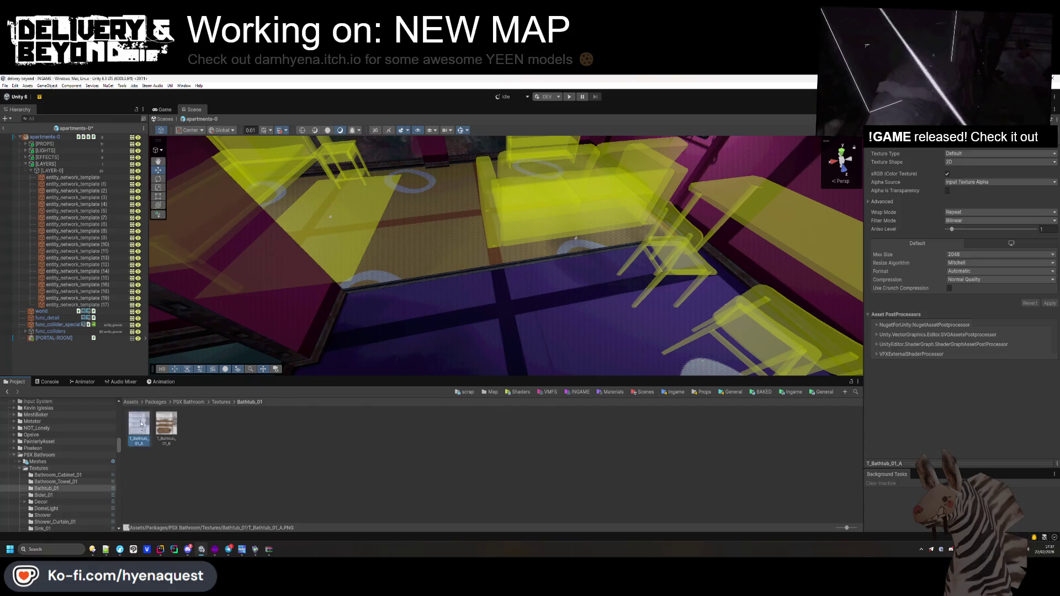
{"action": "left_click", "coordinate": [963, 255]}
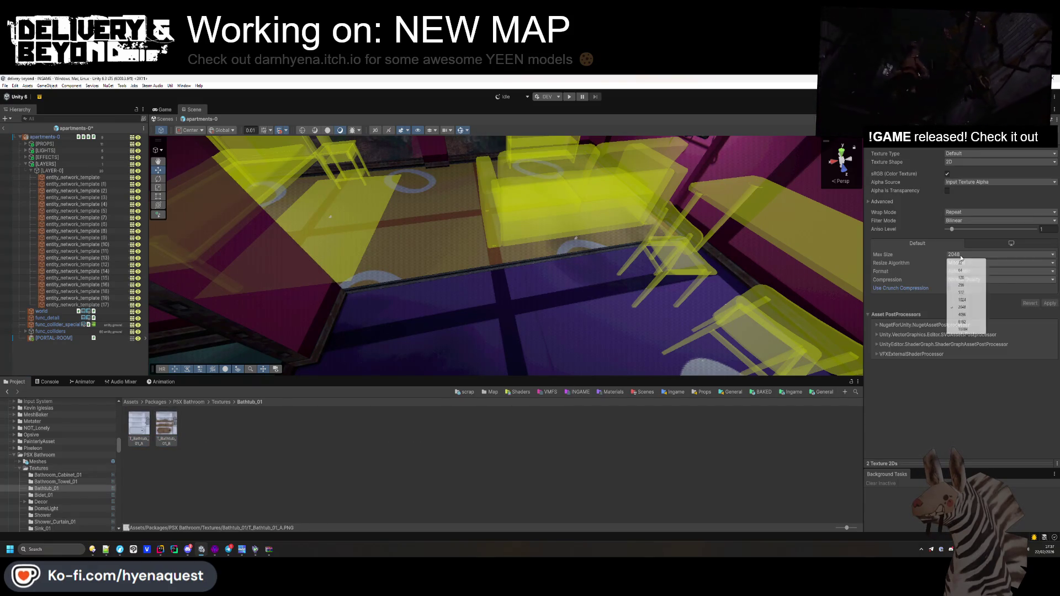
{"action": "left_click", "coordinate": [961, 293]}
{"action": "left_click", "coordinate": [949, 288]}
{"action": "left_click", "coordinate": [1000, 221]}
{"action": "left_click", "coordinate": [963, 228]}
{"action": "left_click", "coordinate": [1050, 313]}
- Set the six Bidet_01 textures to 512 max size, crunch compression and Point (no filter)
{"action": "left_click", "coordinate": [221, 402]}
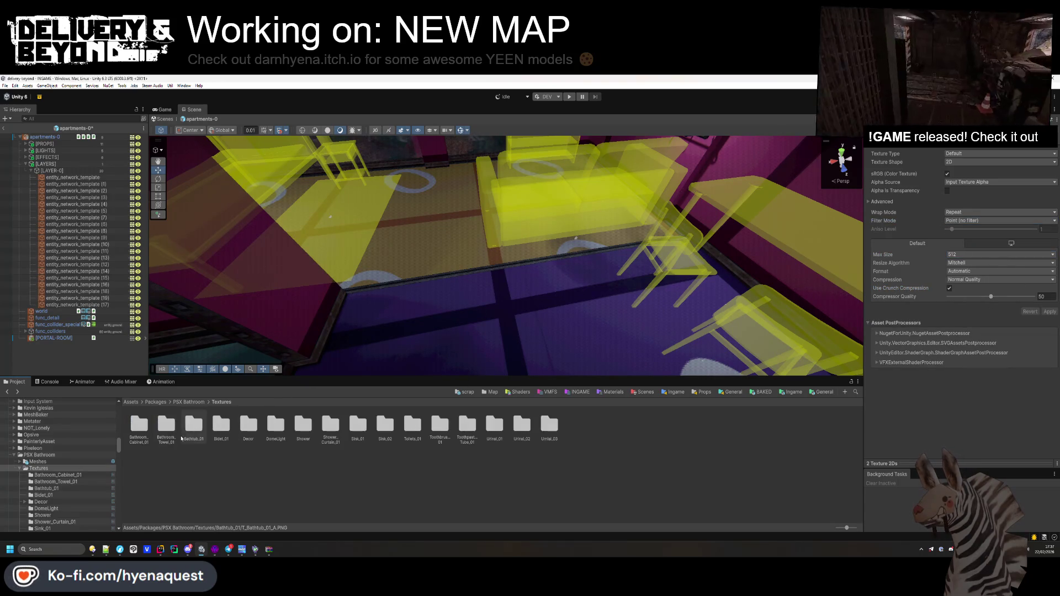
{"action": "double_click", "coordinate": [221, 425]}
{"action": "left_click", "coordinate": [139, 425]}
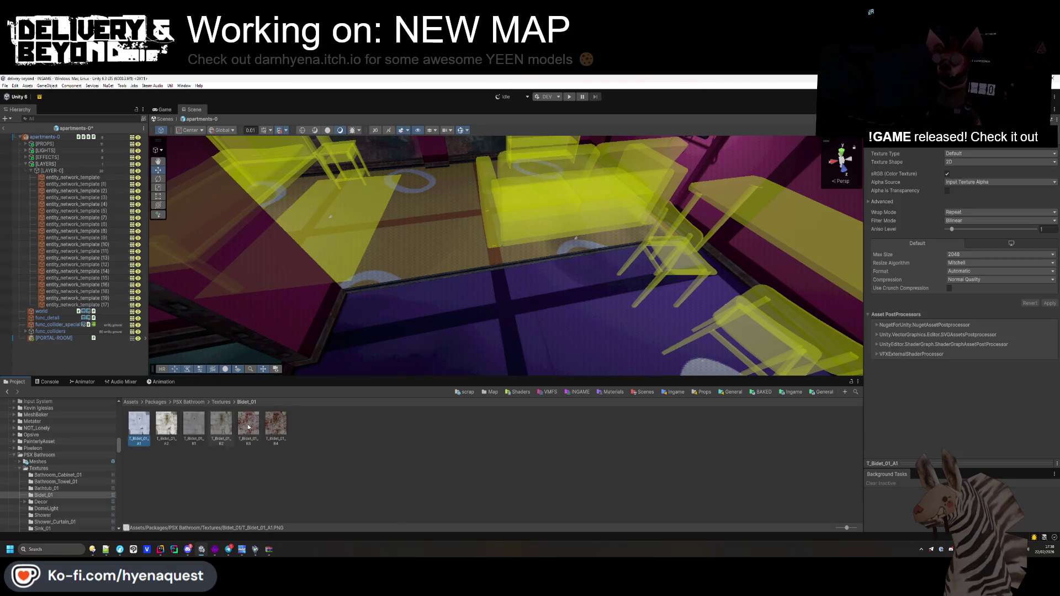
{"action": "left_click", "coordinate": [276, 425], "text": "shift"}
{"action": "left_click", "coordinate": [949, 288]}
{"action": "left_click", "coordinate": [960, 254]}
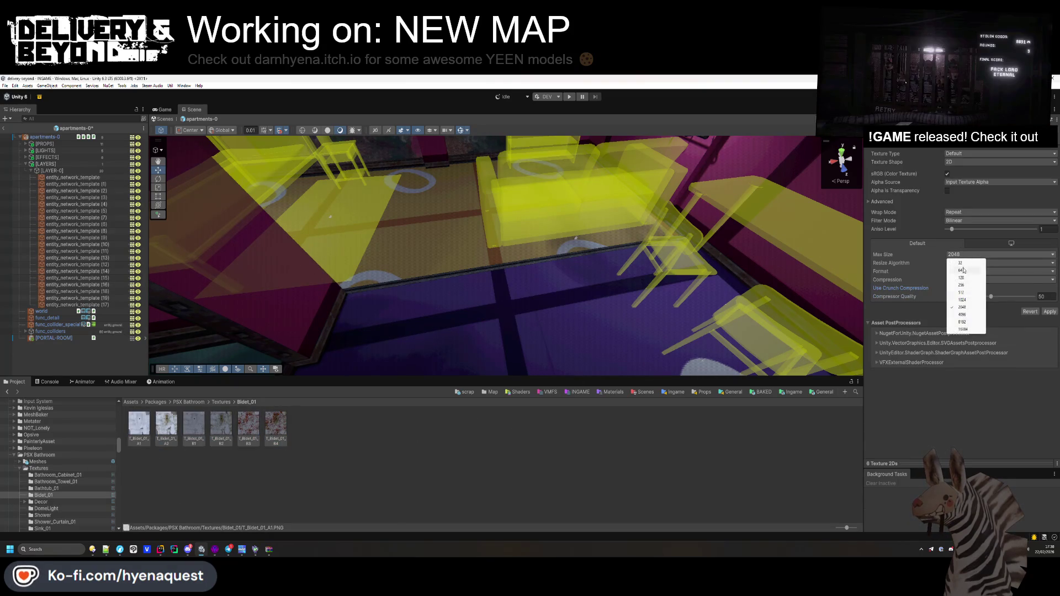
{"action": "left_click", "coordinate": [962, 293]}
{"action": "left_click", "coordinate": [971, 220]}
{"action": "left_click", "coordinate": [964, 227]}
{"action": "left_click", "coordinate": [1049, 311]}
- Look into the Decor texture folder, then try the project search's label filters
{"action": "left_click", "coordinate": [220, 401]}
{"action": "double_click", "coordinate": [248, 425]}
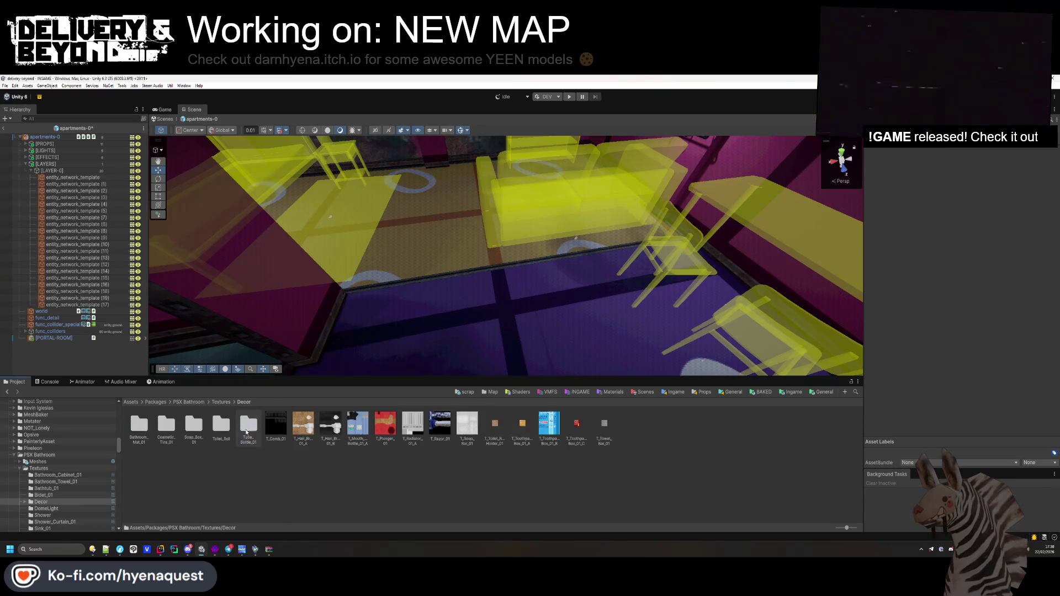
{"action": "left_click", "coordinate": [221, 402]}
{"action": "left_click", "coordinate": [855, 392]}
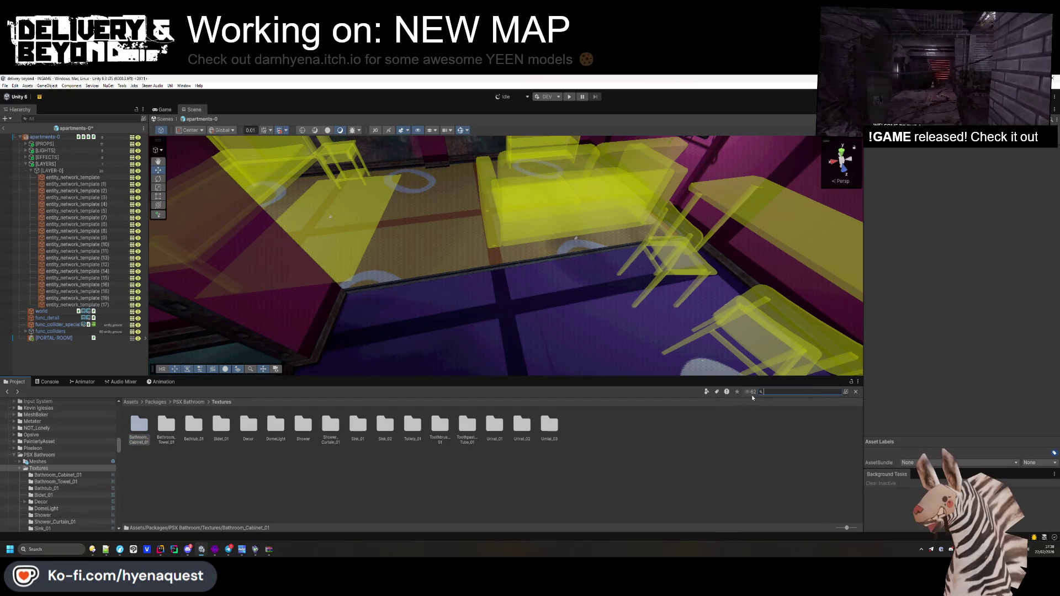
{"action": "left_click", "coordinate": [725, 392]}
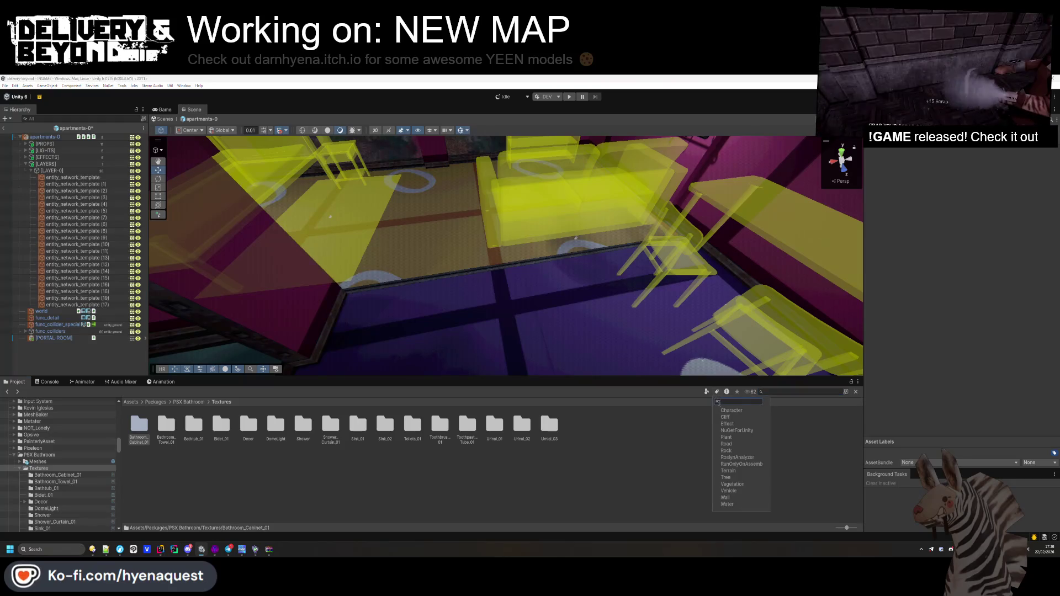
{"action": "left_click", "coordinate": [760, 408]}
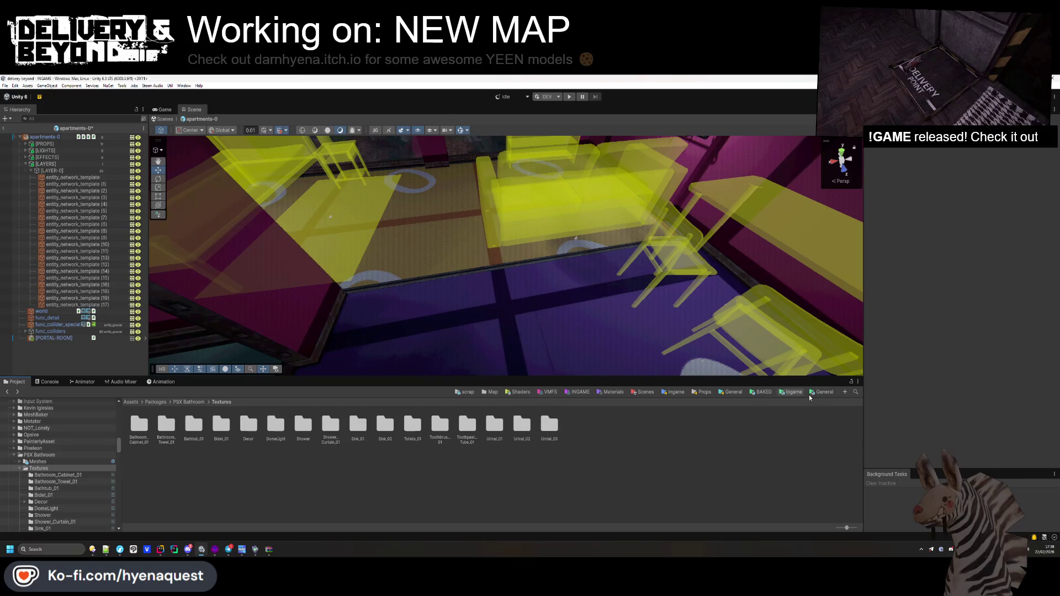
- Search for textures within the PSX Bathroom folder and select all 102 results
{"action": "left_click", "coordinate": [855, 392]}
{"action": "left_click", "coordinate": [707, 392]}
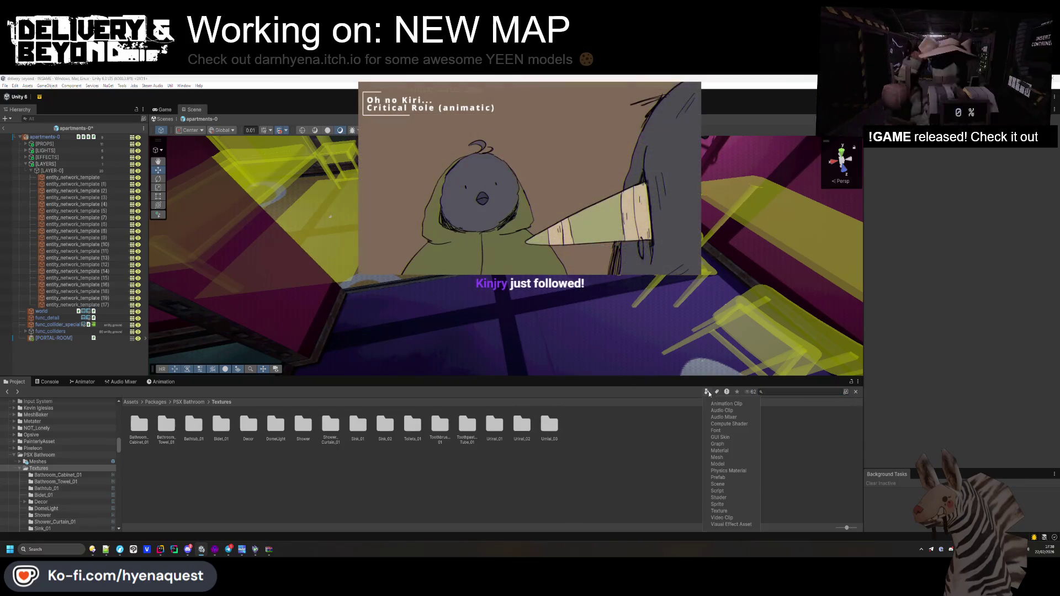
{"action": "left_click", "coordinate": [733, 512]}
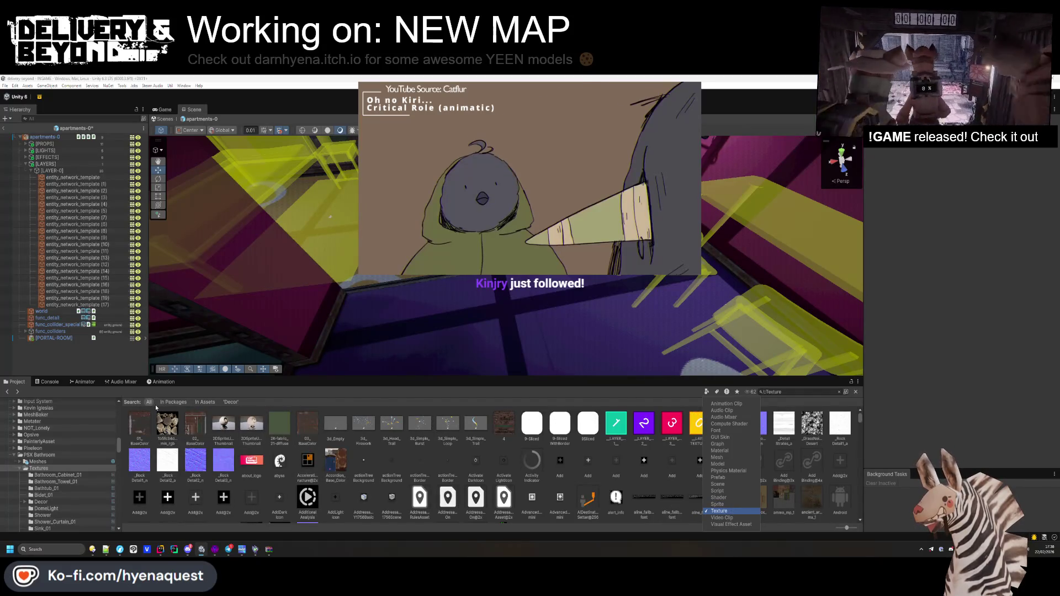
{"action": "left_click", "coordinate": [204, 402]}
{"action": "left_click", "coordinate": [204, 402]}
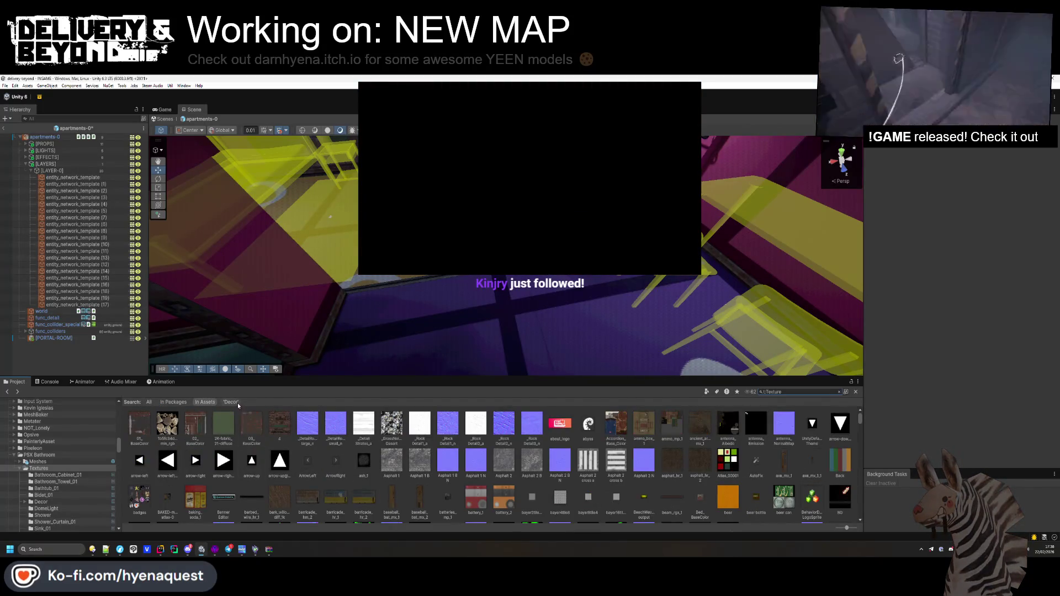
{"action": "left_click", "coordinate": [236, 403]}
{"action": "left_click", "coordinate": [133, 428]}
{"action": "scroll", "coordinate": [734, 519], "scroll_direction": "down", "scroll_amount": 1}
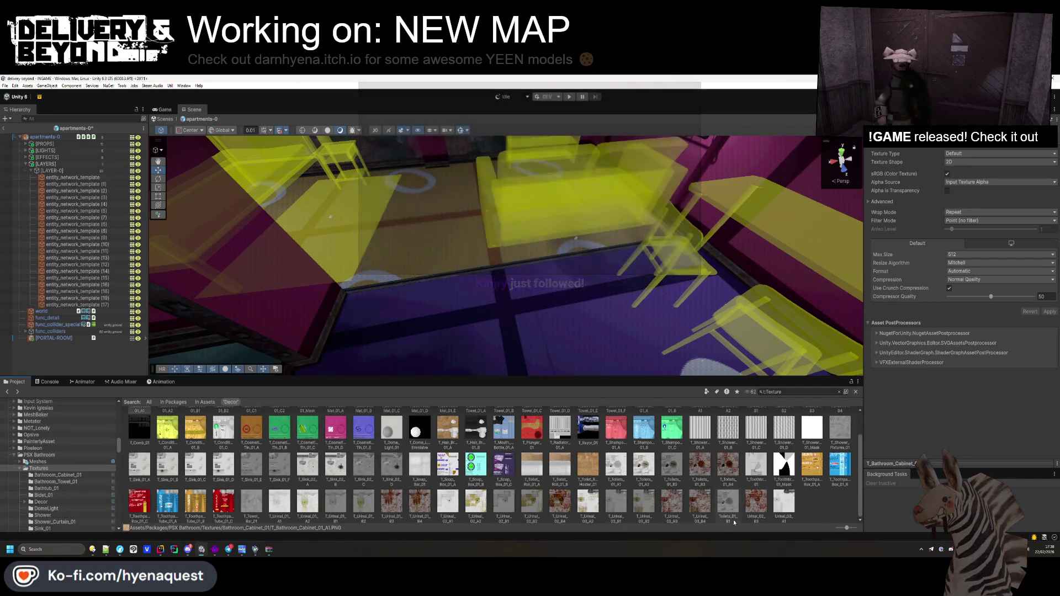
{"action": "left_click", "coordinate": [776, 494], "text": "shift"}
- Give all 102 textures 512 max size, crunch compression and Point (no filter) filtering
{"action": "left_click", "coordinate": [969, 257]}
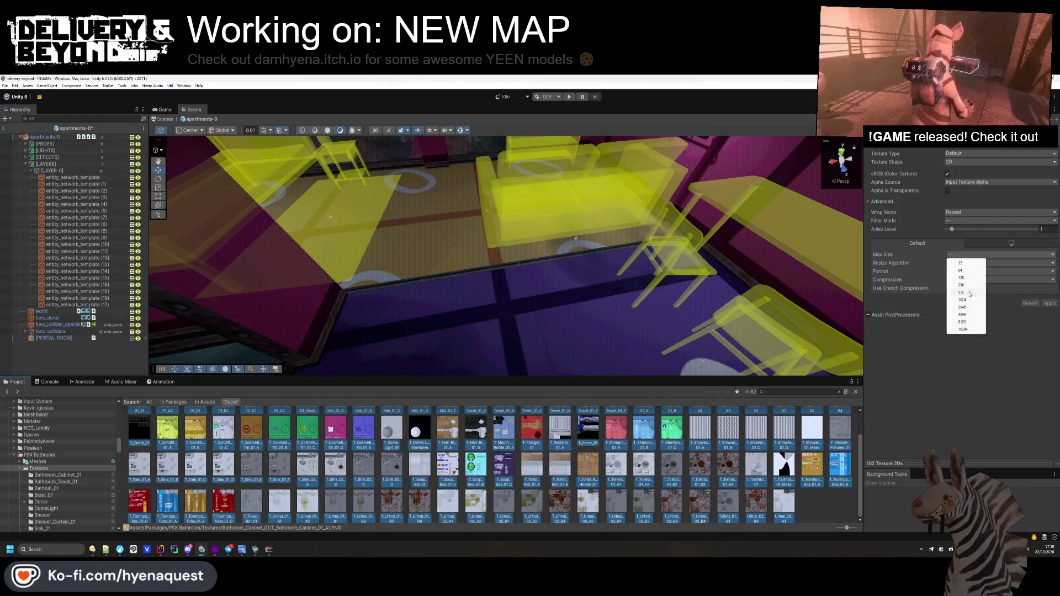
{"action": "left_click", "coordinate": [966, 289]}
{"action": "left_click", "coordinate": [949, 288]}
{"action": "left_click", "coordinate": [965, 221]}
{"action": "left_click", "coordinate": [965, 229]}
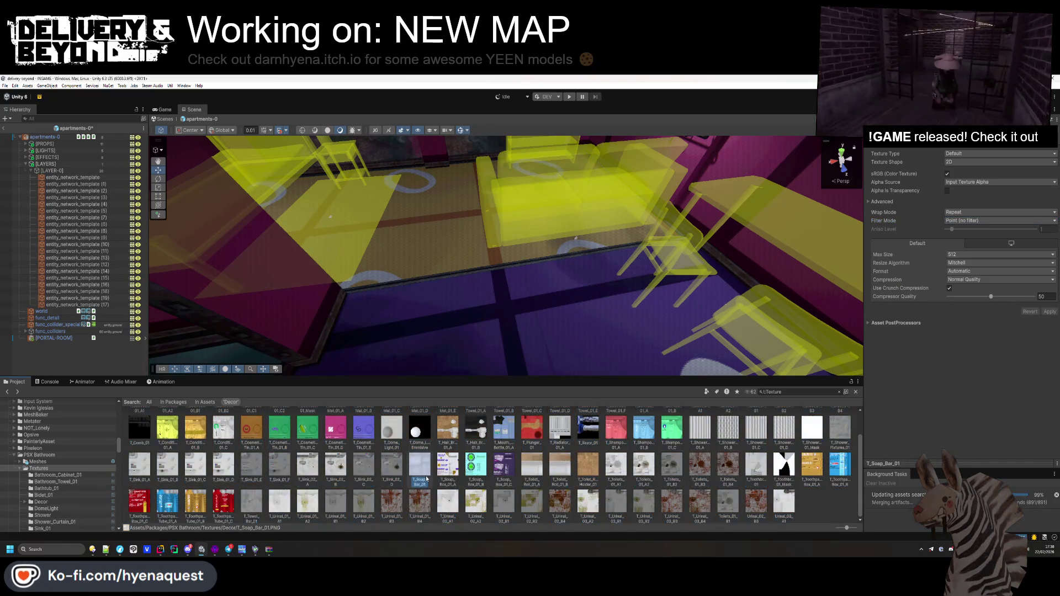
{"action": "left_click", "coordinate": [44, 495]}
{"action": "left_click", "coordinate": [188, 402]}
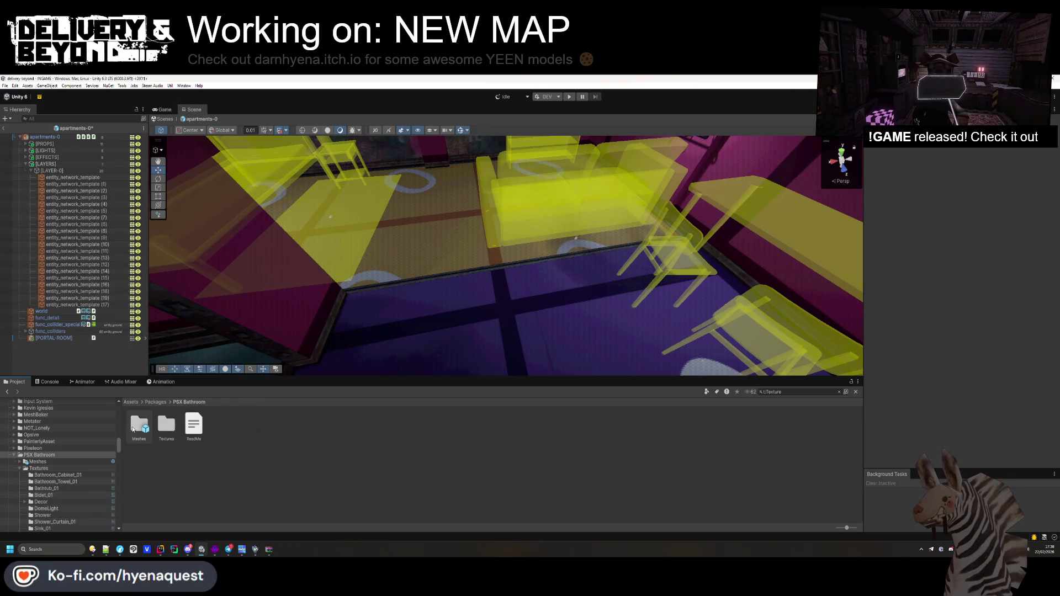
- Delete the SM_Asset_Background and SM_Dome_Light_01 meshes from the Meshes folder
{"action": "double_click", "coordinate": [139, 425]}
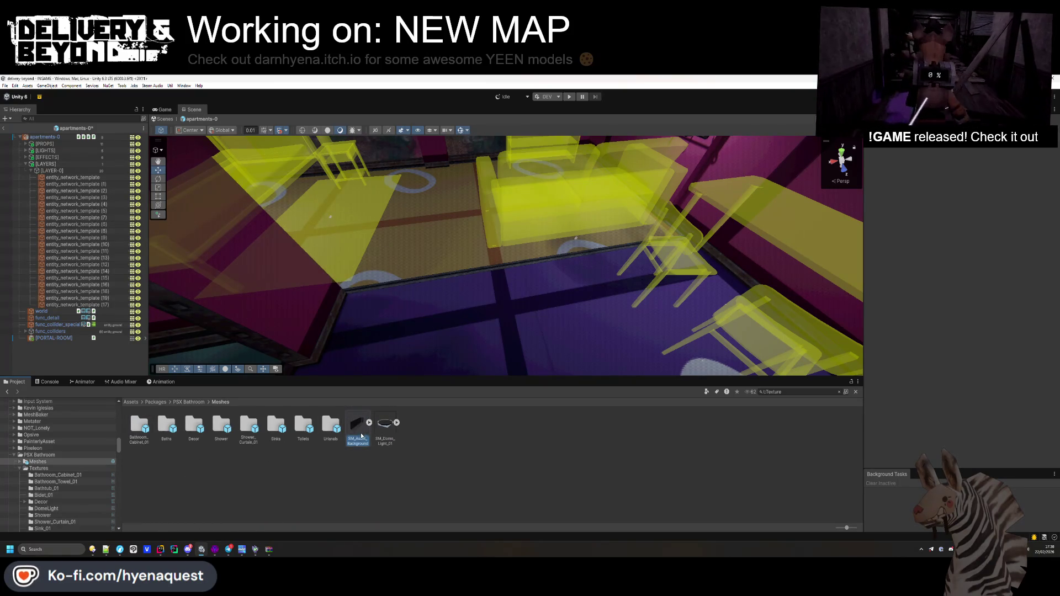
{"action": "key", "text": "f"}
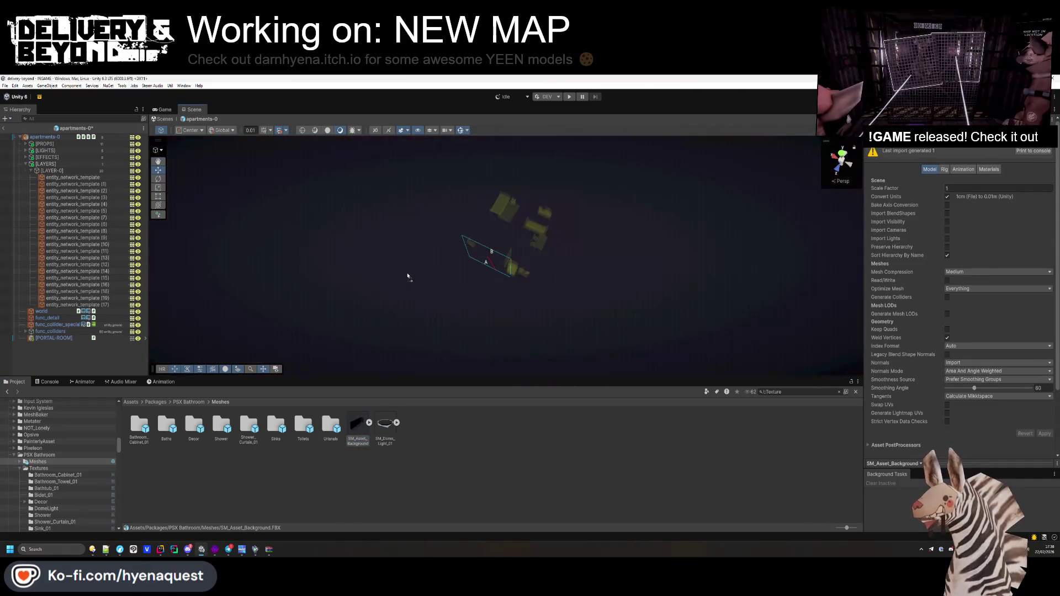
{"action": "key", "text": "Delete"}
{"action": "key", "text": "Return"}
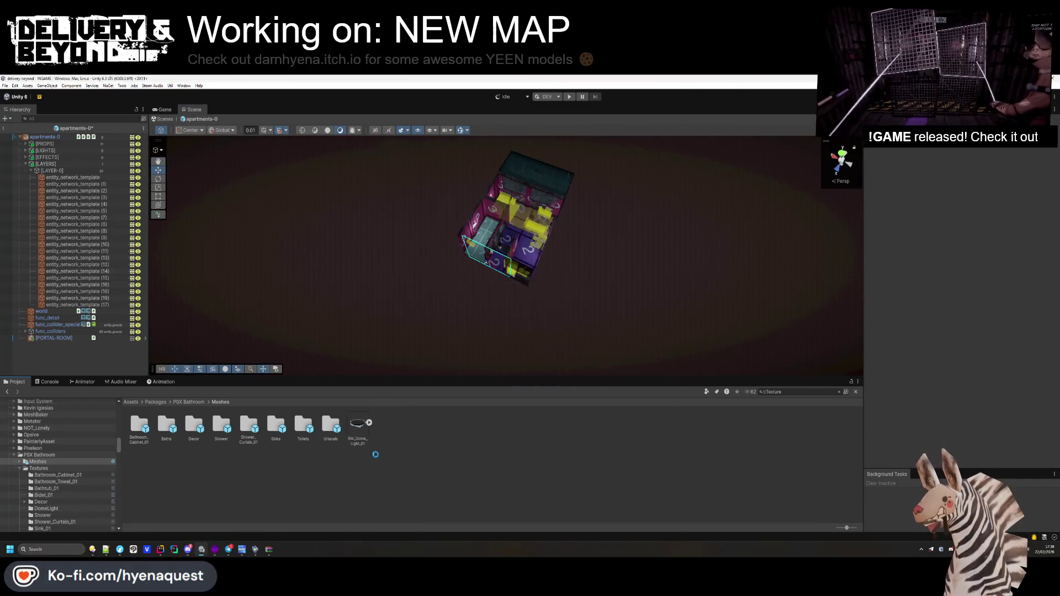
{"action": "left_click", "coordinate": [357, 425]}
{"action": "key", "text": "Delete"}
{"action": "key", "text": "Return"}
- Drop a trial Bathroom_Cabinet_01 mesh into the apartment scene, then undo it
{"action": "double_click", "coordinate": [141, 427]}
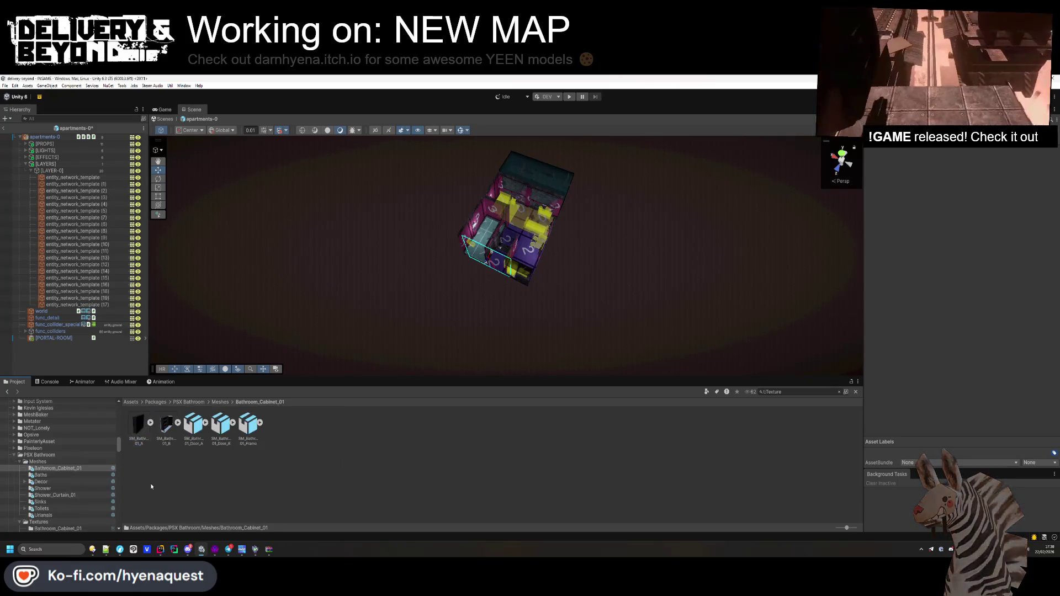
{"action": "scroll", "coordinate": [490, 238], "scroll_direction": "up", "scroll_amount": 5}
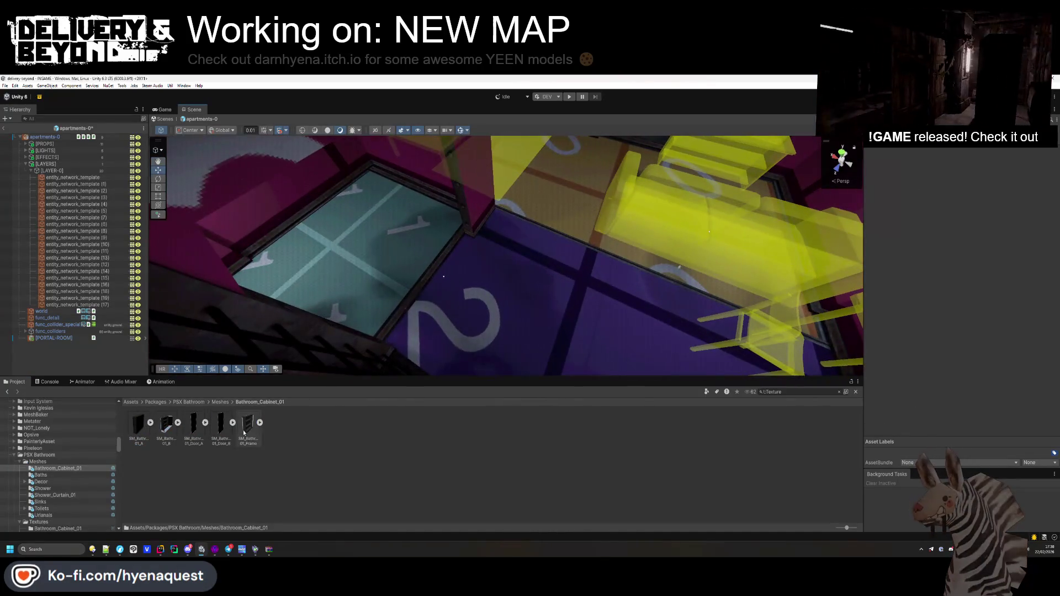
{"action": "mouse_move", "coordinate": [166, 425]}
{"action": "left_mouse_down"}
{"action": "mouse_move", "coordinate": [579, 282]}
{"action": "mouse_move", "coordinate": [536, 251]}
{"action": "left_mouse_up"}
{"action": "mouse_move", "coordinate": [590, 295]}
{"action": "left_mouse_down"}
{"action": "mouse_move", "coordinate": [602, 301]}
{"action": "mouse_move", "coordinate": [497, 232]}
{"action": "mouse_move", "coordinate": [436, 168]}
{"action": "mouse_move", "coordinate": [386, 193]}
{"action": "left_mouse_up"}
{"action": "left_click", "coordinate": [258, 445]}
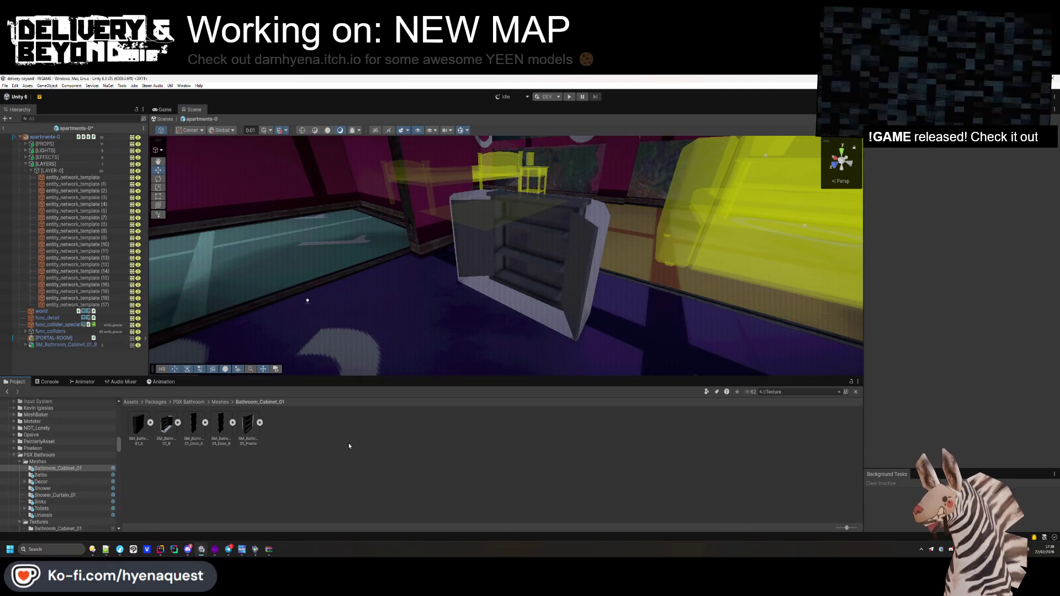
{"action": "key", "text": "ctrl+z"}
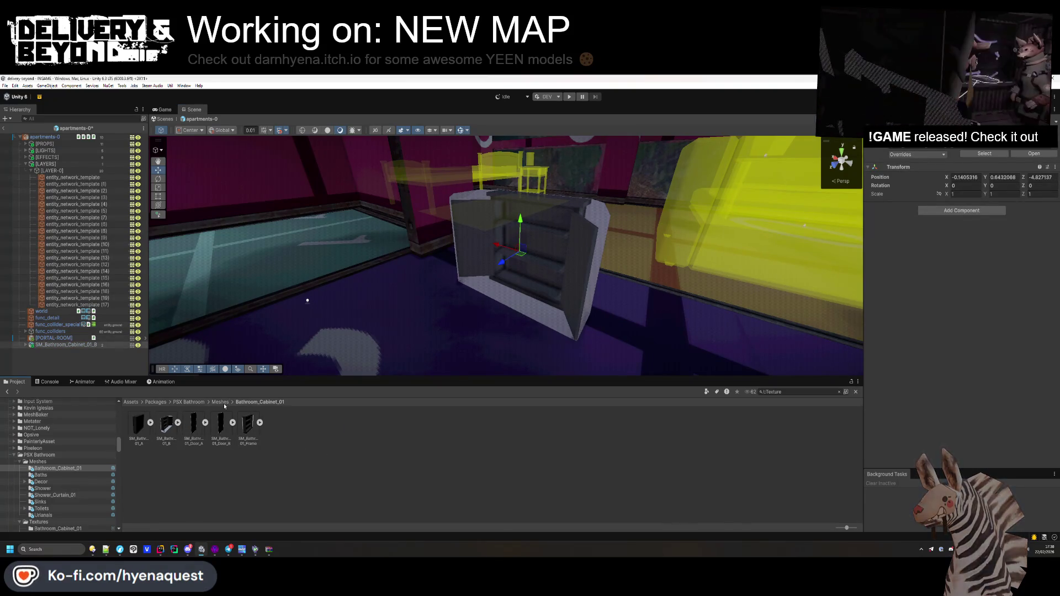
{"action": "left_click", "coordinate": [220, 402]}
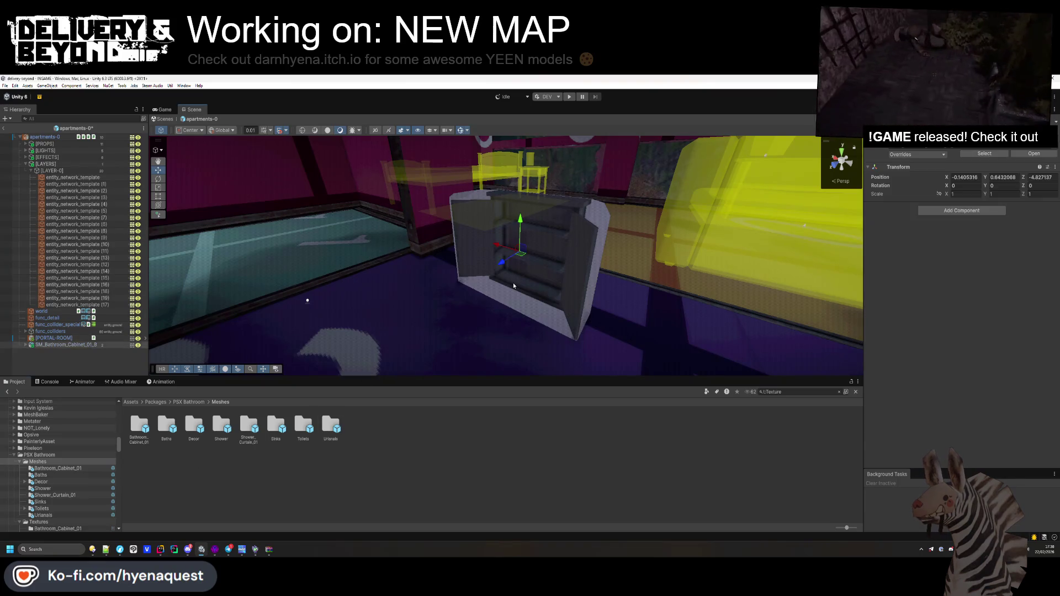
{"action": "key", "text": "ctrl+z"}
{"action": "left_click", "coordinate": [182, 402]}
{"action": "right_click", "coordinate": [139, 425]}
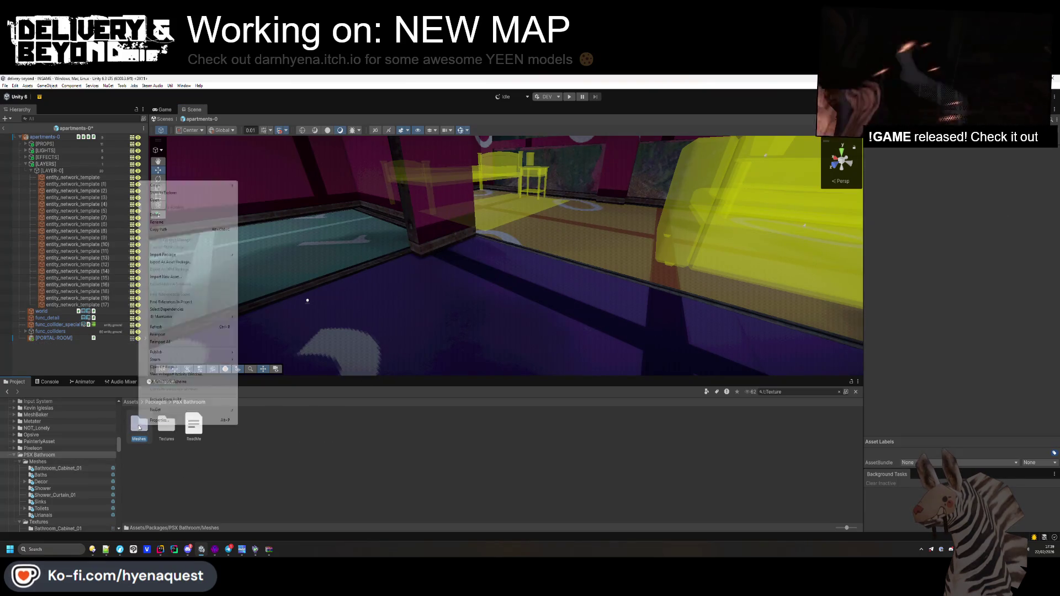
- Reimport the Meshes folder and review the cabinet mesh's Rig and Materials import settings
{"action": "left_click", "coordinate": [168, 335]}
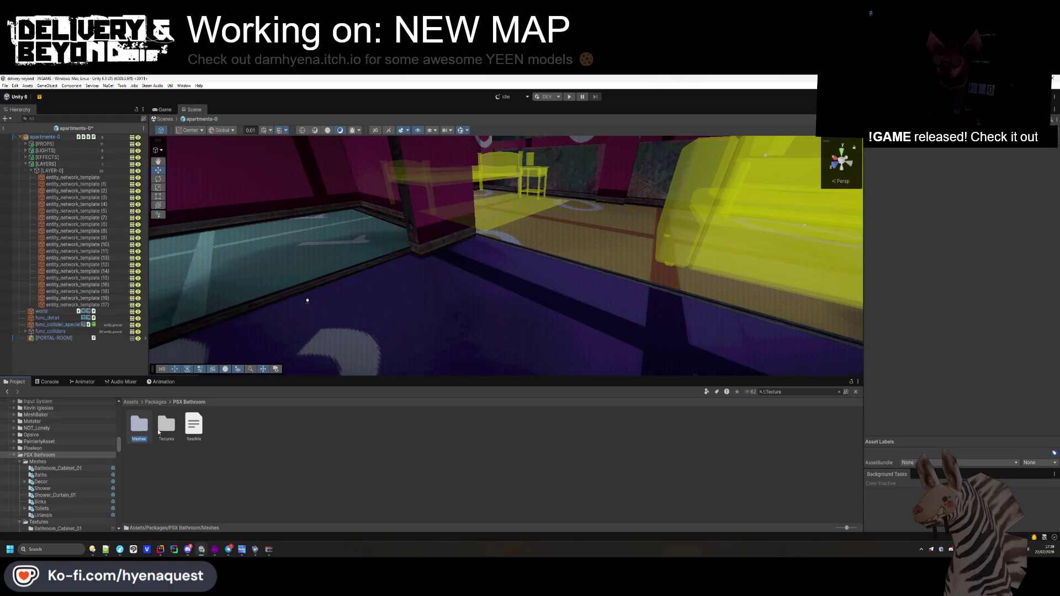
{"action": "double_click", "coordinate": [140, 431]}
{"action": "double_click", "coordinate": [141, 439]}
{"action": "left_click", "coordinate": [146, 426]}
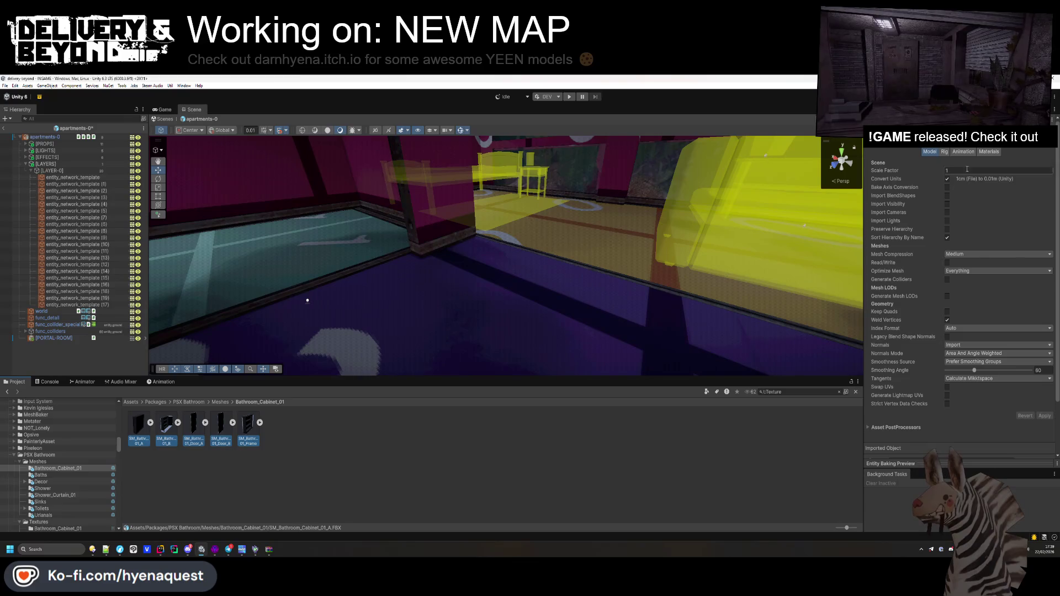
{"action": "left_click", "coordinate": [946, 152]}
{"action": "left_click", "coordinate": [992, 151]}
- Browse the Shower folder and move the Scene view over to the bathroom toilet
{"action": "left_click", "coordinate": [220, 402]}
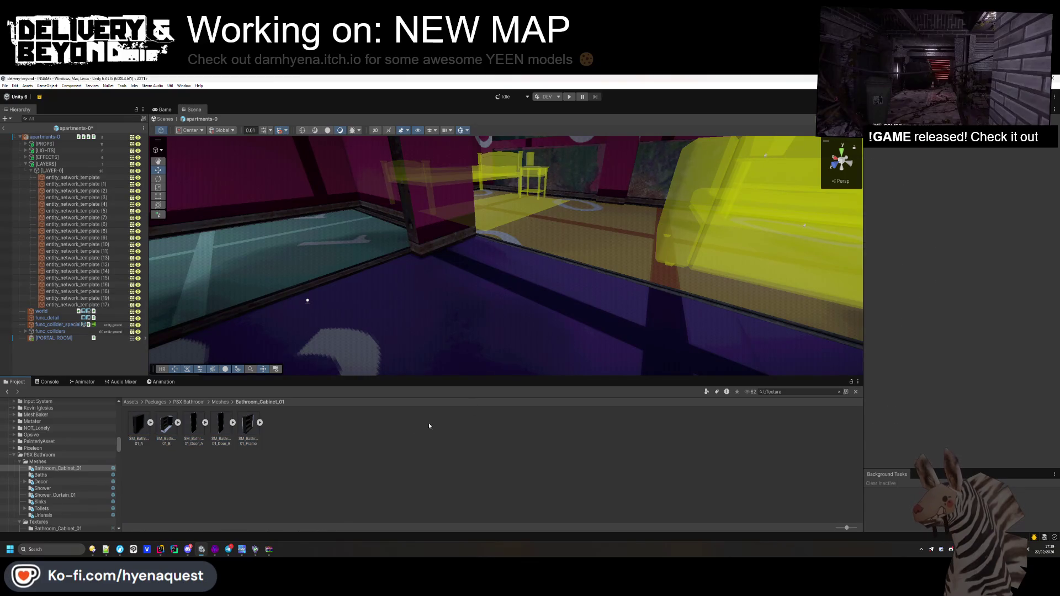
{"action": "double_click", "coordinate": [220, 425]}
{"action": "left_click_drag", "start_coordinate": [265, 310], "coordinate": [225, 426]}
{"action": "key", "text": "BackSpace"}
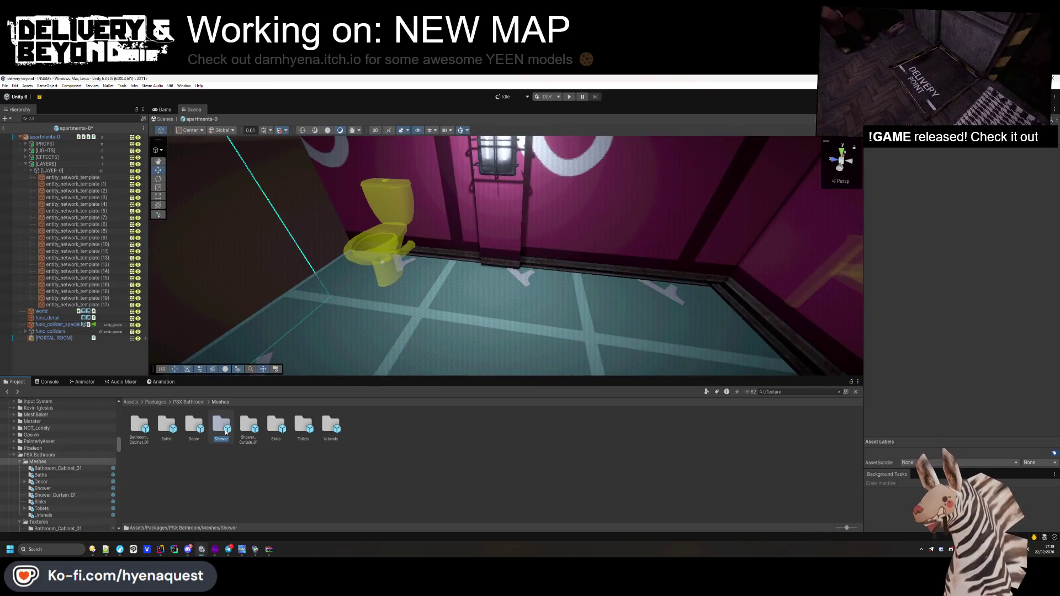
- Place SM_Bathtub_01 from Baths on the bathroom floor, rotated -90 on Y
{"action": "double_click", "coordinate": [249, 425]}
{"action": "key", "text": "BackSpace"}
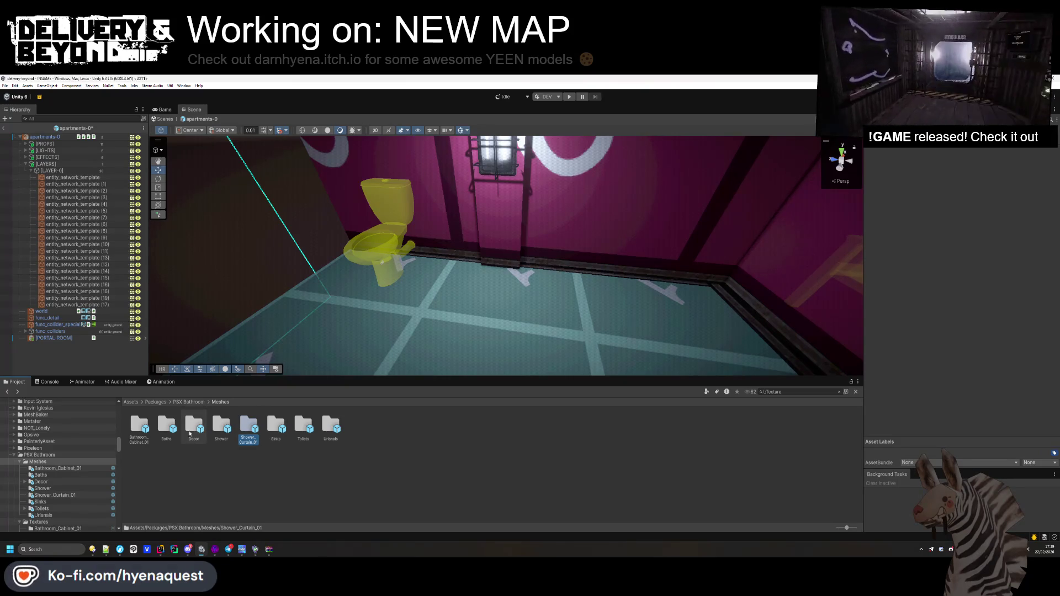
{"action": "double_click", "coordinate": [166, 428]}
{"action": "mouse_move", "coordinate": [138, 425]}
{"action": "left_mouse_down"}
{"action": "mouse_move", "coordinate": [448, 309]}
{"action": "mouse_move", "coordinate": [425, 347]}
{"action": "left_mouse_up"}
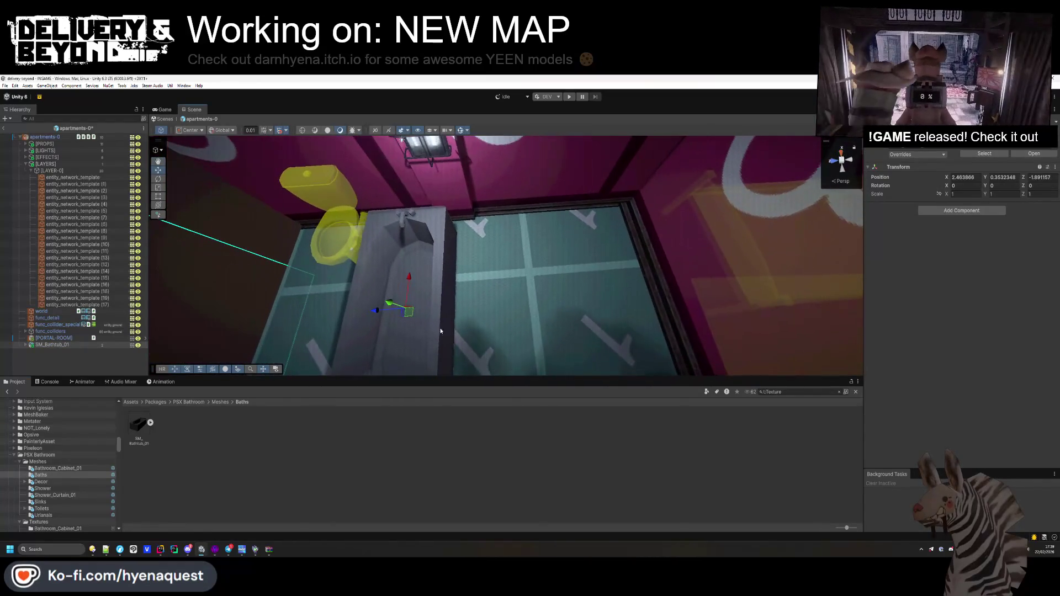
{"action": "mouse_move", "coordinate": [408, 312]}
{"action": "left_mouse_down"}
{"action": "mouse_move", "coordinate": [610, 291]}
{"action": "mouse_move", "coordinate": [651, 307]}
{"action": "mouse_move", "coordinate": [501, 266]}
{"action": "mouse_move", "coordinate": [437, 271]}
{"action": "left_mouse_up"}
{"action": "type", "text": "90"}
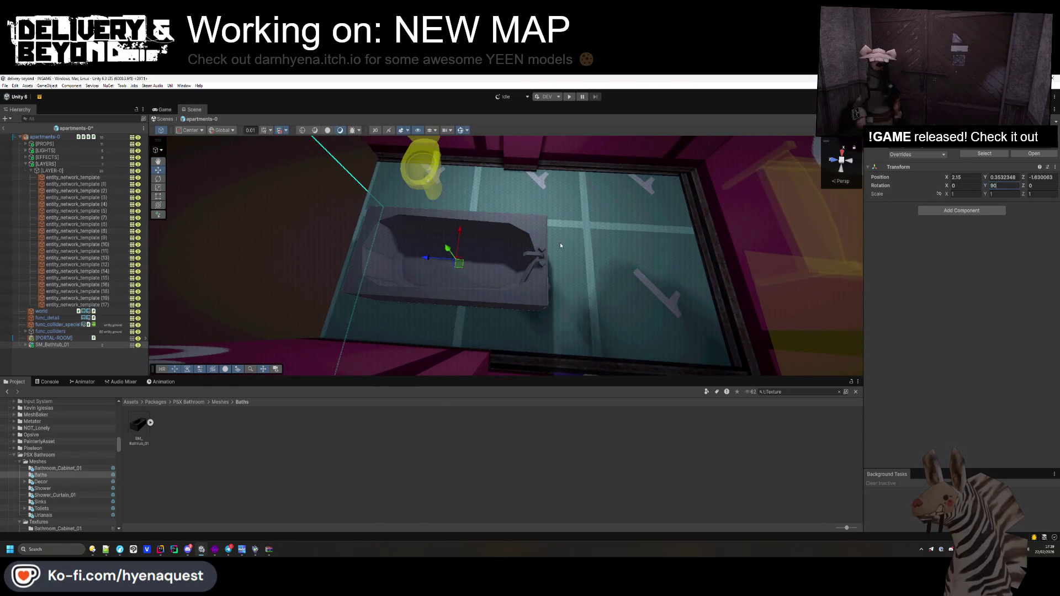
{"action": "type", "text": "-90"}
{"action": "mouse_move", "coordinate": [459, 263]}
{"action": "left_mouse_down"}
{"action": "mouse_move", "coordinate": [429, 302]}
{"action": "mouse_move", "coordinate": [410, 214]}
{"action": "mouse_move", "coordinate": [585, 216]}
{"action": "mouse_move", "coordinate": [592, 197]}
{"action": "left_mouse_up"}
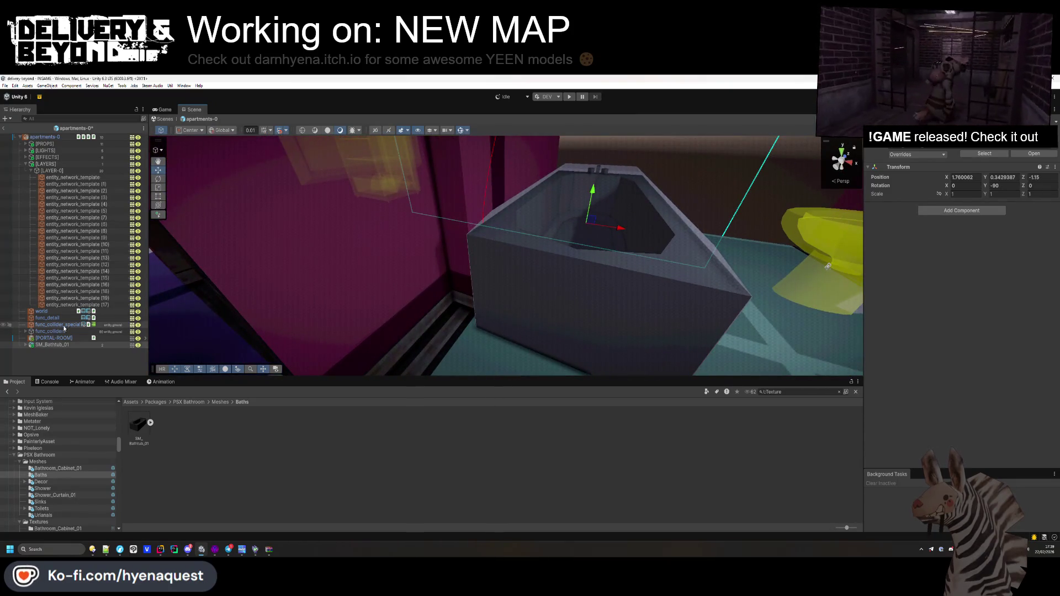
- Delete the bathtub's UCX_SM_Bathtub_01 collision child and frame the bathtub
{"action": "left_click", "coordinate": [26, 345]}
{"action": "left_click", "coordinate": [64, 358]}
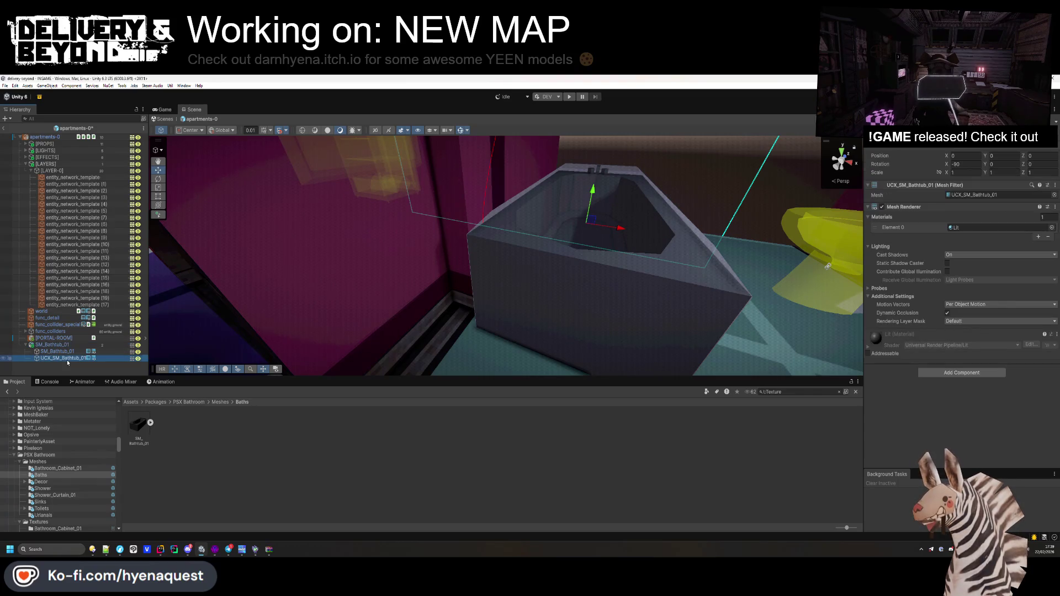
{"action": "key", "text": "Delete"}
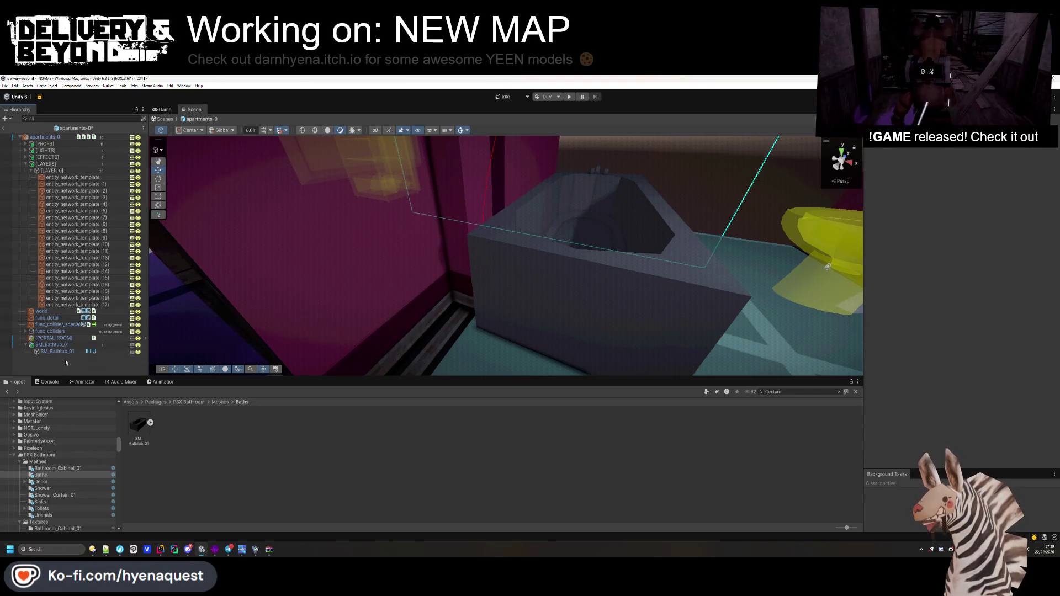
{"action": "double_click", "coordinate": [58, 351]}
{"action": "left_click_drag", "start_coordinate": [529, 307], "coordinate": [544, 280]}
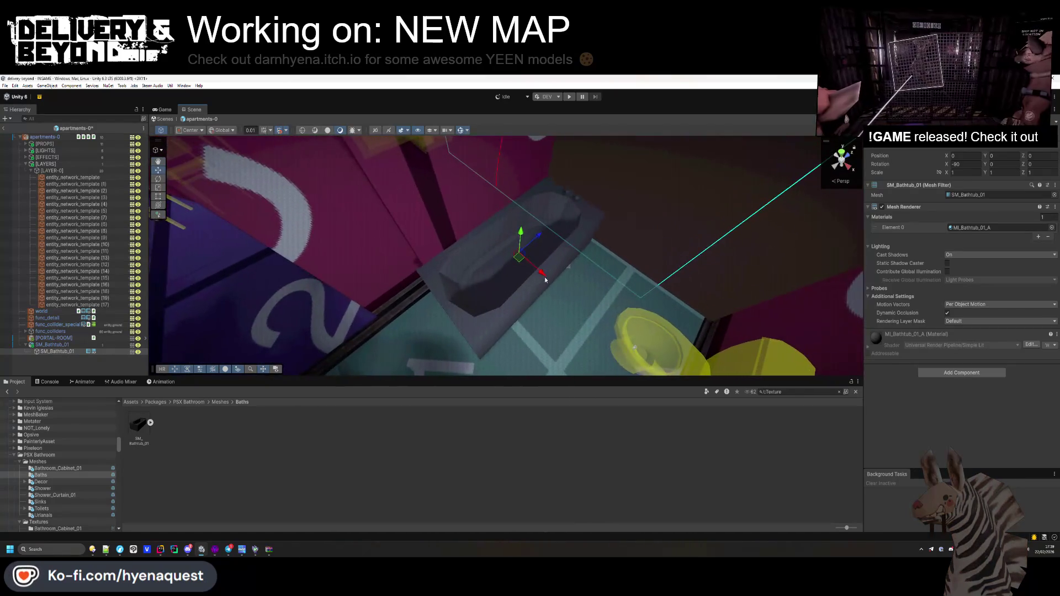
- Extract SM_Bathtub_01's materials into the Baths folder and select MI_Bathtub_01_A
{"action": "key", "text": "f"}
{"action": "left_click", "coordinate": [971, 228]}
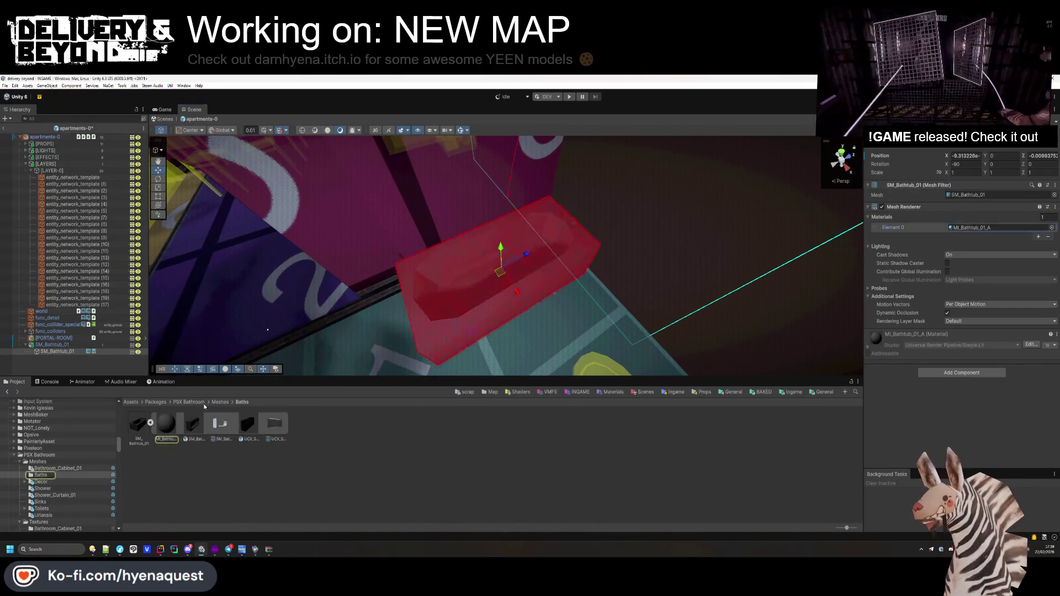
{"action": "left_click", "coordinate": [138, 425]}
{"action": "left_click", "coordinate": [151, 422]}
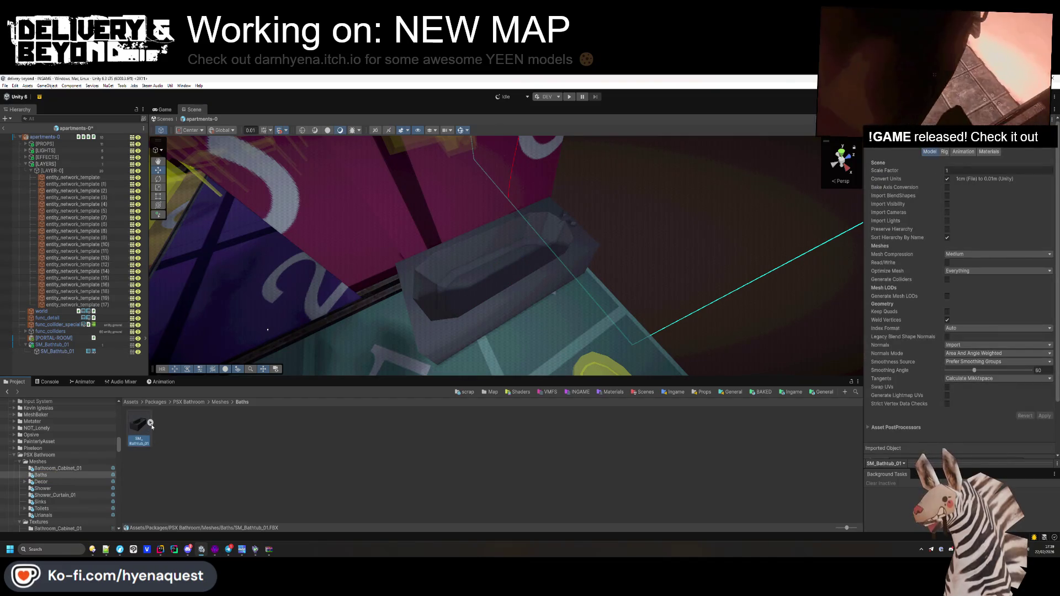
{"action": "left_click", "coordinate": [980, 155]}
{"action": "left_click", "coordinate": [998, 189]}
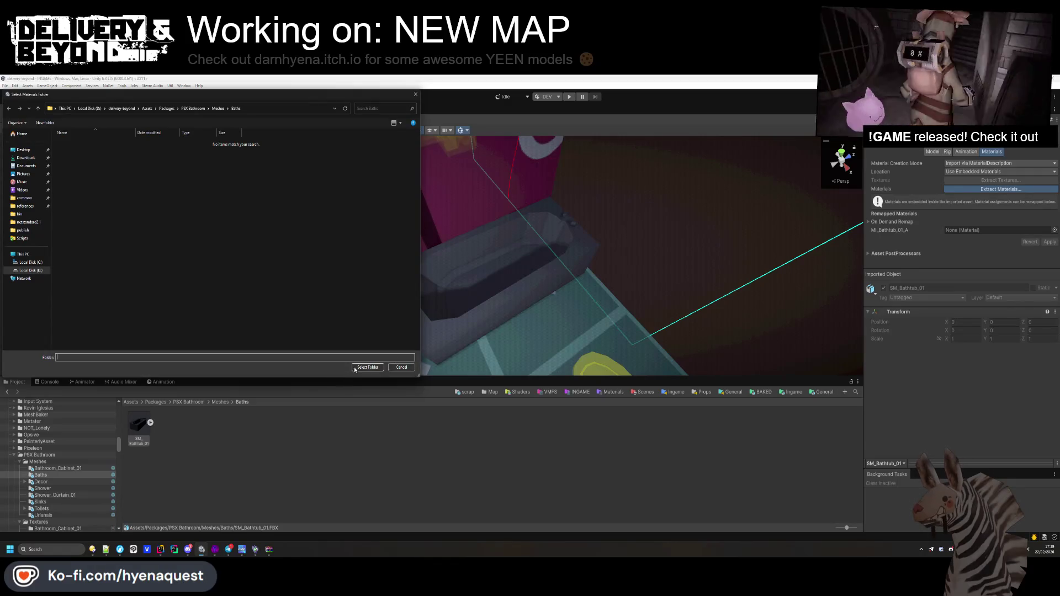
{"action": "left_click", "coordinate": [367, 367]}
{"action": "left_click", "coordinate": [139, 425]}
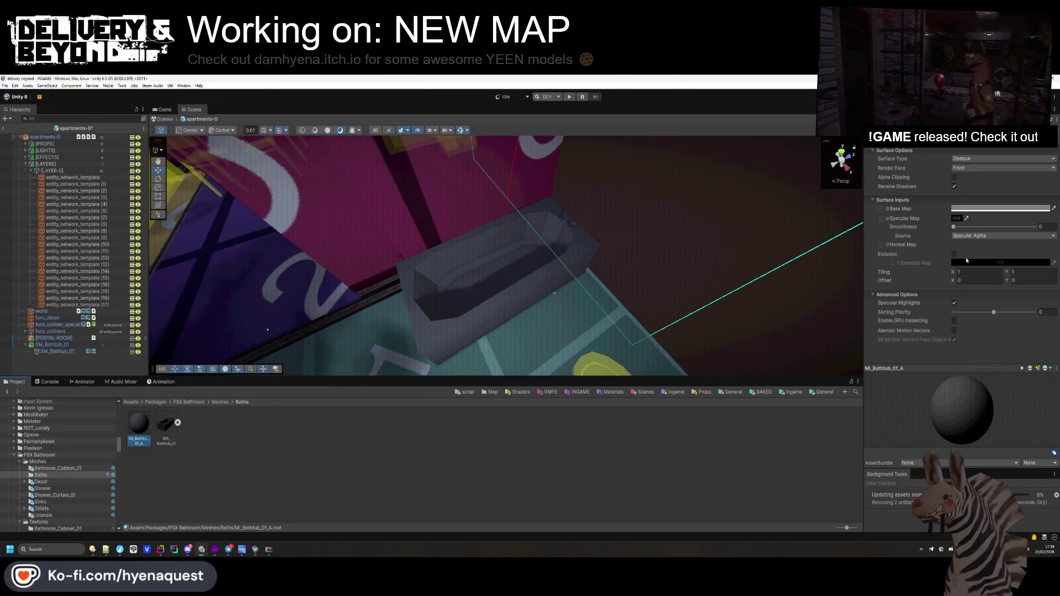
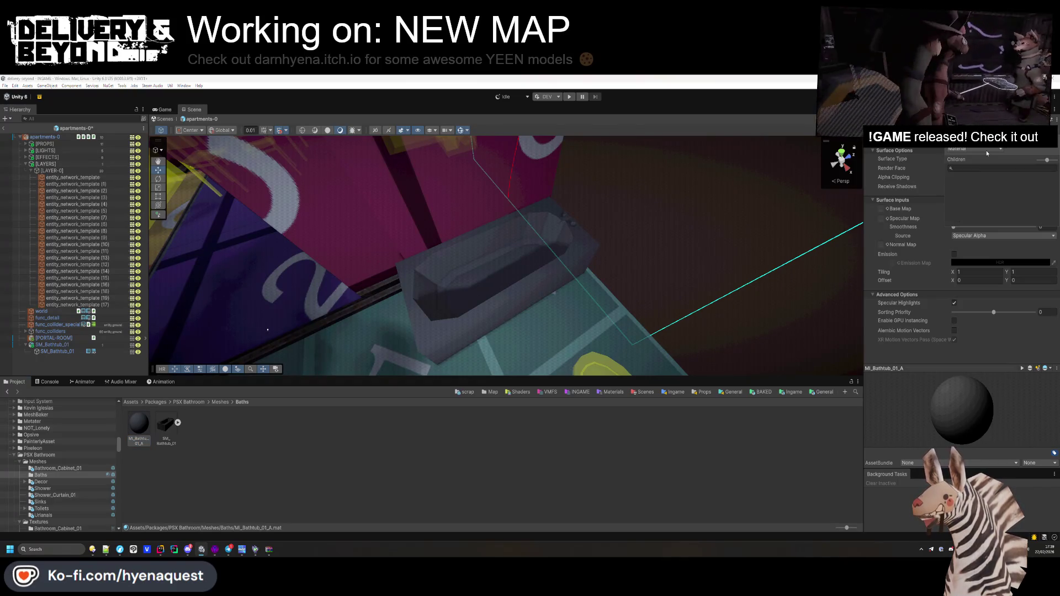
- Make Mt_Bathtub_01_A a material variant with NORMAL as its parent
{"action": "left_click", "coordinate": [992, 164]}
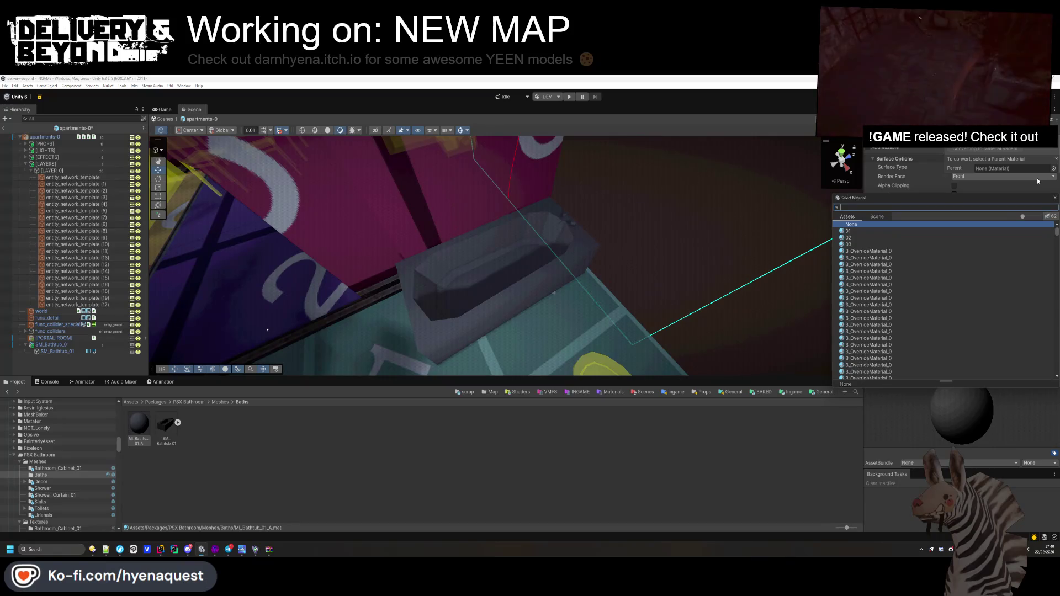
{"action": "type", "text": "normal"}
{"action": "double_click", "coordinate": [905, 231]}
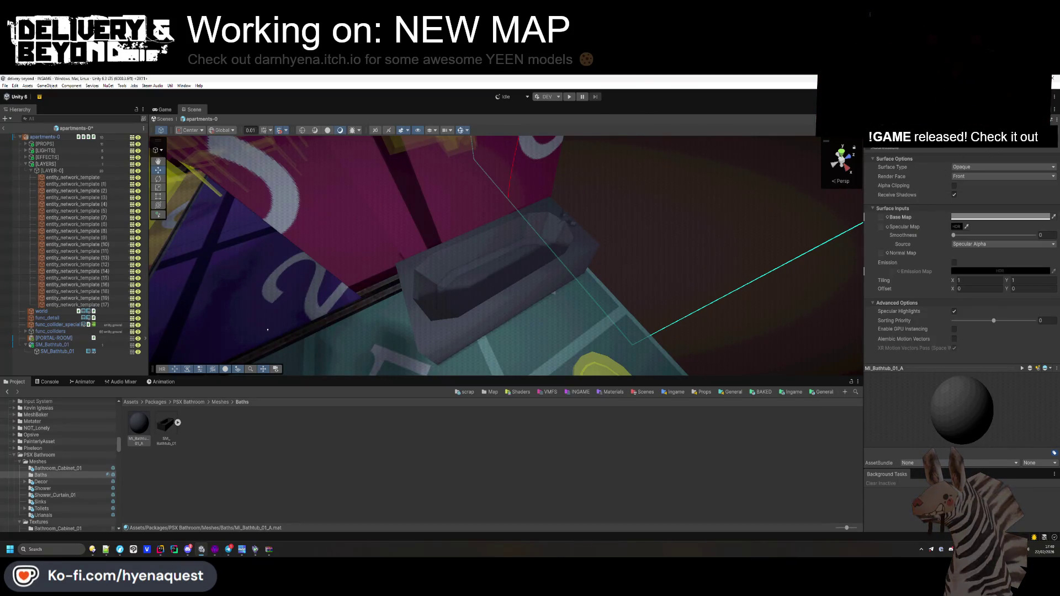
- Assign the Bathtub_01 texture as the bathtub material's base map
{"action": "key", "text": "BackSpace"}
{"action": "key", "text": "BackSpace"}
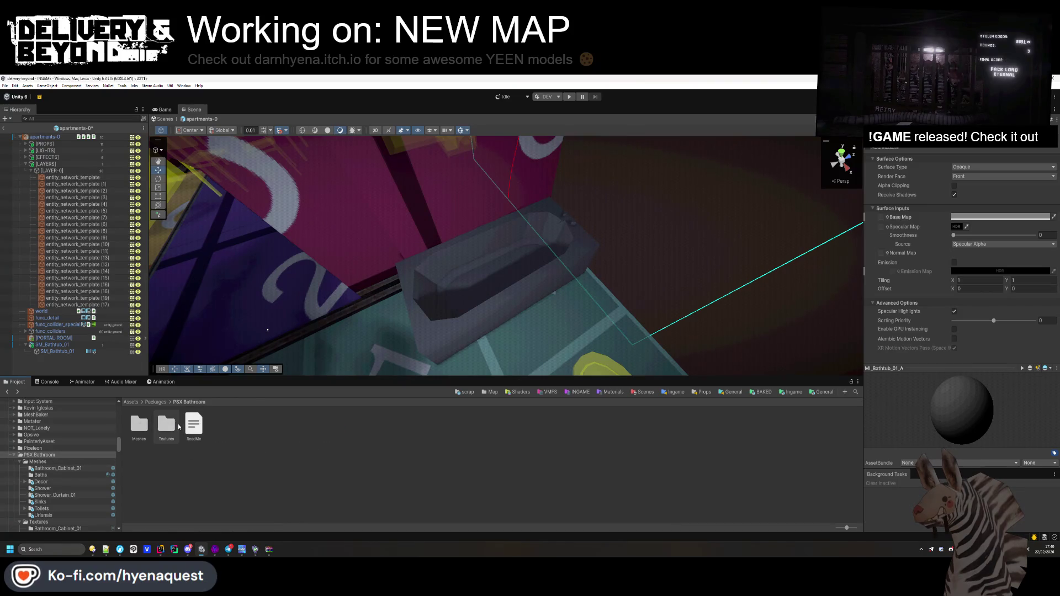
{"action": "double_click", "coordinate": [178, 427]}
{"action": "double_click", "coordinate": [199, 419]}
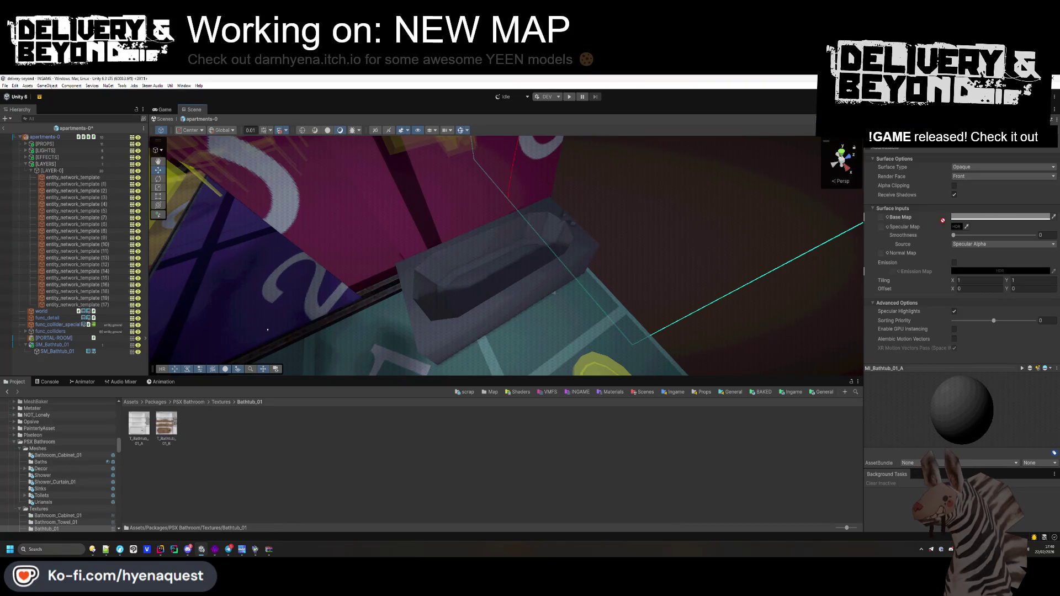
{"action": "left_click_drag", "start_coordinate": [871, 218], "coordinate": [878, 224]}
{"action": "mouse_move", "coordinate": [532, 289]}
{"action": "left_mouse_down"}
{"action": "mouse_move", "coordinate": [450, 276]}
{"action": "mouse_move", "coordinate": [552, 242]}
{"action": "mouse_move", "coordinate": [629, 197]}
{"action": "mouse_move", "coordinate": [628, 231]}
{"action": "left_mouse_up"}
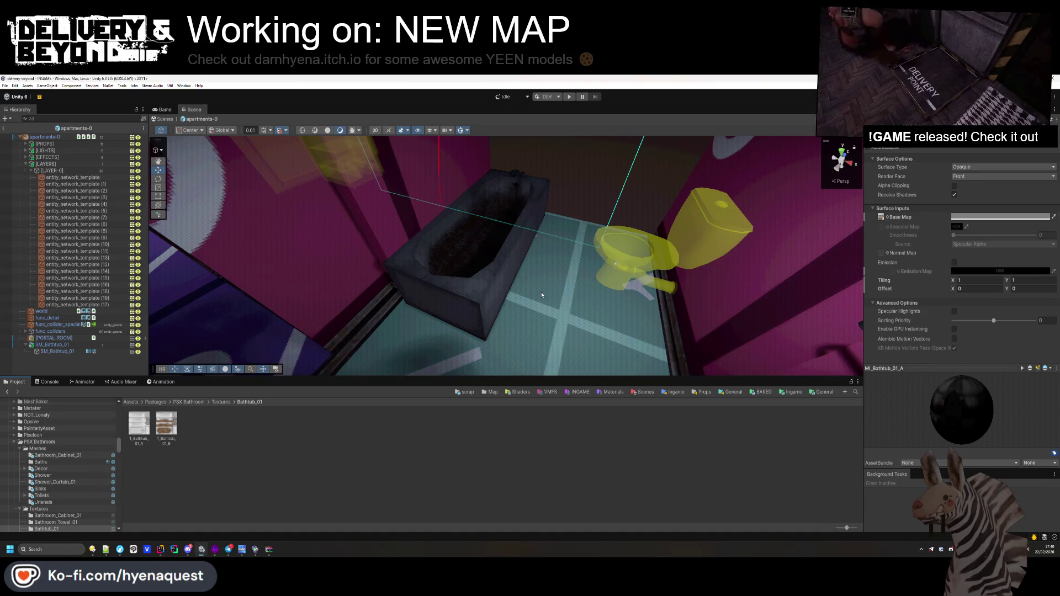
- Place the SM_Shower_Curtain_01_B mesh from Meshes into the bathroom
{"action": "key", "text": "BackSpace"}
{"action": "key", "text": "BackSpace"}
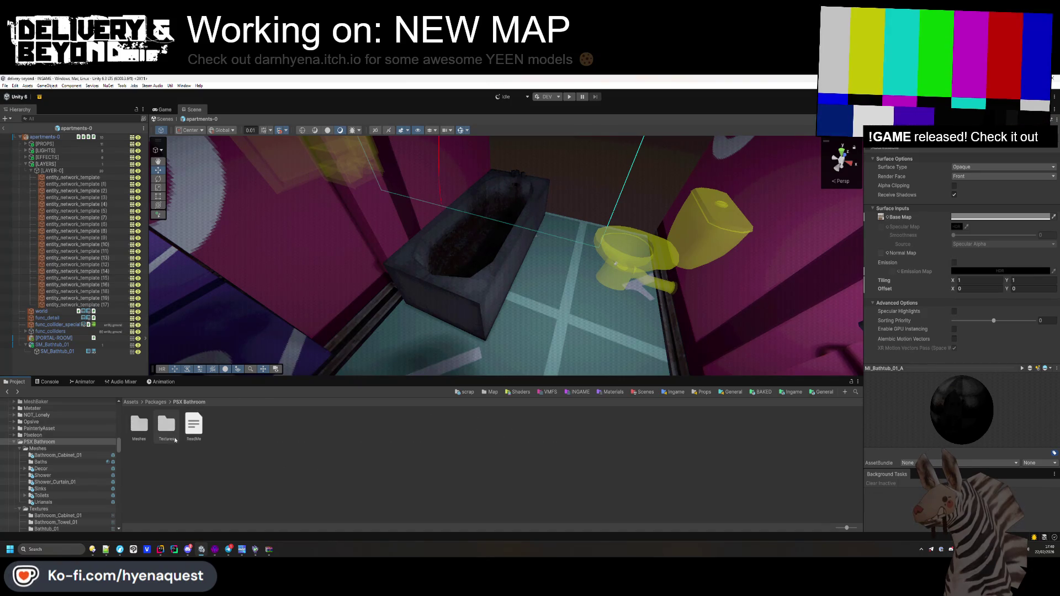
{"action": "double_click", "coordinate": [138, 426]}
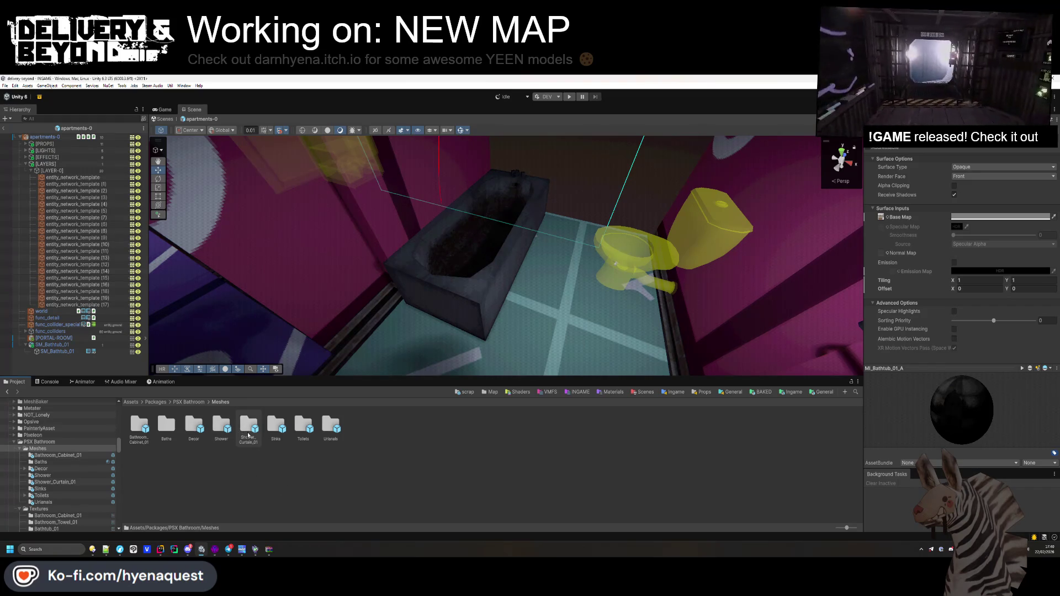
{"action": "mouse_move", "coordinate": [146, 442]}
{"action": "left_mouse_down"}
{"action": "mouse_move", "coordinate": [464, 259]}
{"action": "mouse_move", "coordinate": [615, 285]}
{"action": "mouse_move", "coordinate": [616, 236]}
{"action": "left_mouse_up"}
{"action": "mouse_move", "coordinate": [616, 236]}
{"action": "left_mouse_down"}
{"action": "mouse_move", "coordinate": [279, 201]}
{"action": "mouse_move", "coordinate": [259, 178]}
{"action": "left_mouse_up"}
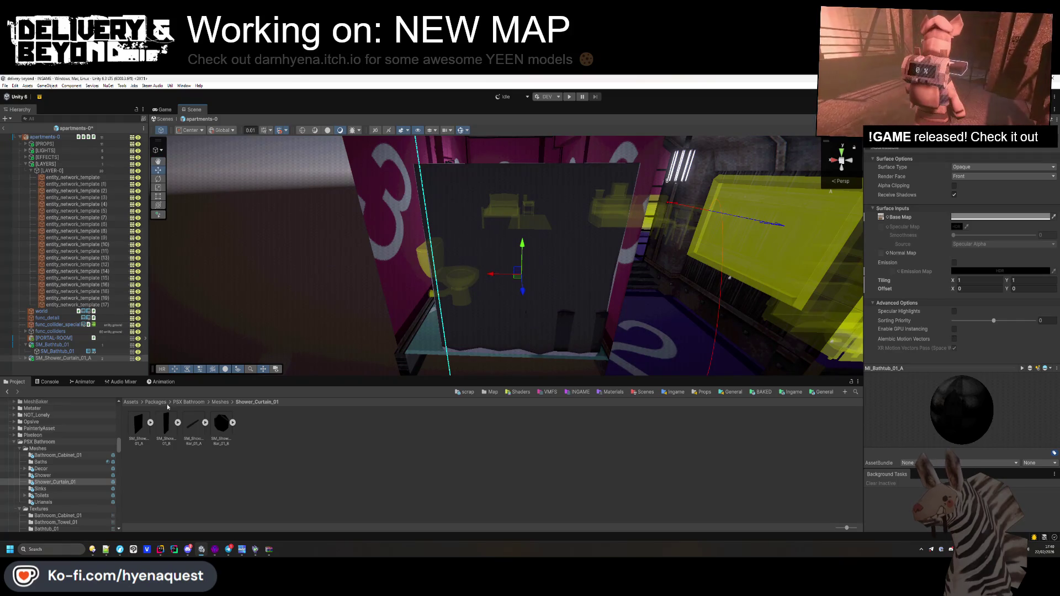
{"action": "key", "text": "Delete"}
{"action": "left_click_drag", "start_coordinate": [419, 338], "coordinate": [523, 355]}
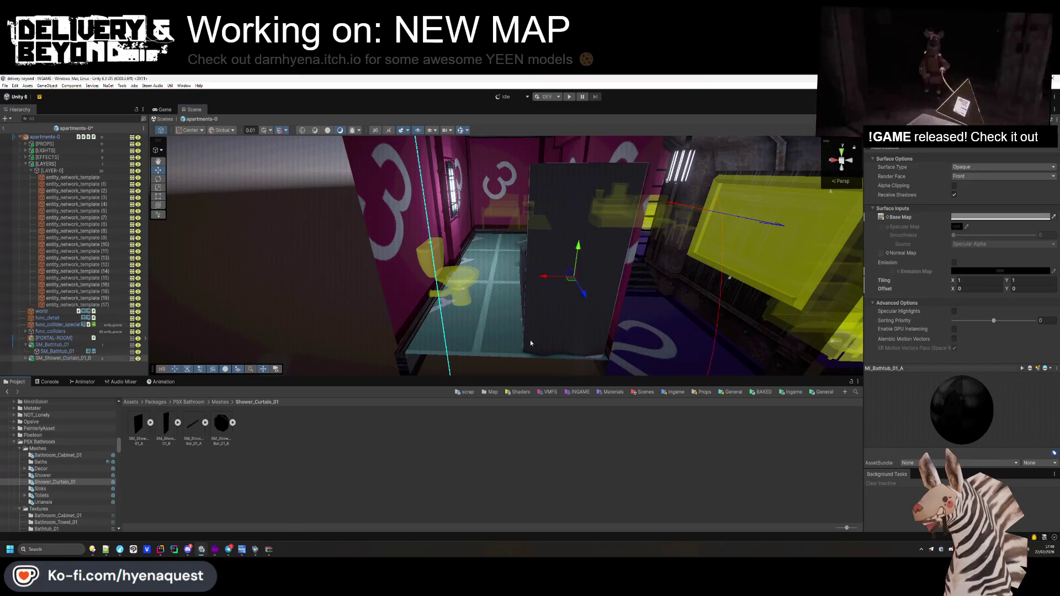
{"action": "mouse_move", "coordinate": [579, 244]}
{"action": "left_mouse_down"}
{"action": "mouse_move", "coordinate": [741, 208]}
{"action": "mouse_move", "coordinate": [386, 265]}
{"action": "left_mouse_up"}
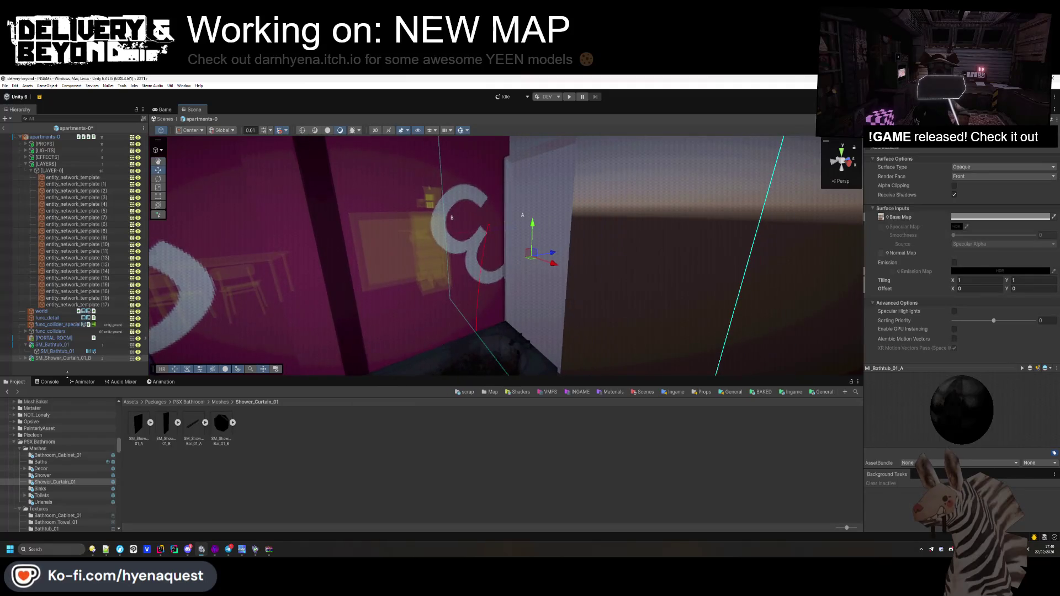
- Disable the curtain's UCX collision-mesh child, then switch to Hammer++
{"action": "left_click", "coordinate": [29, 360]}
{"action": "key", "text": "alt+shift+a"}
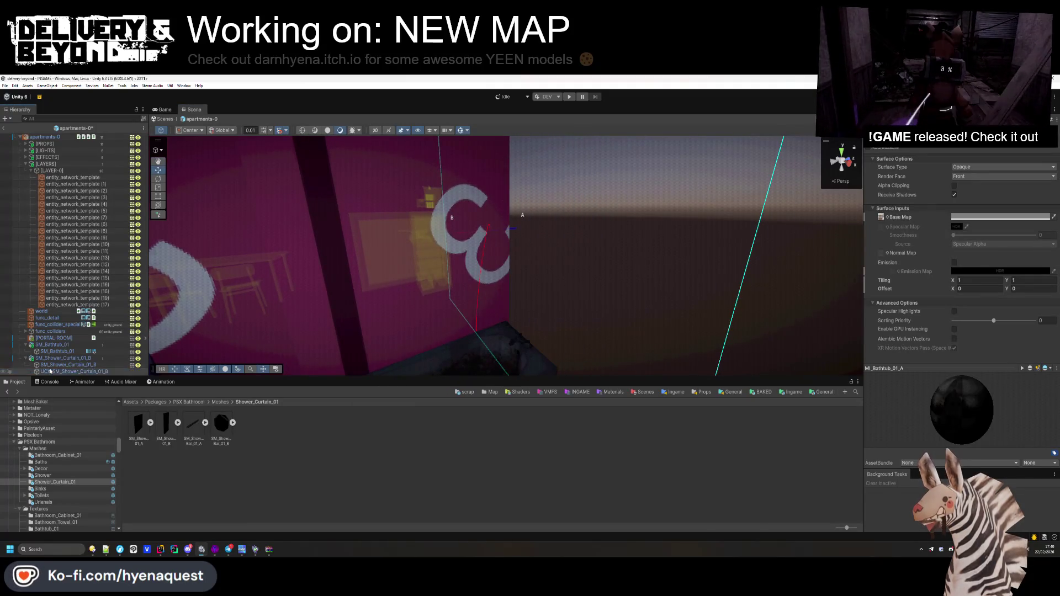
{"action": "mouse_move", "coordinate": [295, 363]}
{"action": "left_mouse_down"}
{"action": "mouse_move", "coordinate": [309, 331]}
{"action": "mouse_move", "coordinate": [249, 359]}
{"action": "left_mouse_up"}
{"action": "mouse_move", "coordinate": [545, 273]}
{"action": "left_mouse_down"}
{"action": "mouse_move", "coordinate": [324, 324]}
{"action": "mouse_move", "coordinate": [324, 233]}
{"action": "mouse_move", "coordinate": [464, 265]}
{"action": "mouse_move", "coordinate": [507, 302]}
{"action": "left_mouse_up"}
{"action": "scroll", "coordinate": [505, 298], "scroll_direction": "up", "scroll_amount": 3}
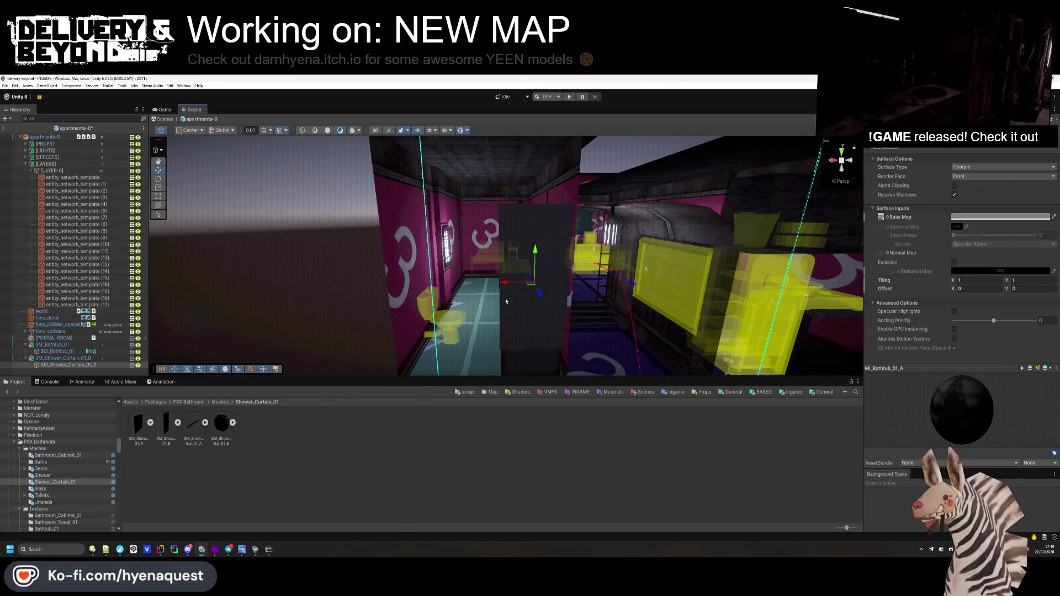
{"action": "left_click", "coordinate": [214, 549]}
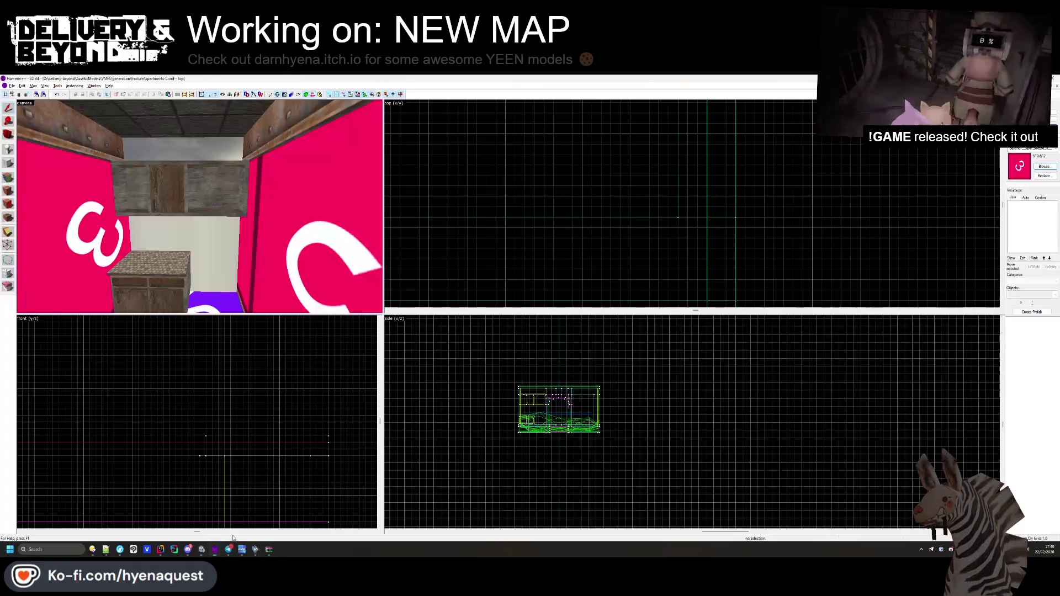
- Select the white wall and pick the OUTSIDE texture in the texture browser
{"action": "left_click_drag", "start_coordinate": [211, 220], "coordinate": [148, 211]}
{"action": "left_click", "coordinate": [146, 209]}
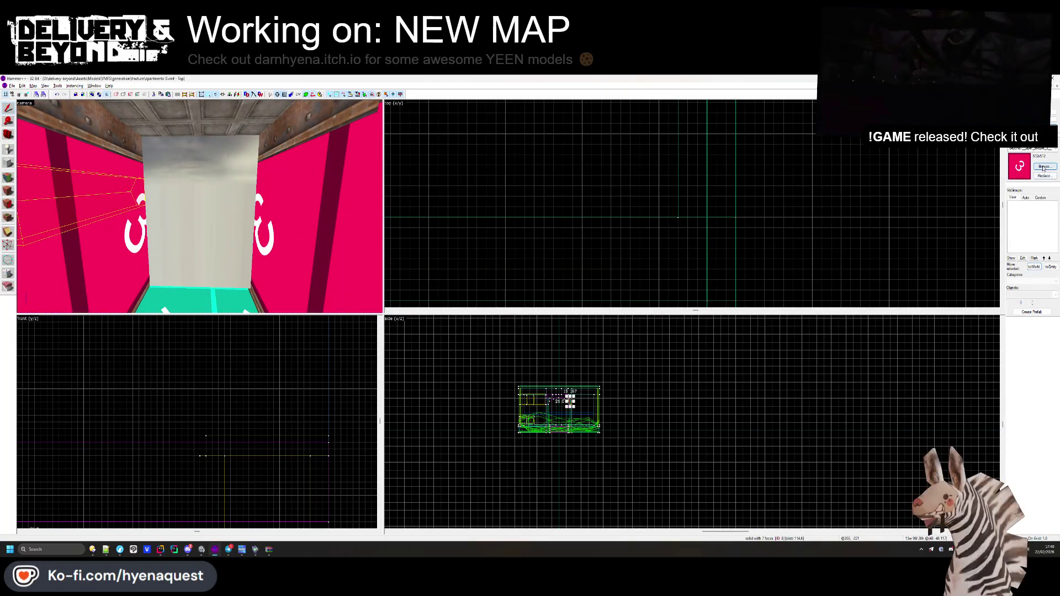
{"action": "left_click", "coordinate": [1044, 166]}
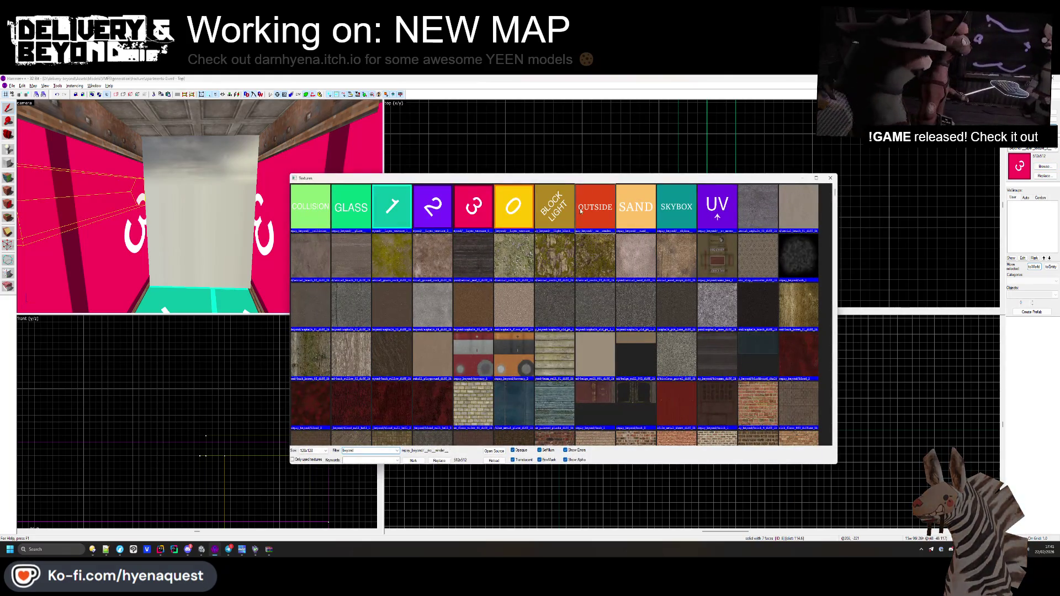
{"action": "double_click", "coordinate": [595, 207]}
{"action": "scroll", "coordinate": [628, 149], "scroll_direction": "up", "scroll_amount": 5}
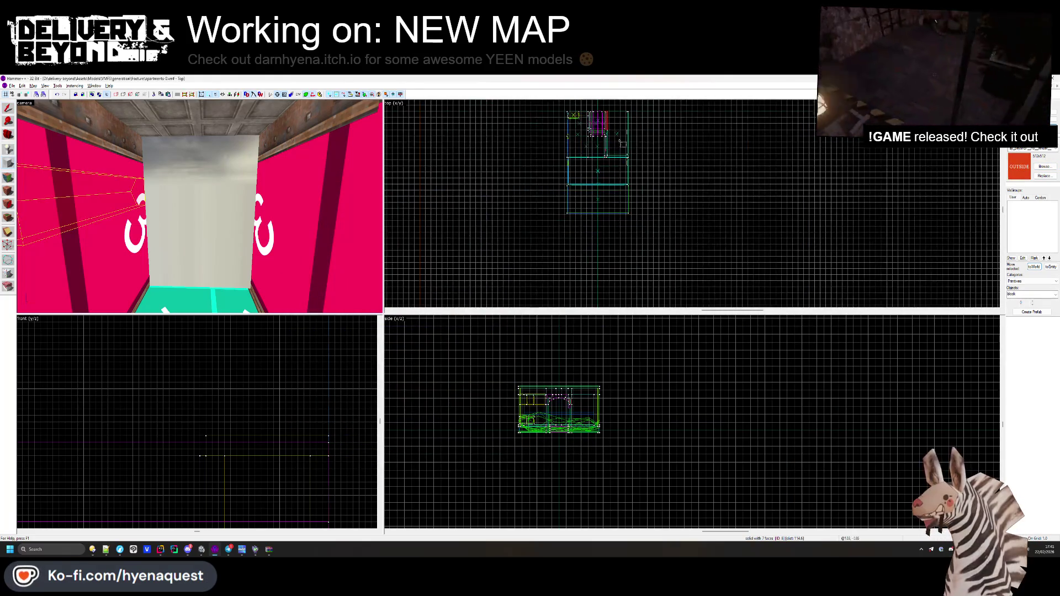
- Draw a thin 114-unit-wide strip brush along the wall below the ceiling
{"action": "left_click_drag", "start_coordinate": [690, 147], "coordinate": [930, 138]}
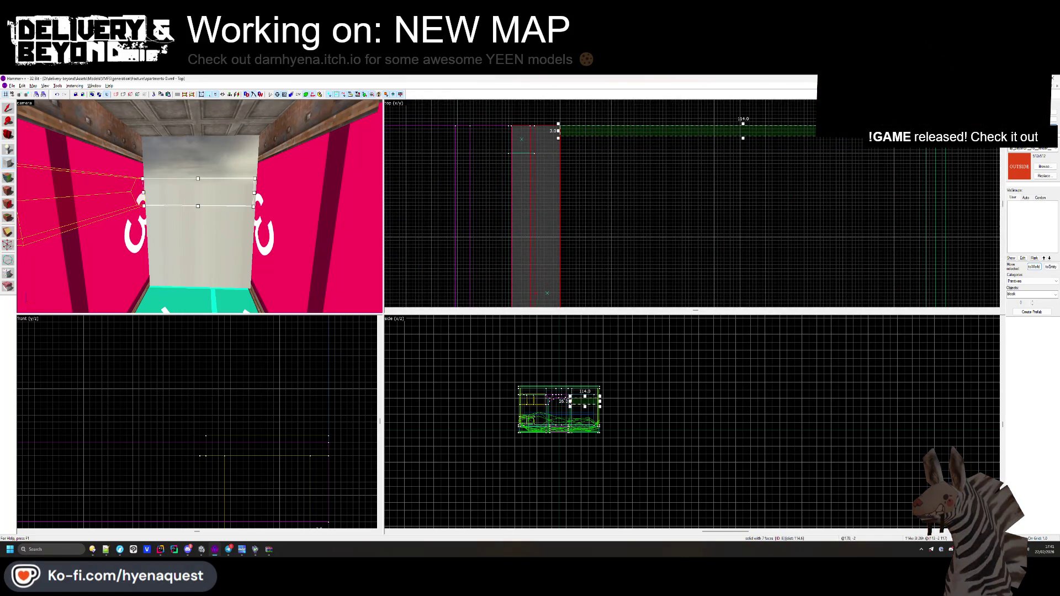
{"action": "scroll", "coordinate": [568, 350], "scroll_direction": "up", "scroll_amount": 6}
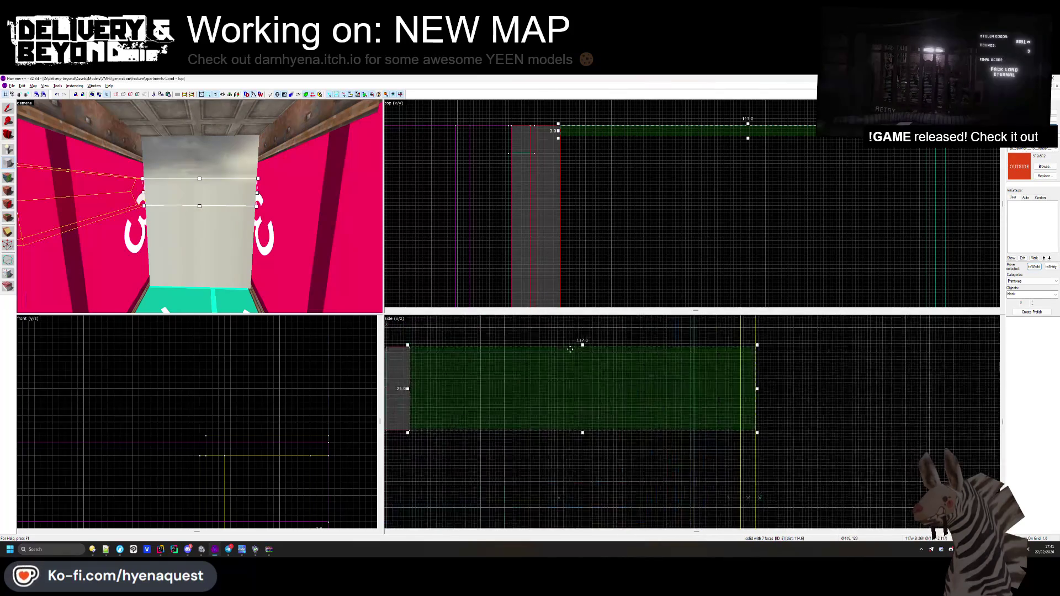
{"action": "left_click_drag", "start_coordinate": [576, 346], "coordinate": [575, 362]}
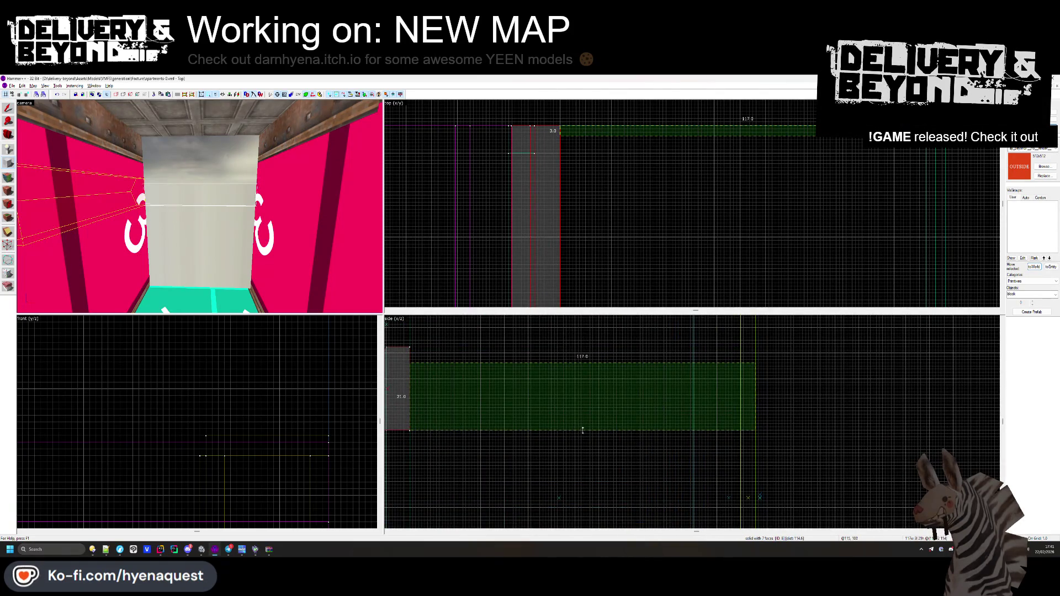
{"action": "left_click_drag", "start_coordinate": [583, 430], "coordinate": [583, 388]}
{"action": "key", "text": "Return"}
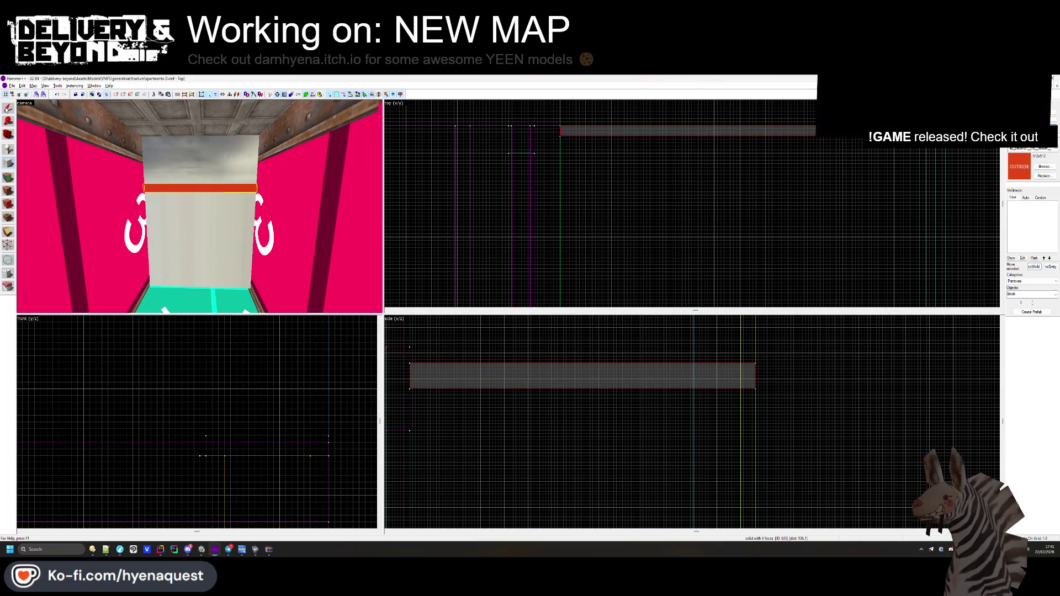
- Retexture the strip's visible face with the Face Edit tool
{"action": "left_click", "coordinate": [8, 190]}
{"action": "left_click", "coordinate": [162, 189]}
{"action": "left_click", "coordinate": [583, 247]}
{"action": "key", "text": "alt+Tab"}
{"action": "key", "text": "alt+Tab"}
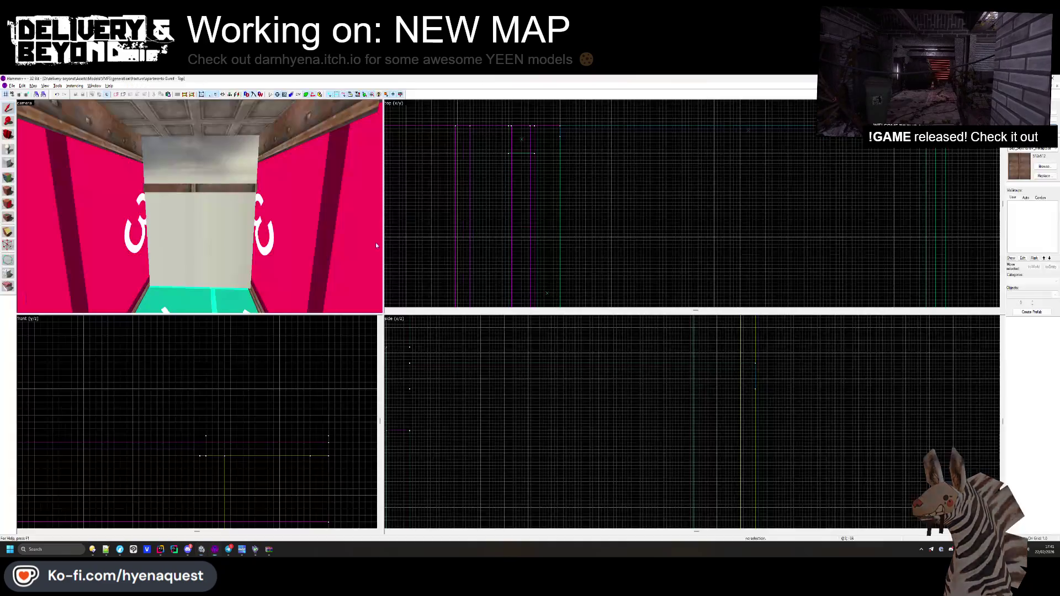
{"action": "left_click", "coordinate": [212, 187]}
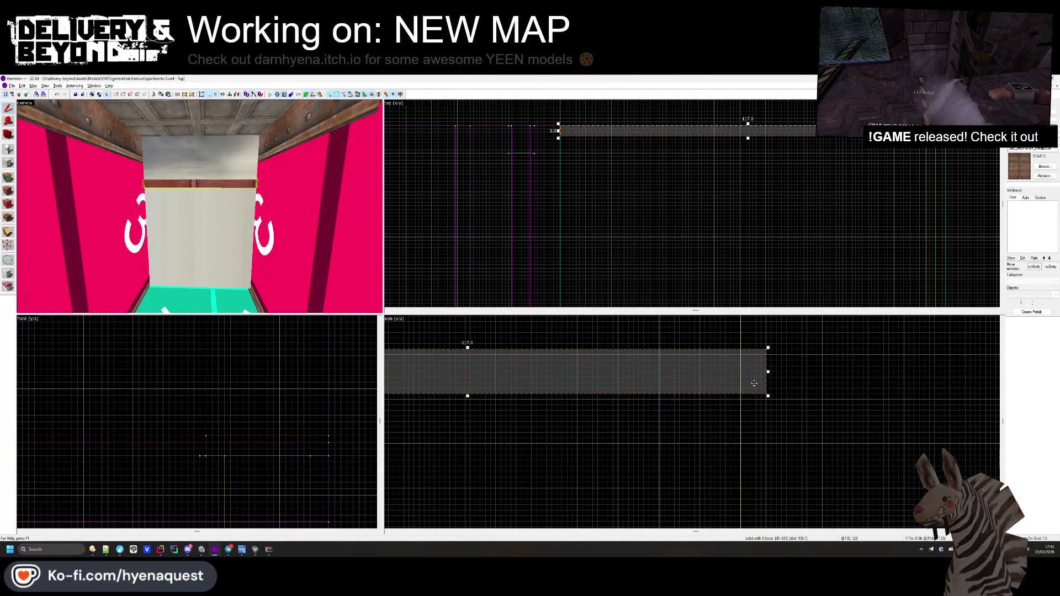
{"action": "key", "text": "Delete"}
{"action": "key", "text": "alt+Tab"}
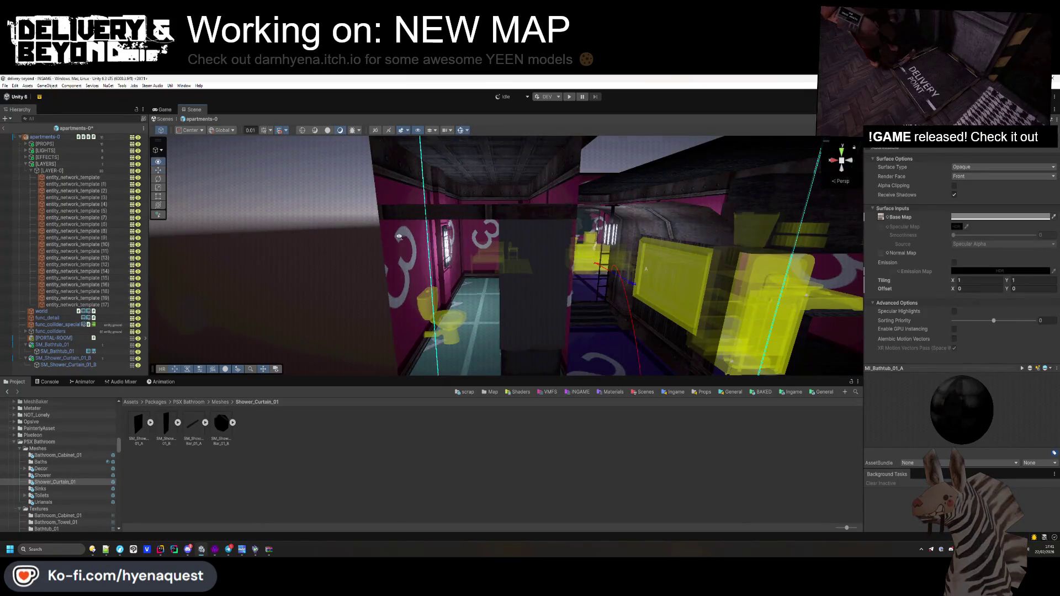
{"action": "key", "text": "alt+Tab"}
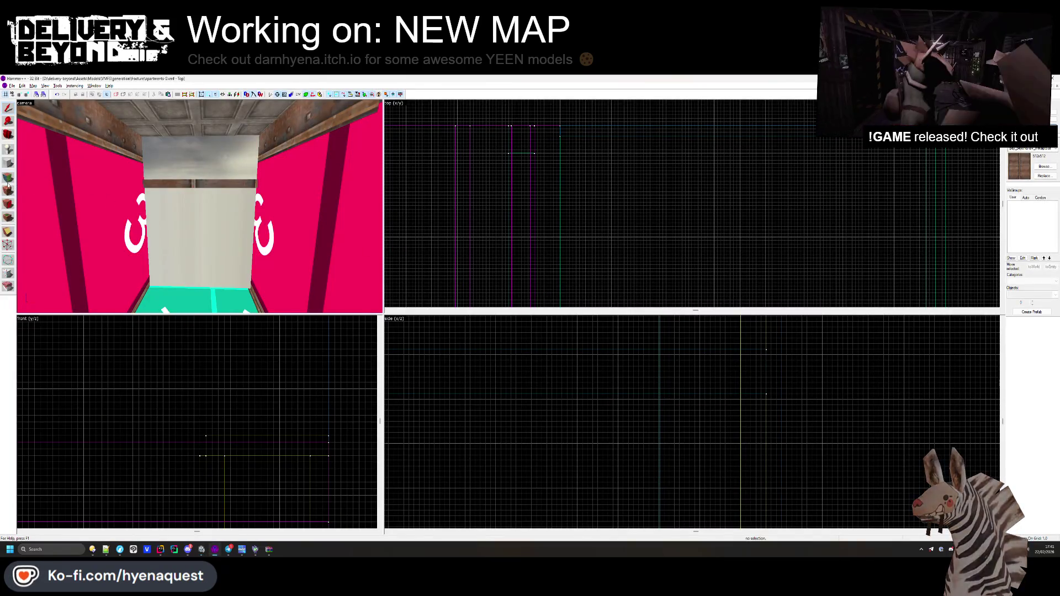
- Choose the dlv_woodgen2 wood texture in the texture browser
{"action": "left_click", "coordinate": [10, 191]}
{"action": "left_click", "coordinate": [520, 324]}
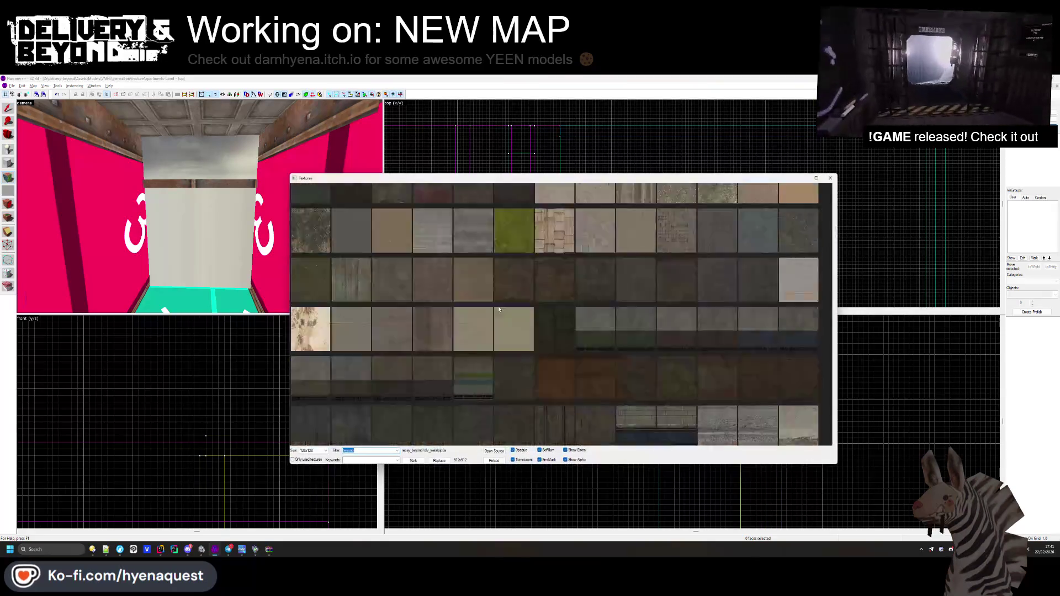
{"action": "double_click", "coordinate": [581, 211]}
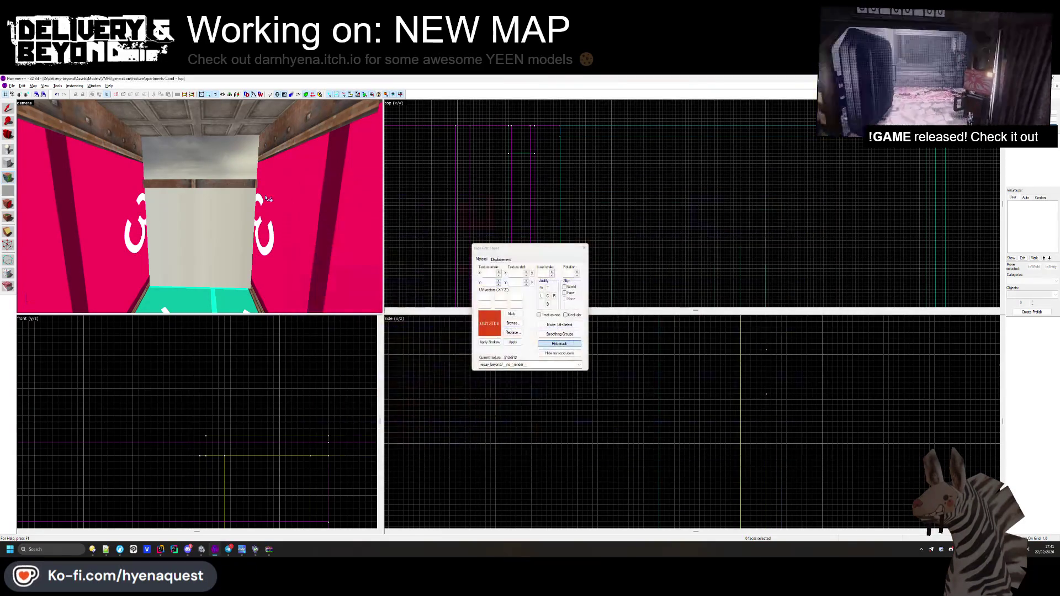
{"action": "key", "text": "z"}
{"action": "key", "text": "s"}
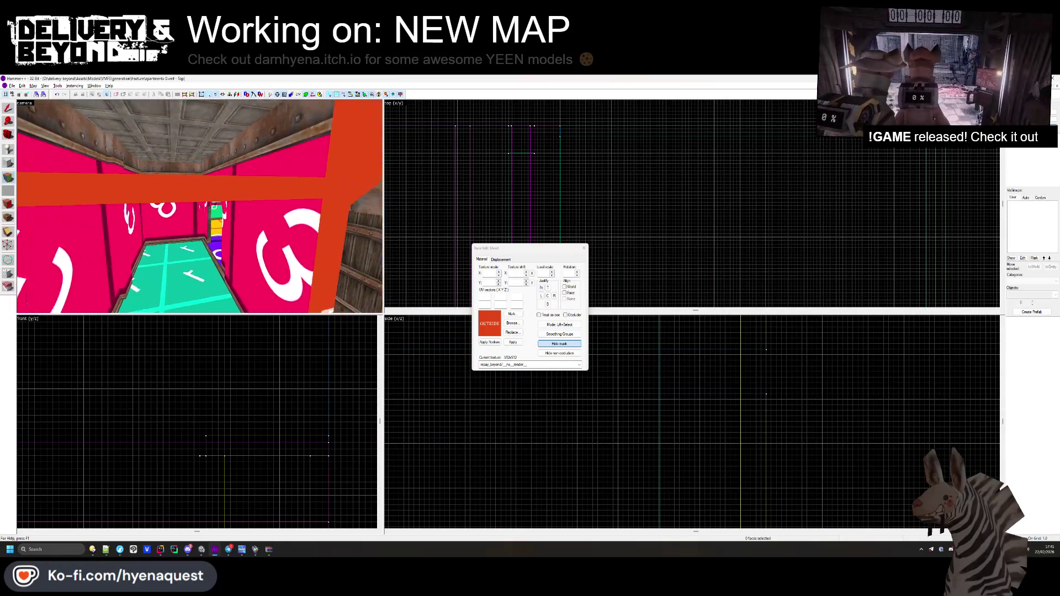
{"action": "left_click", "coordinate": [515, 327]}
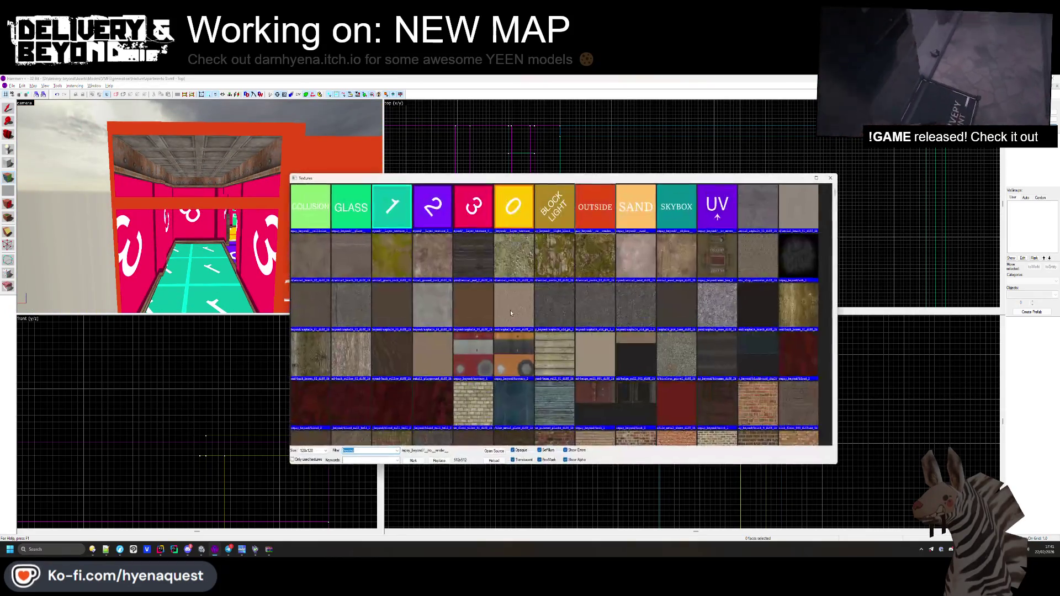
{"action": "scroll", "coordinate": [509, 303], "scroll_direction": "down", "scroll_amount": 15}
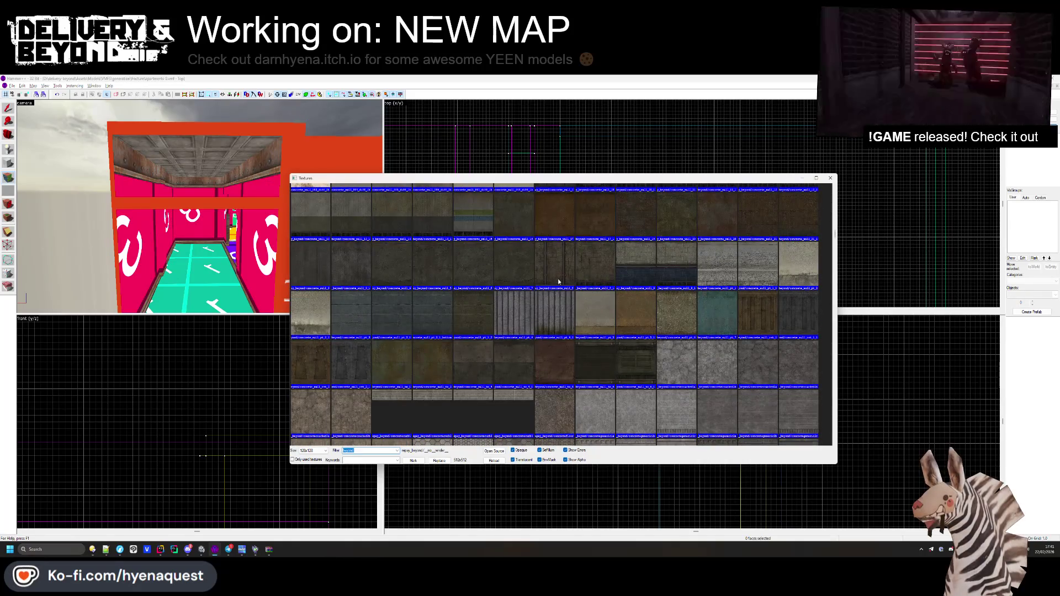
{"action": "scroll", "coordinate": [558, 281], "scroll_direction": "down", "scroll_amount": 10}
{"action": "scroll", "coordinate": [602, 308], "scroll_direction": "down", "scroll_amount": 15}
{"action": "scroll", "coordinate": [602, 306], "scroll_direction": "down", "scroll_amount": 5}
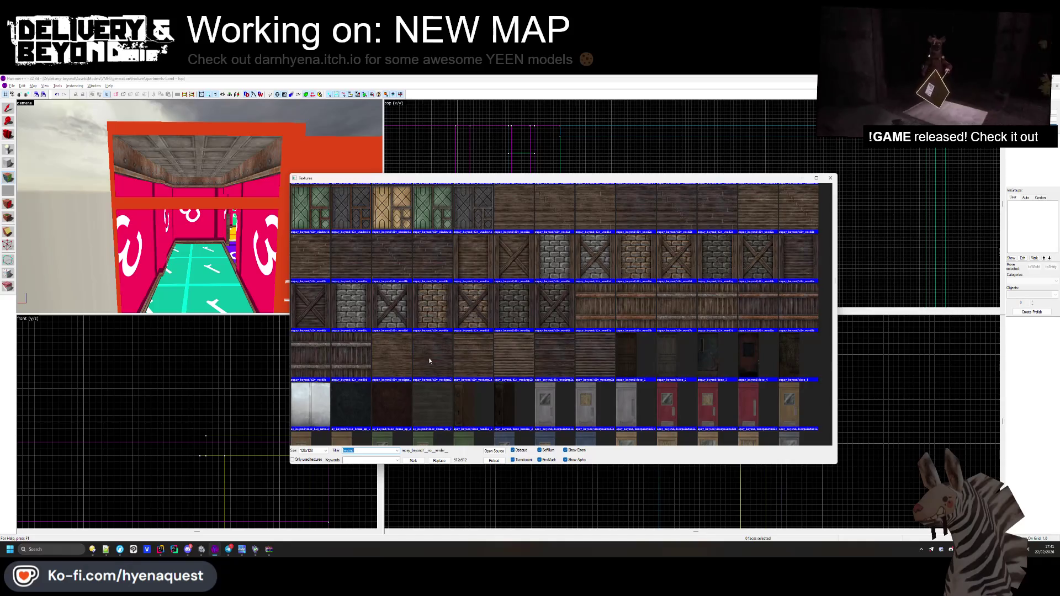
{"action": "double_click", "coordinate": [451, 361]}
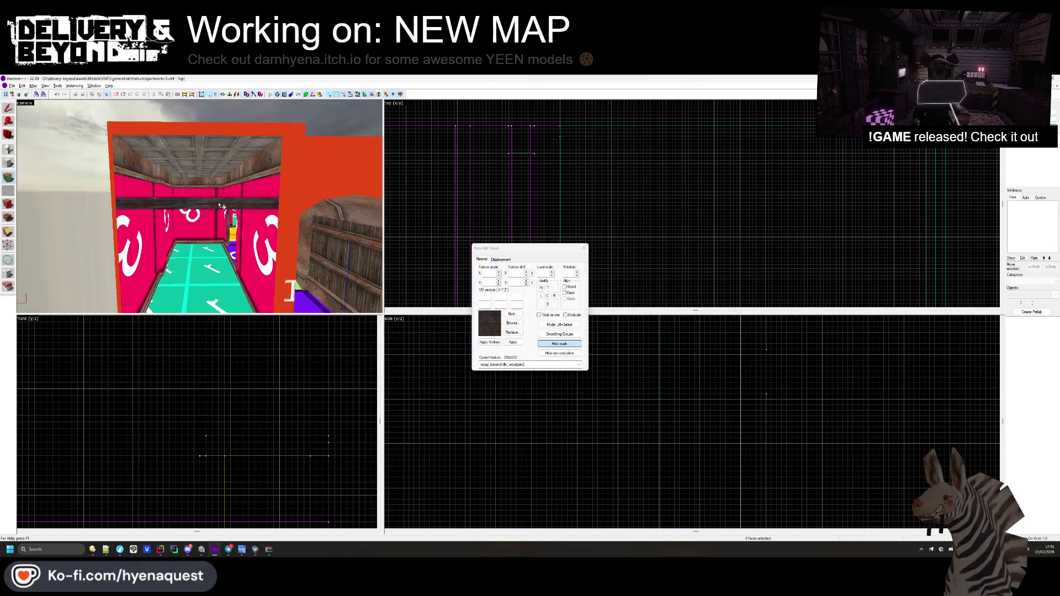
- Apply it to the ceiling beam face with a 0.15 texture scale
{"action": "left_click", "coordinate": [221, 206]}
{"action": "key", "text": "w"}
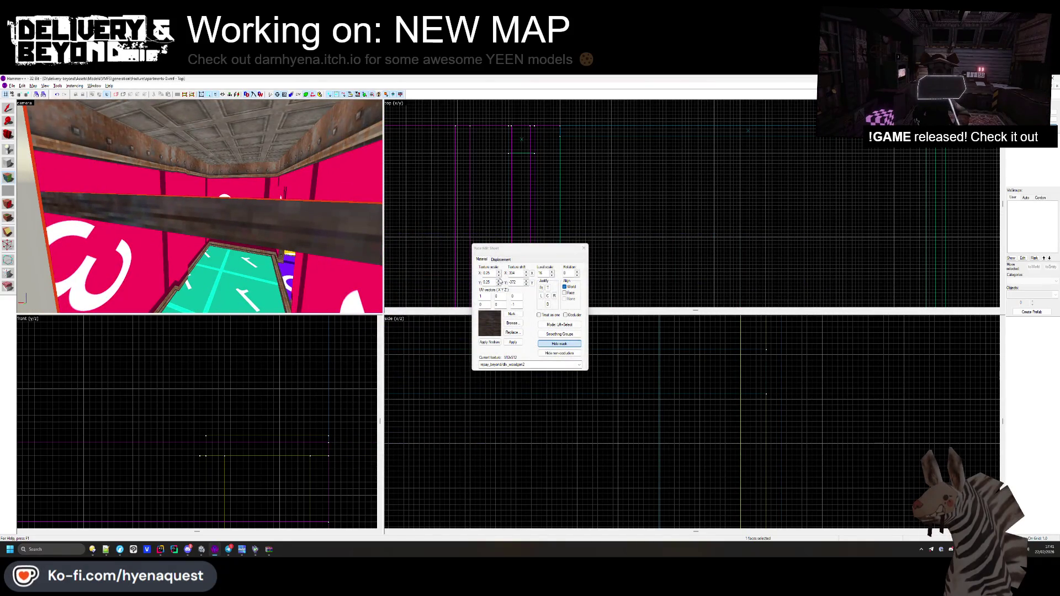
{"action": "left_click", "coordinate": [498, 284]}
{"action": "mouse_move", "coordinate": [248, 199]}
{"action": "left_mouse_down"}
{"action": "mouse_move", "coordinate": [231, 178]}
{"action": "mouse_move", "coordinate": [202, 207]}
{"action": "mouse_move", "coordinate": [205, 220]}
{"action": "mouse_move", "coordinate": [190, 211]}
{"action": "left_mouse_up"}
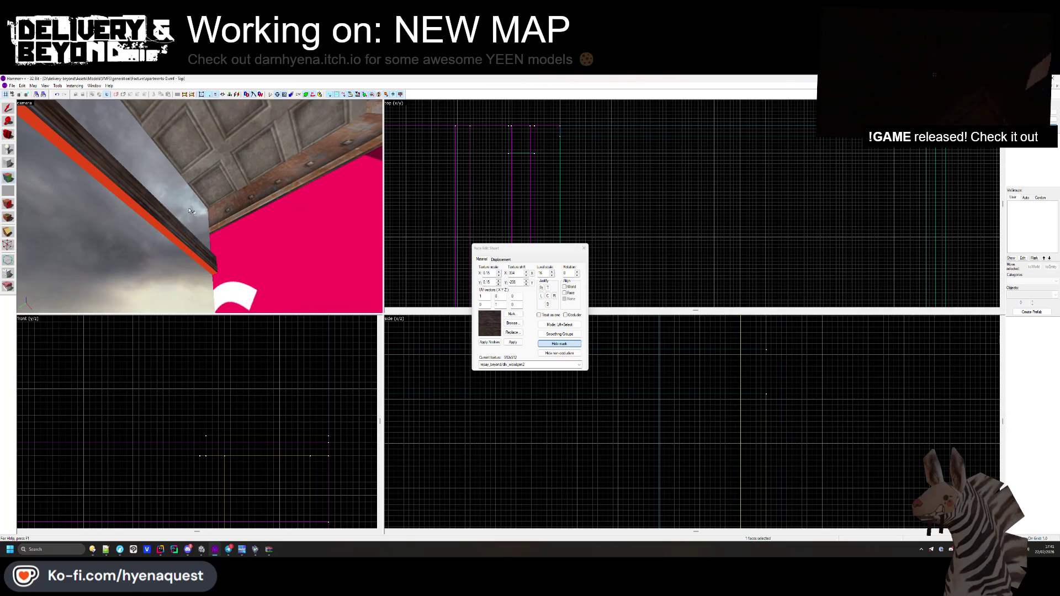
{"action": "left_click", "coordinate": [584, 248]}
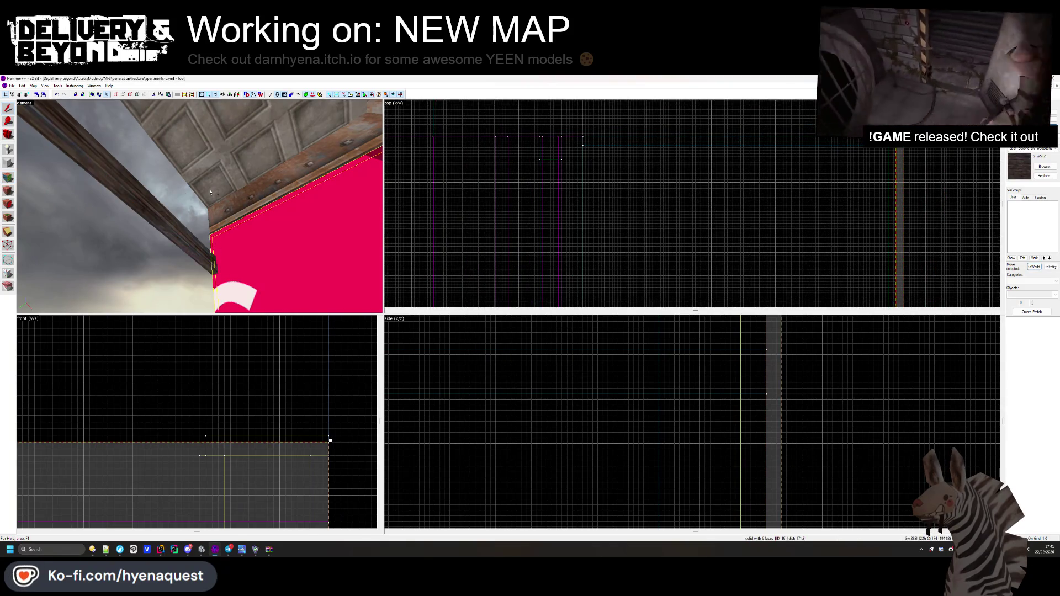
- World-align the texture on the selected wall solids
{"action": "scroll", "coordinate": [916, 153], "scroll_direction": "up", "scroll_amount": 2}
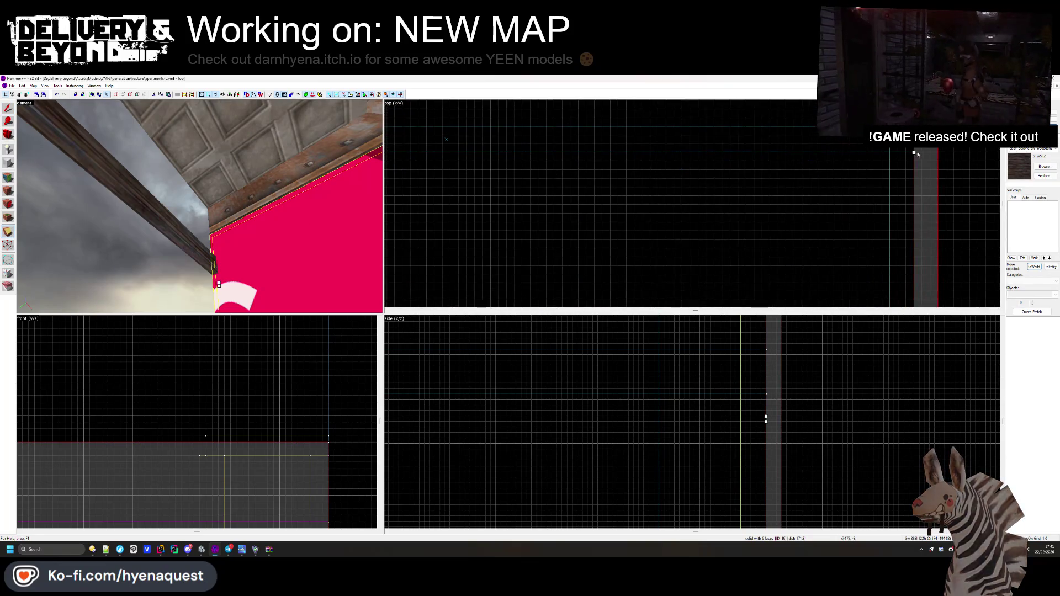
{"action": "left_click", "coordinate": [41, 223], "text": "ctrl"}
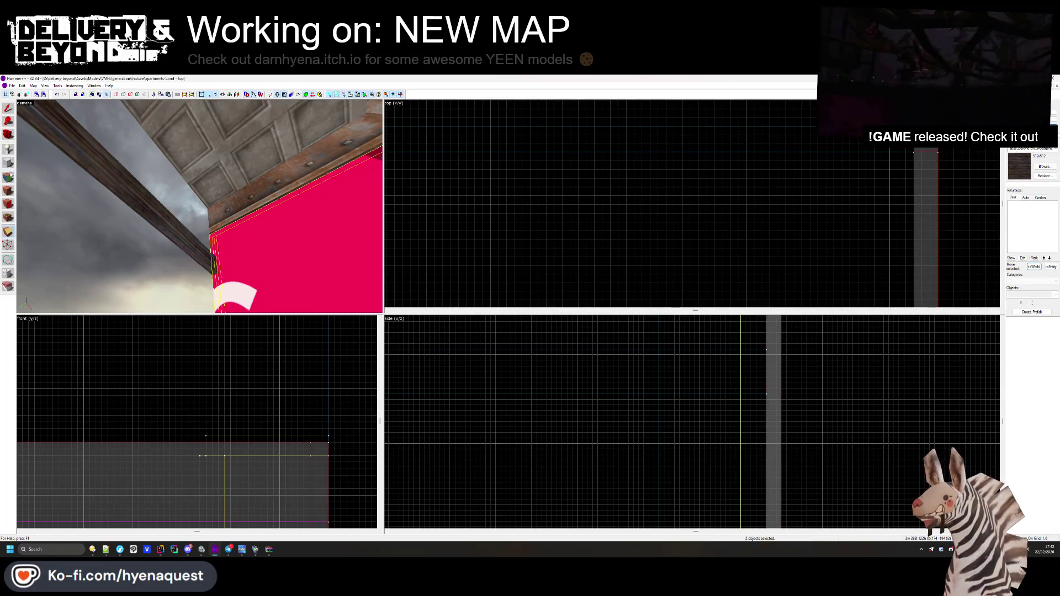
{"action": "left_click", "coordinate": [9, 191]}
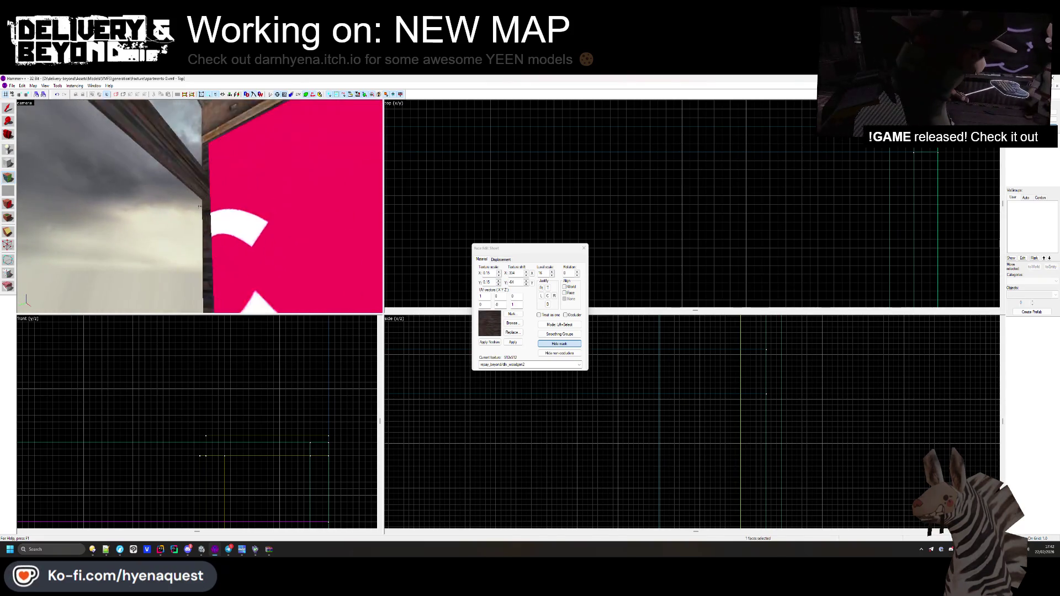
{"action": "left_click", "coordinate": [564, 286]}
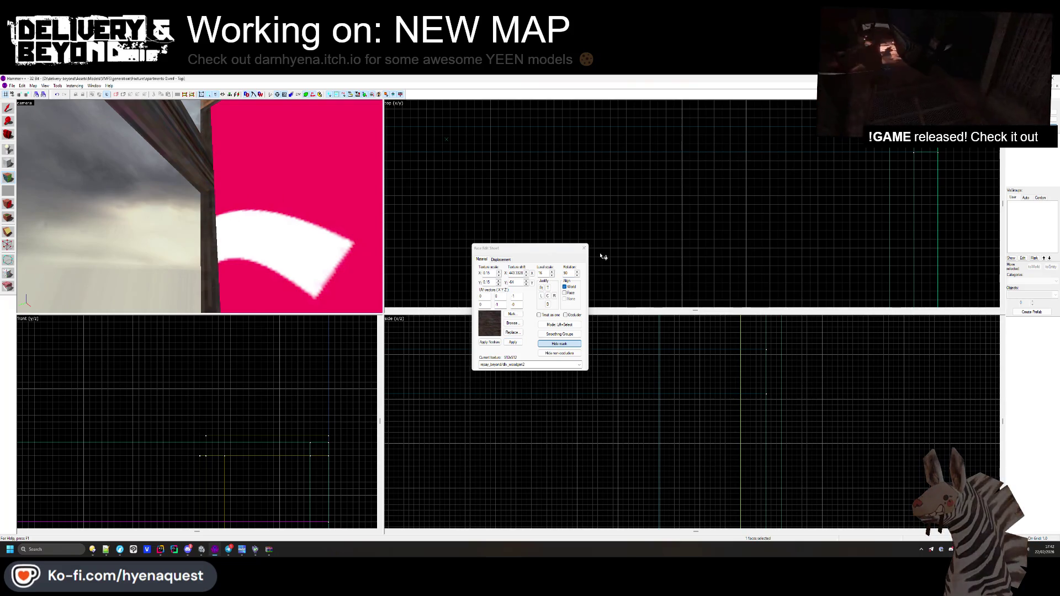
{"action": "left_click", "coordinate": [583, 248]}
- Select the pink wall solid together with its adjoining wall brushes
{"action": "left_click", "coordinate": [208, 193]}
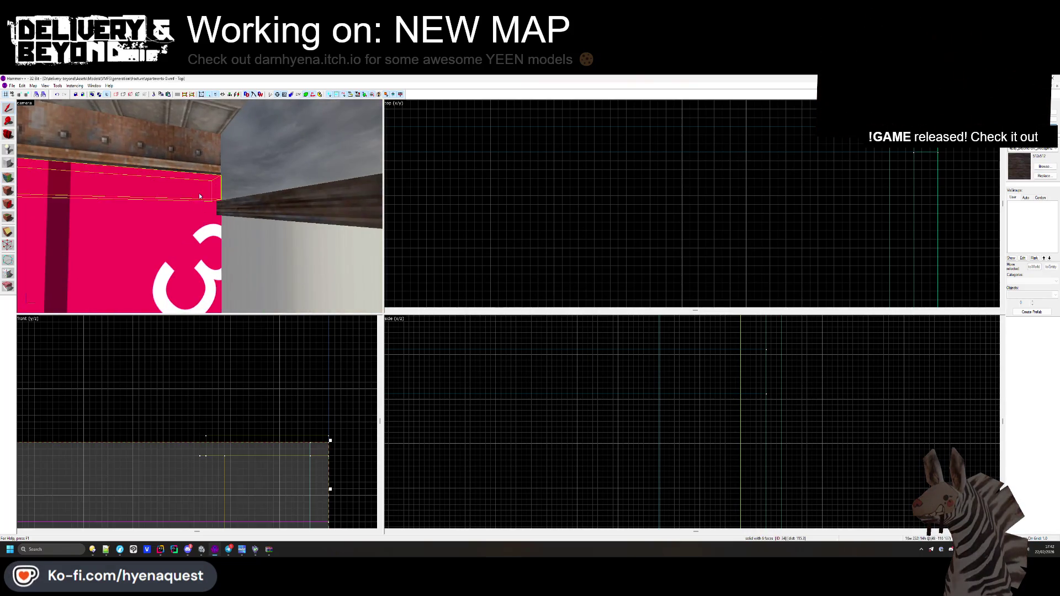
{"action": "left_click_drag", "start_coordinate": [218, 225], "coordinate": [200, 208]}
{"action": "key", "text": "z"}
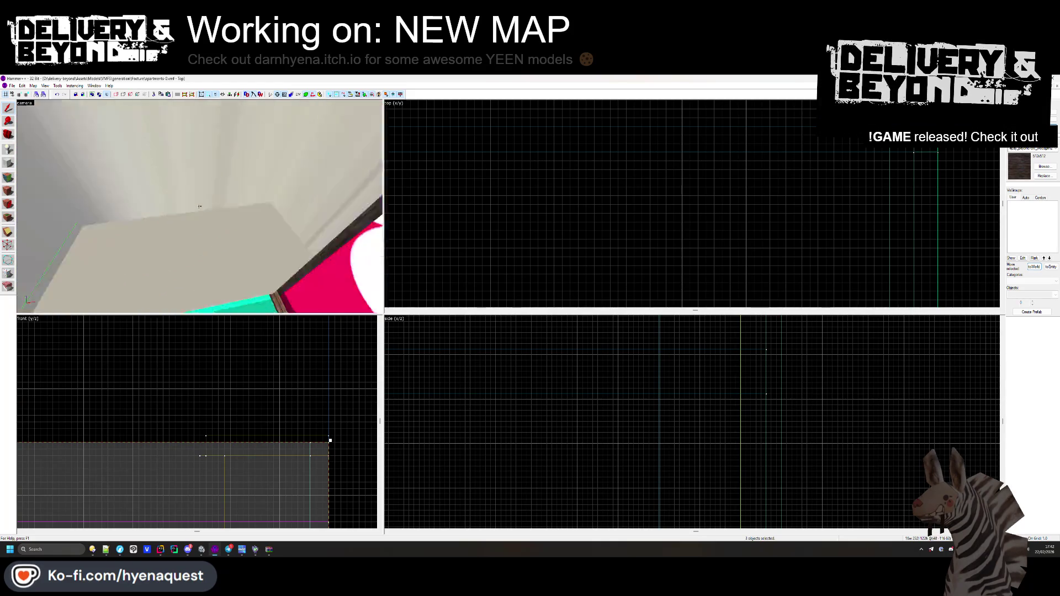
{"action": "key", "text": "z"}
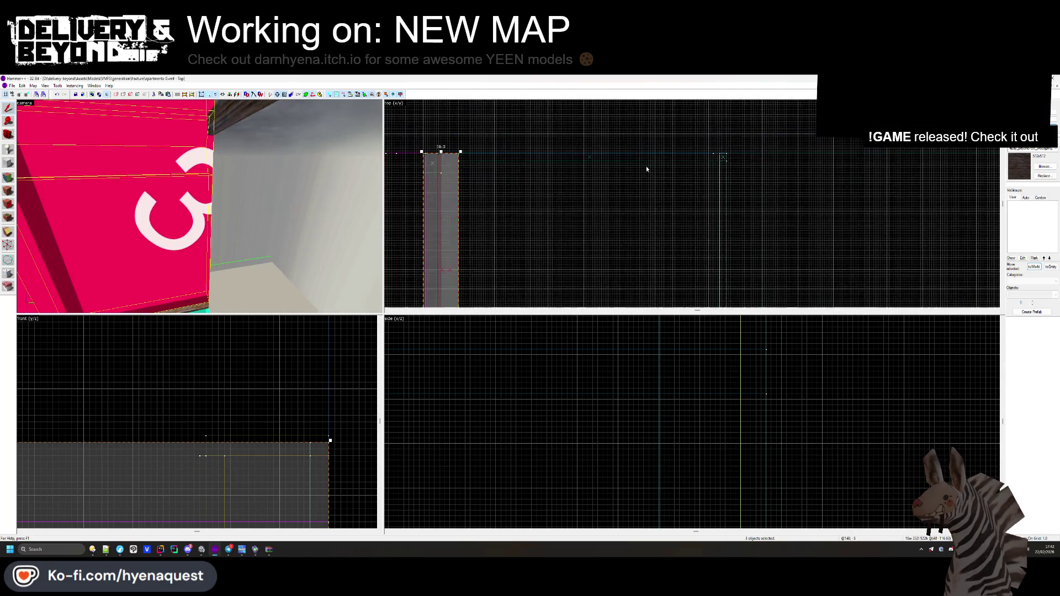
{"action": "scroll", "coordinate": [646, 166], "scroll_direction": "down", "scroll_amount": 3}
{"action": "scroll", "coordinate": [436, 156], "scroll_direction": "up", "scroll_amount": 3}
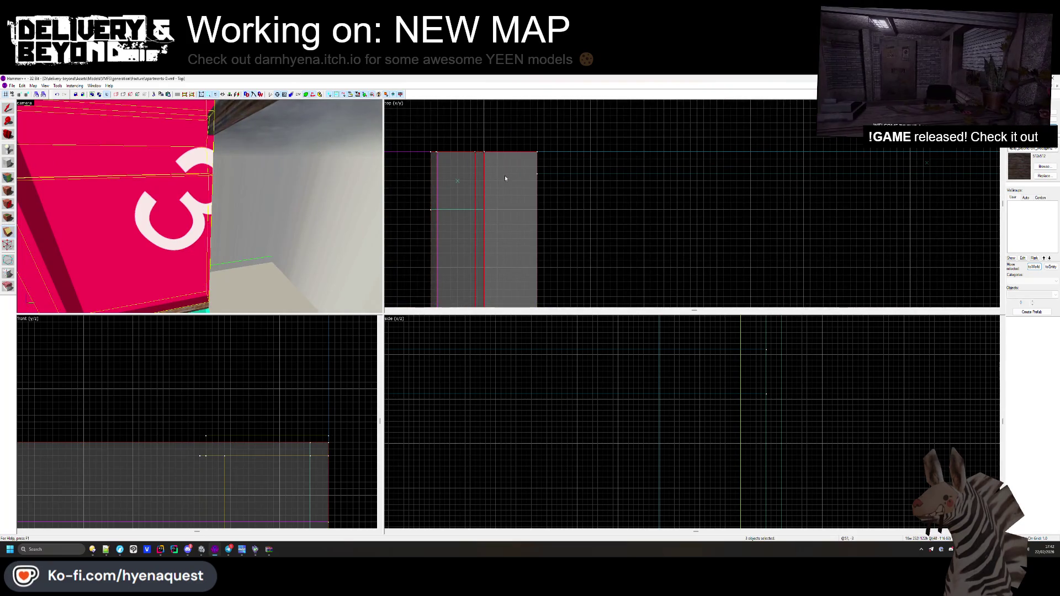
{"action": "left_click", "coordinate": [525, 174], "text": "ctrl"}
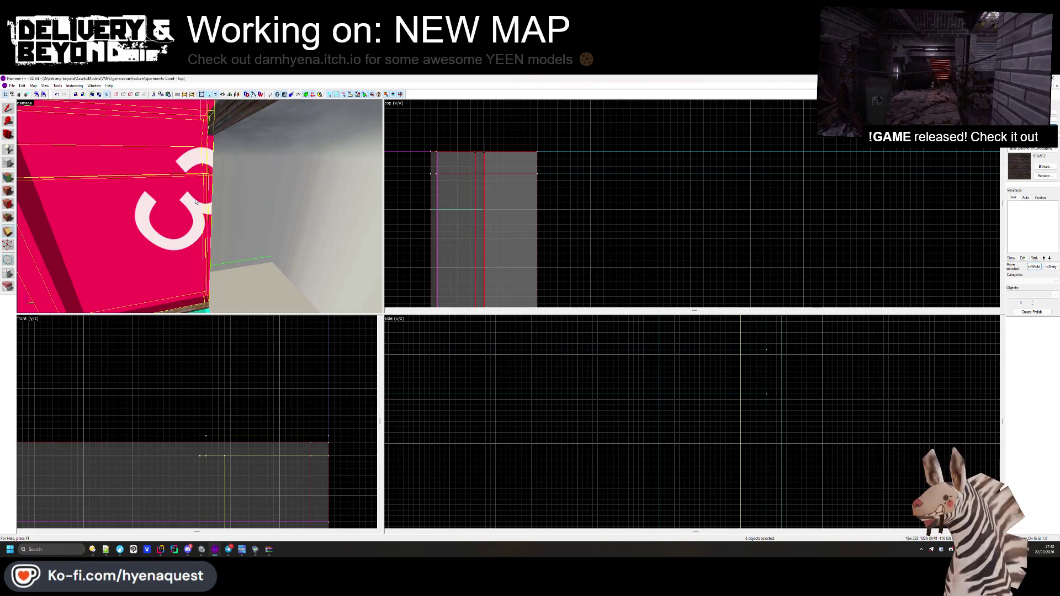
- Shift the wall face's texture along the wall, then return to Unity
{"action": "left_click", "coordinate": [11, 187]}
{"action": "left_click", "coordinate": [213, 142]}
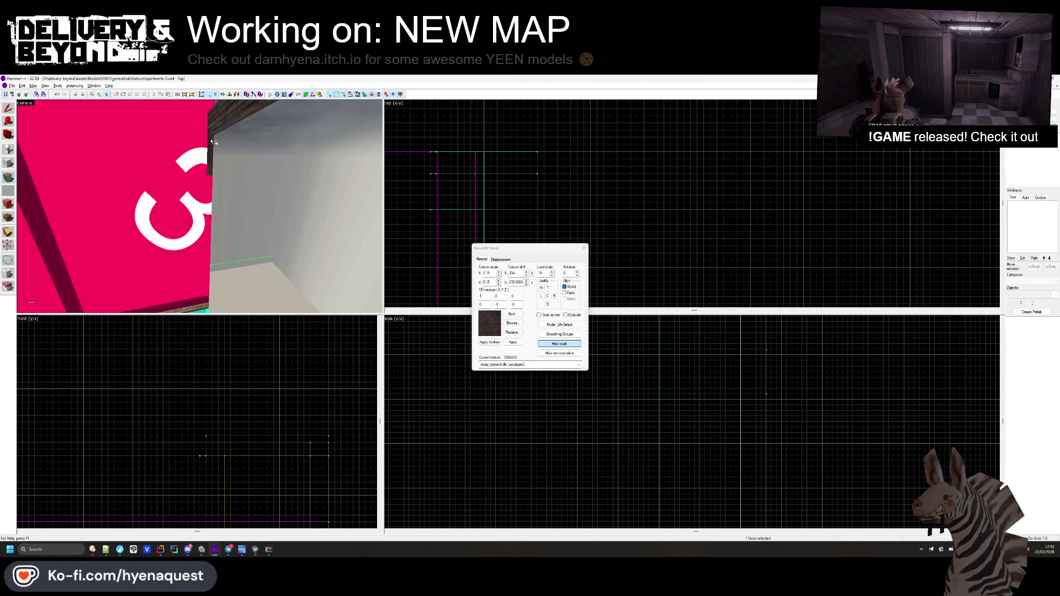
{"action": "left_click_drag", "start_coordinate": [213, 190], "coordinate": [193, 229]}
{"action": "left_click", "coordinate": [584, 248]}
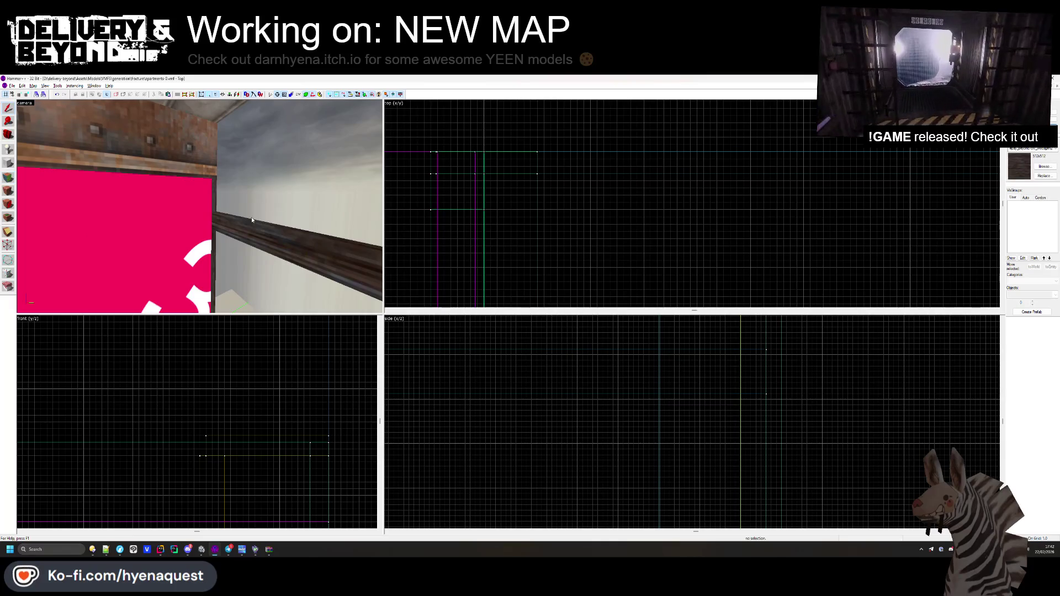
{"action": "key", "text": "alt+Tab"}
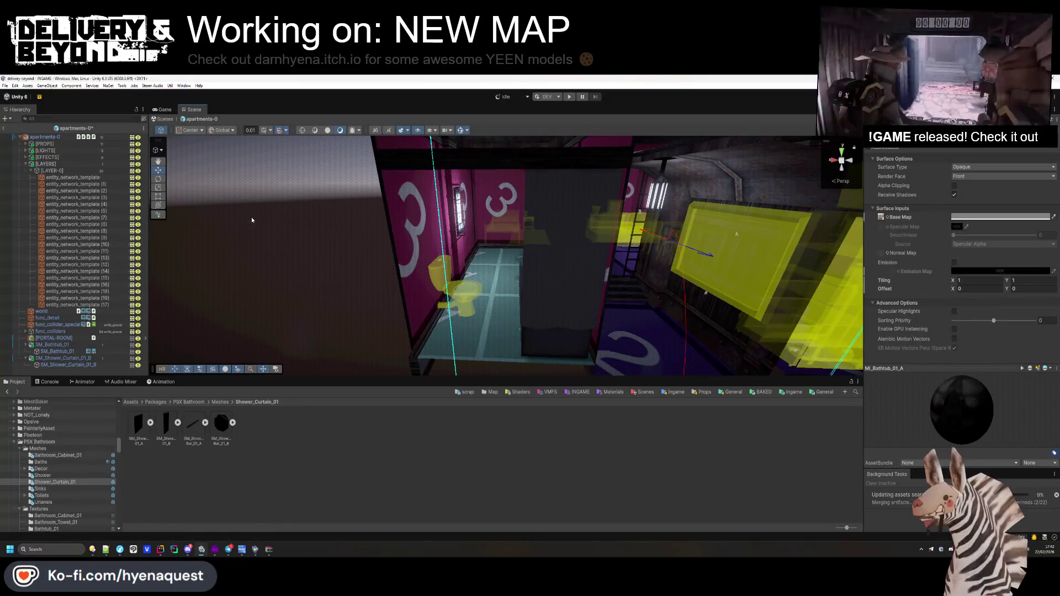
- Extract the curtain model's materials and save the import settings
{"action": "mouse_move", "coordinate": [252, 220]}
{"action": "left_mouse_down"}
{"action": "mouse_move", "coordinate": [284, 165]}
{"action": "mouse_move", "coordinate": [441, 198]}
{"action": "mouse_move", "coordinate": [570, 206]}
{"action": "mouse_move", "coordinate": [272, 405]}
{"action": "left_mouse_up"}
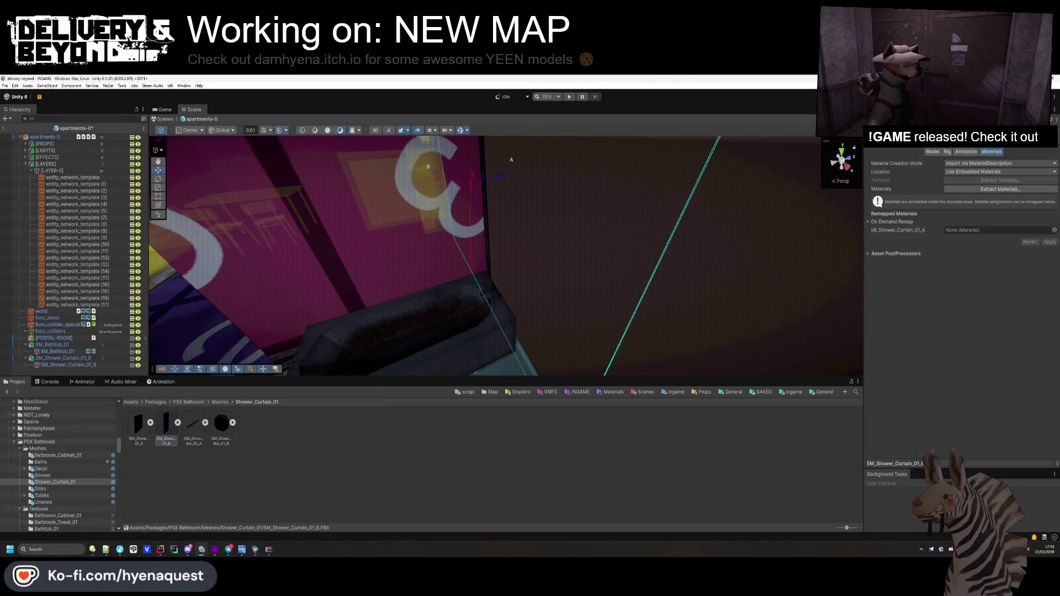
{"action": "left_click", "coordinate": [983, 188]}
{"action": "left_click", "coordinate": [368, 368]}
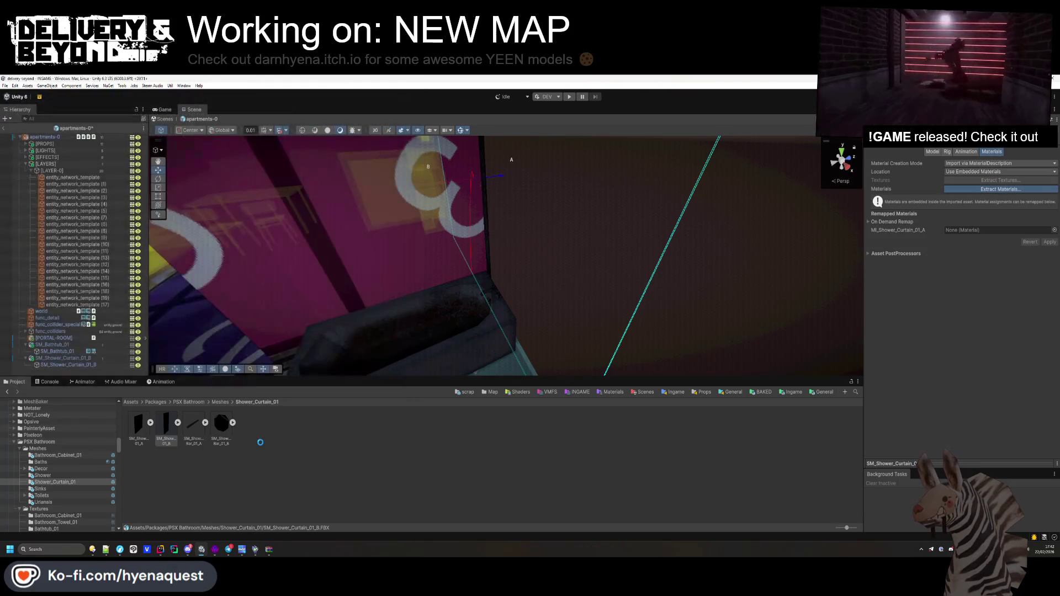
{"action": "left_click", "coordinate": [244, 443]}
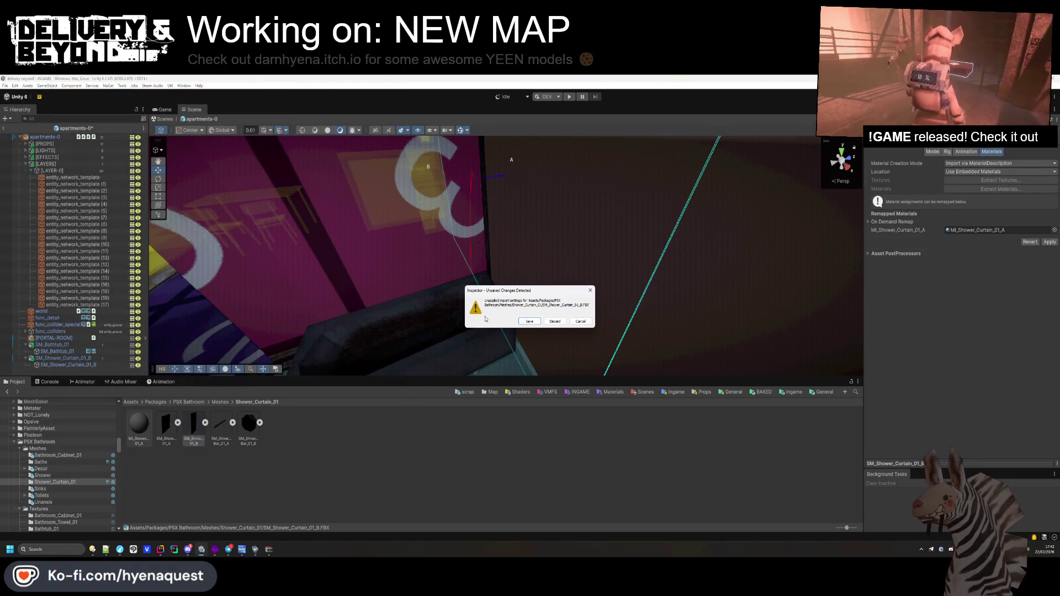
{"action": "left_click", "coordinate": [526, 322]}
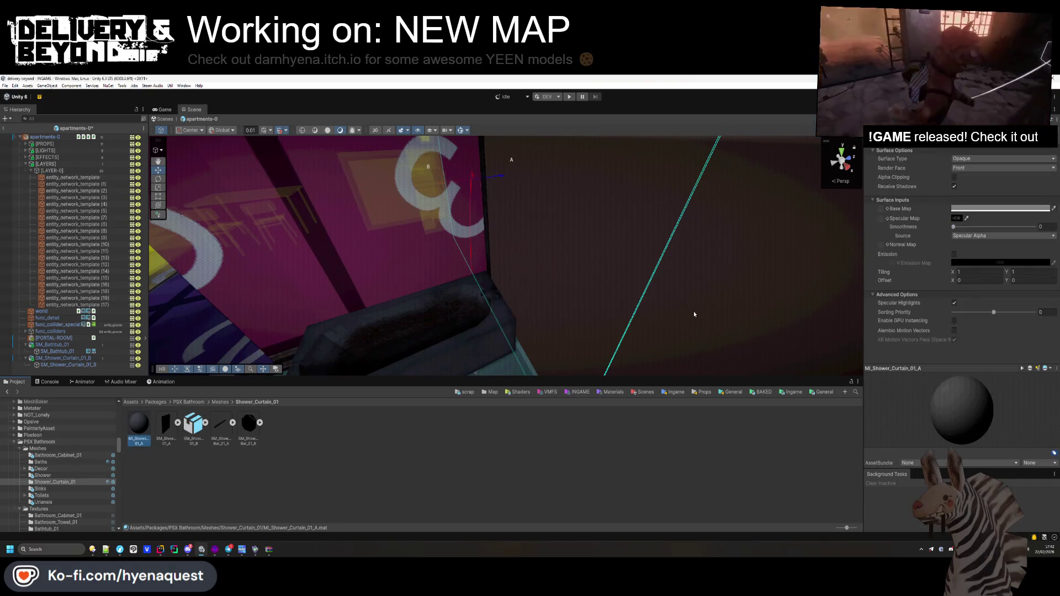
- Give MI_Shower_Curtain_01_A the 'curtain' Base Map and Both render faces
{"action": "left_click", "coordinate": [887, 209]}
{"action": "type", "text": "curtain"}
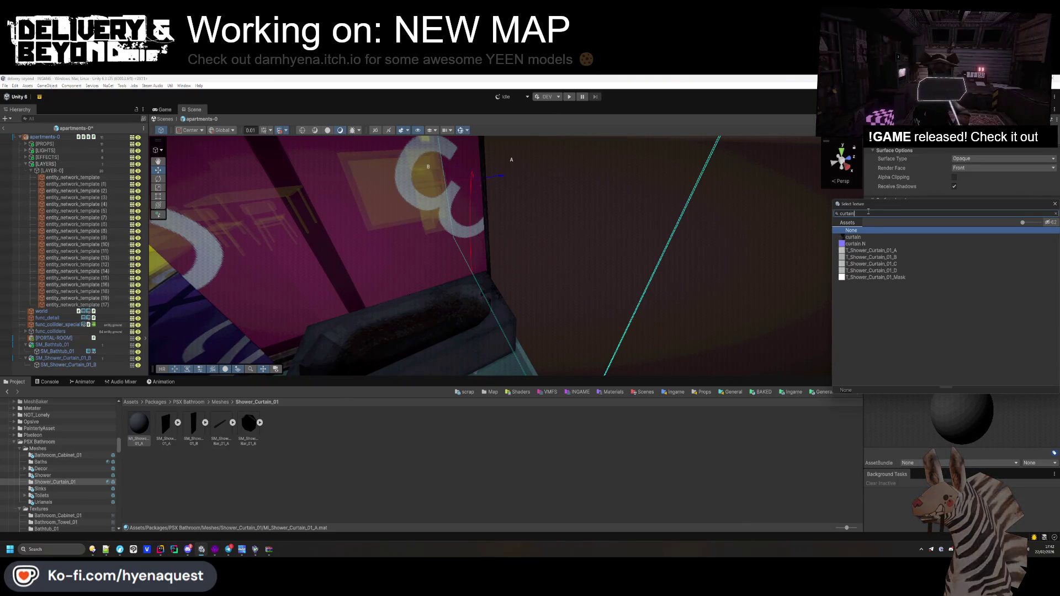
{"action": "left_click", "coordinate": [873, 238]}
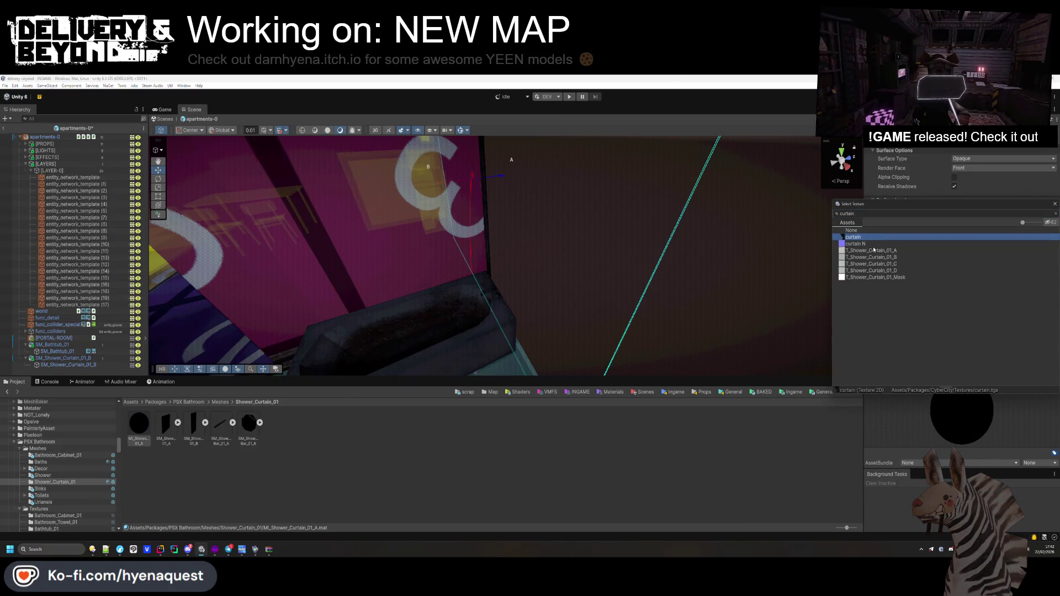
{"action": "double_click", "coordinate": [872, 251]}
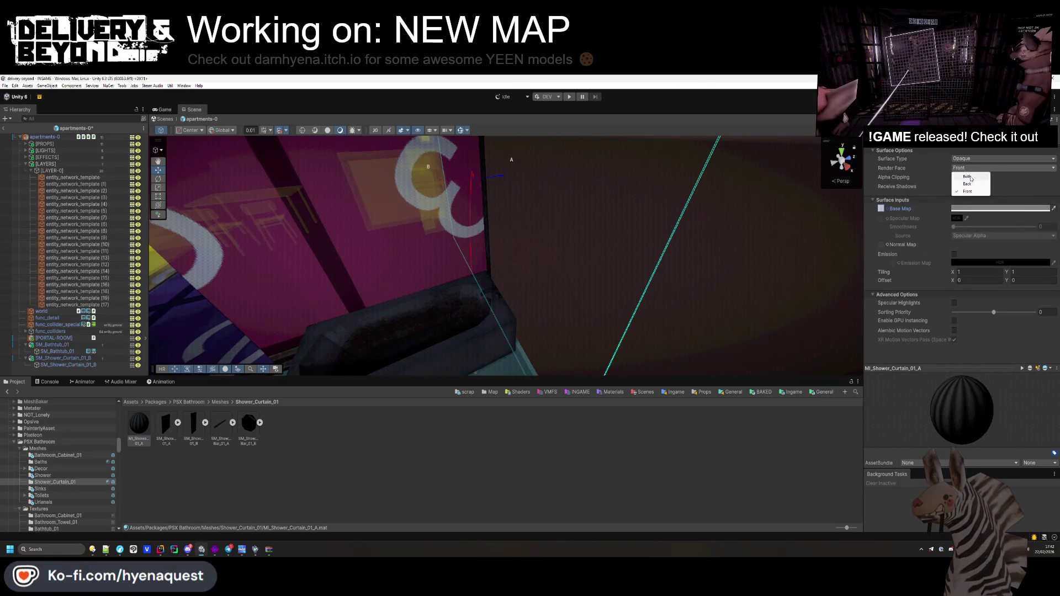
{"action": "left_click", "coordinate": [968, 178]}
{"action": "left_click", "coordinate": [555, 452]}
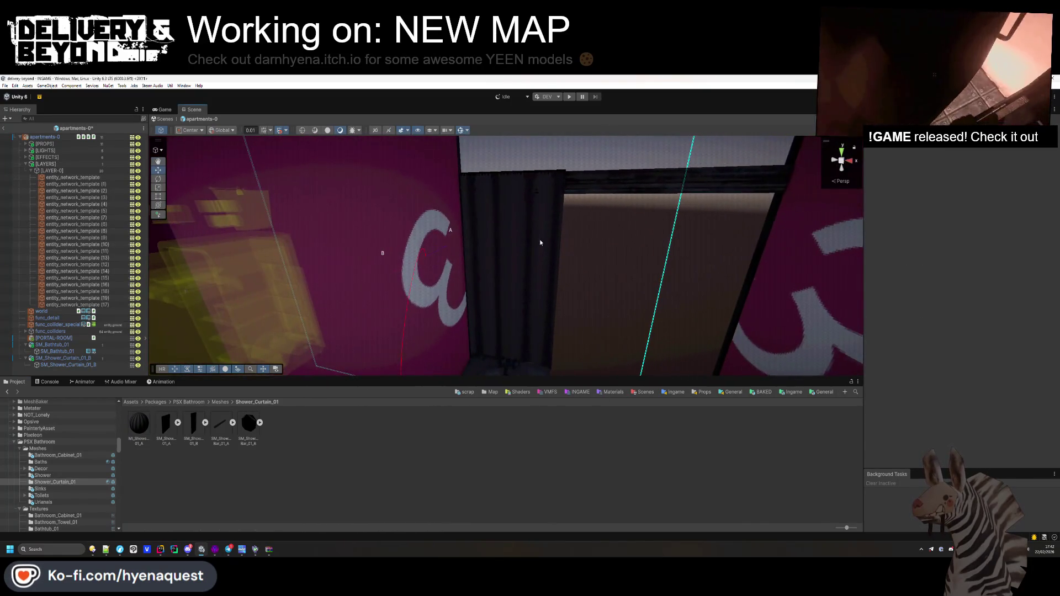
- Duplicate the shower curtain beside the original
{"action": "left_click", "coordinate": [505, 253]}
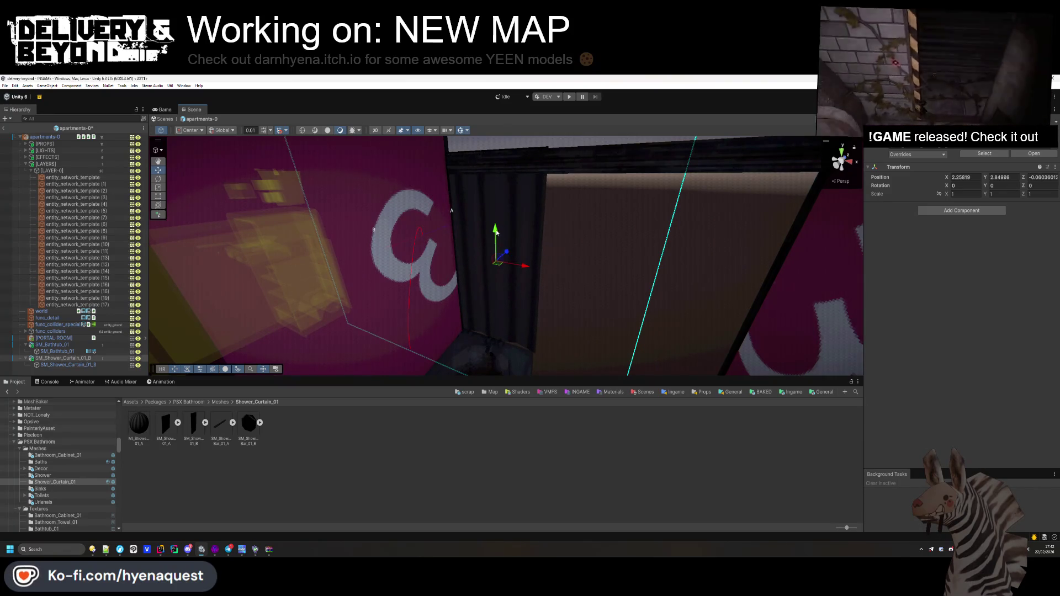
{"action": "mouse_move", "coordinate": [497, 241]}
{"action": "left_mouse_down"}
{"action": "mouse_move", "coordinate": [598, 274]}
{"action": "mouse_move", "coordinate": [551, 257]}
{"action": "mouse_move", "coordinate": [700, 267]}
{"action": "mouse_move", "coordinate": [686, 256]}
{"action": "mouse_move", "coordinate": [651, 265]}
{"action": "left_mouse_up"}
{"action": "key", "text": "ctrl+d"}
{"action": "scroll", "coordinate": [659, 266], "scroll_direction": "up", "scroll_amount": 5}
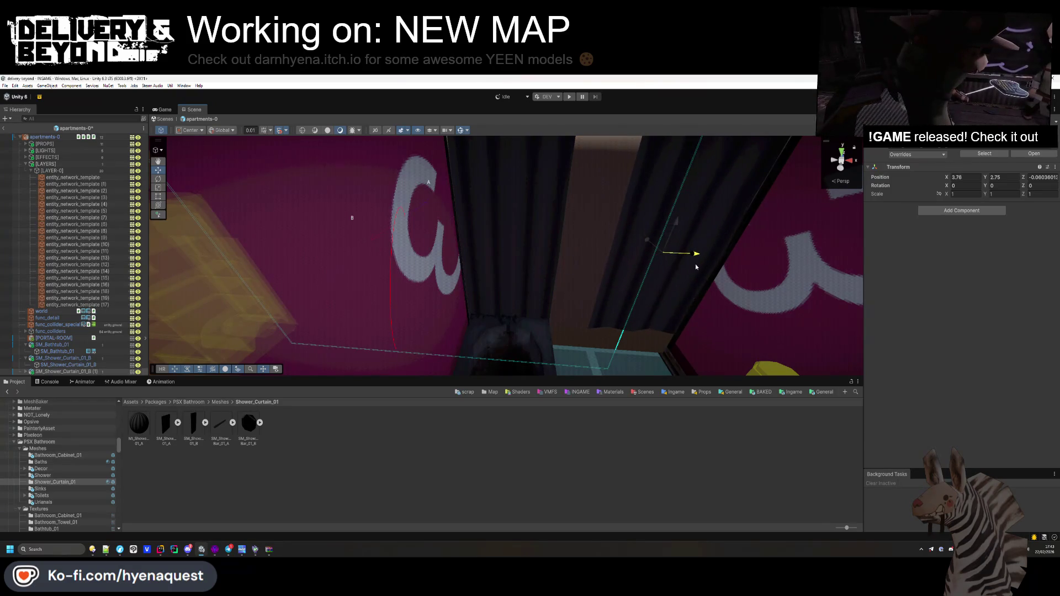
- Duplicate the curtain material and give the copy a different curtain texture
{"action": "left_click", "coordinate": [178, 465]}
{"action": "left_click", "coordinate": [147, 428]}
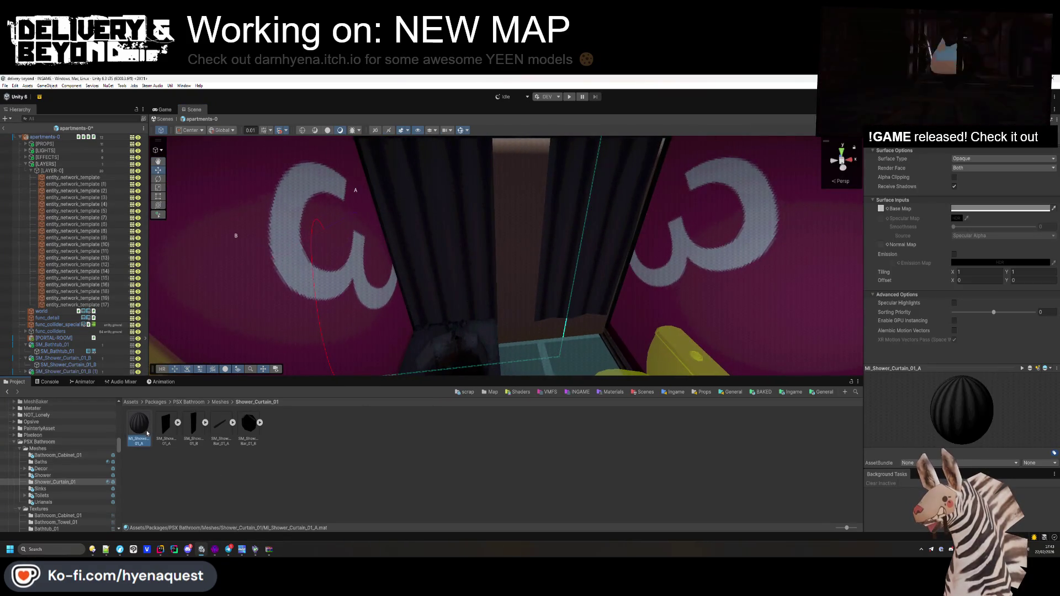
{"action": "key", "text": "ctrl+d"}
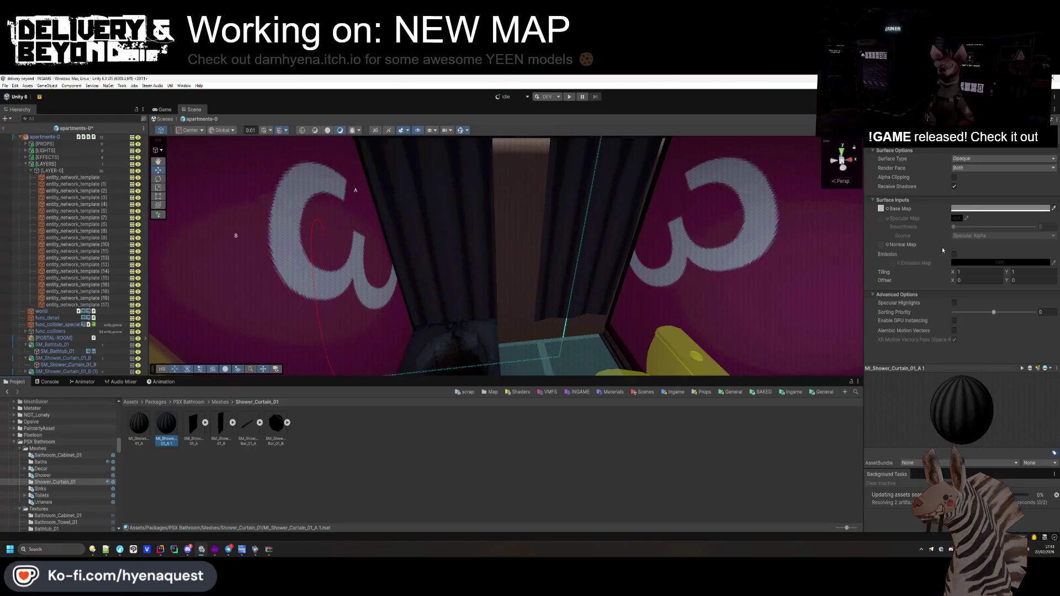
{"action": "left_click", "coordinate": [887, 209]}
{"action": "double_click", "coordinate": [874, 311]}
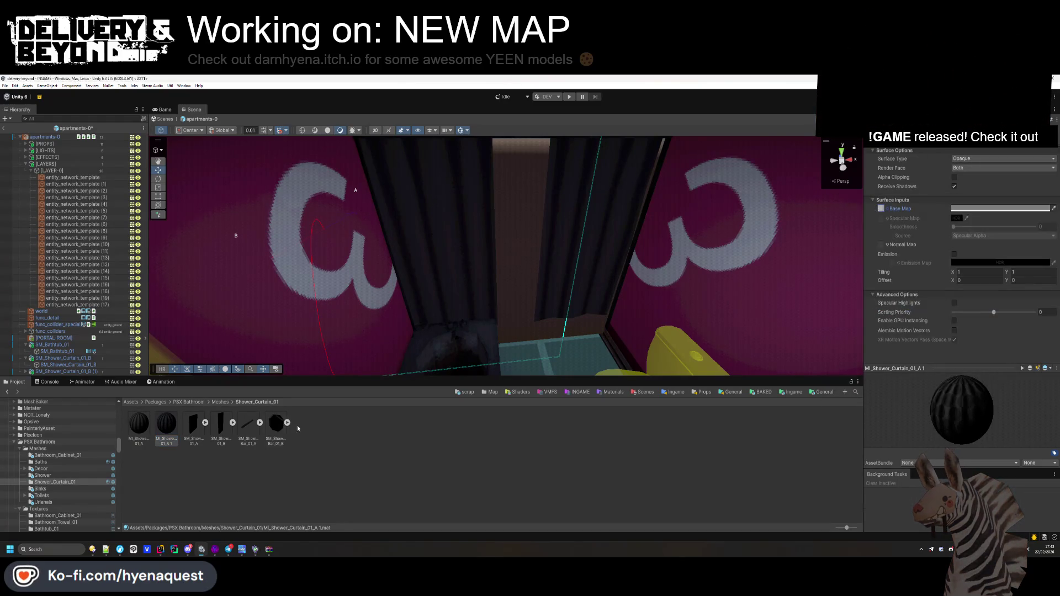
{"action": "mouse_move", "coordinate": [560, 229]}
{"action": "left_mouse_down"}
{"action": "mouse_move", "coordinate": [694, 253]}
{"action": "mouse_move", "coordinate": [886, 235]}
{"action": "mouse_move", "coordinate": [486, 278]}
{"action": "left_mouse_up"}
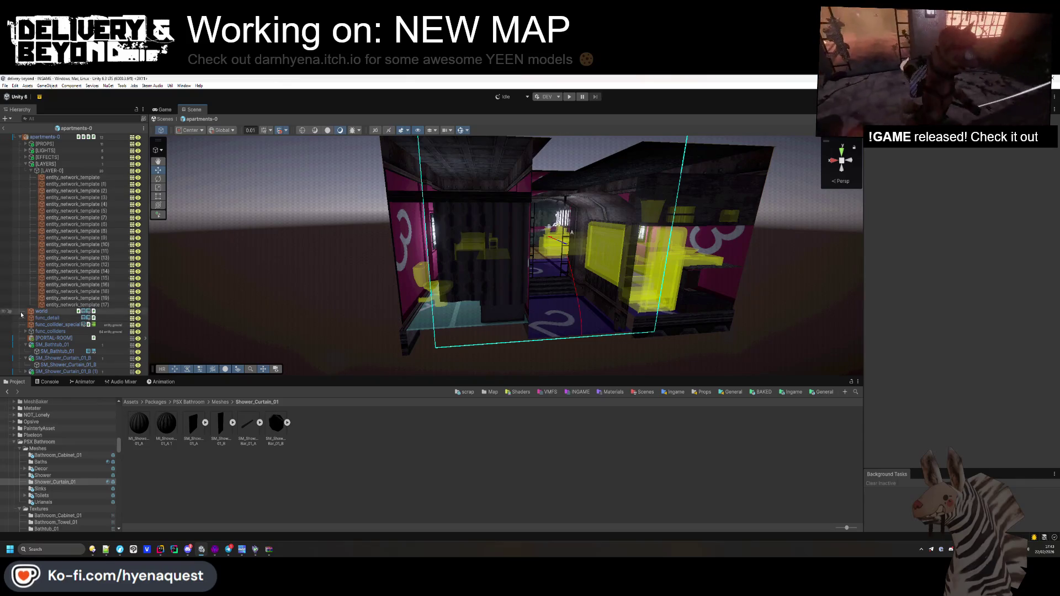
- Select the SM_Bathtub_01 object and frame it in the view
{"action": "left_click", "coordinate": [26, 352]}
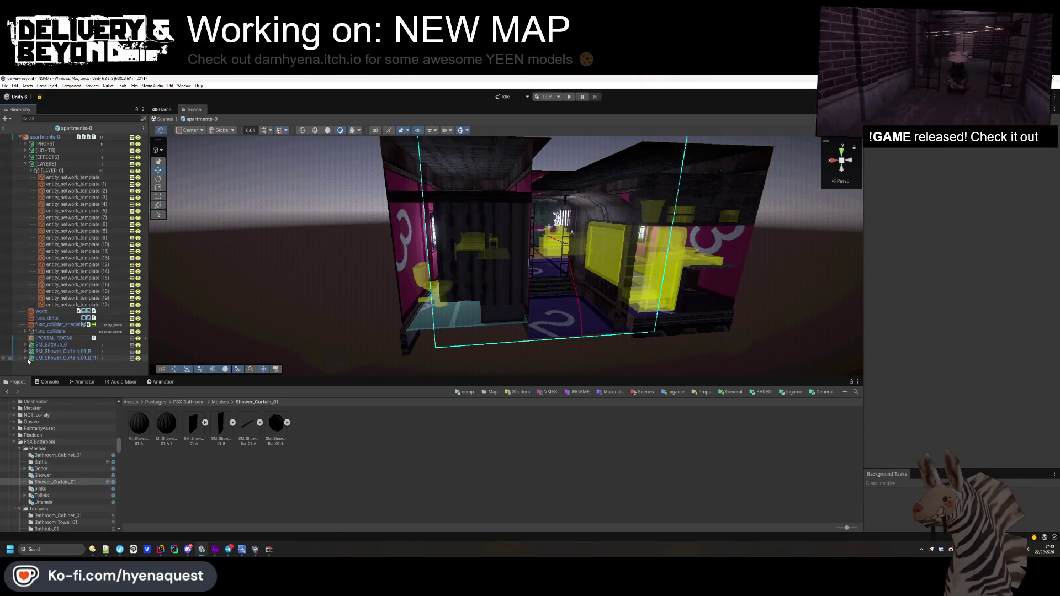
{"action": "left_click", "coordinate": [53, 345], "text": "shift"}
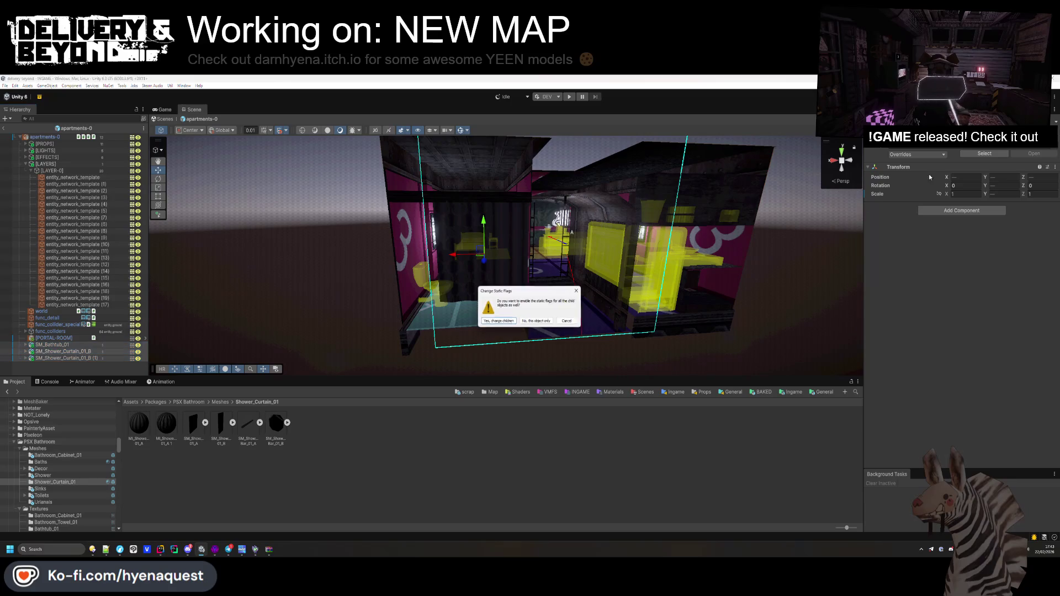
{"action": "left_click", "coordinate": [84, 373]}
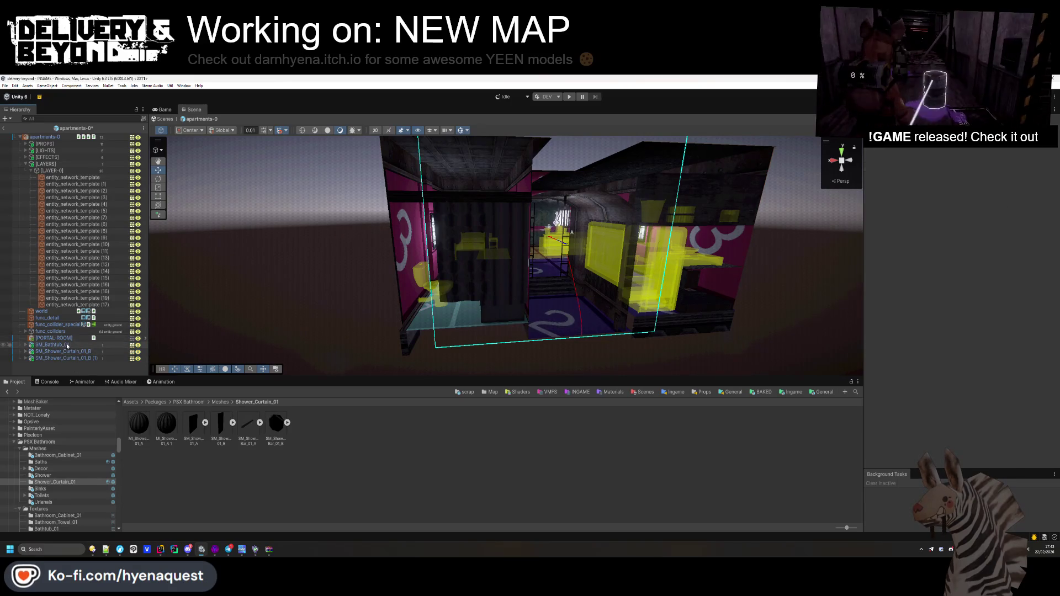
{"action": "double_click", "coordinate": [67, 346]}
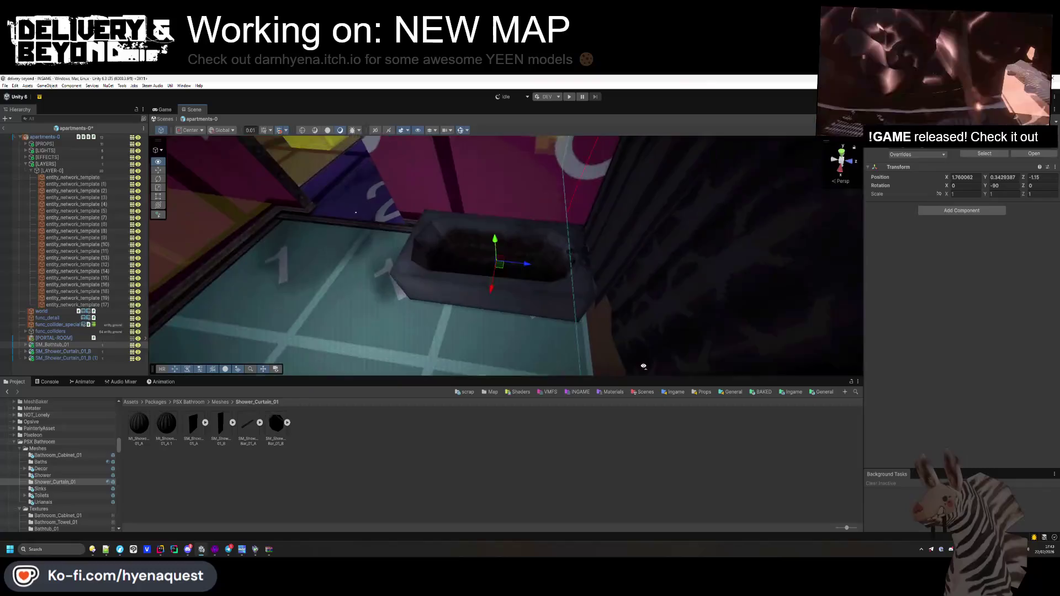
- Pull the bathtub mesh out as SM_Bathtub_01 (1) and delete the original parent
{"action": "left_click", "coordinate": [25, 346]}
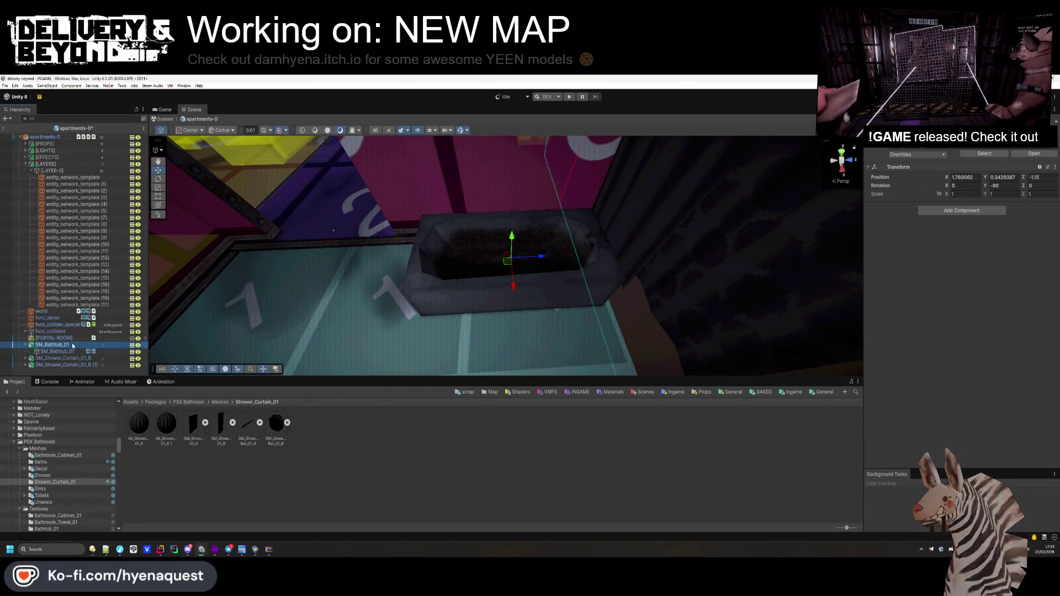
{"action": "left_click", "coordinate": [70, 352]}
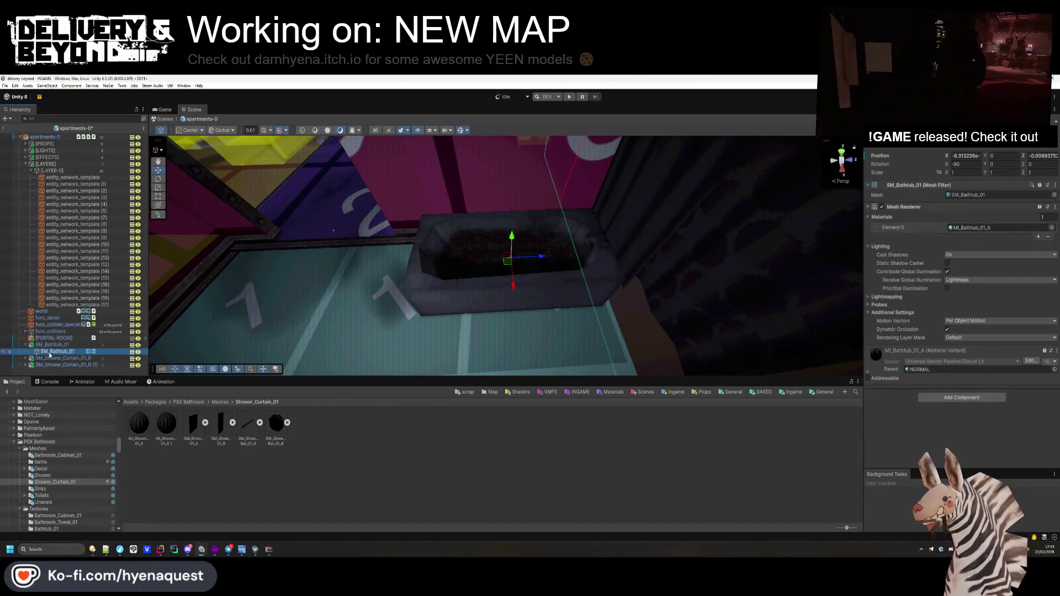
{"action": "key", "text": "ctrl+c"}
{"action": "key", "text": "ctrl+v"}
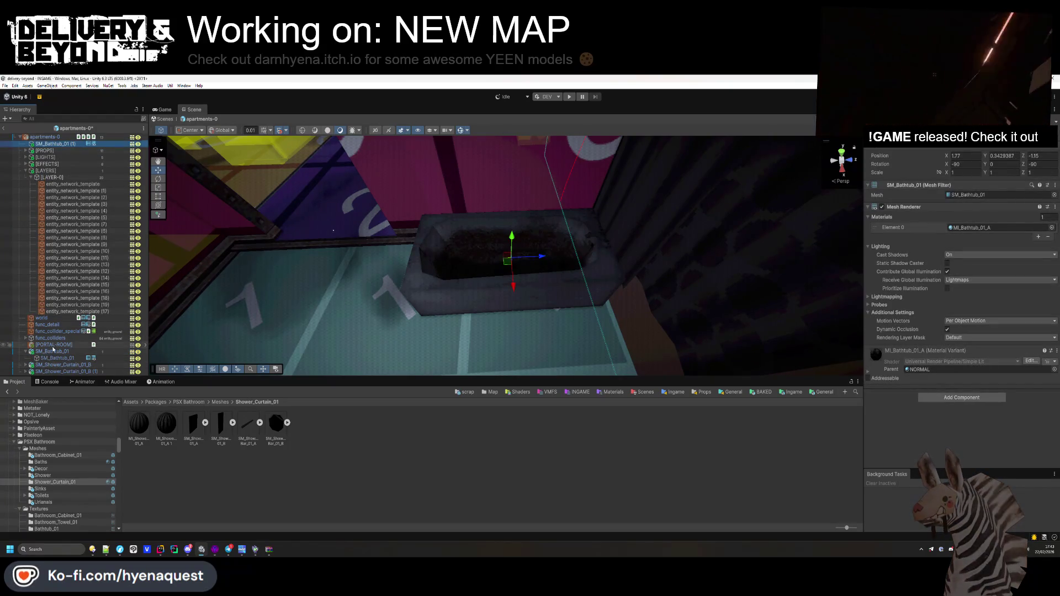
{"action": "left_click", "coordinate": [53, 351]}
{"action": "key", "text": "Delete"}
{"action": "left_click", "coordinate": [62, 144]}
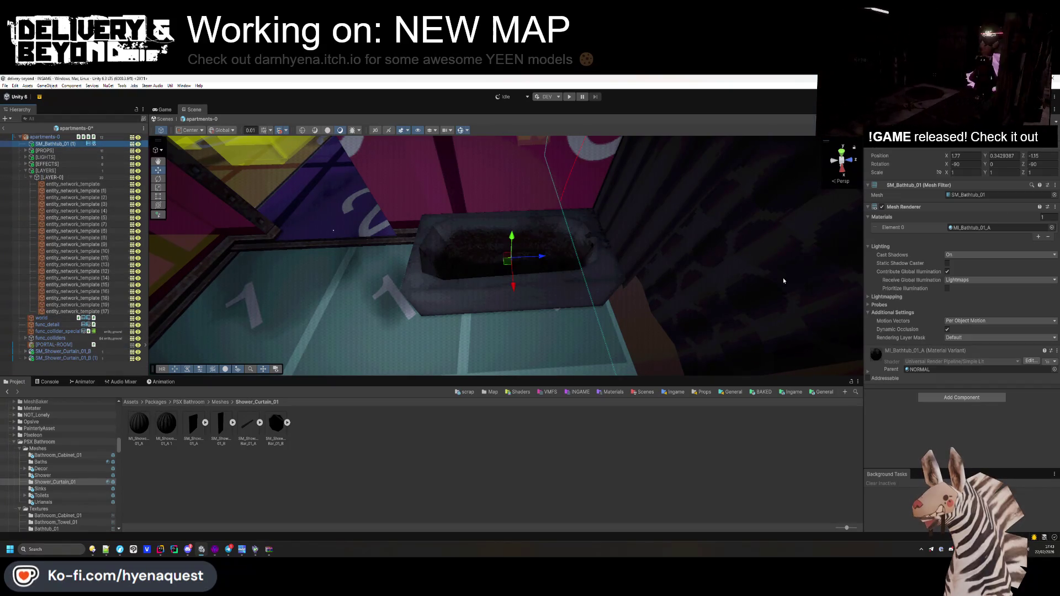
- Add a Mesh Collider to the bathtub and collapse its component panels
{"action": "left_click", "coordinate": [947, 395]}
{"action": "type", "text": "meshc"}
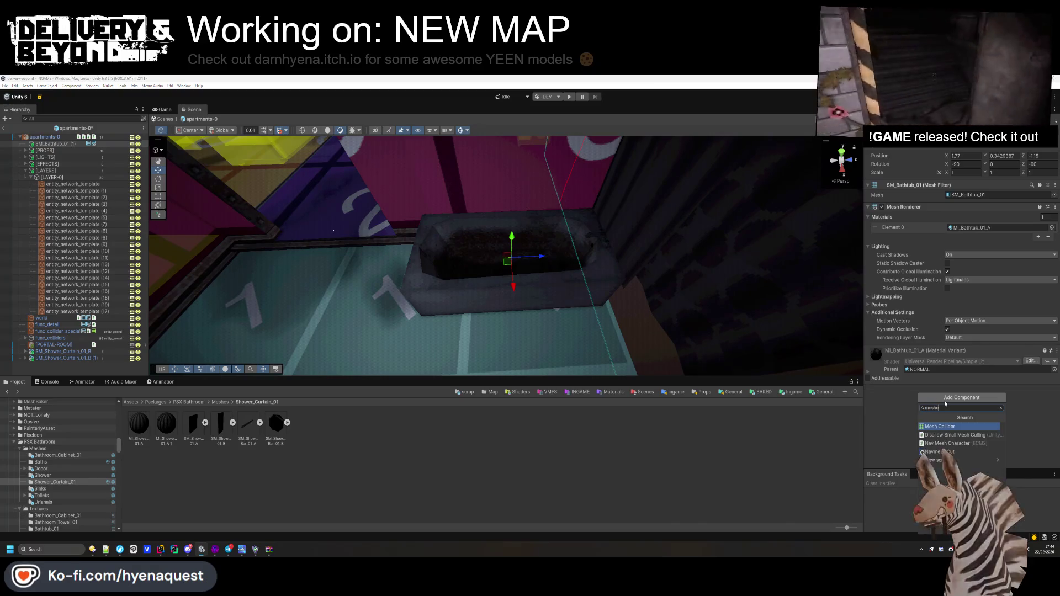
{"action": "key", "text": "Return"}
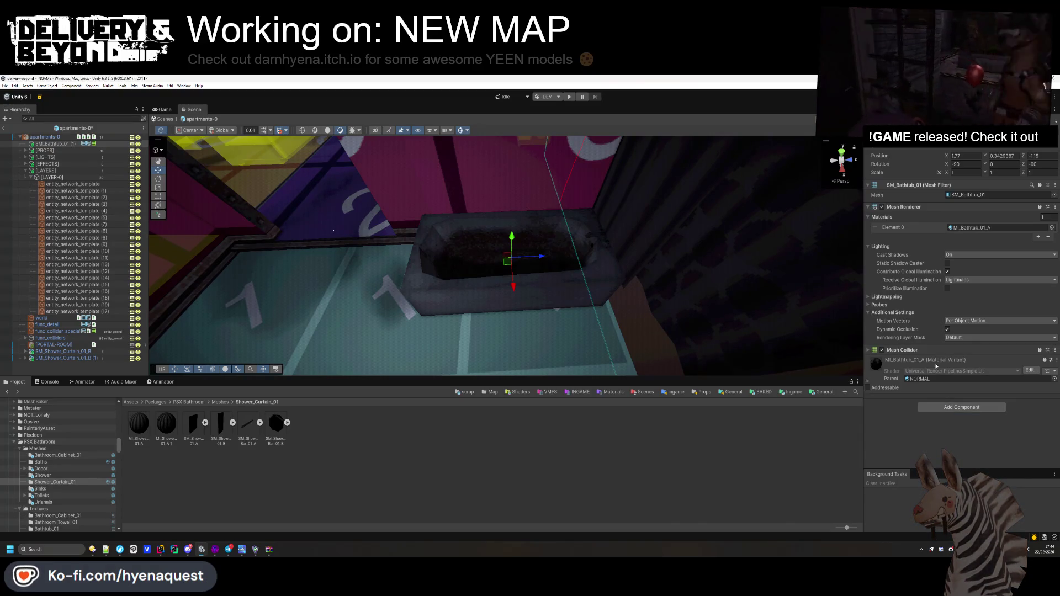
{"action": "left_click", "coordinate": [944, 354]}
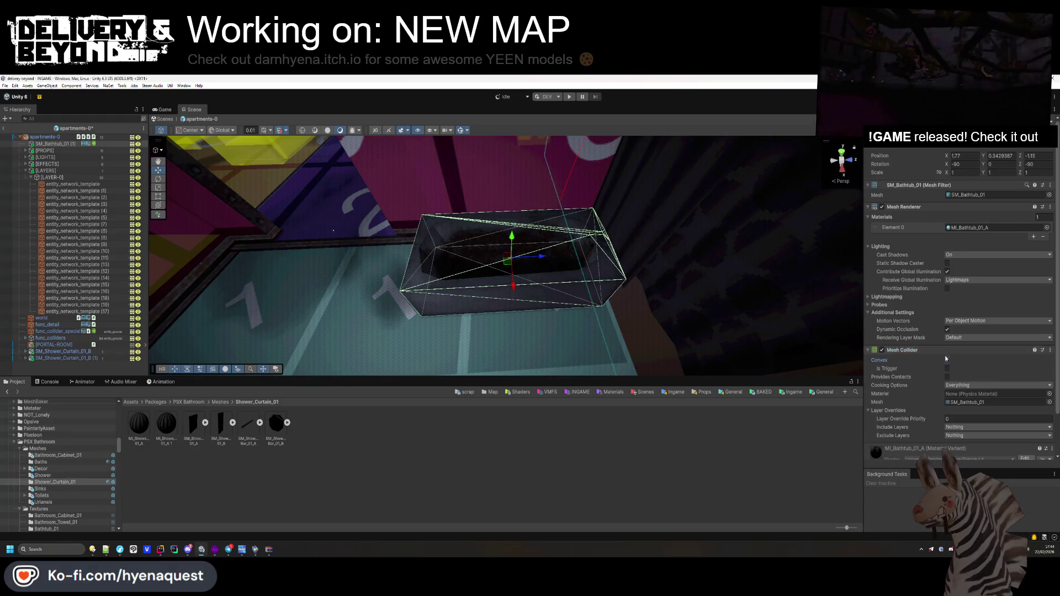
{"action": "left_click", "coordinate": [924, 207]}
{"action": "left_click", "coordinate": [922, 185]}
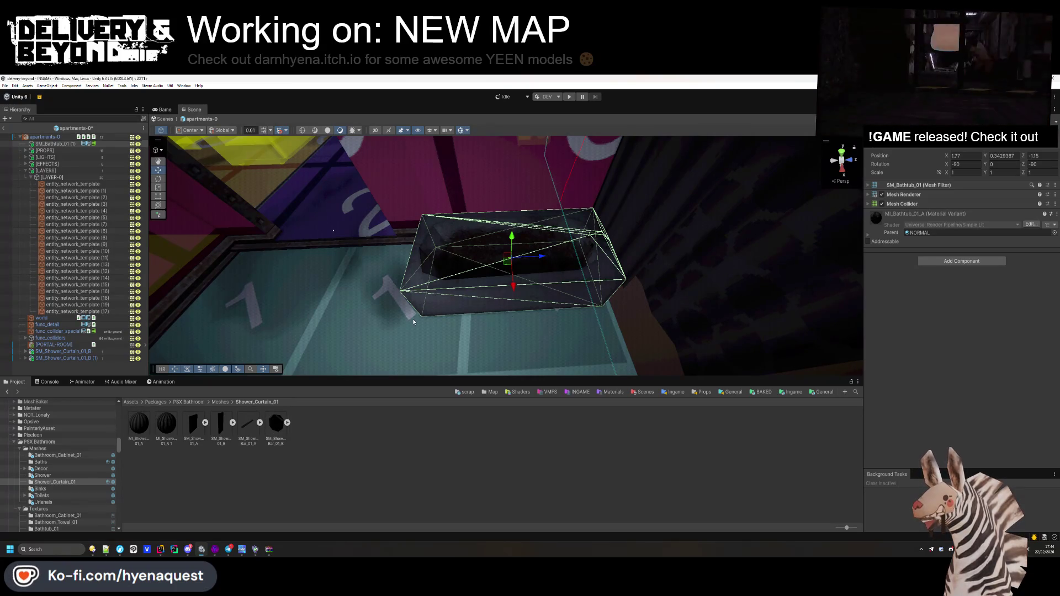
{"action": "left_click", "coordinate": [935, 205]}
{"action": "left_click", "coordinate": [935, 205]}
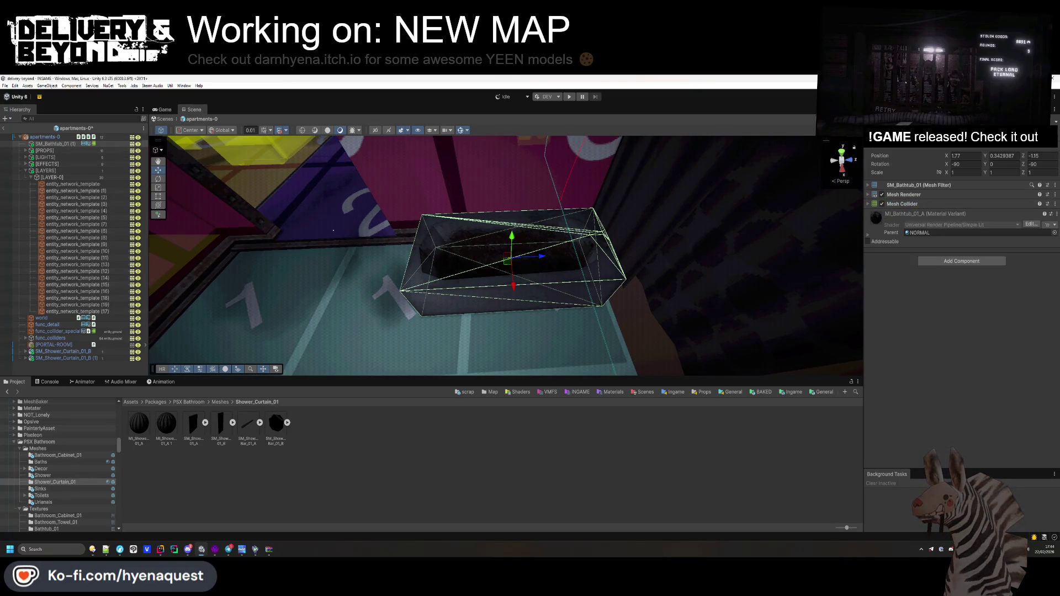
- Add the Entity_phys_prop_scrap script, leaving its Collide Sounds list empty
{"action": "left_click", "coordinate": [950, 264]}
{"action": "type", "text": "scrap"}
{"action": "key", "text": "Return"}
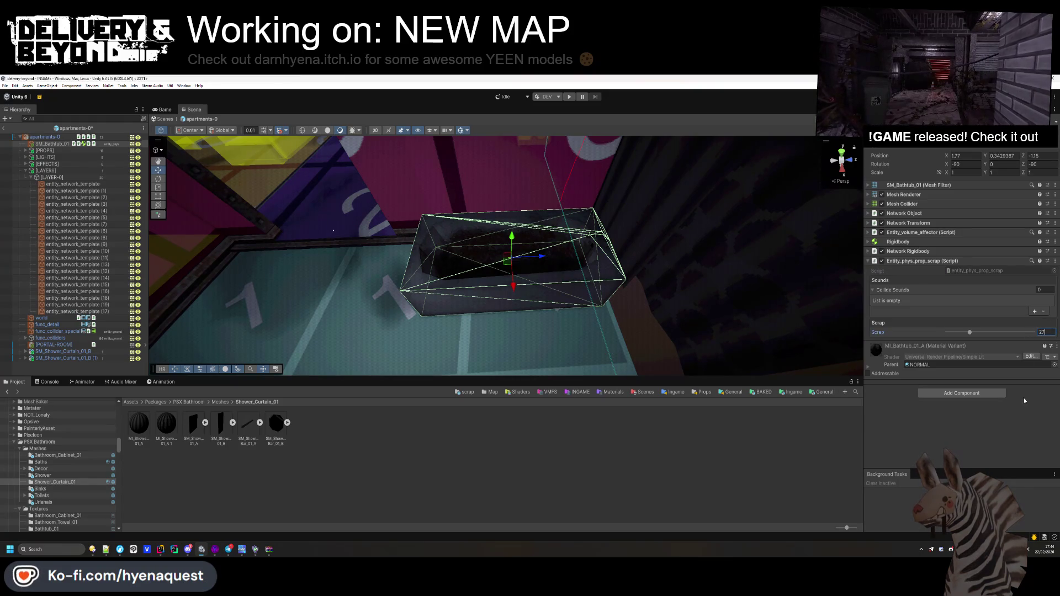
{"action": "left_click", "coordinate": [1033, 310]}
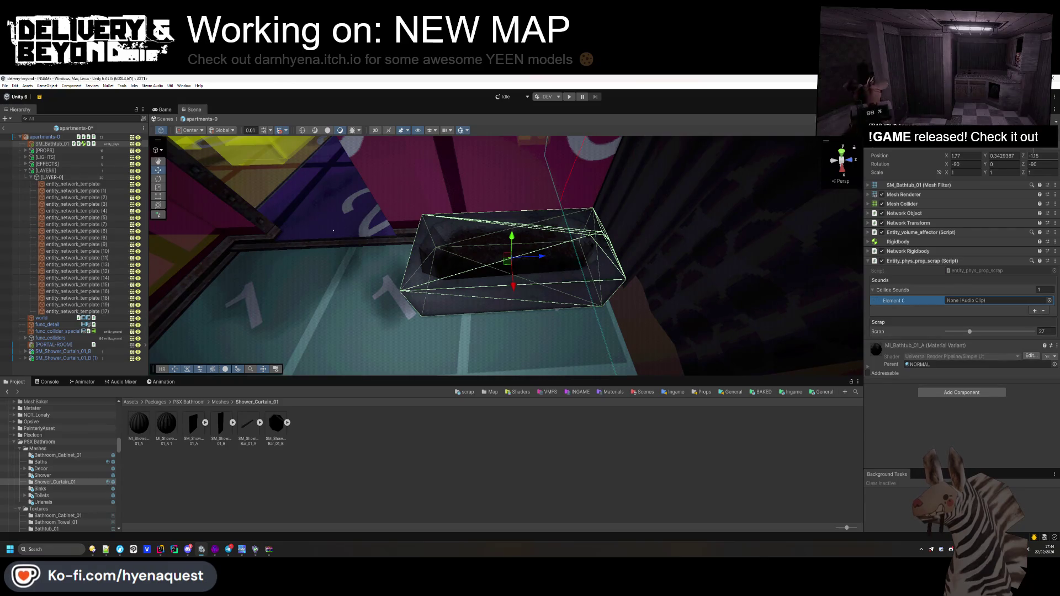
{"action": "left_click", "coordinate": [1043, 312]}
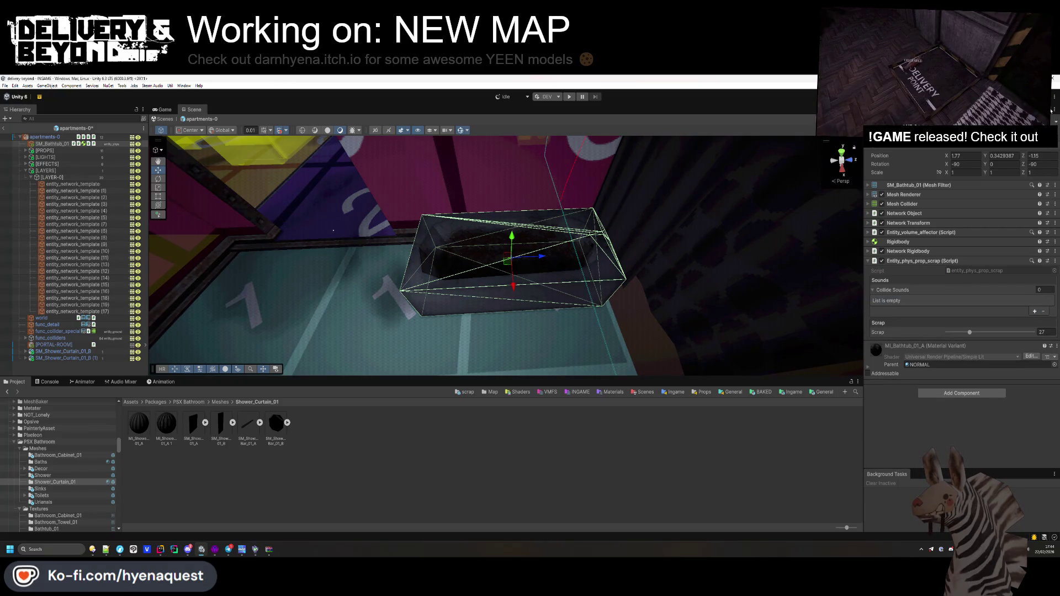
- Jump to the Props sound folders and open options on the Can folder
{"action": "left_click", "coordinate": [702, 392]}
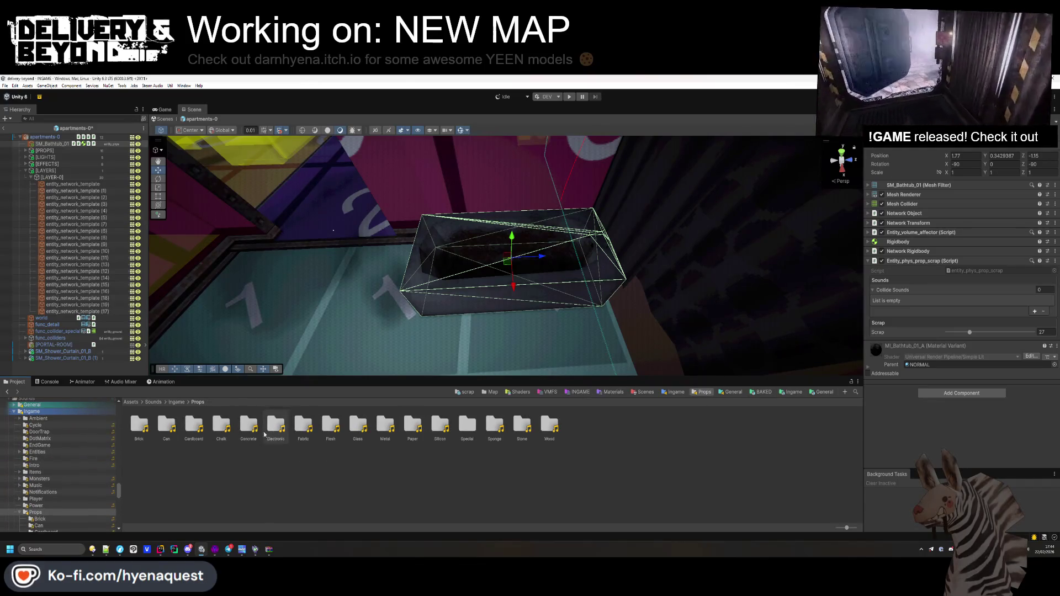
{"action": "left_click", "coordinate": [166, 425]}
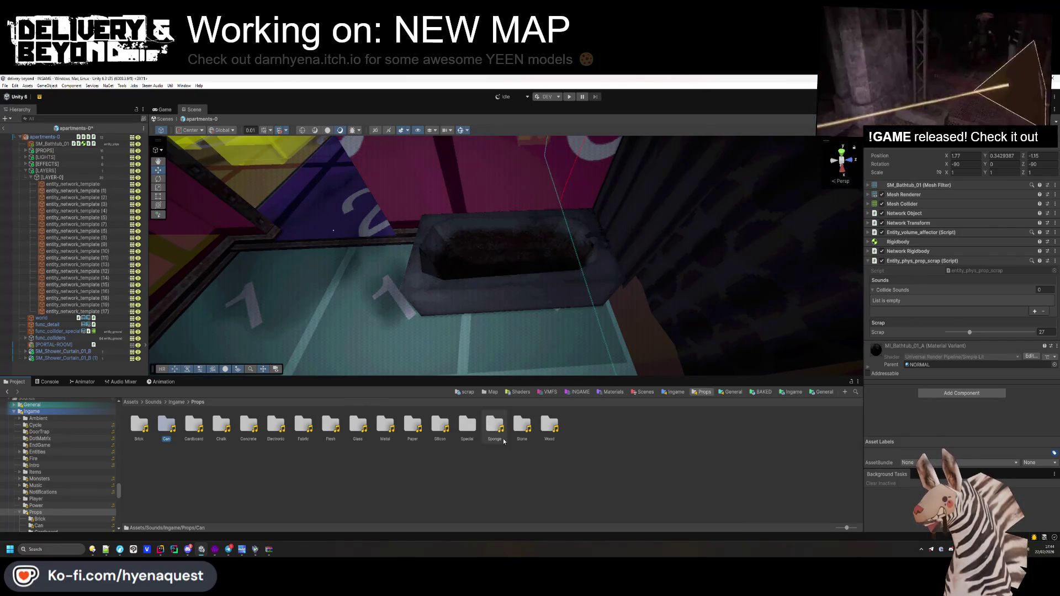
{"action": "right_click", "coordinate": [472, 448]}
- Check the folders in the file manager, then select the Electronic sound folder in Unity
{"action": "left_click", "coordinate": [505, 244]}
{"action": "mouse_move", "coordinate": [93, 549]}
{"action": "left_click", "coordinate": [125, 521]}
{"action": "scroll", "coordinate": [273, 195], "scroll_direction": "up", "scroll_amount": 15}
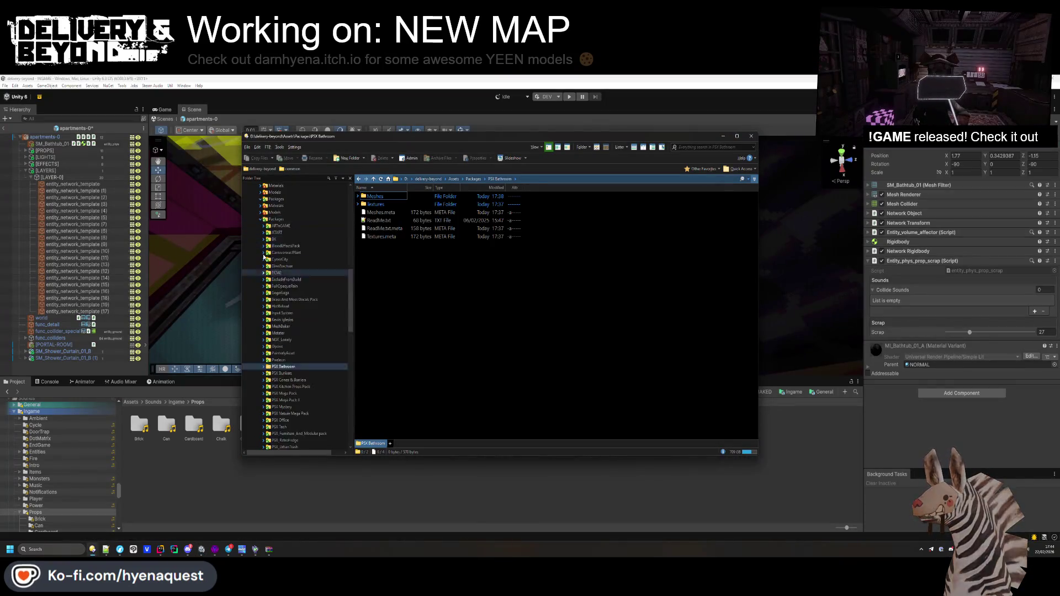
{"action": "left_click", "coordinate": [273, 196]}
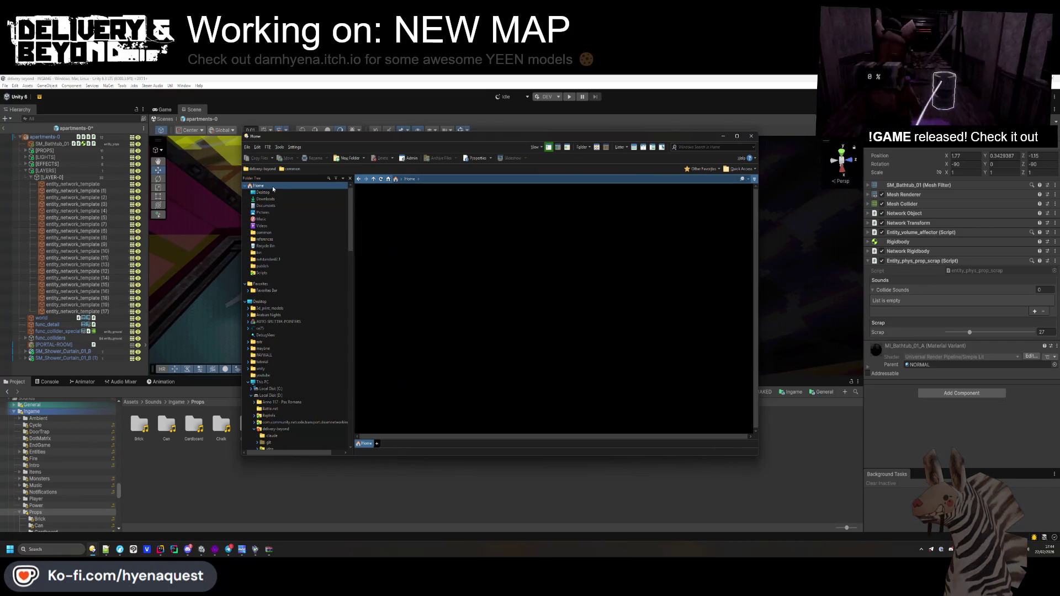
{"action": "left_click", "coordinate": [213, 465]}
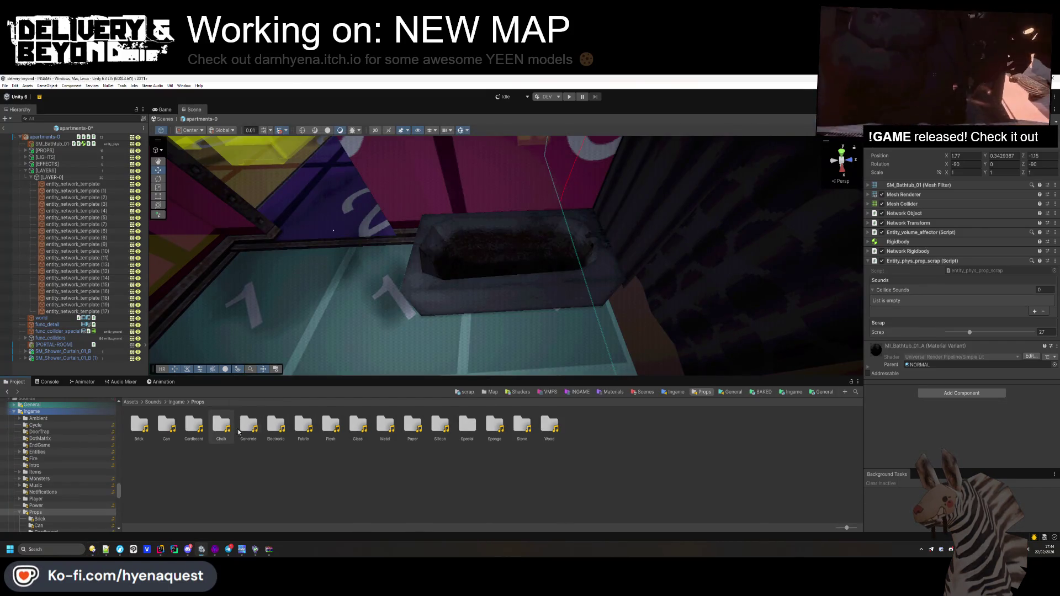
{"action": "left_click", "coordinate": [270, 429]}
{"action": "double_click", "coordinate": [270, 429]}
{"action": "double_click", "coordinate": [274, 433]}
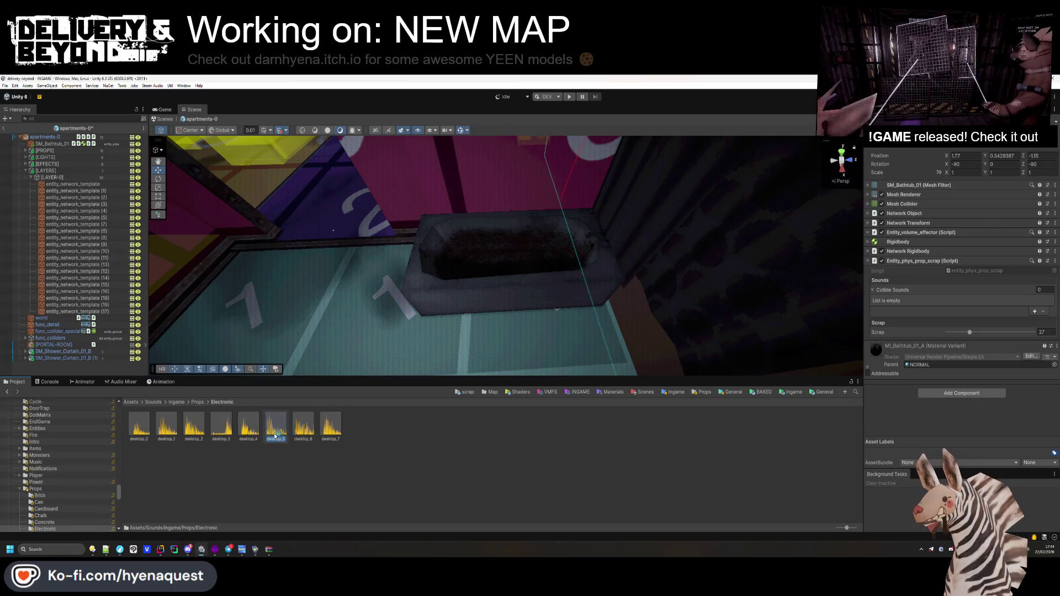
{"action": "scroll", "coordinate": [590, 355], "scroll_direction": "up", "scroll_amount": 2}
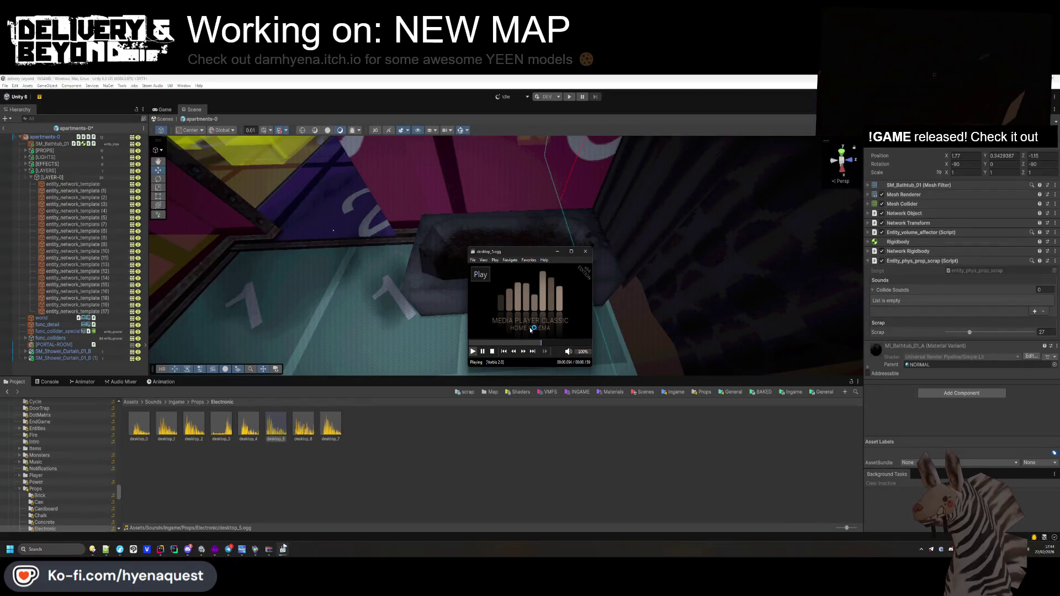
{"action": "left_click", "coordinate": [329, 467]}
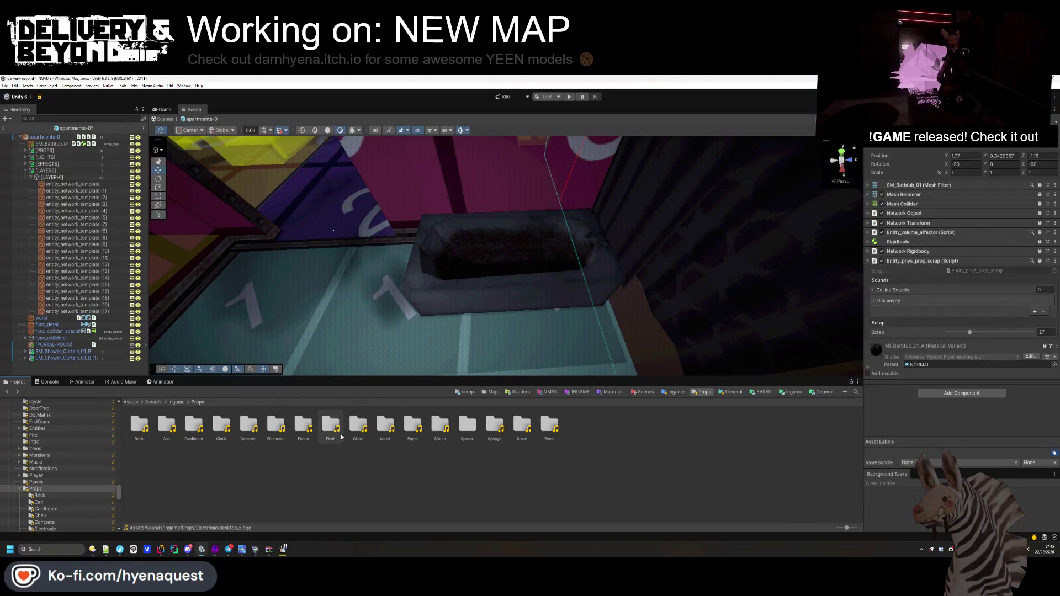
{"action": "double_click", "coordinate": [440, 425]}
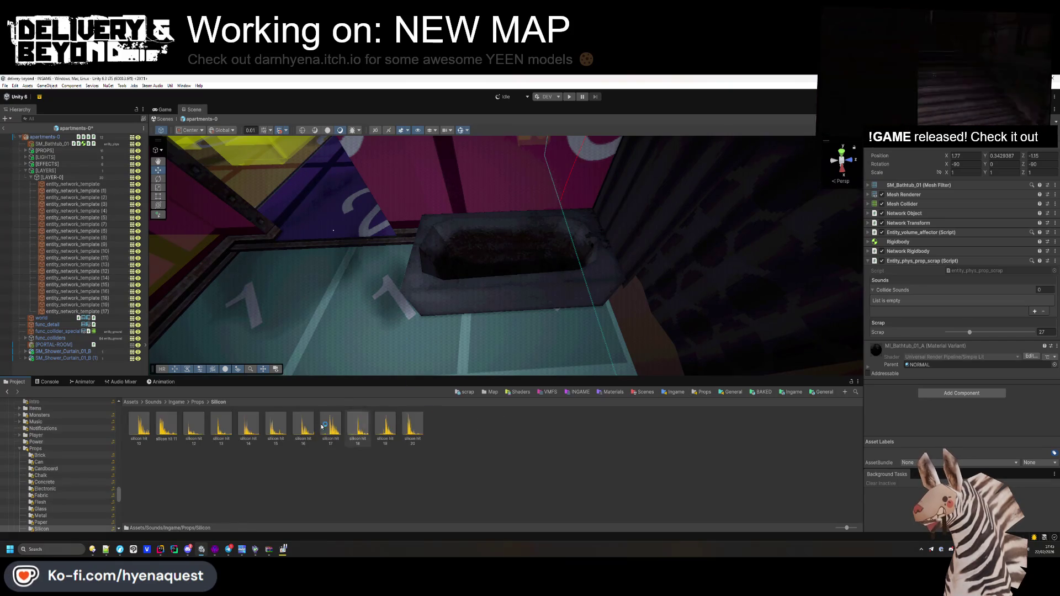
{"action": "double_click", "coordinate": [203, 426]}
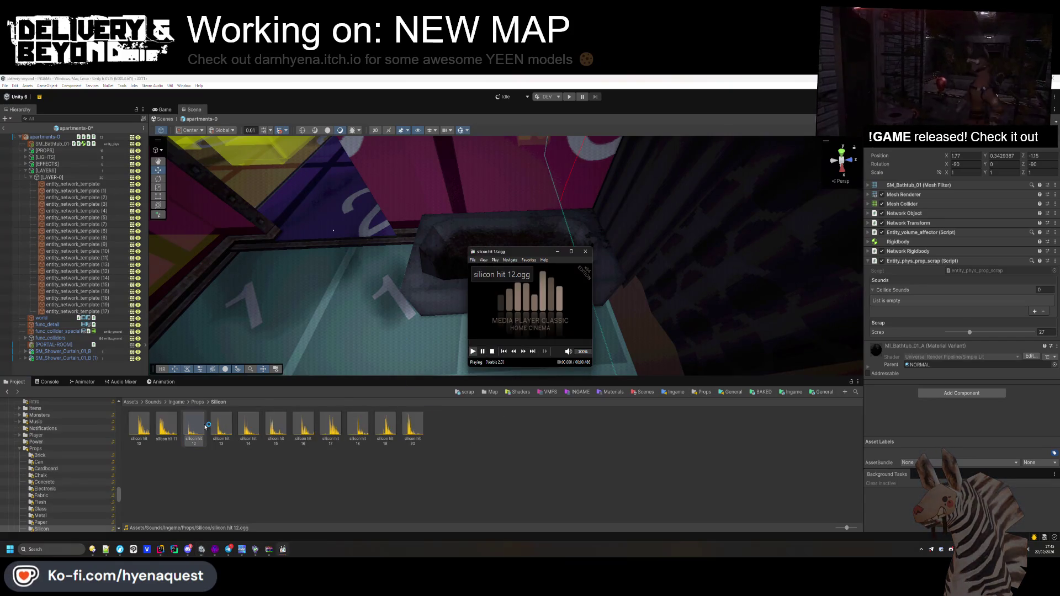
{"action": "left_click", "coordinate": [249, 425]}
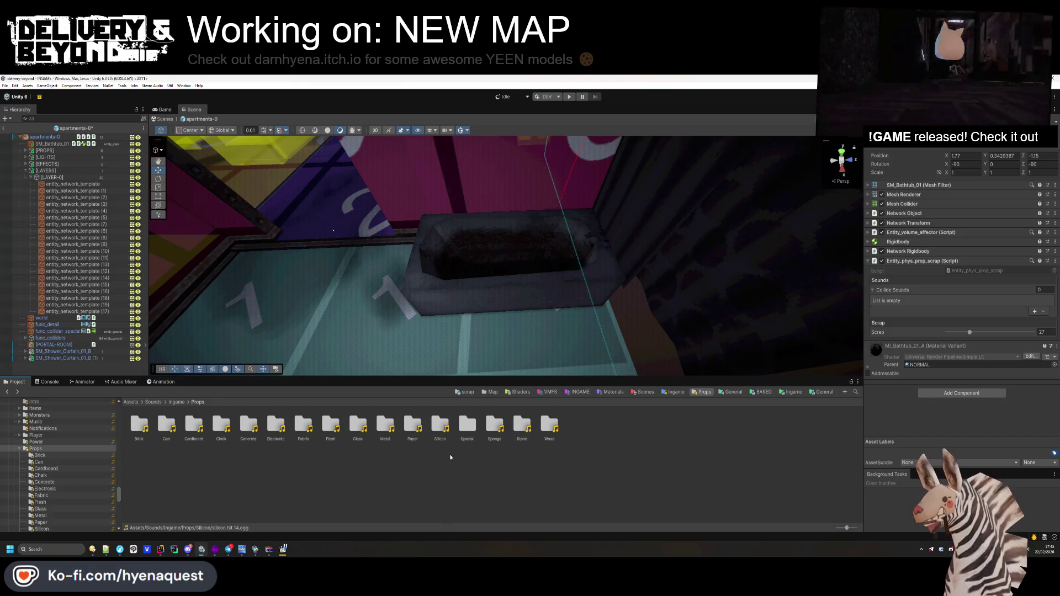
{"action": "mouse_move", "coordinate": [92, 550]}
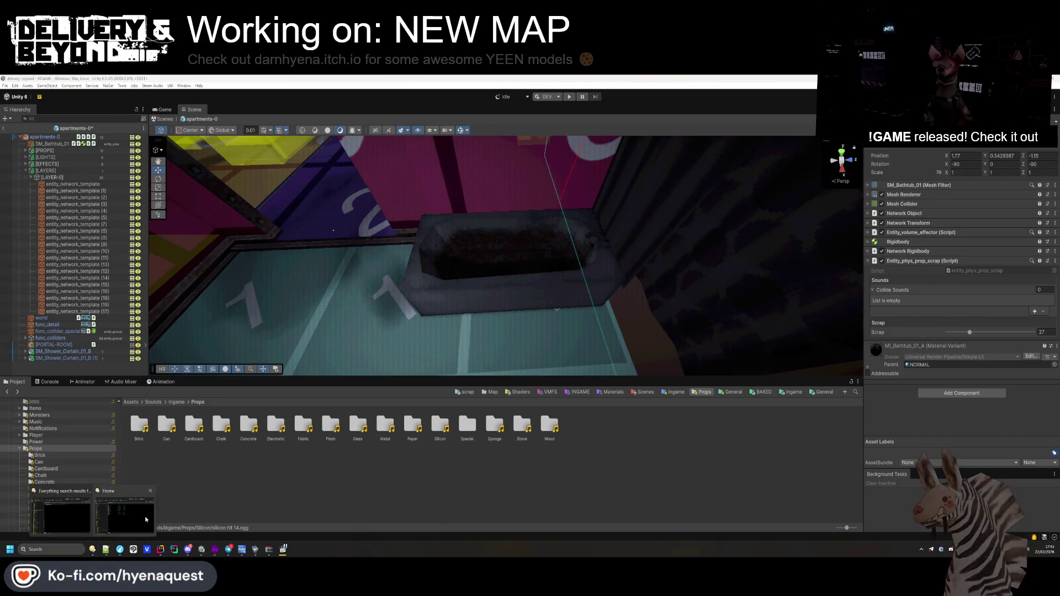
- In Directory Opus, go from the Desktop through maybne sounds into the Hits & Crunches 48kHz WAV folder
{"action": "left_click", "coordinate": [146, 519]}
{"action": "left_click", "coordinate": [263, 192]}
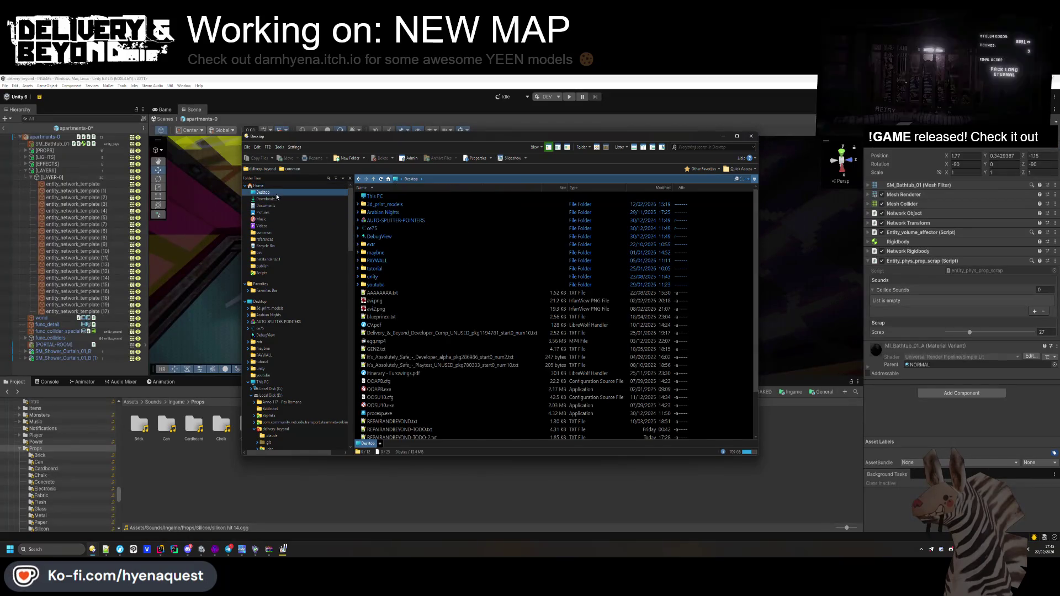
{"action": "double_click", "coordinate": [390, 254]}
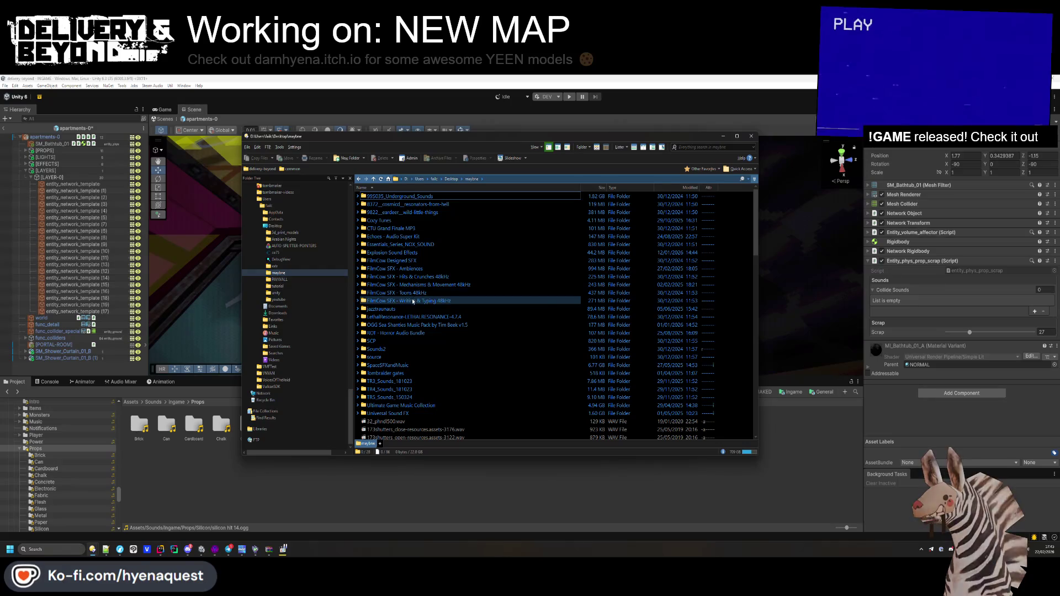
{"action": "double_click", "coordinate": [419, 276]}
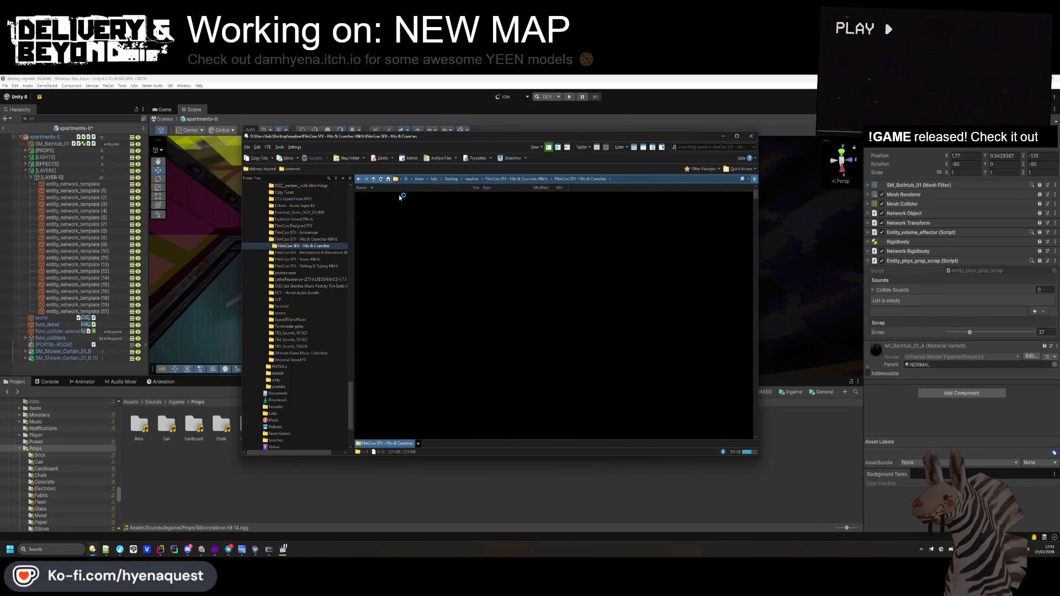
{"action": "double_click", "coordinate": [397, 197]}
- Audition metal briefcase hit 7 and paper crunch 9, moving the player window off the file list
{"action": "scroll", "coordinate": [422, 290], "scroll_direction": "down", "scroll_amount": 15}
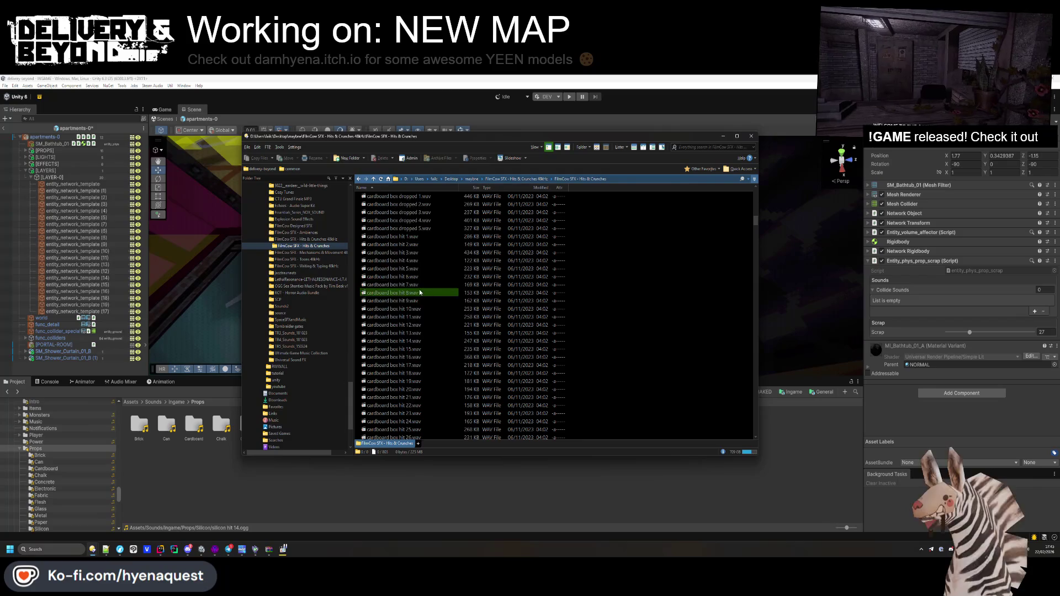
{"action": "scroll", "coordinate": [419, 294], "scroll_direction": "down", "scroll_amount": 20}
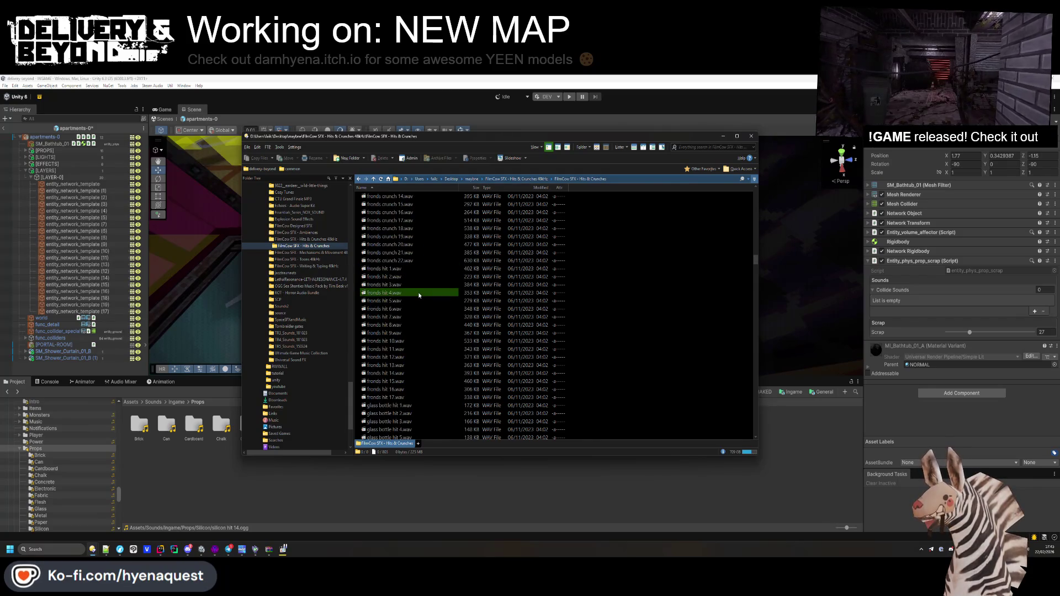
{"action": "scroll", "coordinate": [419, 300], "scroll_direction": "up", "scroll_amount": 2}
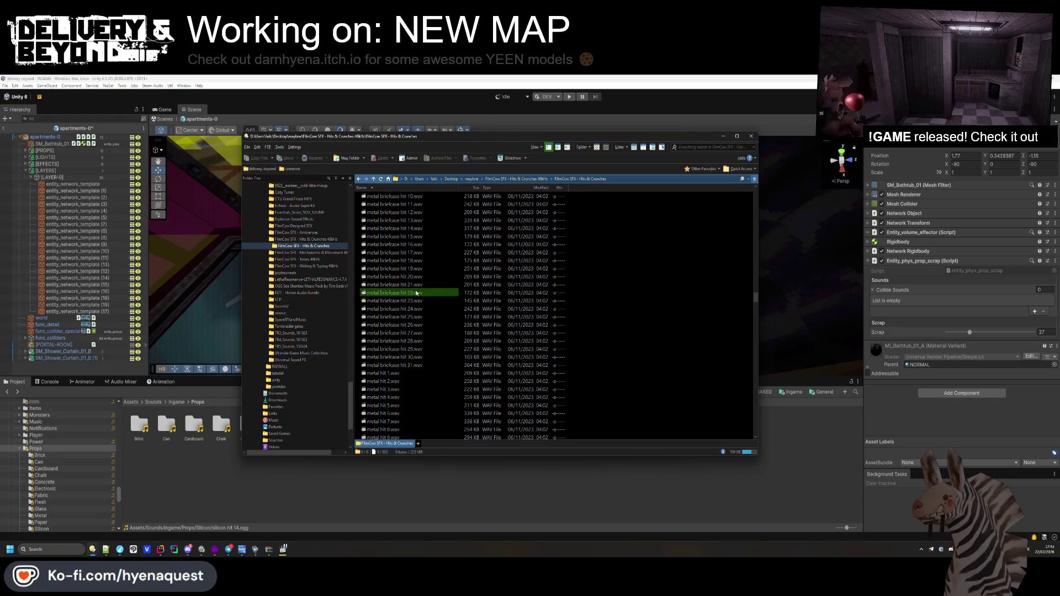
{"action": "double_click", "coordinate": [419, 293]}
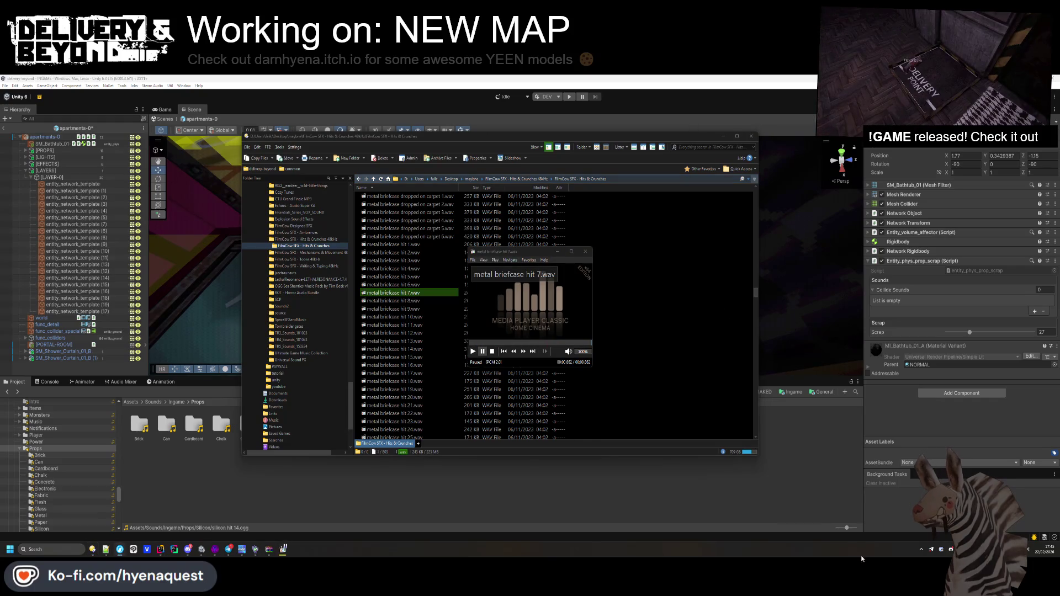
{"action": "scroll", "coordinate": [419, 309], "scroll_direction": "down", "scroll_amount": 20}
{"action": "left_click", "coordinate": [421, 357]}
{"action": "scroll", "coordinate": [421, 356], "scroll_direction": "down", "scroll_amount": 10}
{"action": "double_click", "coordinate": [422, 347]}
{"action": "scroll", "coordinate": [423, 345], "scroll_direction": "down", "scroll_amount": 5}
{"action": "scroll", "coordinate": [424, 345], "scroll_direction": "down", "scroll_amount": 8}
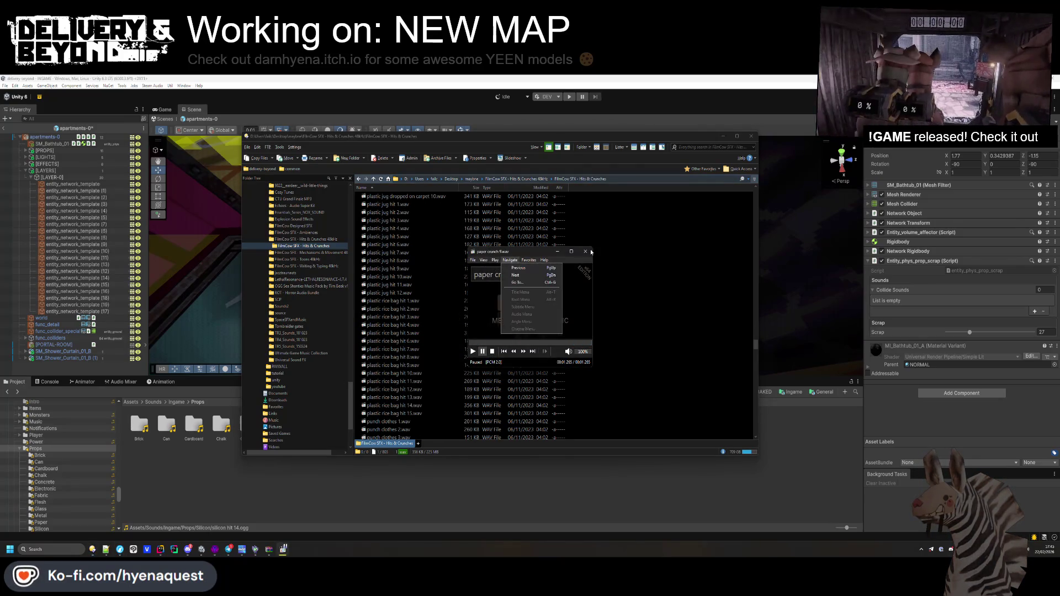
{"action": "left_click_drag", "start_coordinate": [479, 252], "coordinate": [776, 225]}
{"action": "scroll", "coordinate": [387, 331], "scroll_direction": "down", "scroll_amount": 6}
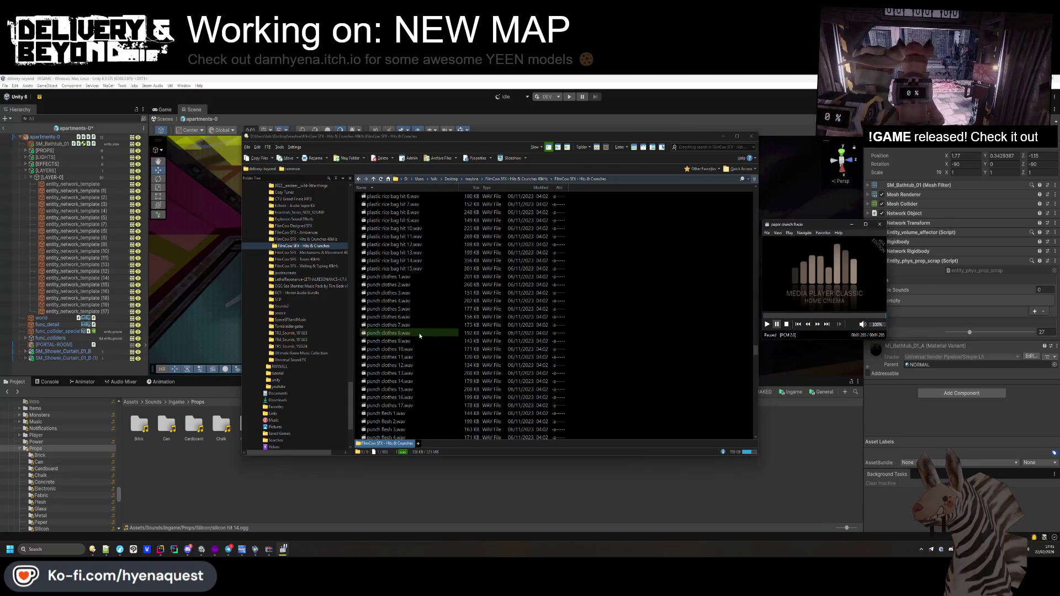
- Preview punch clothes 11, punch flesh 15, silicon hit 2, slap 6 and slap 15
{"action": "double_click", "coordinate": [385, 357]}
{"action": "scroll", "coordinate": [385, 359], "scroll_direction": "down", "scroll_amount": 7}
{"action": "double_click", "coordinate": [385, 357]}
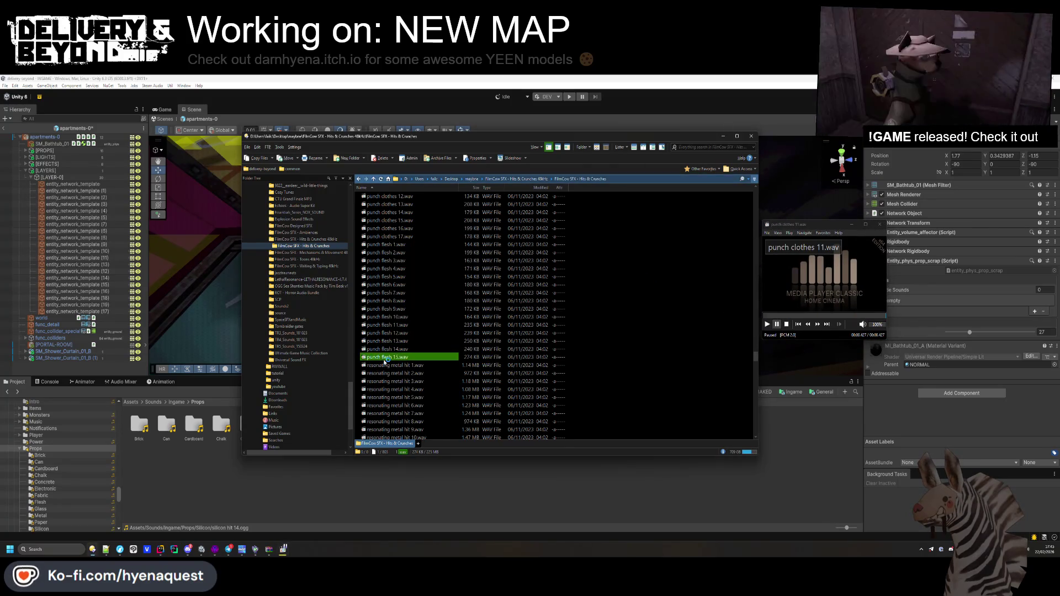
{"action": "scroll", "coordinate": [385, 362], "scroll_direction": "down", "scroll_amount": 3}
{"action": "scroll", "coordinate": [386, 364], "scroll_direction": "down", "scroll_amount": 8}
{"action": "left_click", "coordinate": [391, 365]}
{"action": "double_click", "coordinate": [391, 365]}
{"action": "scroll", "coordinate": [391, 365], "scroll_direction": "down", "scroll_amount": 10}
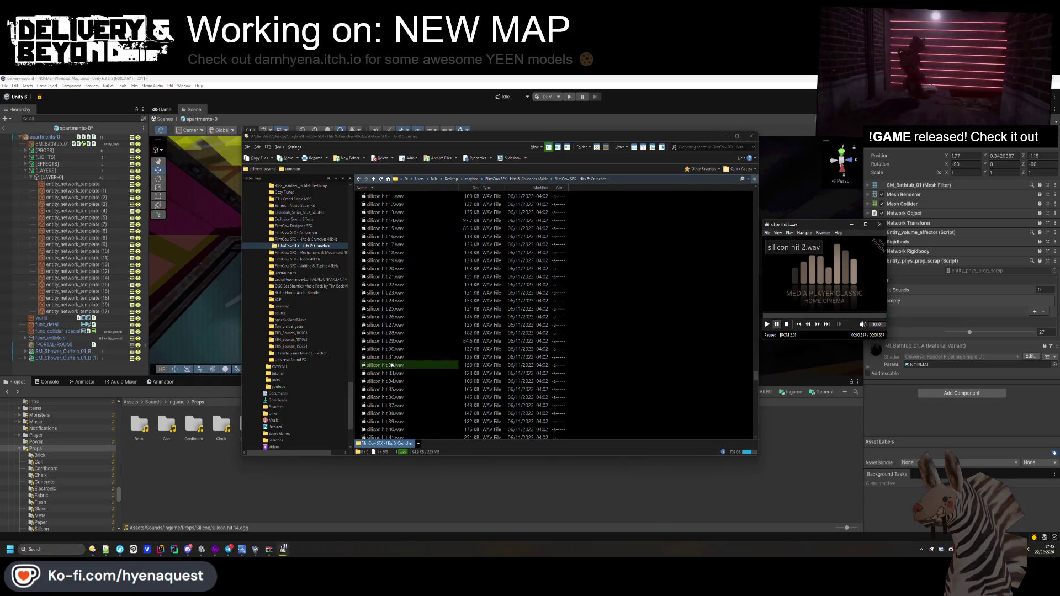
{"action": "left_click", "coordinate": [391, 364]}
{"action": "double_click", "coordinate": [392, 364]}
{"action": "scroll", "coordinate": [391, 365], "scroll_direction": "down", "scroll_amount": 5}
{"action": "double_click", "coordinate": [391, 365]}
{"action": "scroll", "coordinate": [391, 365], "scroll_direction": "down", "scroll_amount": 3}
{"action": "double_click", "coordinate": [391, 366]}
{"action": "scroll", "coordinate": [390, 366], "scroll_direction": "down", "scroll_amount": 2}
- Audition the spatula hit sounds, from spatula hit 8 through spatula hit 25
{"action": "left_click", "coordinate": [392, 373]}
{"action": "scroll", "coordinate": [391, 373], "scroll_direction": "down", "scroll_amount": 3}
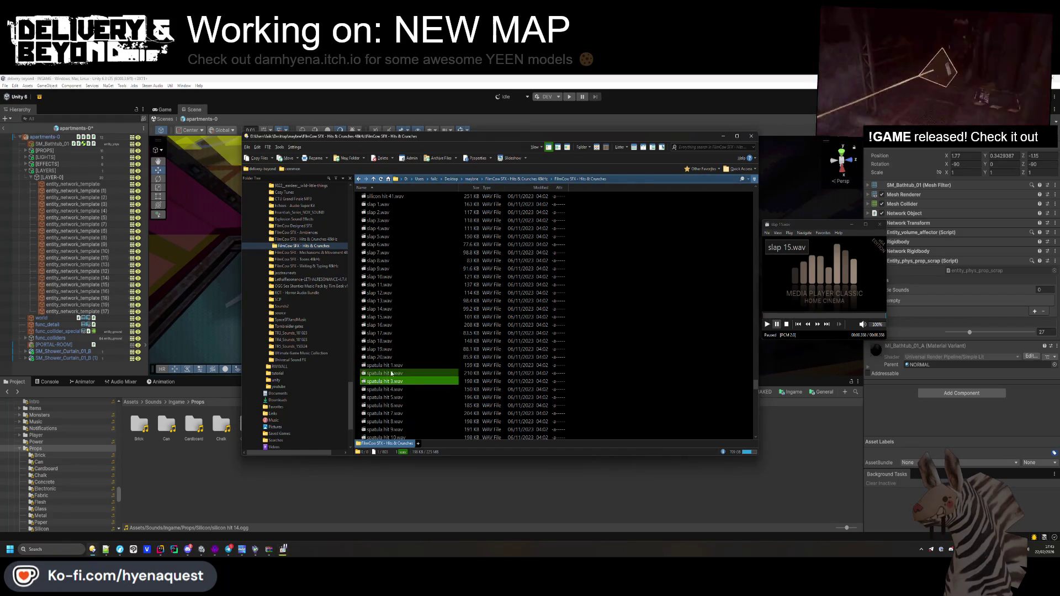
{"action": "double_click", "coordinate": [391, 349]}
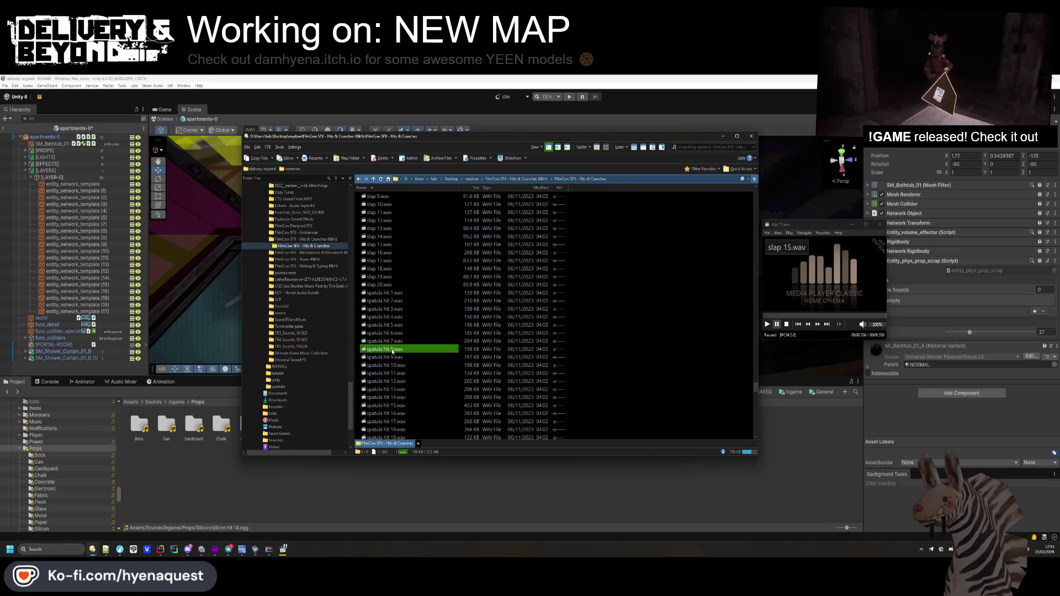
{"action": "left_click", "coordinate": [826, 325]}
{"action": "left_click", "coordinate": [827, 325]}
{"action": "left_click", "coordinate": [827, 326]}
{"action": "left_click", "coordinate": [826, 325]}
{"action": "left_click", "coordinate": [827, 325]}
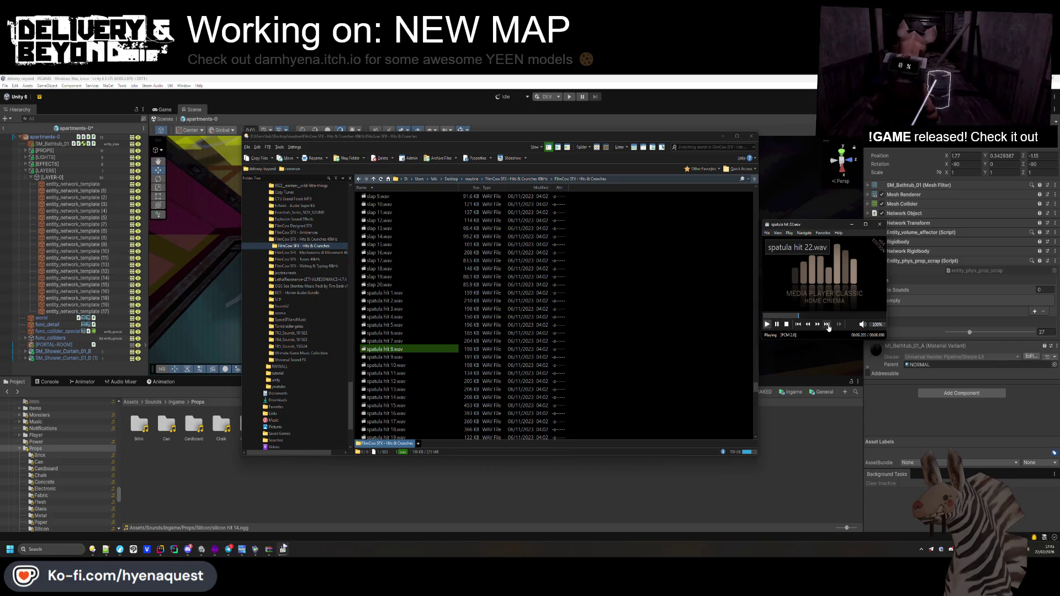
{"action": "left_click", "coordinate": [827, 325]}
- Try thin metal hit 4, tiny hit 20, wood hit 25, silicon hit 24 and briefcase-dropped-on-carpet 3
{"action": "scroll", "coordinate": [422, 355], "scroll_direction": "down", "scroll_amount": 20}
{"action": "left_click", "coordinate": [421, 357]}
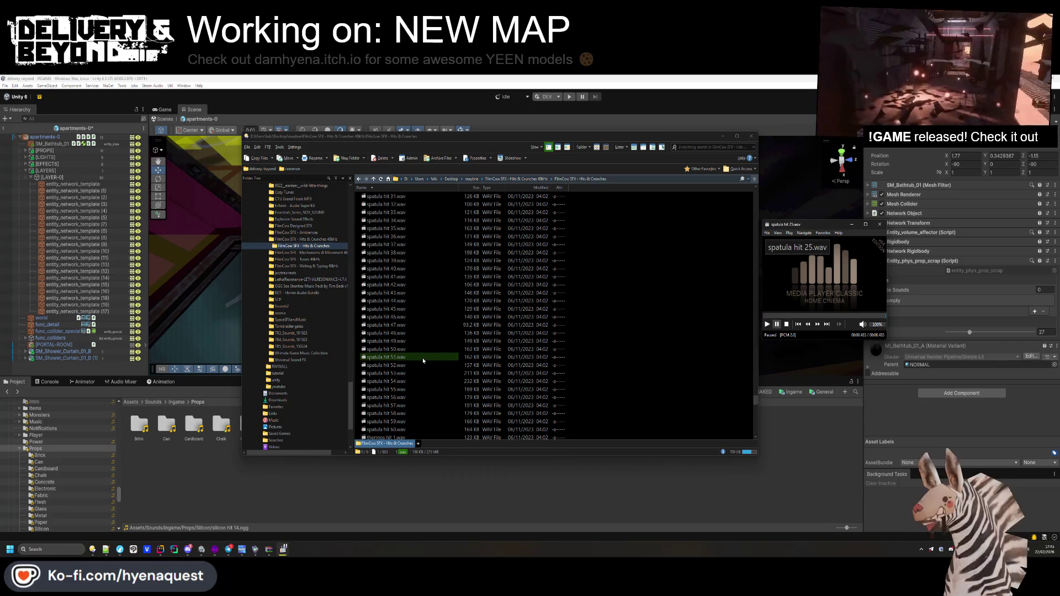
{"action": "scroll", "coordinate": [423, 357], "scroll_direction": "down", "scroll_amount": 10}
{"action": "left_click", "coordinate": [422, 357]}
{"action": "scroll", "coordinate": [422, 362], "scroll_direction": "down", "scroll_amount": 12}
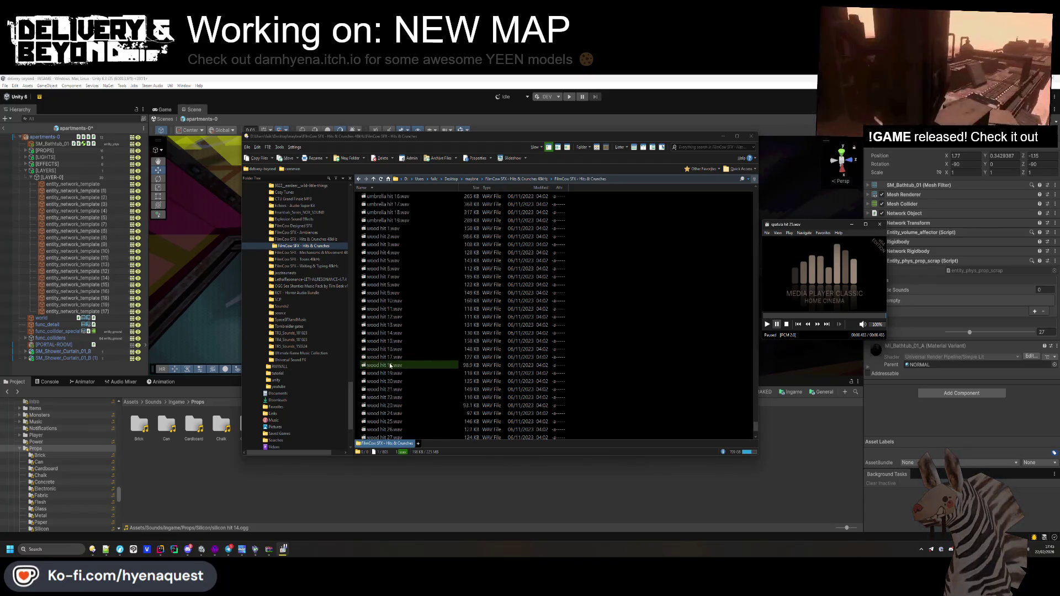
{"action": "left_click", "coordinate": [389, 363]}
{"action": "scroll", "coordinate": [389, 365], "scroll_direction": "up", "scroll_amount": 20}
{"action": "left_click", "coordinate": [405, 364]}
{"action": "scroll", "coordinate": [405, 367], "scroll_direction": "up", "scroll_amount": 15}
{"action": "left_click", "coordinate": [403, 371]}
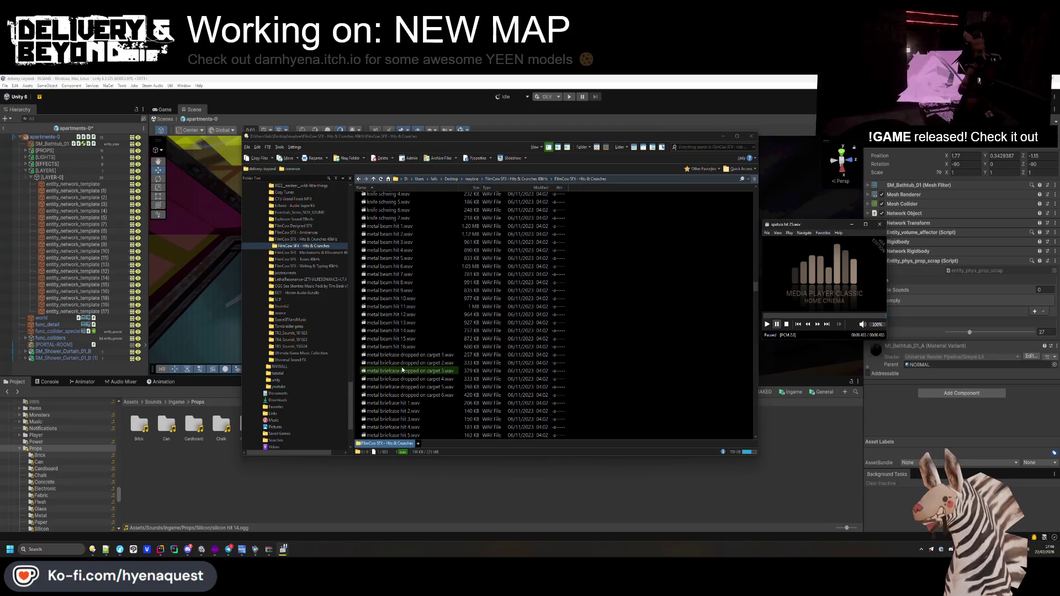
{"action": "scroll", "coordinate": [402, 369], "scroll_direction": "up", "scroll_amount": 10}
- Audition glass bottle hit 20, a fronds crunch, cooler hits 6, 3 and 1, and brick hit 22, then go up a folder
{"action": "left_click", "coordinate": [395, 355]}
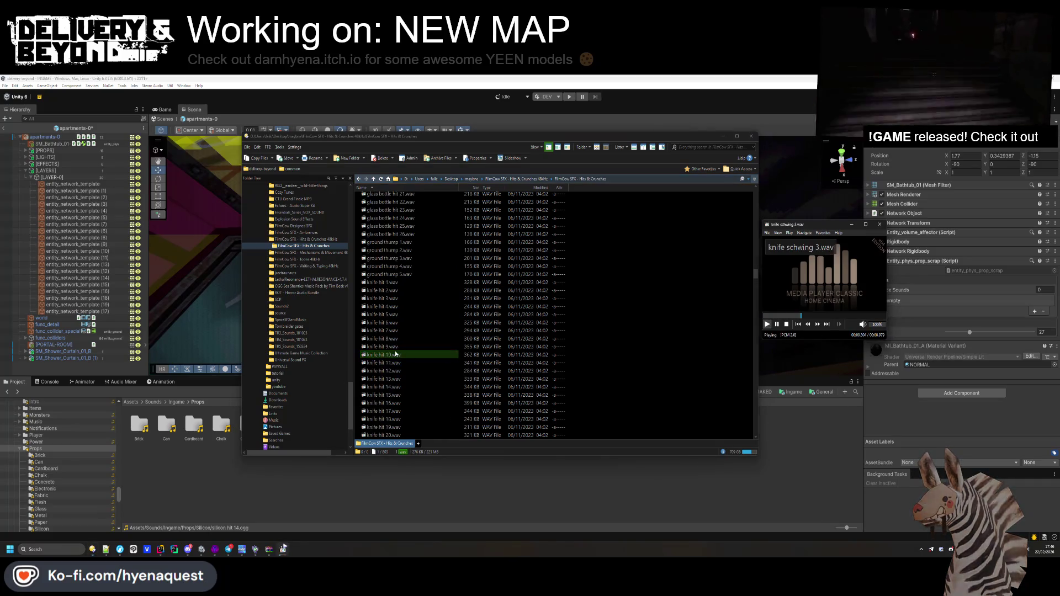
{"action": "scroll", "coordinate": [397, 353], "scroll_direction": "up", "scroll_amount": 18}
{"action": "left_click", "coordinate": [404, 346]}
{"action": "scroll", "coordinate": [403, 347], "scroll_direction": "up", "scroll_amount": 15}
{"action": "left_click", "coordinate": [403, 347]}
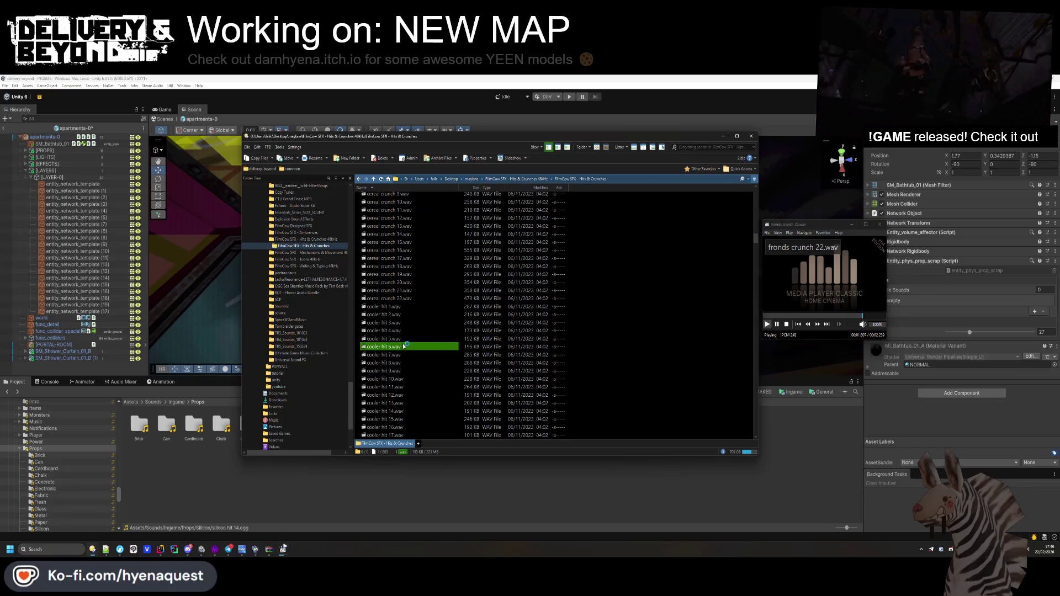
{"action": "left_click", "coordinate": [401, 322]}
{"action": "left_click", "coordinate": [401, 307]}
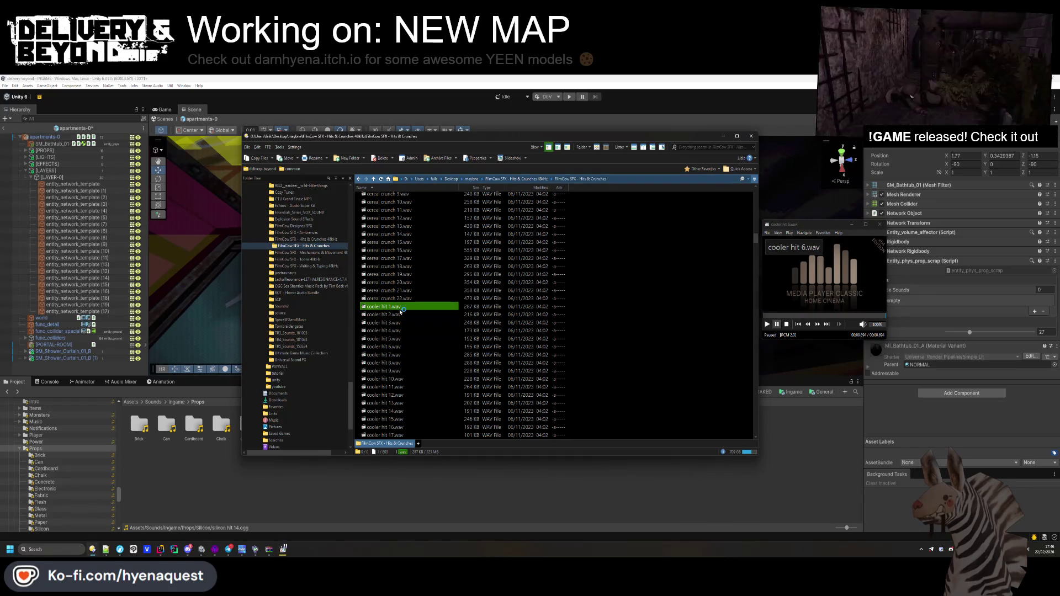
{"action": "scroll", "coordinate": [394, 353], "scroll_direction": "up", "scroll_amount": 15}
{"action": "scroll", "coordinate": [394, 363], "scroll_direction": "up", "scroll_amount": 15}
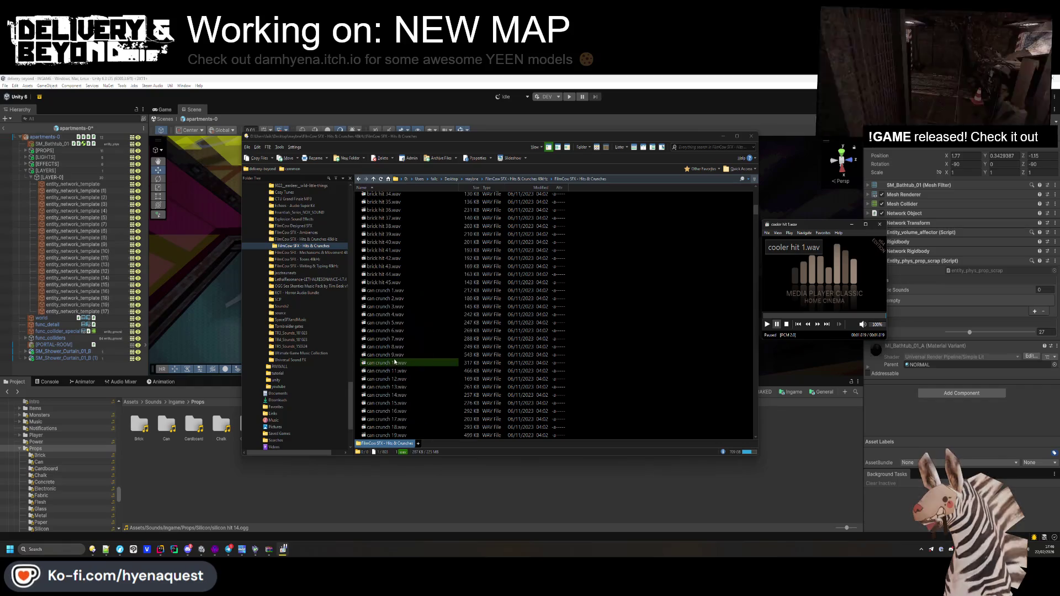
{"action": "left_click", "coordinate": [396, 339]}
{"action": "scroll", "coordinate": [396, 338], "scroll_direction": "up", "scroll_amount": 7}
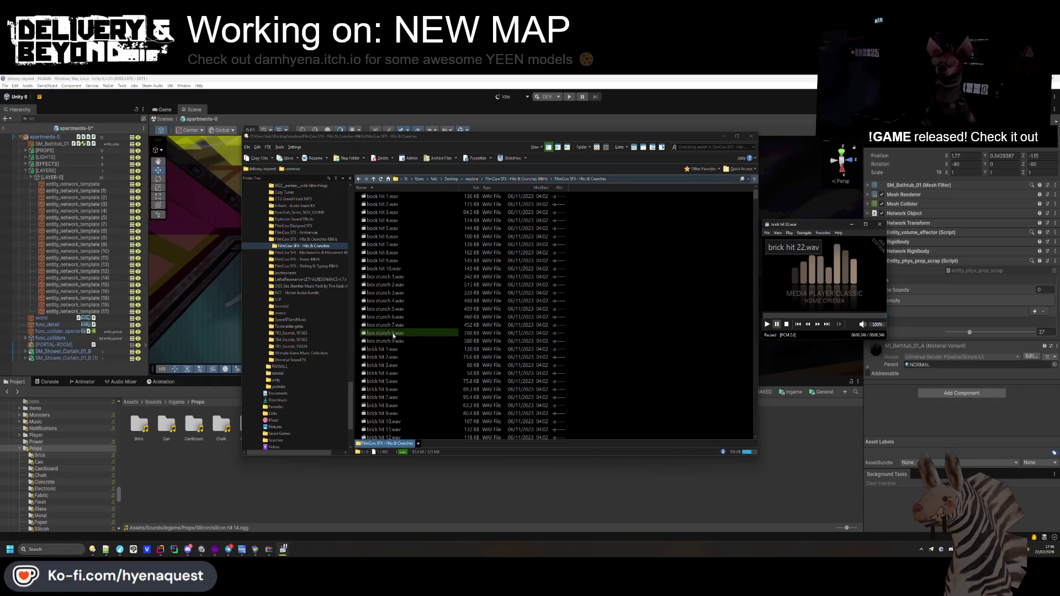
{"action": "left_click", "coordinate": [517, 179]}
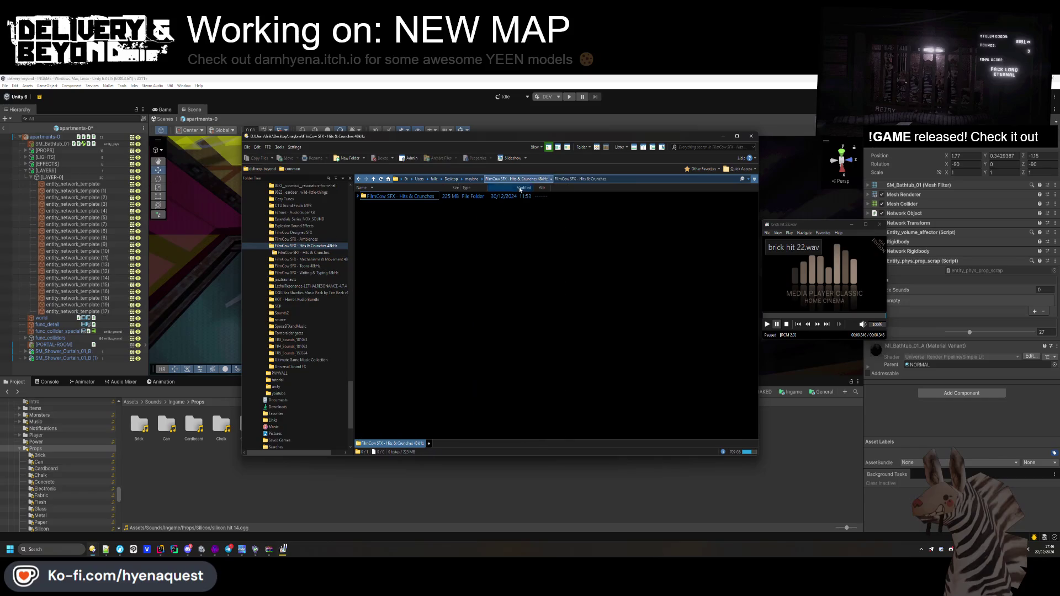
- Go up to the sound packs, glance into Mechanisms & Movement, then open the Ambiences WAV folder
{"action": "left_click", "coordinate": [472, 178]}
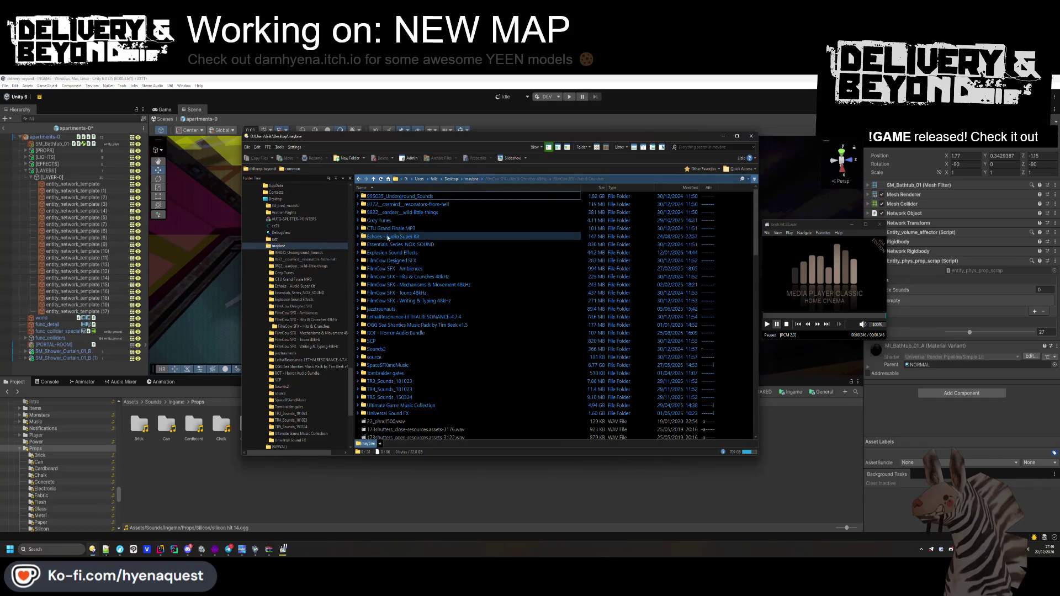
{"action": "double_click", "coordinate": [423, 285]}
{"action": "key", "text": "BackSpace"}
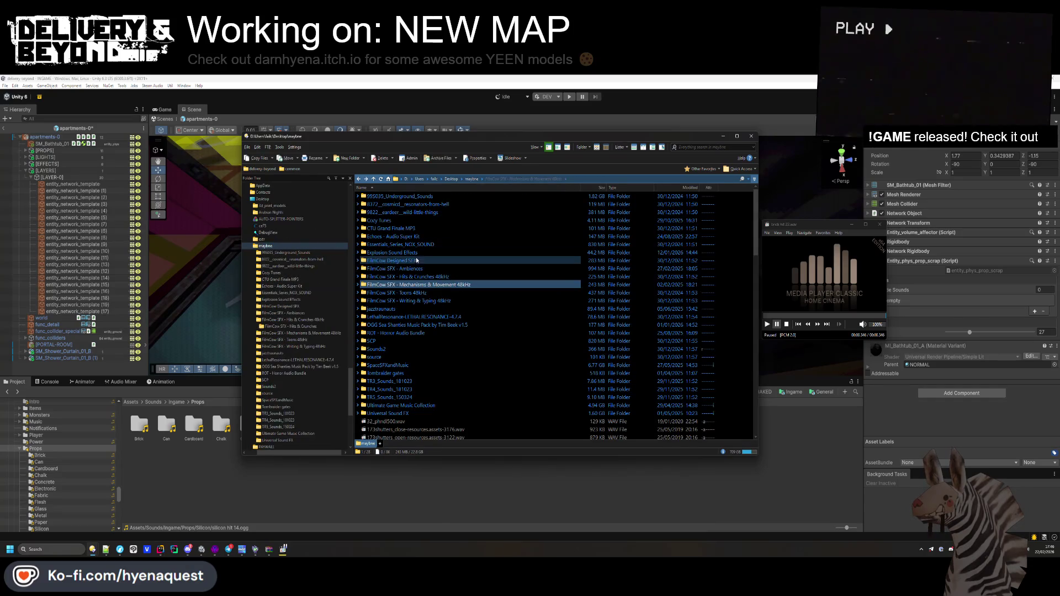
{"action": "double_click", "coordinate": [411, 269]}
{"action": "double_click", "coordinate": [397, 197]}
- Preview the beach far waves and rain & thunder ambiences, then return to the sound packs folder
{"action": "double_click", "coordinate": [397, 204]}
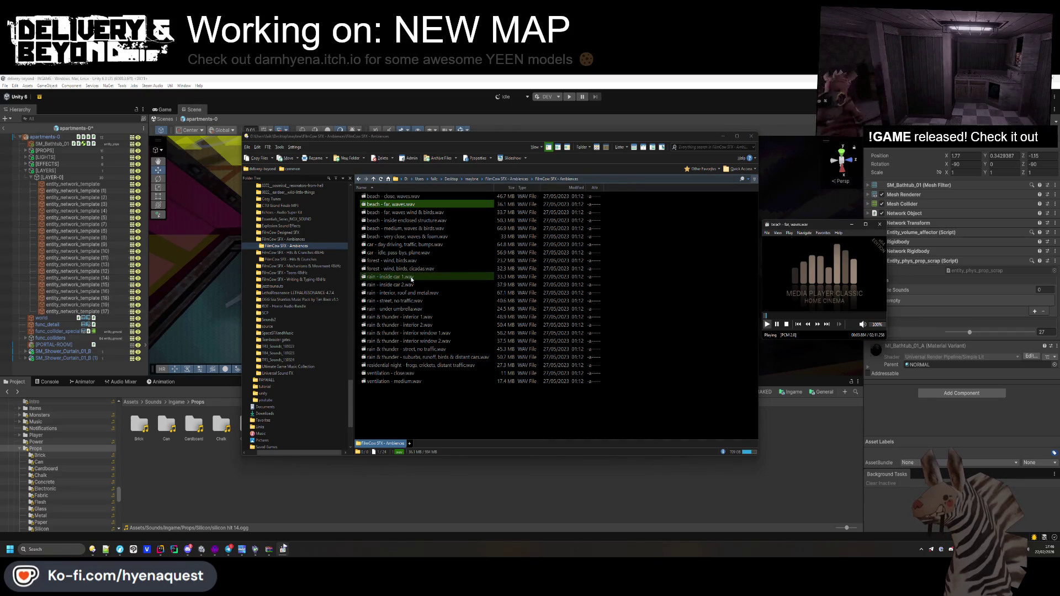
{"action": "double_click", "coordinate": [409, 325]}
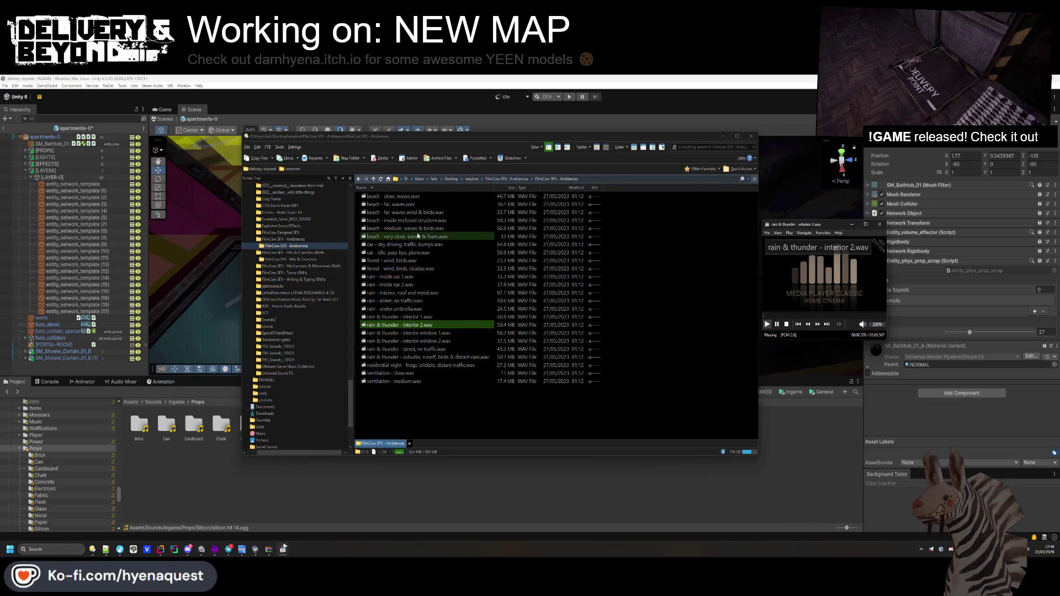
{"action": "double_click", "coordinate": [414, 357]}
{"action": "key", "text": "BackSpace"}
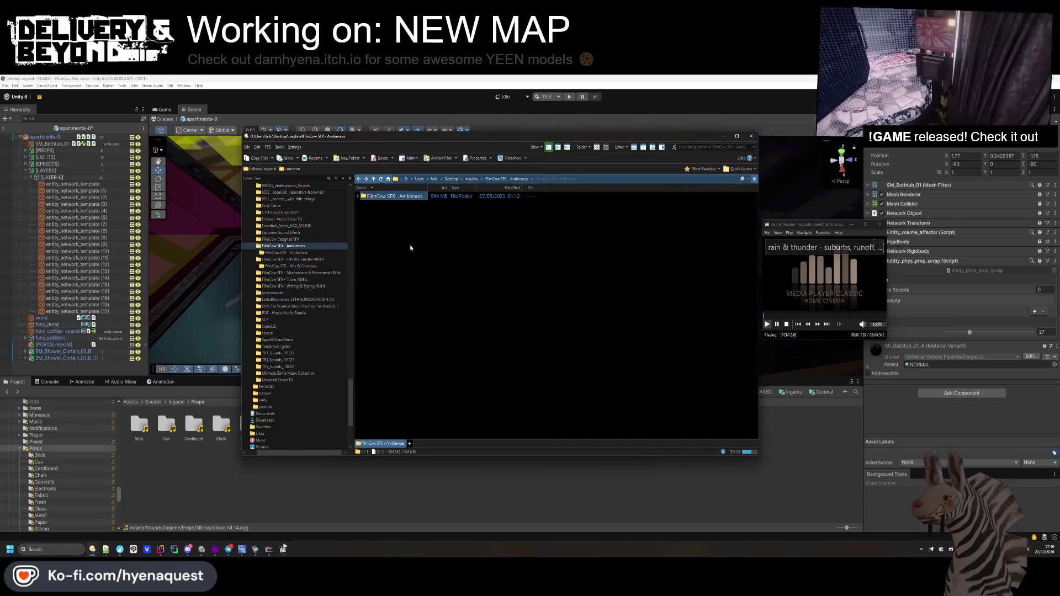
{"action": "key", "text": "BackSpace"}
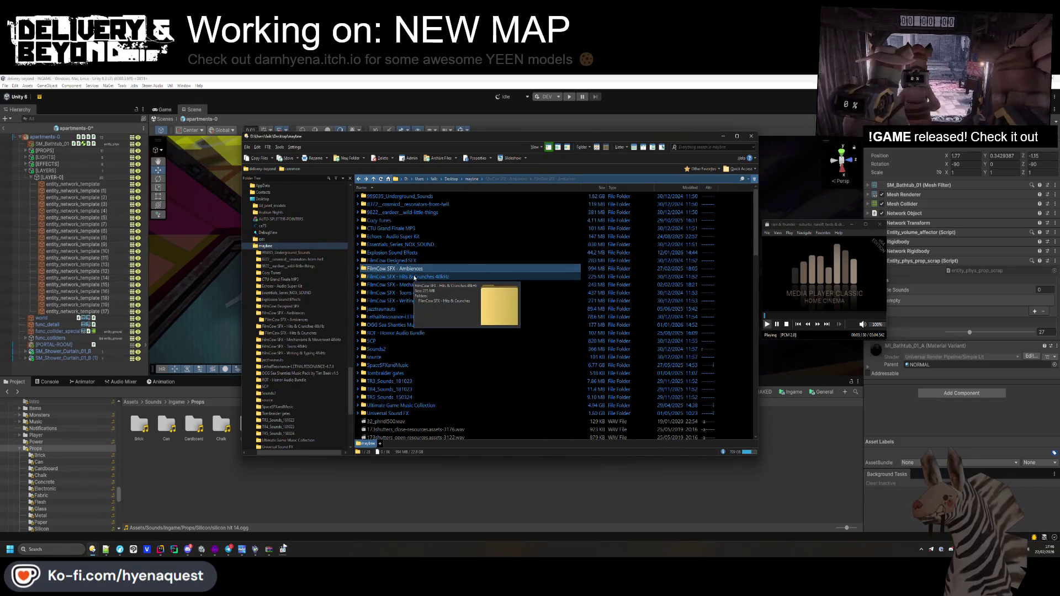
{"action": "key", "text": "Return"}
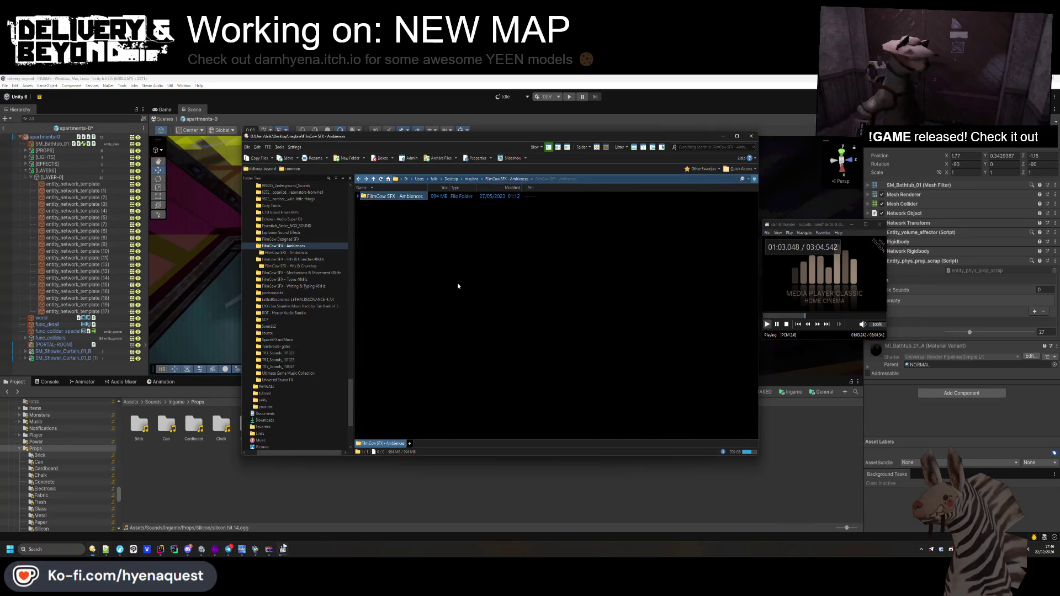
{"action": "key", "text": "BackSpace"}
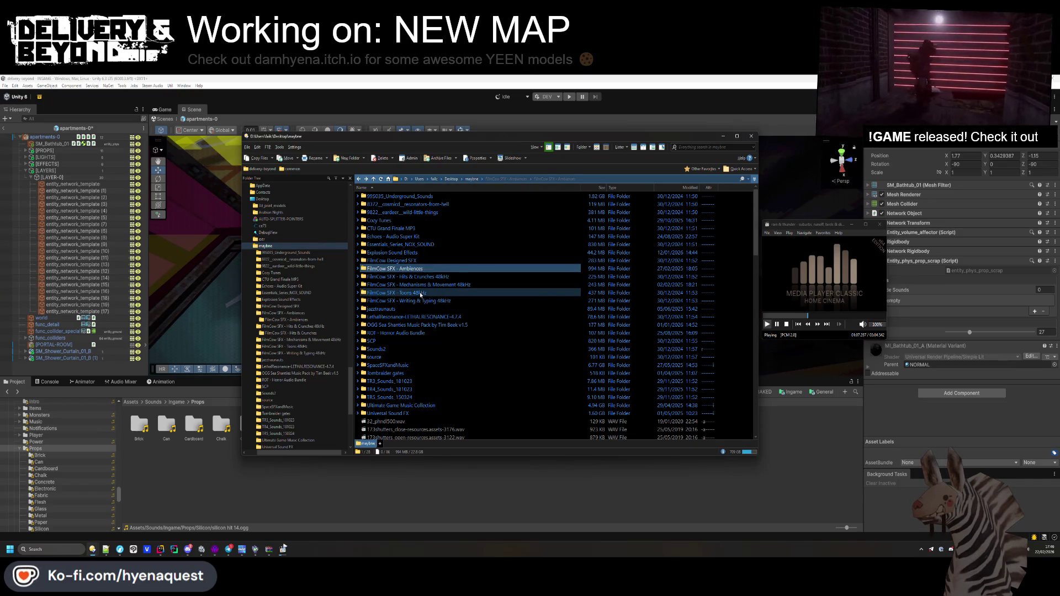
- Open the Toons 48kHz WAVs and preview balloon deflate 2, maraca 1, metal wobble 16 and rubber snapping 7
{"action": "double_click", "coordinate": [395, 293]}
{"action": "double_click", "coordinate": [386, 196]}
{"action": "double_click", "coordinate": [386, 260]}
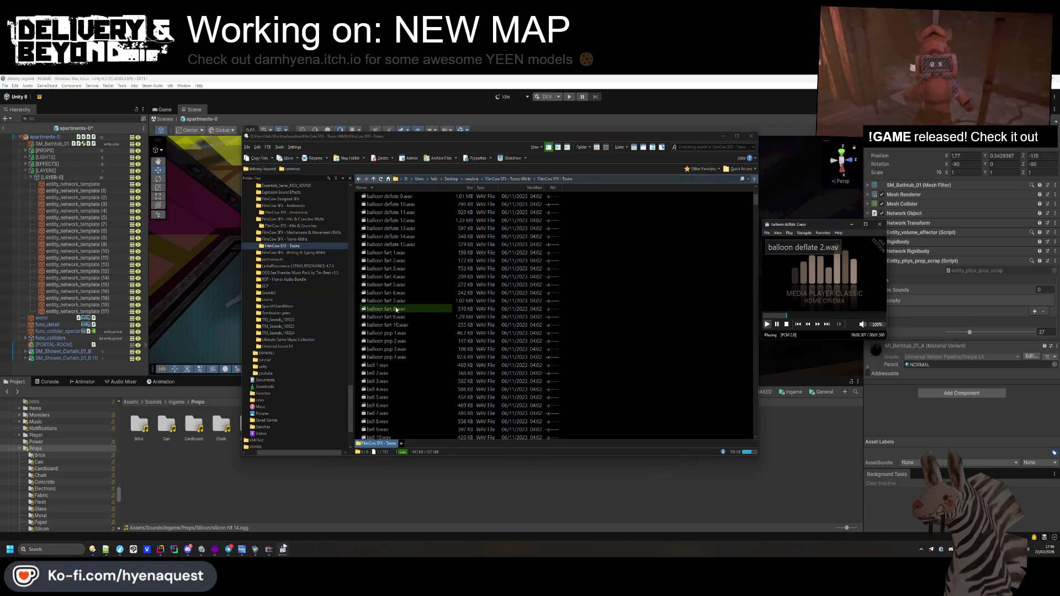
{"action": "scroll", "coordinate": [409, 311], "scroll_direction": "down", "scroll_amount": 8}
{"action": "scroll", "coordinate": [465, 309], "scroll_direction": "down", "scroll_amount": 20}
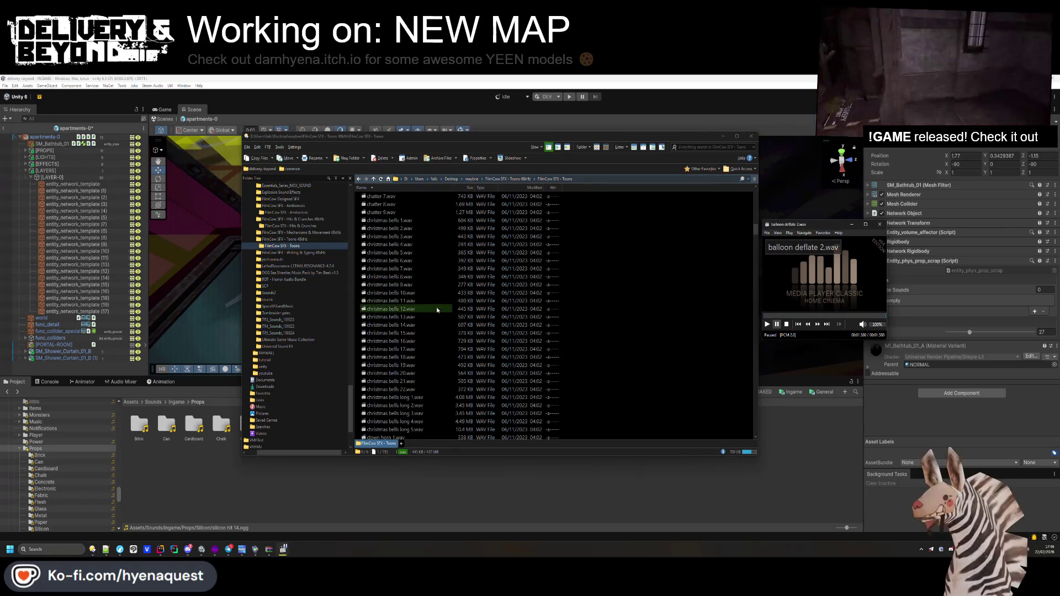
{"action": "scroll", "coordinate": [432, 300], "scroll_direction": "up", "scroll_amount": 1}
{"action": "double_click", "coordinate": [415, 260]}
{"action": "scroll", "coordinate": [417, 346], "scroll_direction": "down", "scroll_amount": 10}
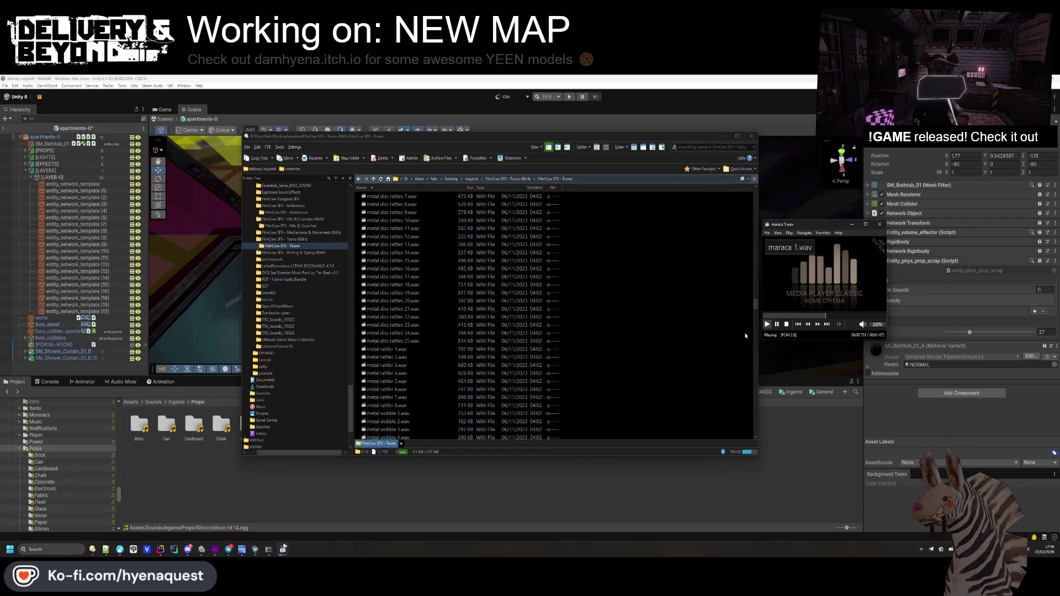
{"action": "scroll", "coordinate": [409, 331], "scroll_direction": "down", "scroll_amount": 8}
{"action": "double_click", "coordinate": [409, 341]}
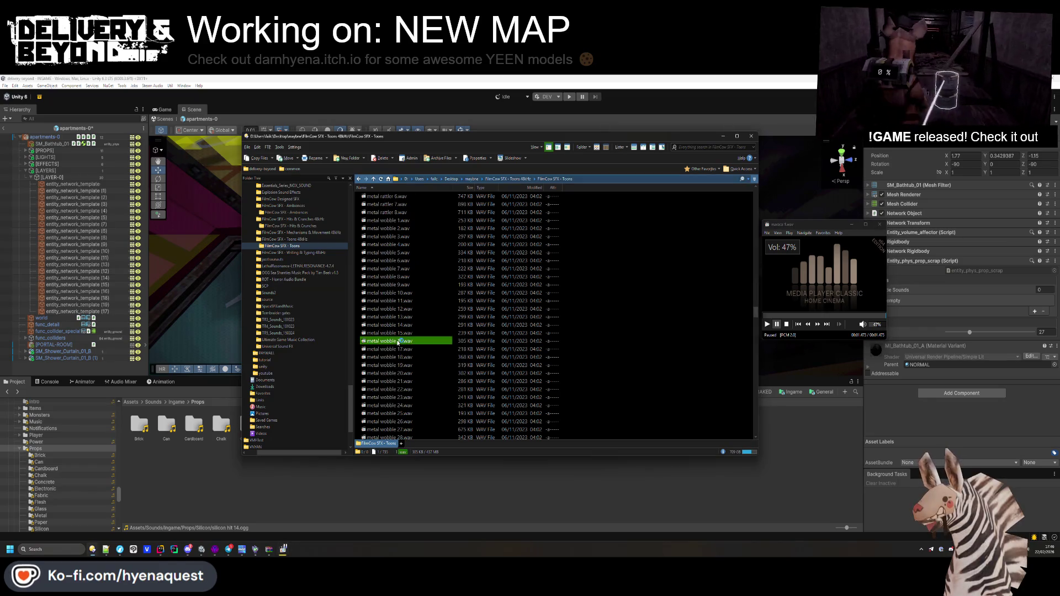
{"action": "scroll", "coordinate": [408, 335], "scroll_direction": "down", "scroll_amount": 10}
{"action": "scroll", "coordinate": [408, 335], "scroll_direction": "down", "scroll_amount": 1}
{"action": "double_click", "coordinate": [409, 336]}
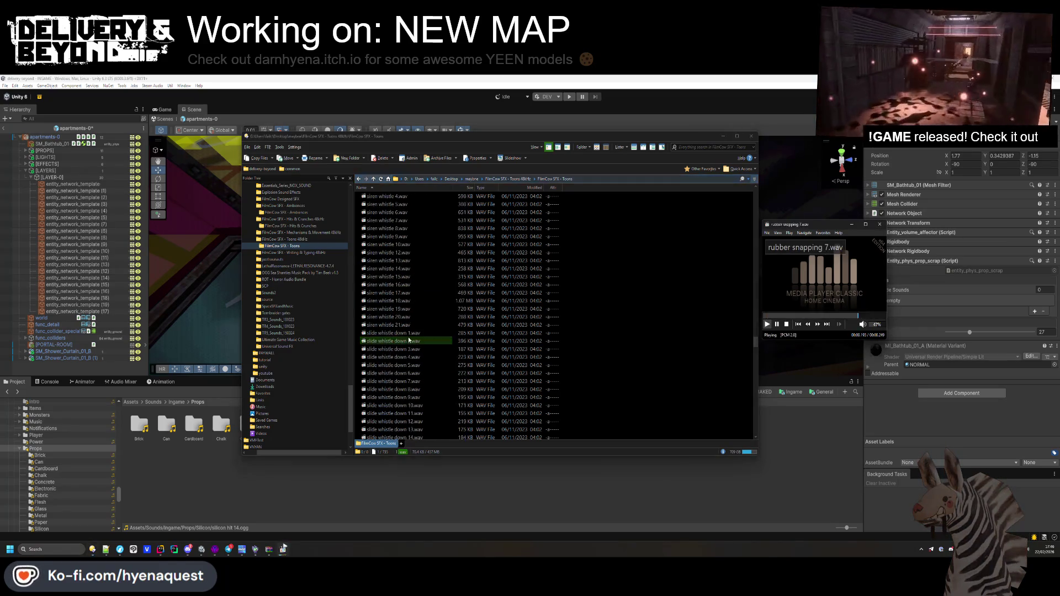
{"action": "scroll", "coordinate": [422, 346], "scroll_direction": "down", "scroll_amount": 14}
{"action": "scroll", "coordinate": [422, 345], "scroll_direction": "down", "scroll_amount": 12}
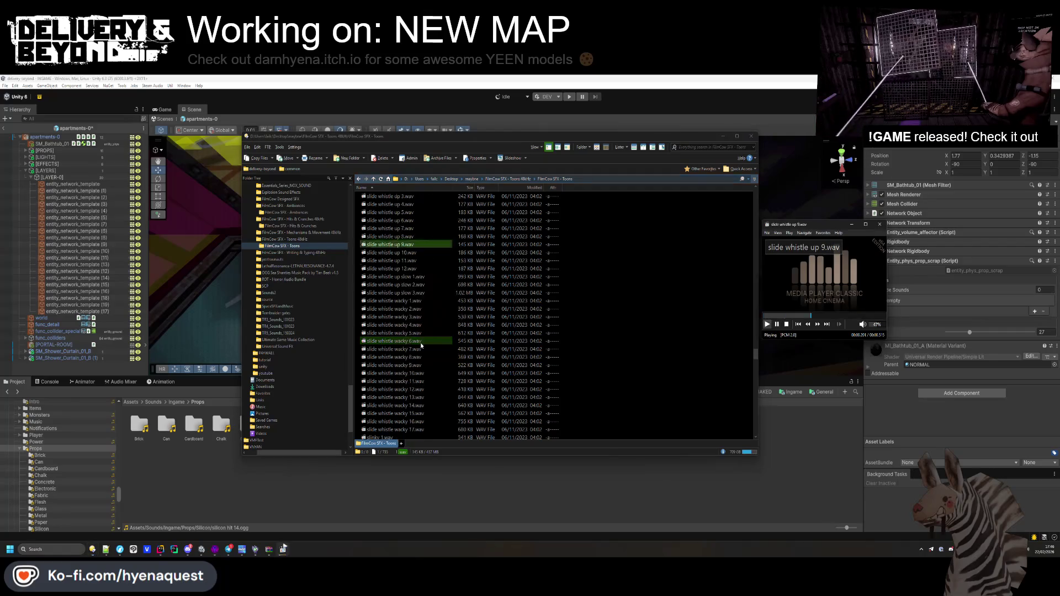
- Preview slinky 1, stretch 7 and several tin whistle nonsense sounds
{"action": "double_click", "coordinate": [421, 341]}
{"action": "scroll", "coordinate": [421, 346], "scroll_direction": "down", "scroll_amount": 1}
{"action": "scroll", "coordinate": [420, 346], "scroll_direction": "down", "scroll_amount": 20}
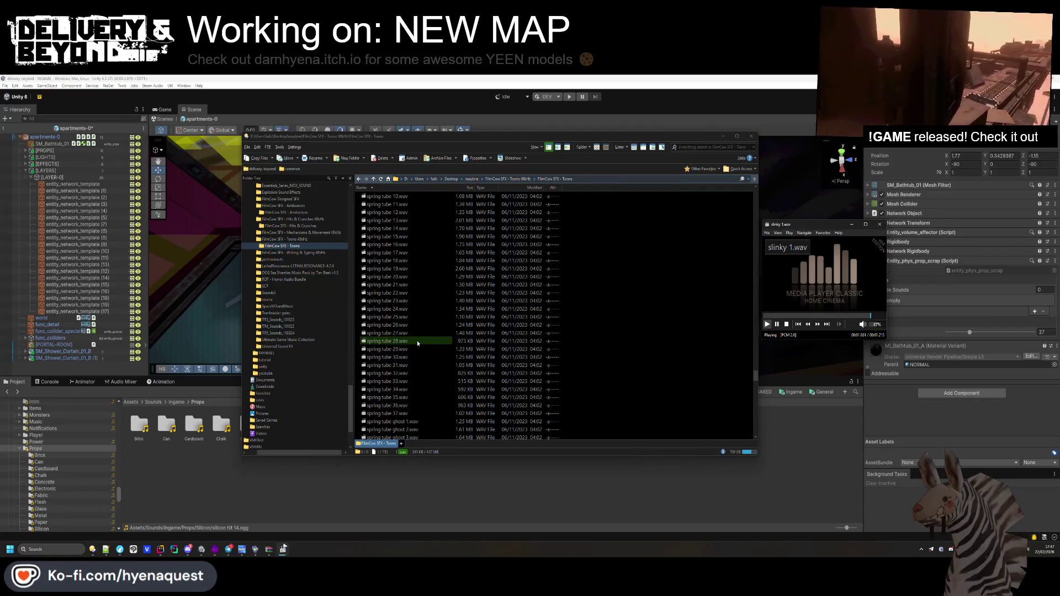
{"action": "double_click", "coordinate": [416, 342]}
{"action": "scroll", "coordinate": [416, 343], "scroll_direction": "down", "scroll_amount": 10}
{"action": "double_click", "coordinate": [417, 342]}
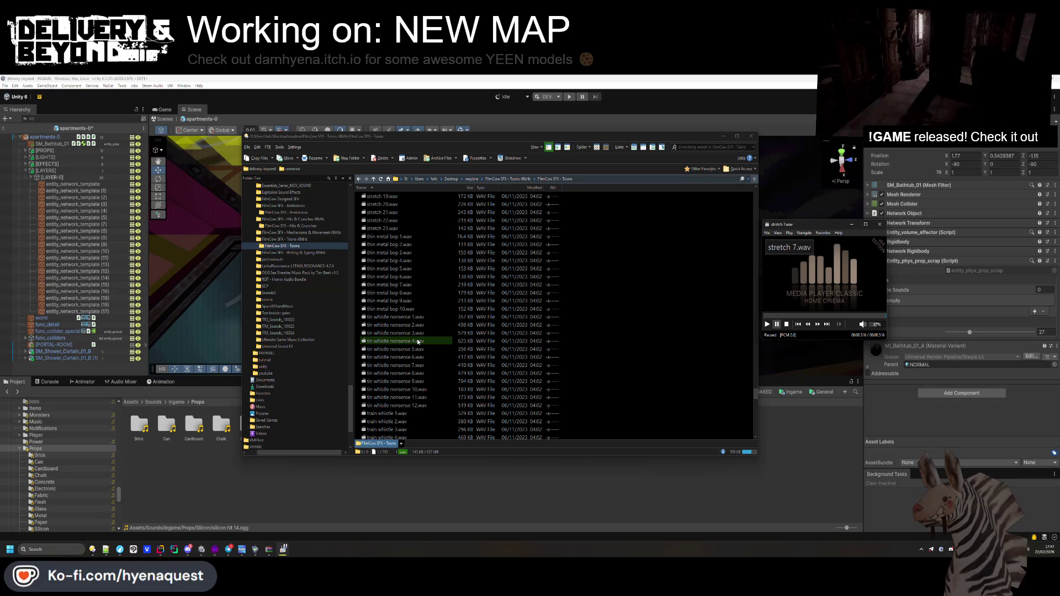
{"action": "scroll", "coordinate": [417, 342], "scroll_direction": "down", "scroll_amount": 8}
{"action": "double_click", "coordinate": [418, 341]}
{"action": "scroll", "coordinate": [417, 342], "scroll_direction": "down", "scroll_amount": 15}
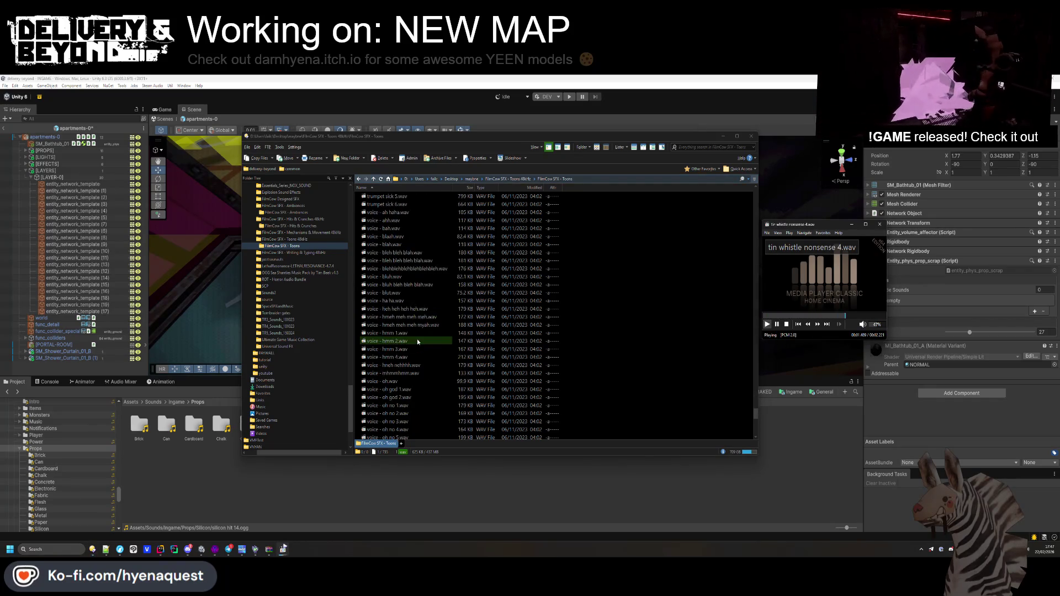
{"action": "left_click", "coordinate": [827, 324]}
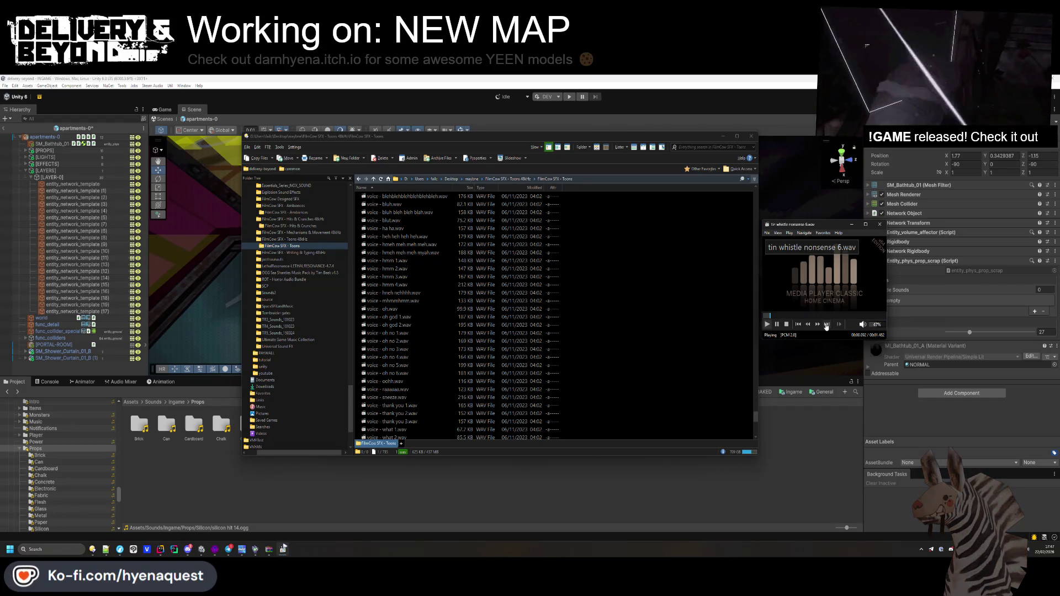
{"action": "left_click", "coordinate": [826, 324]}
{"action": "scroll", "coordinate": [298, 328], "scroll_direction": "down", "scroll_amount": 3}
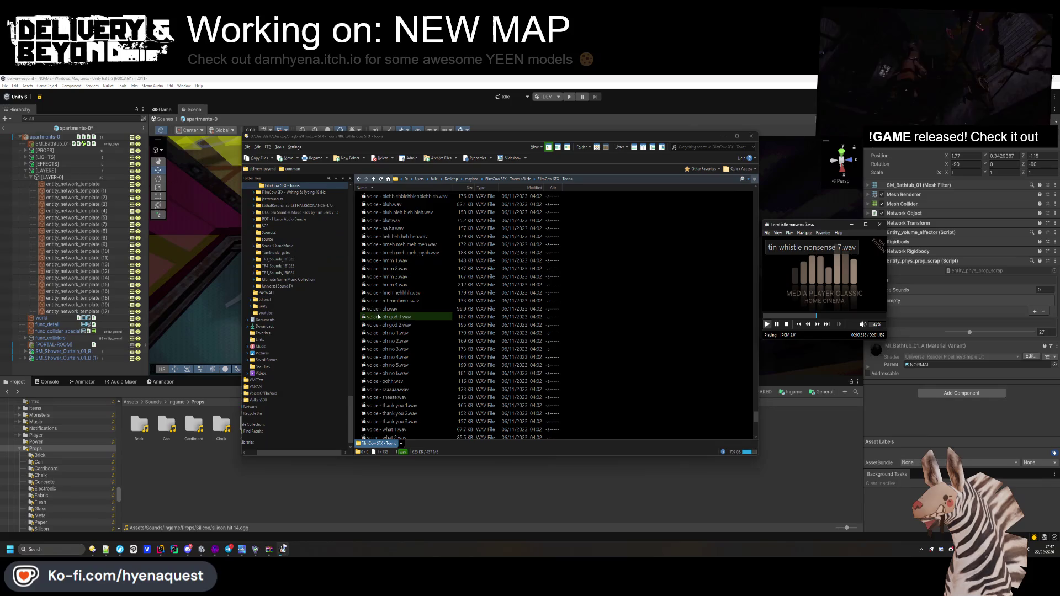
{"action": "scroll", "coordinate": [414, 331], "scroll_direction": "down", "scroll_amount": 10}
{"action": "scroll", "coordinate": [301, 330], "scroll_direction": "up", "scroll_amount": 7}
{"action": "scroll", "coordinate": [408, 309], "scroll_direction": "up", "scroll_amount": 8}
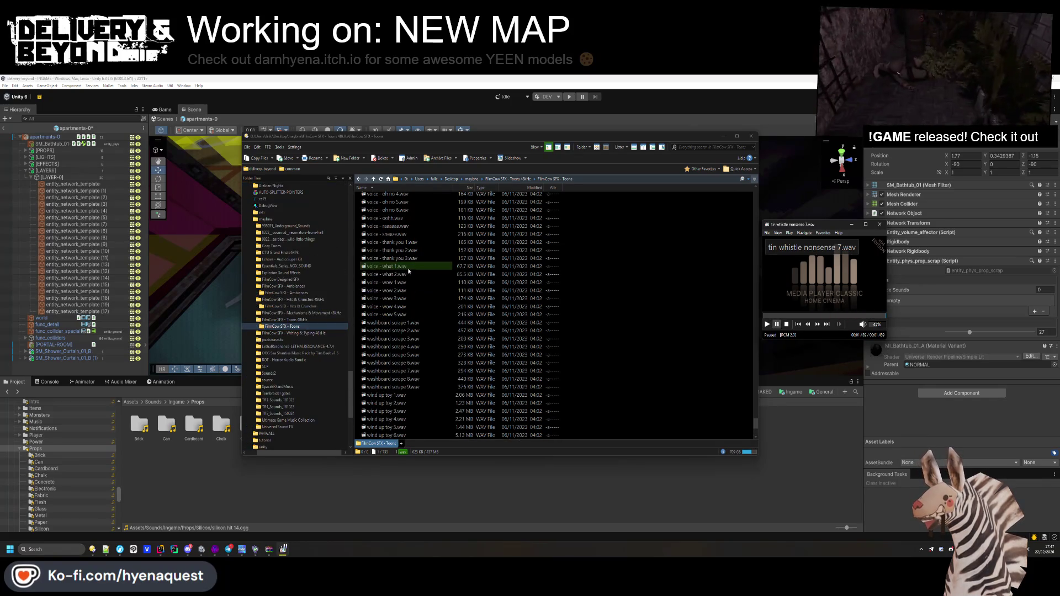
- Audition the voice clips at normal and double speed, plus wind up toy 2 and xylophone 1
{"action": "double_click", "coordinate": [387, 266]}
{"action": "left_click", "coordinate": [417, 236]}
{"action": "left_click", "coordinate": [418, 246]}
{"action": "left_click", "coordinate": [813, 300]}
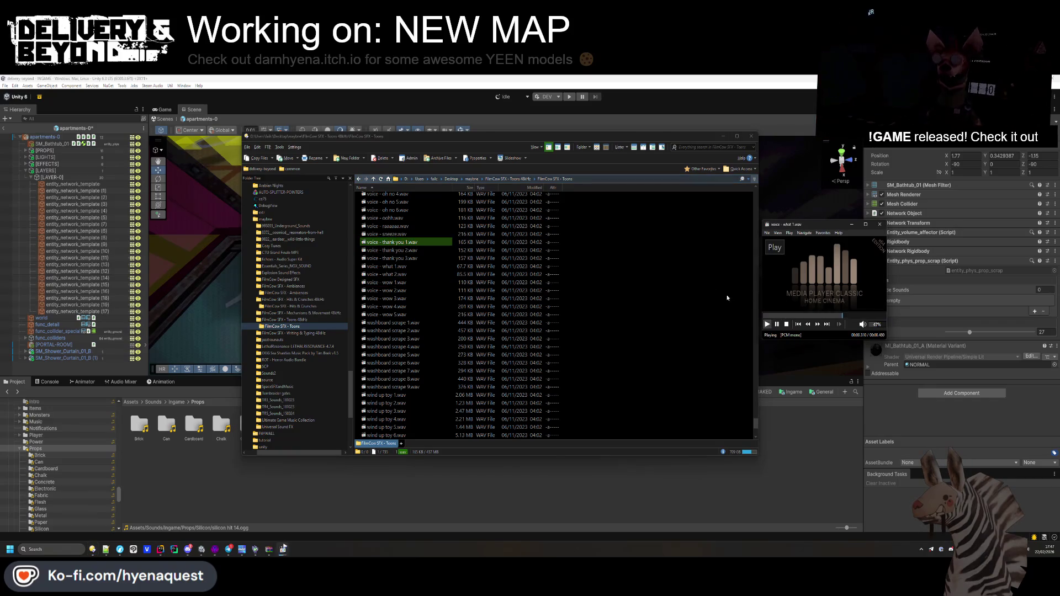
{"action": "left_click", "coordinate": [837, 325]}
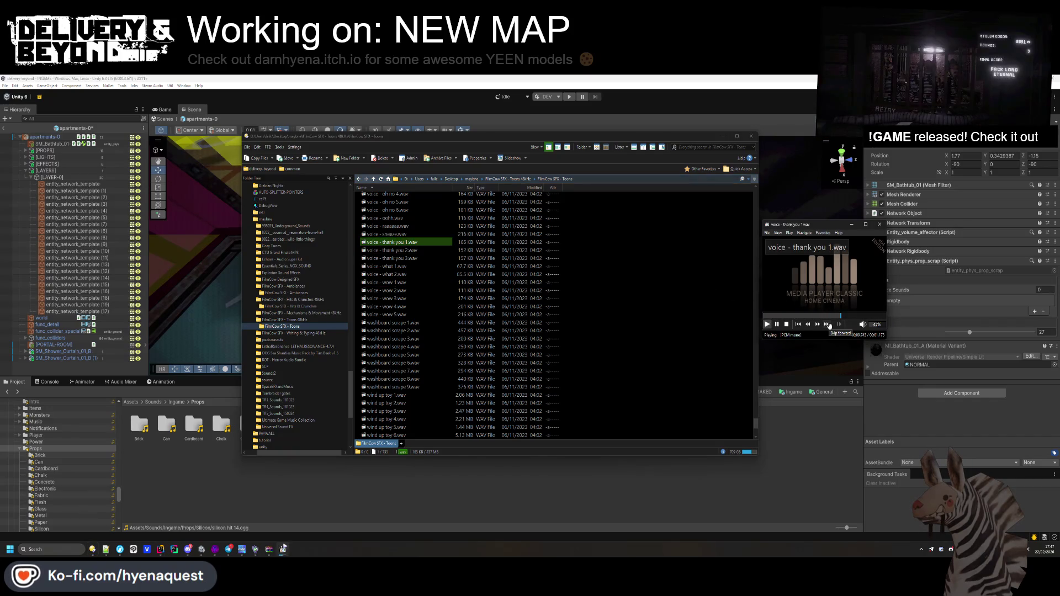
{"action": "left_click", "coordinate": [819, 324]}
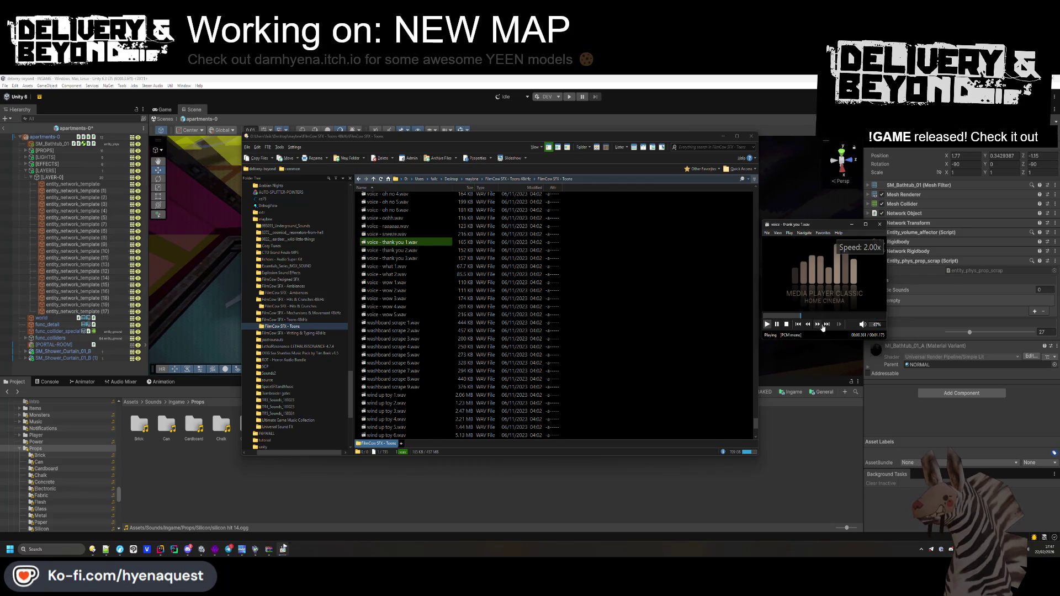
{"action": "left_click", "coordinate": [827, 325]}
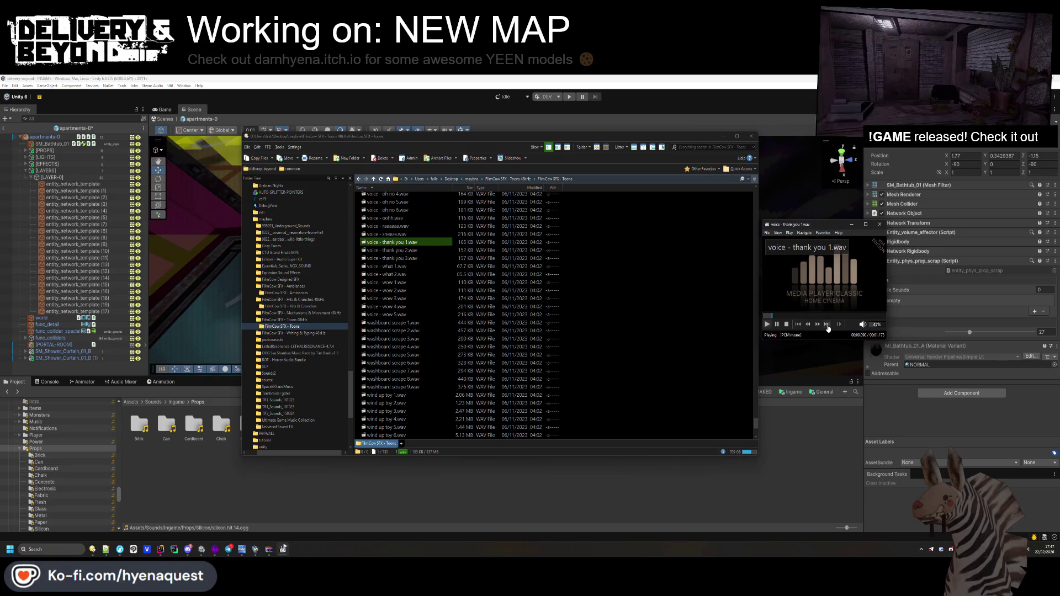
{"action": "scroll", "coordinate": [414, 311], "scroll_direction": "down", "scroll_amount": 5}
{"action": "double_click", "coordinate": [387, 282]}
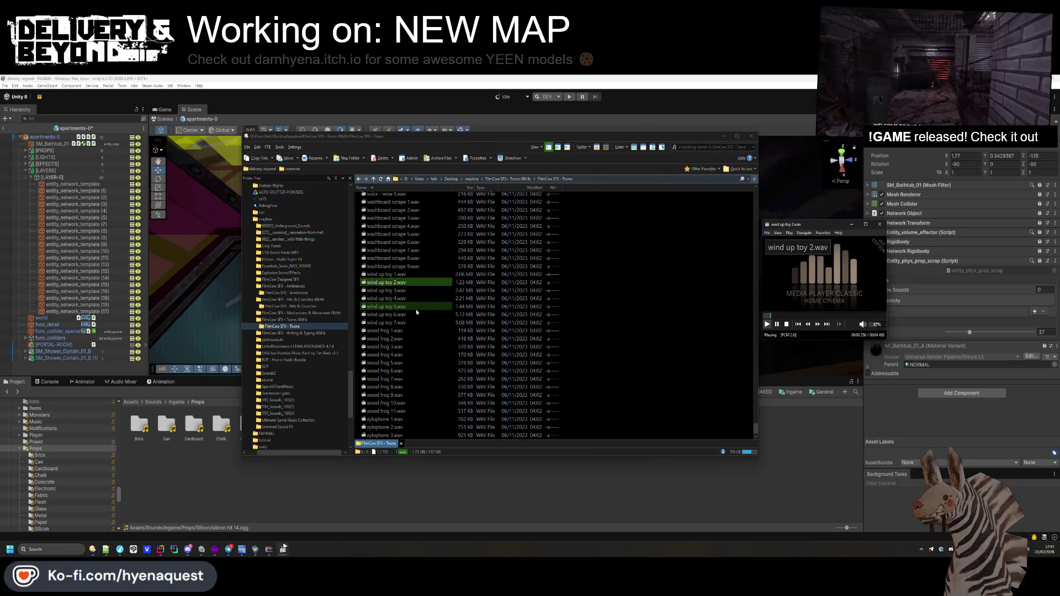
{"action": "double_click", "coordinate": [386, 418]}
{"action": "scroll", "coordinate": [441, 331], "scroll_direction": "up", "scroll_amount": 8}
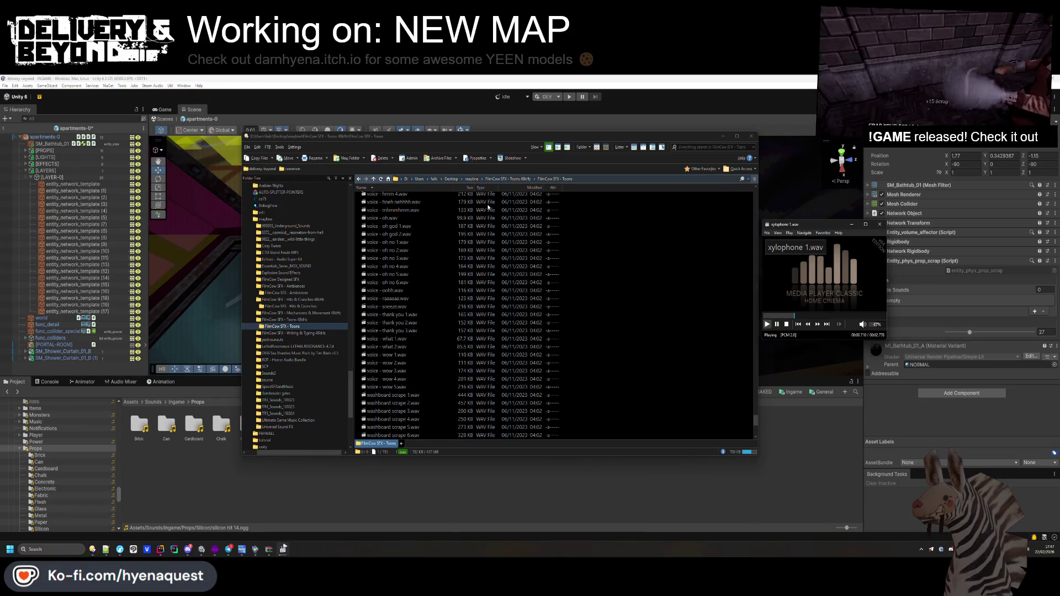
- Search the maybne sound library for 'ceramic', clear the empty search, and return to Unity
{"action": "left_click", "coordinate": [527, 179]}
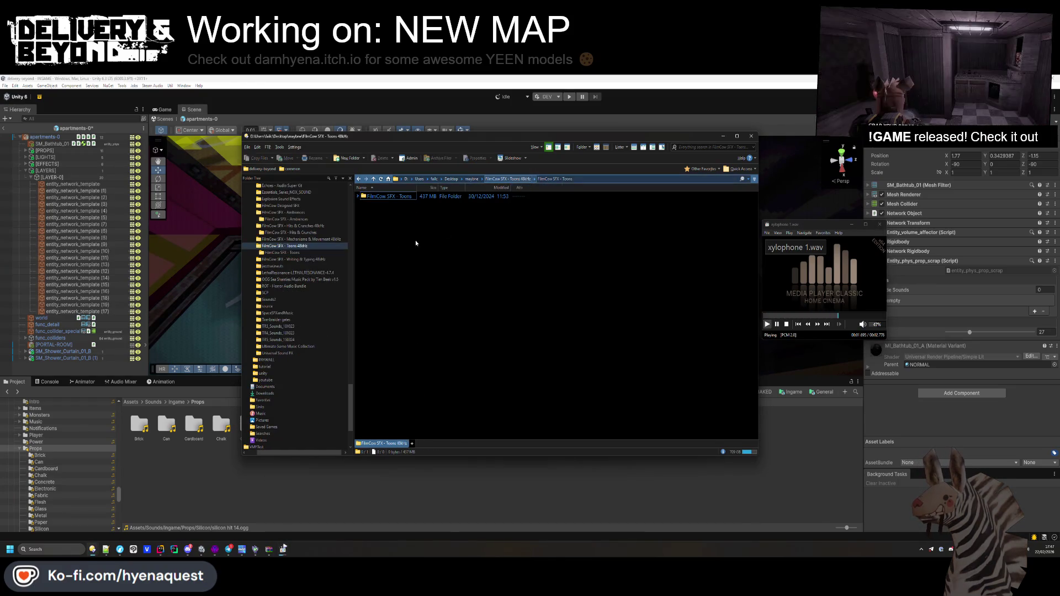
{"action": "left_click", "coordinate": [472, 179]}
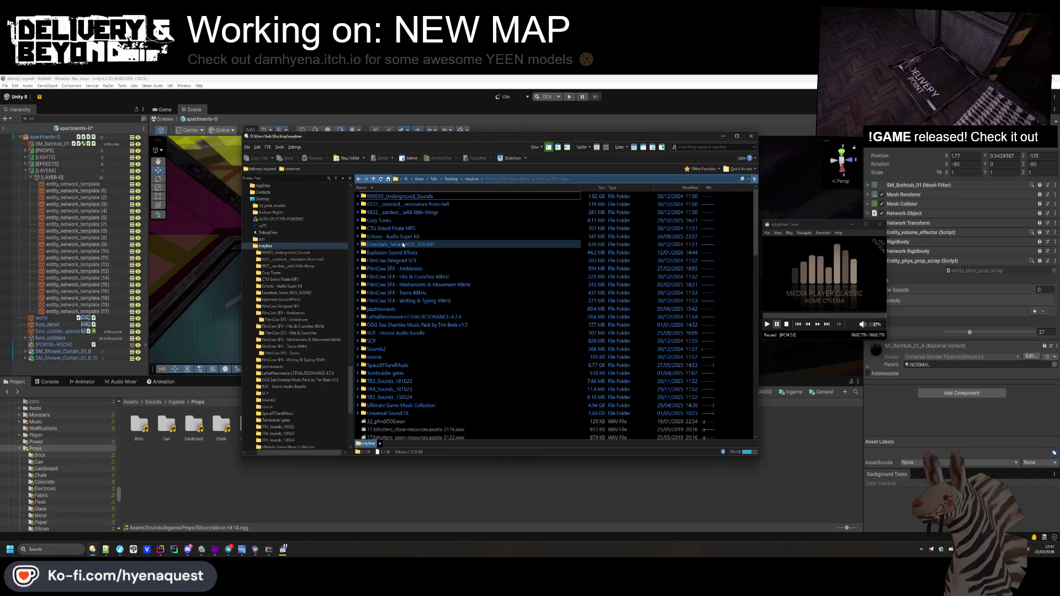
{"action": "left_click", "coordinate": [702, 147]}
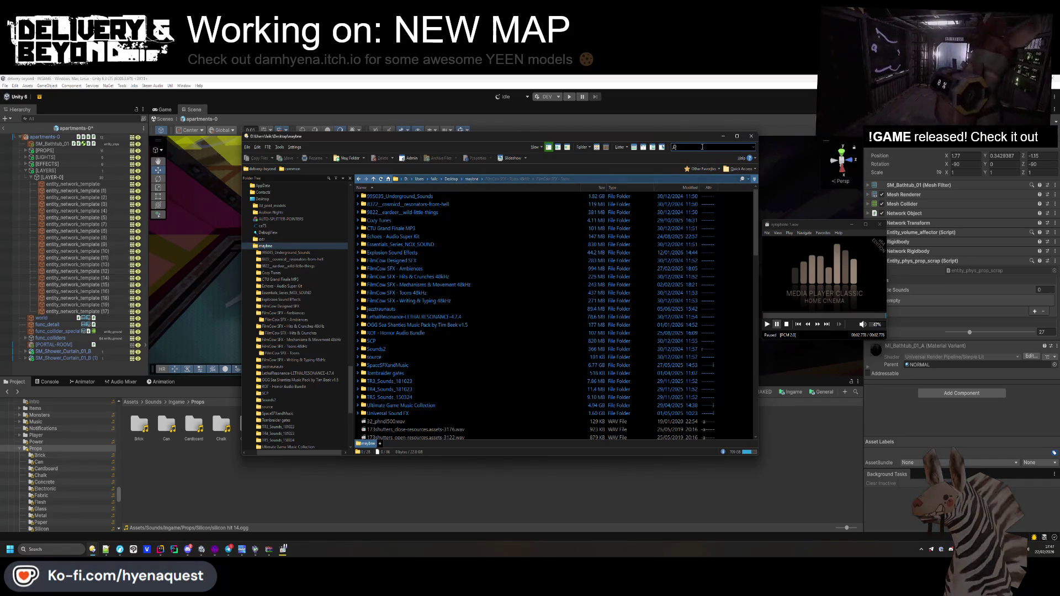
{"action": "type", "text": "ceramic"}
{"action": "key", "text": "Return"}
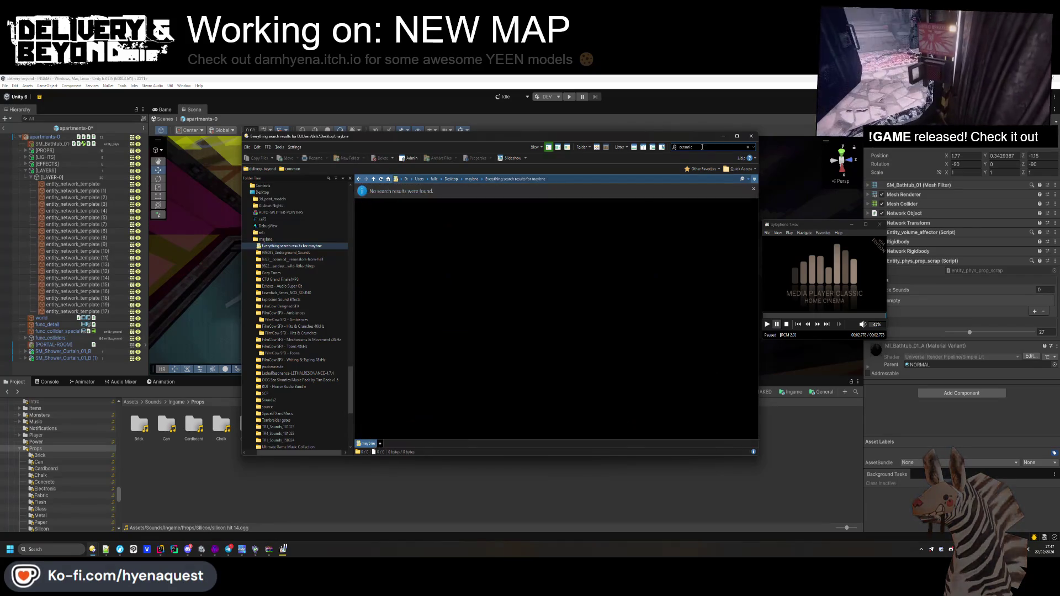
{"action": "key", "text": "ctrl+a"}
{"action": "key", "text": "BackSpace"}
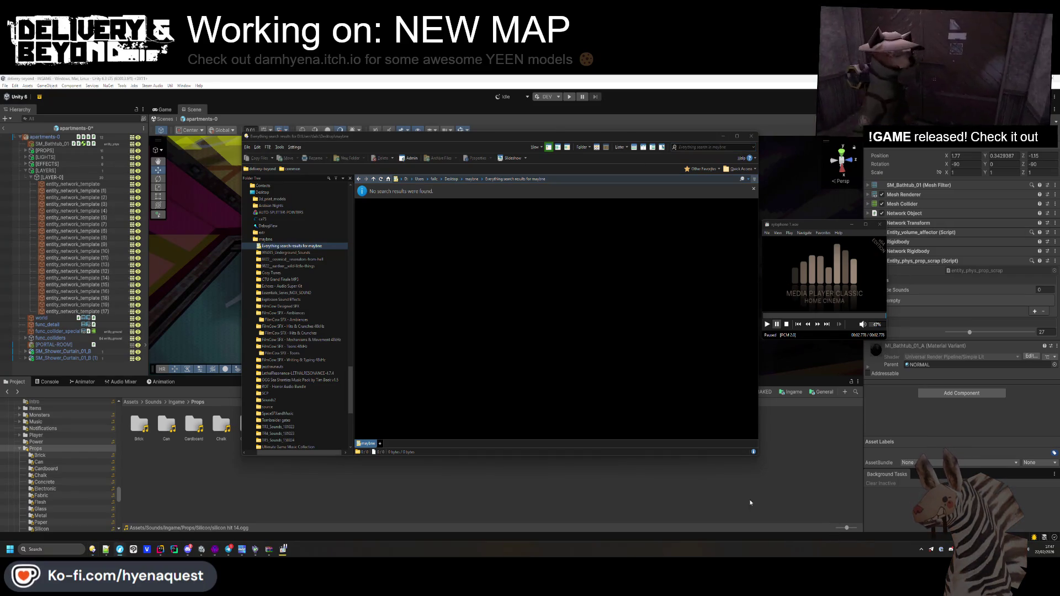
{"action": "left_click", "coordinate": [1032, 242]}
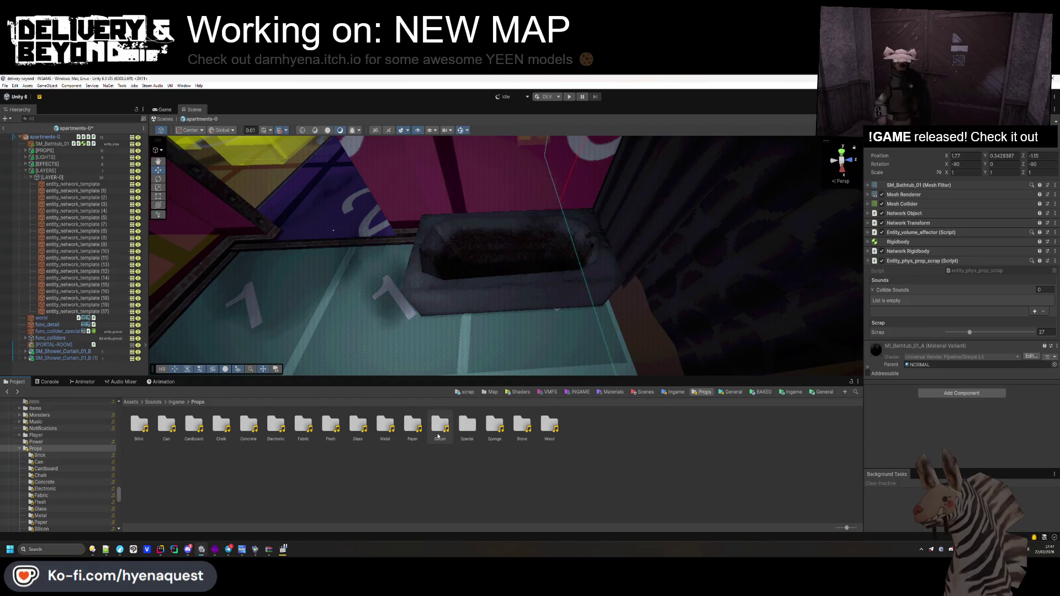
- Add all the silicon hit clips from the Silicon folder to the Collide Sounds list
{"action": "double_click", "coordinate": [440, 426]}
{"action": "left_click", "coordinate": [139, 425]}
{"action": "left_click", "coordinate": [412, 425], "text": "shift"}
{"action": "mouse_move", "coordinate": [412, 425]}
{"action": "left_mouse_down"}
{"action": "mouse_move", "coordinate": [881, 293]}
{"action": "mouse_move", "coordinate": [918, 312]}
{"action": "left_mouse_up"}
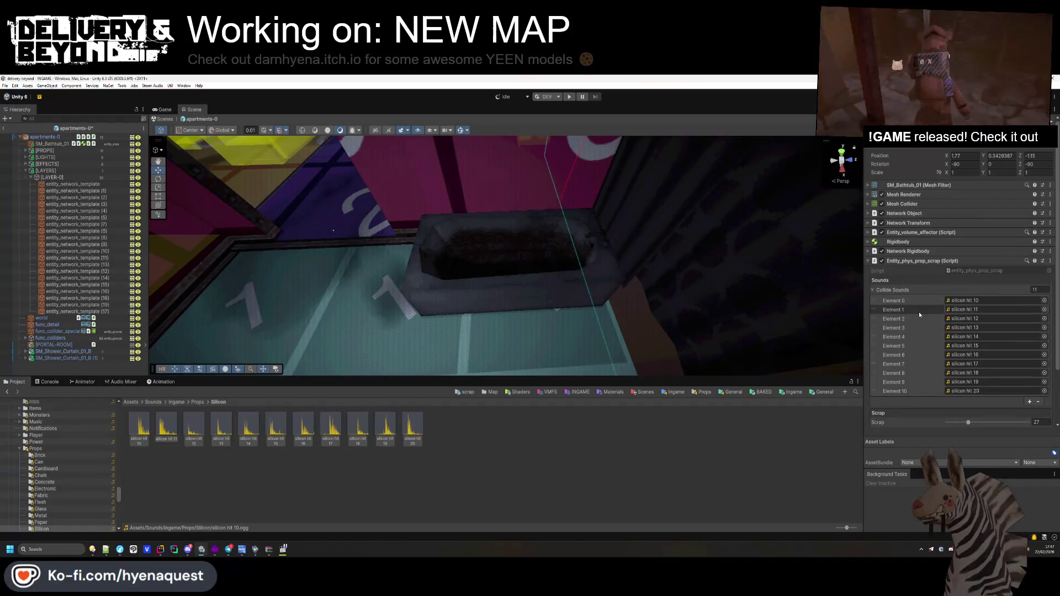
- Review the Rigidbody, Mesh Collider and Network Rigidbody settings in the Inspector
{"action": "left_click", "coordinate": [902, 289]}
{"action": "left_click", "coordinate": [912, 242]}
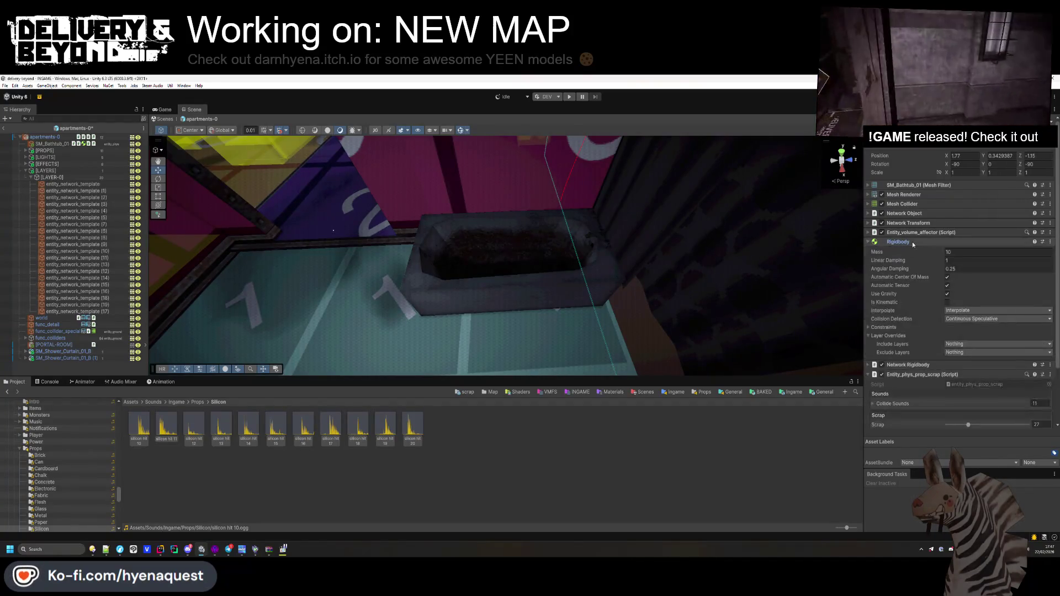
{"action": "left_click", "coordinate": [926, 242]}
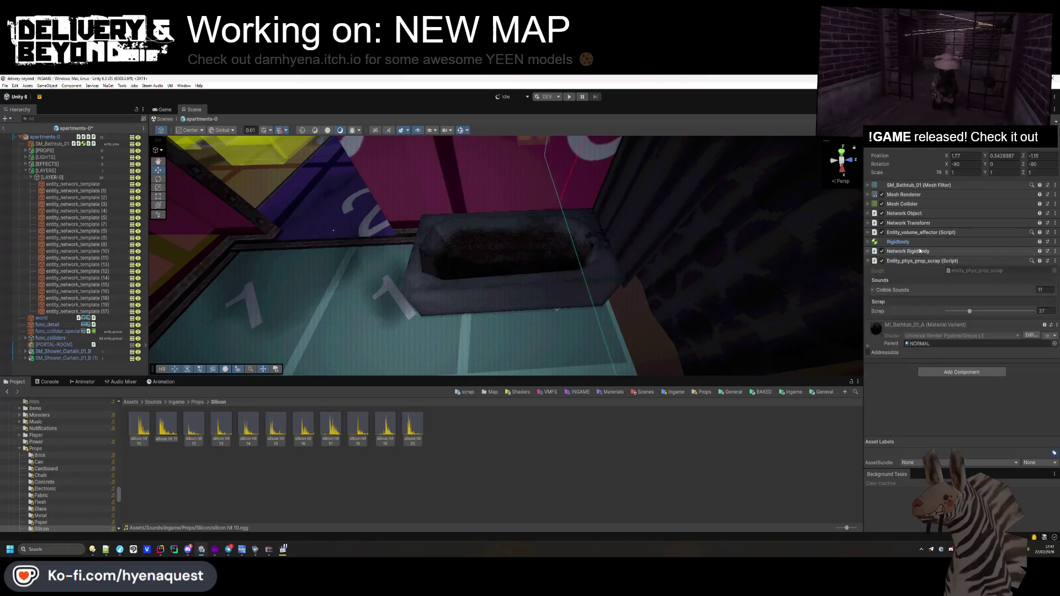
{"action": "left_click", "coordinate": [920, 204]}
{"action": "left_click", "coordinate": [919, 204]}
{"action": "left_click", "coordinate": [911, 250]}
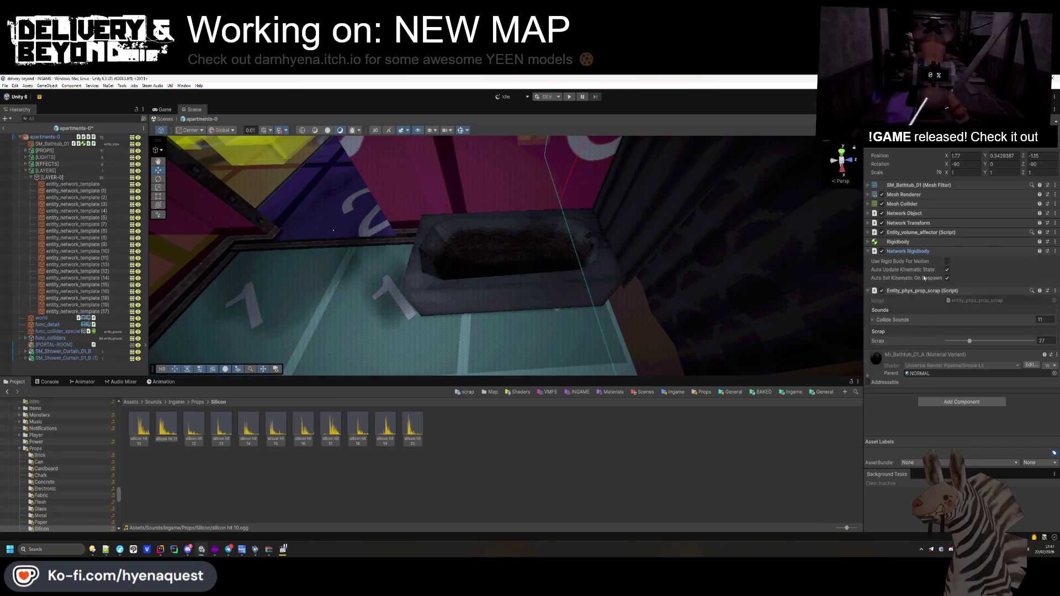
{"action": "left_click", "coordinate": [899, 251]}
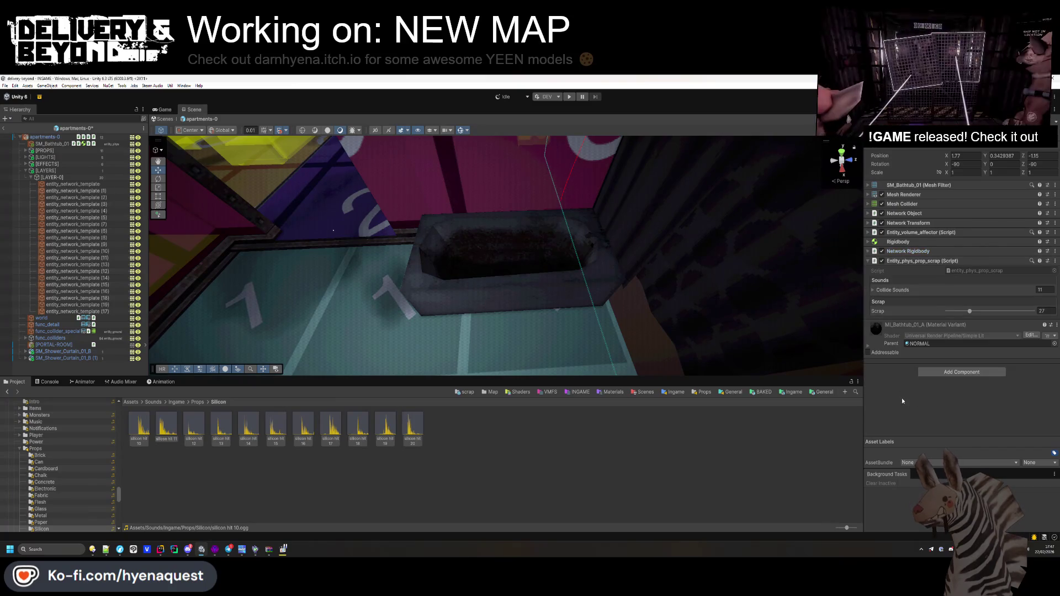
- Save SM_Bathtub_01 as a prefab in Templates/Ingame/Entities/Props/scrap
{"action": "left_click", "coordinate": [520, 241]}
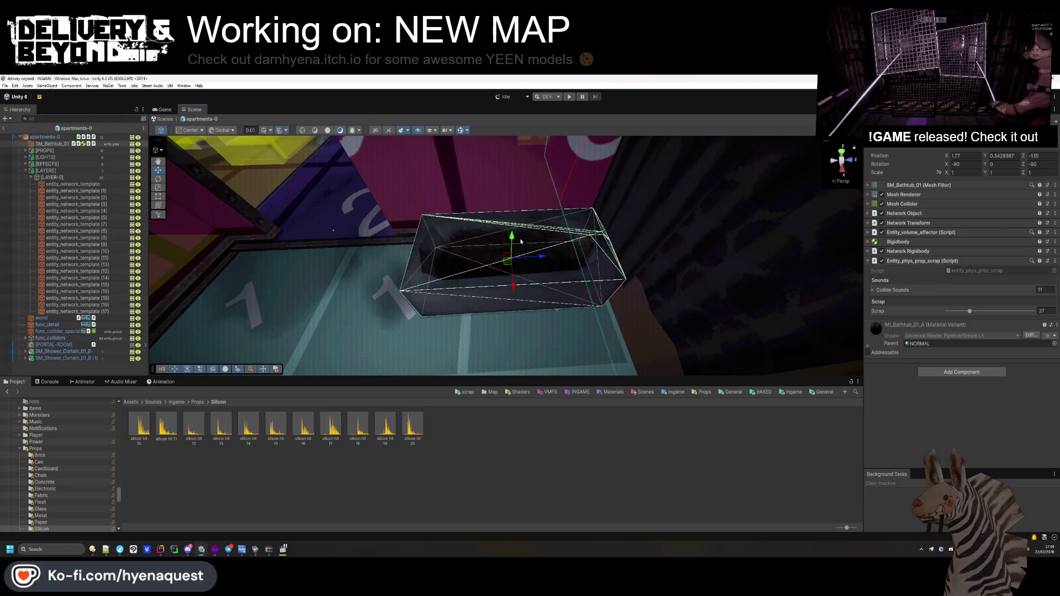
{"action": "scroll", "coordinate": [513, 285], "scroll_direction": "up", "scroll_amount": 3}
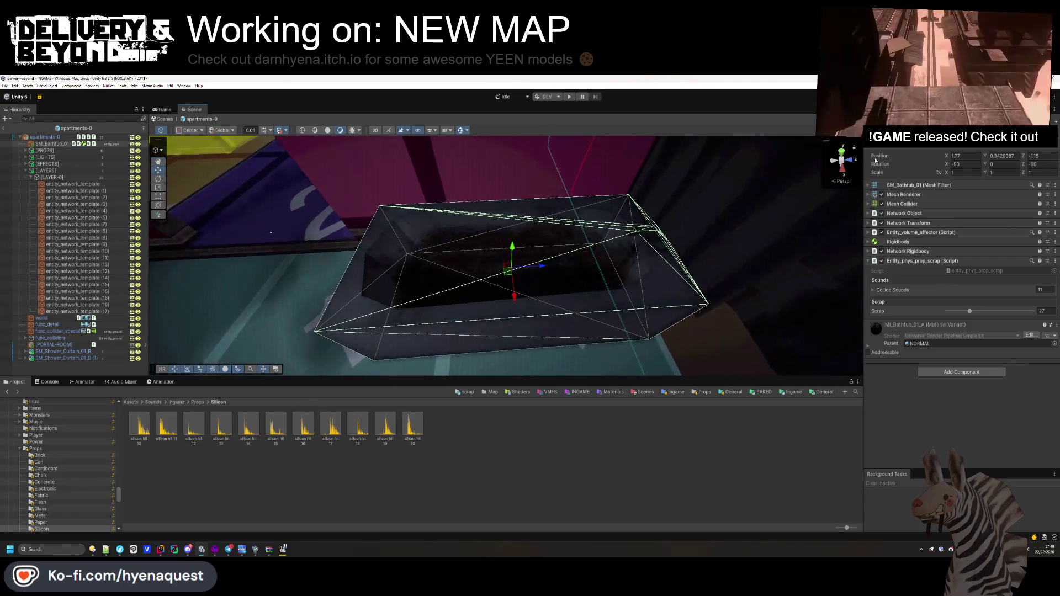
{"action": "left_click", "coordinate": [463, 393]}
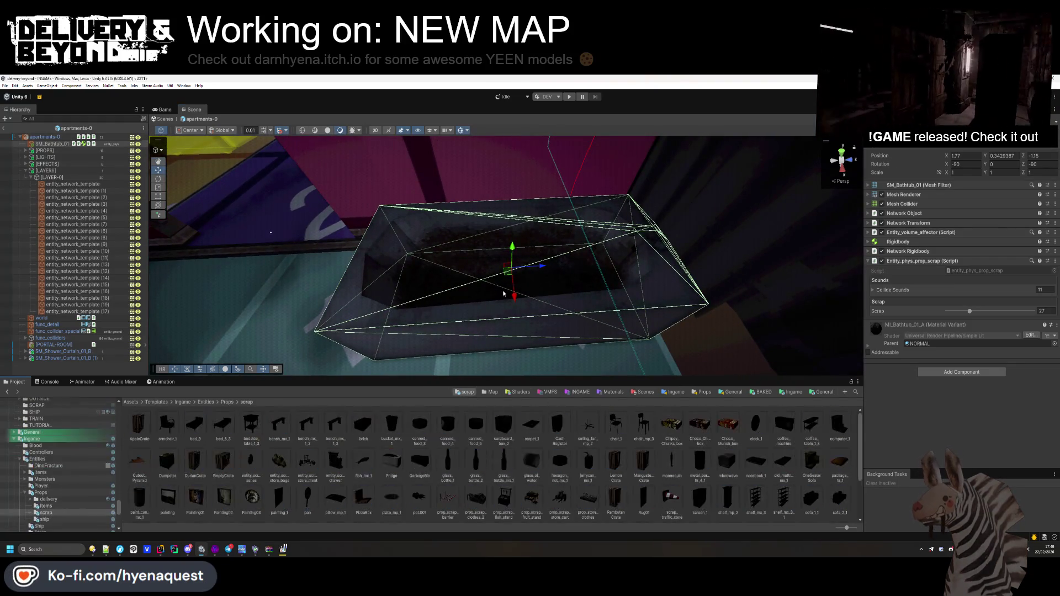
{"action": "mouse_move", "coordinate": [54, 147]}
{"action": "left_mouse_down"}
{"action": "mouse_move", "coordinate": [420, 467]}
{"action": "mouse_move", "coordinate": [447, 469]}
{"action": "mouse_move", "coordinate": [420, 469]}
{"action": "mouse_move", "coordinate": [440, 484]}
{"action": "left_mouse_up"}
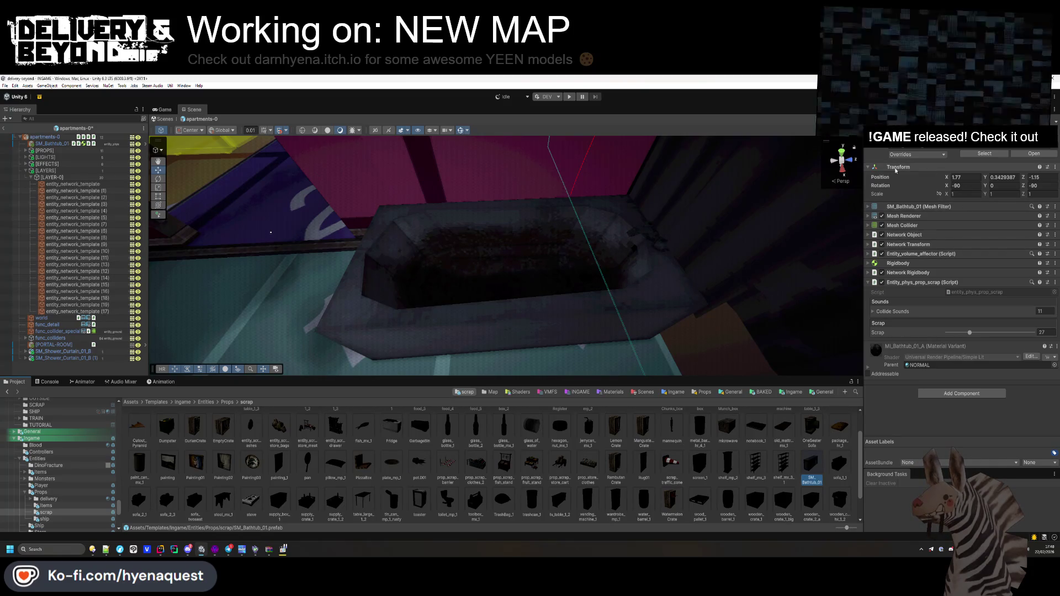
- Reset the prefab's Transform position and rotation to zero, then undo the reset
{"action": "right_click", "coordinate": [868, 170]}
{"action": "left_click", "coordinate": [900, 174]}
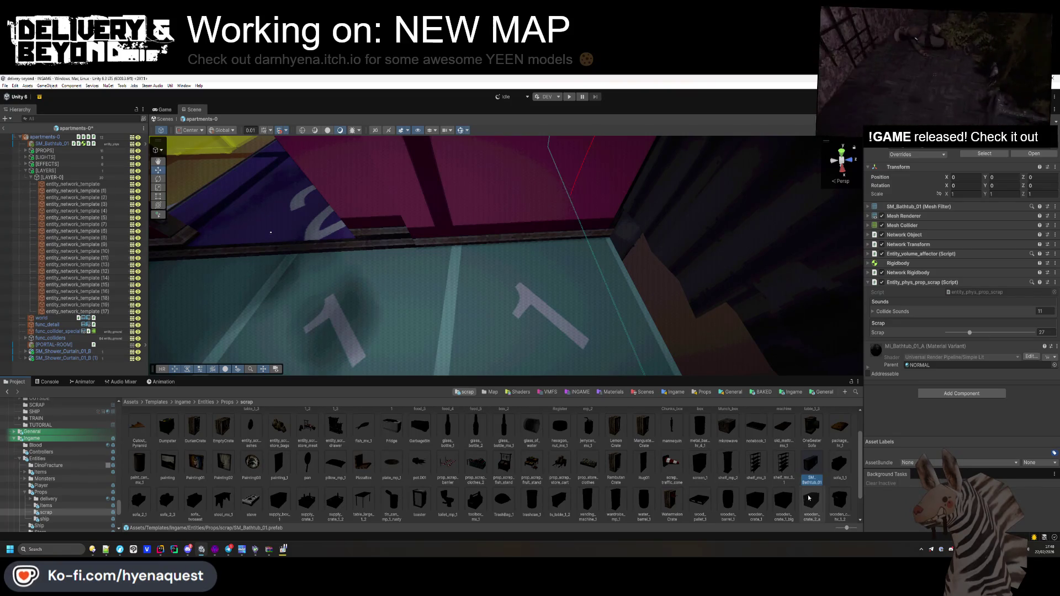
{"action": "key", "text": "ctrl+z"}
{"action": "right_click", "coordinate": [890, 201]}
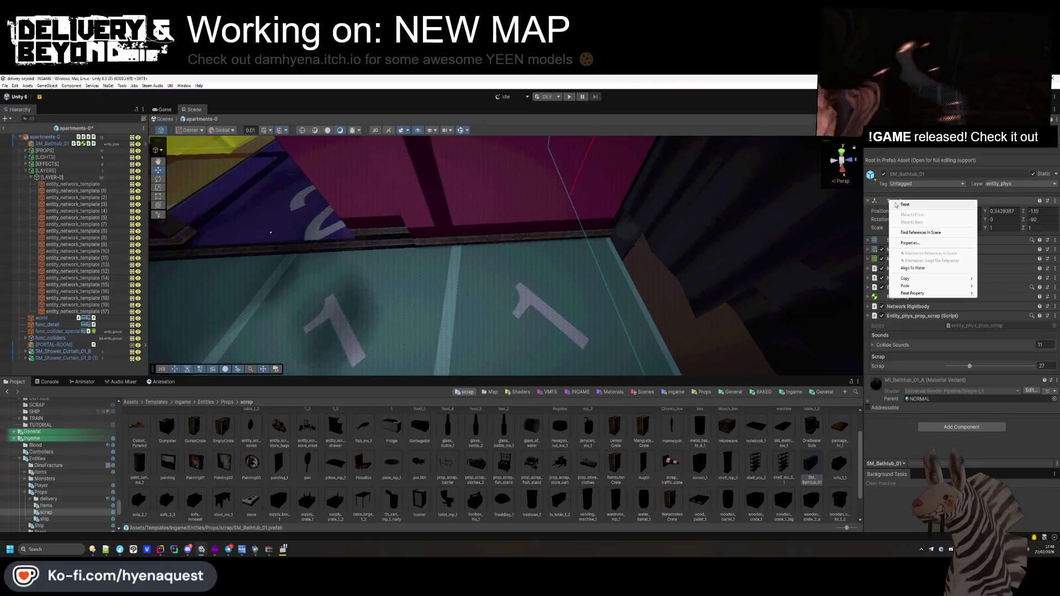
{"action": "left_click", "coordinate": [912, 206]}
- Duplicate the toilet template entity with Ctrl+D
{"action": "mouse_move", "coordinate": [671, 251]}
{"action": "left_mouse_down"}
{"action": "mouse_move", "coordinate": [620, 237]}
{"action": "mouse_move", "coordinate": [623, 254]}
{"action": "mouse_move", "coordinate": [496, 321]}
{"action": "mouse_move", "coordinate": [439, 306]}
{"action": "mouse_move", "coordinate": [638, 293]}
{"action": "mouse_move", "coordinate": [618, 292]}
{"action": "left_mouse_up"}
{"action": "left_click", "coordinate": [485, 335]}
{"action": "key", "text": "ctrl+d"}
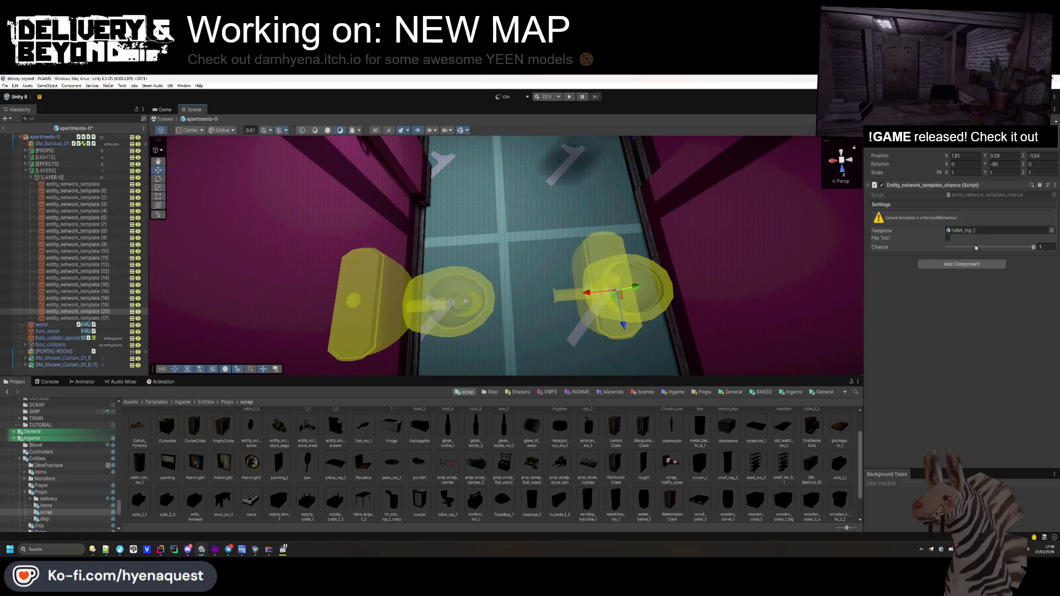
- Check the Mesh Collider settings on the toilet_mp_1 and OneSeaterSofa prefabs
{"action": "scroll", "coordinate": [456, 458], "scroll_direction": "down", "scroll_amount": 1}
{"action": "left_click", "coordinate": [450, 465]}
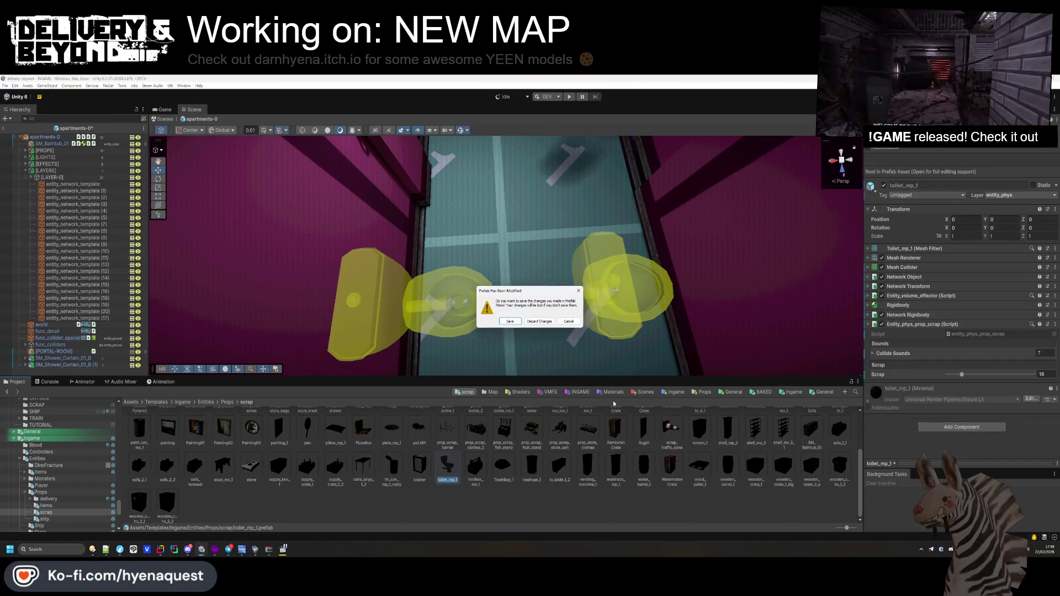
{"action": "key", "text": "Return"}
{"action": "left_click", "coordinate": [902, 267]}
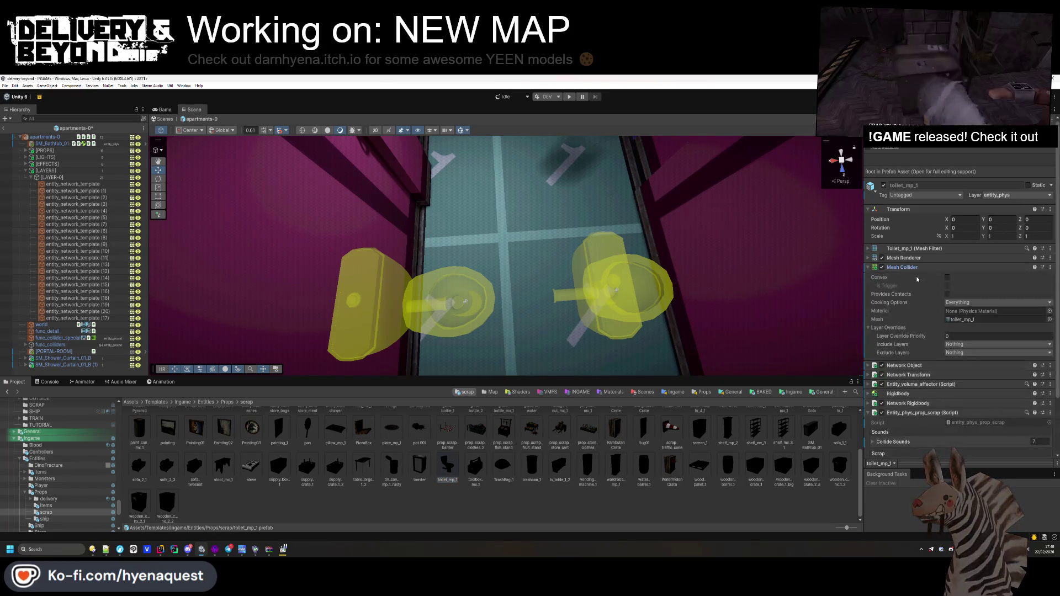
{"action": "left_click", "coordinate": [941, 267]}
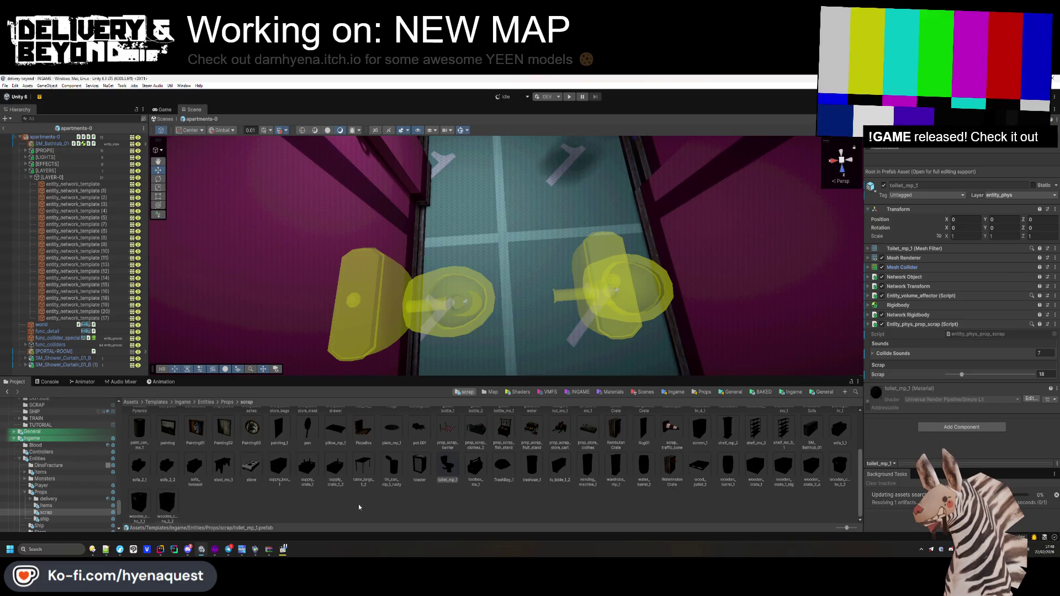
{"action": "scroll", "coordinate": [270, 514], "scroll_direction": "up", "scroll_amount": 2}
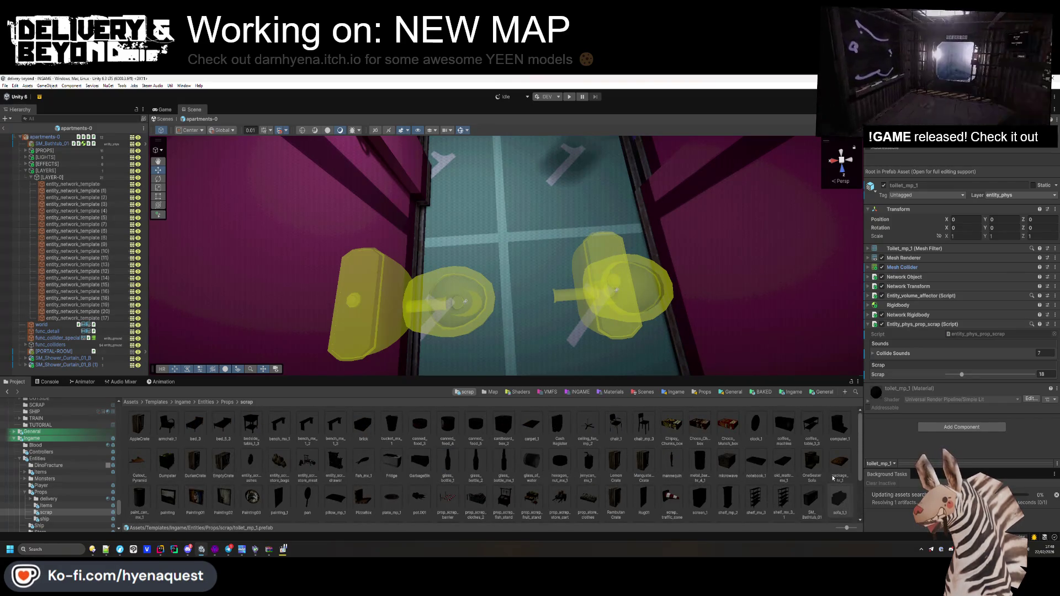
{"action": "left_click", "coordinate": [818, 465]}
{"action": "left_click", "coordinate": [954, 267]}
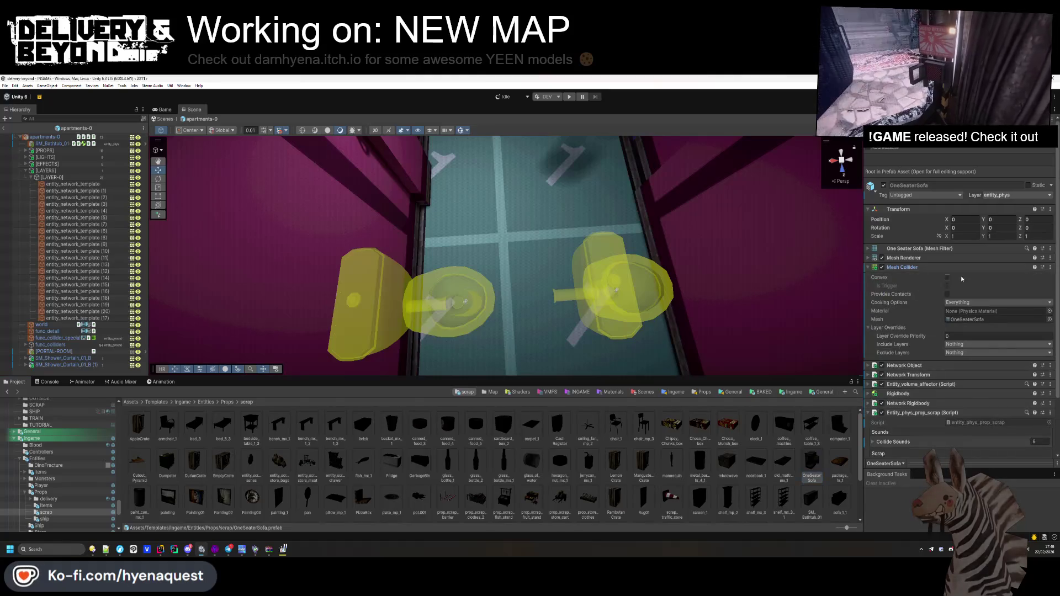
{"action": "left_click", "coordinate": [949, 267]}
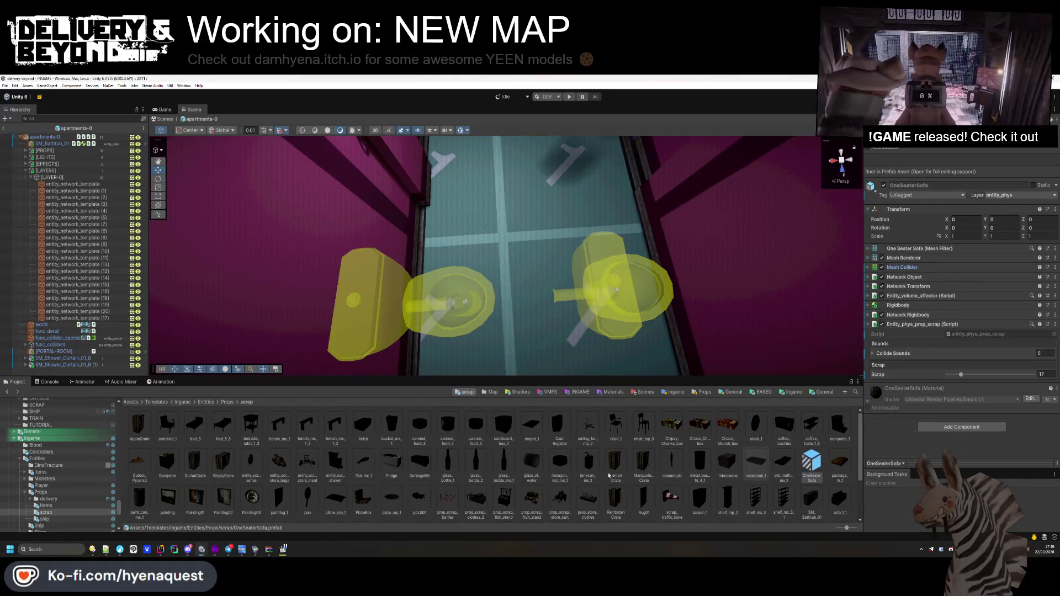
{"action": "scroll", "coordinate": [282, 482], "scroll_direction": "down", "scroll_amount": 2}
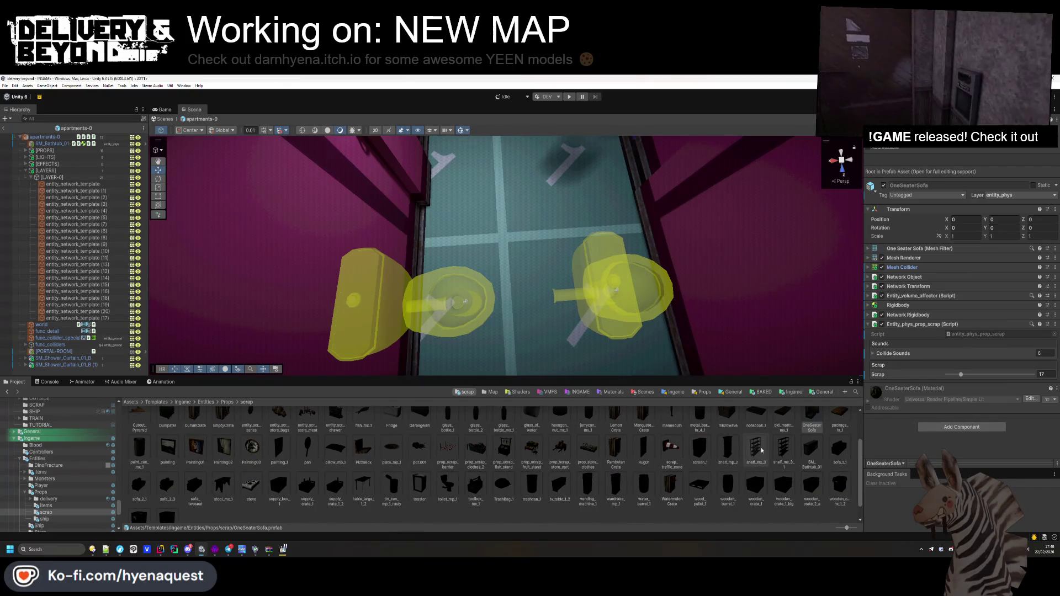
{"action": "left_click", "coordinate": [626, 310]}
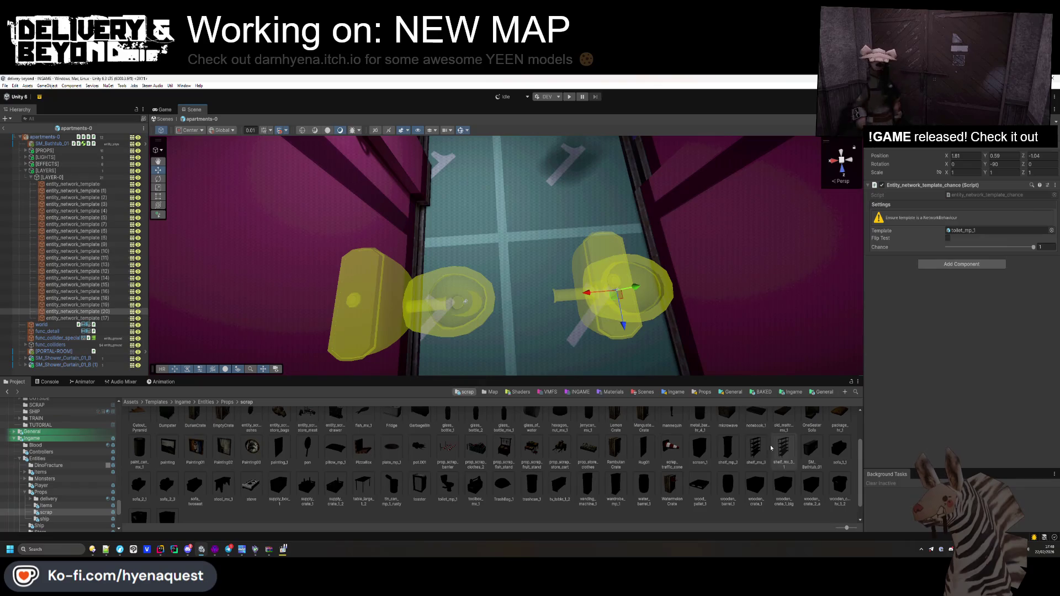
- Make the copy spawn SM_Bathtub_01, rotated -90, 90, 0, and slide it along X and Z
{"action": "left_click_drag", "start_coordinate": [811, 448], "coordinate": [961, 231]}
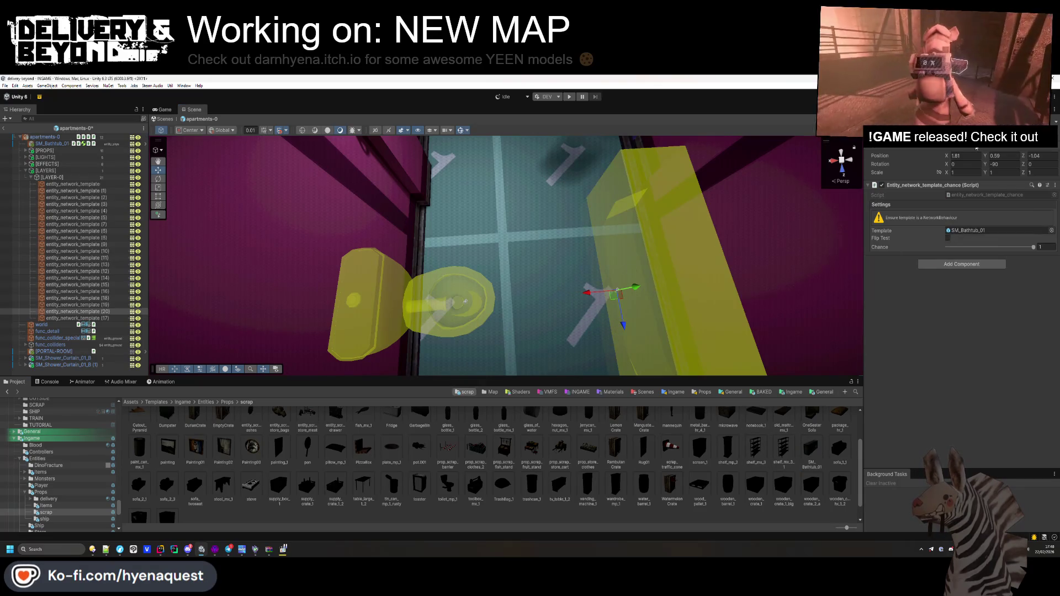
{"action": "type", "text": "0"}
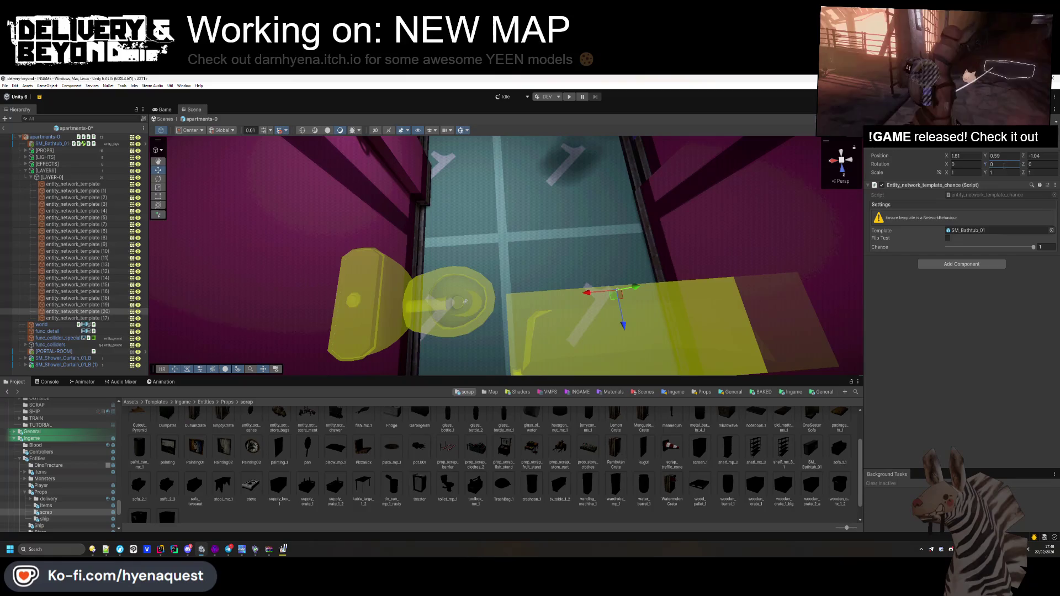
{"action": "type", "text": "90"}
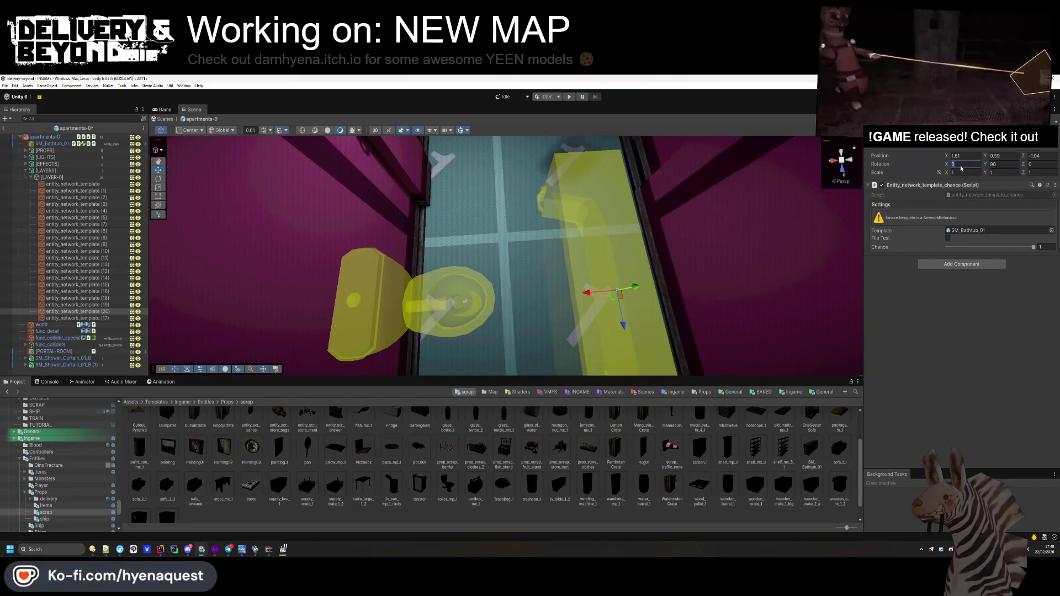
{"action": "type", "text": "90"}
{"action": "mouse_move", "coordinate": [552, 249]}
{"action": "left_mouse_down"}
{"action": "mouse_move", "coordinate": [506, 279]}
{"action": "mouse_move", "coordinate": [615, 286]}
{"action": "mouse_move", "coordinate": [761, 160]}
{"action": "mouse_move", "coordinate": [544, 241]}
{"action": "mouse_move", "coordinate": [500, 380]}
{"action": "left_mouse_up"}
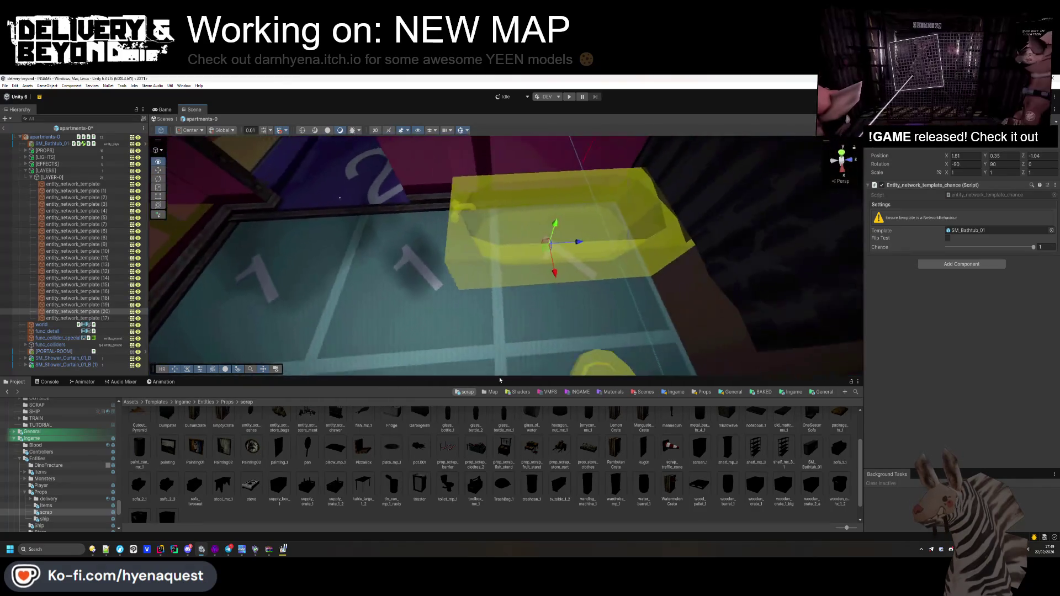
{"action": "key", "text": "f"}
{"action": "left_click_drag", "start_coordinate": [511, 252], "coordinate": [313, 299]}
{"action": "mouse_move", "coordinate": [451, 240]}
{"action": "left_mouse_down"}
{"action": "mouse_move", "coordinate": [619, 273]}
{"action": "mouse_move", "coordinate": [498, 281]}
{"action": "mouse_move", "coordinate": [507, 178]}
{"action": "mouse_move", "coordinate": [546, 323]}
{"action": "mouse_move", "coordinate": [572, 308]}
{"action": "mouse_move", "coordinate": [509, 302]}
{"action": "left_mouse_up"}
- Duplicate the painting template, give it a new painting asset, rotate it 90, and raise it
{"action": "left_click", "coordinate": [532, 319]}
{"action": "key", "text": "ctrl+d"}
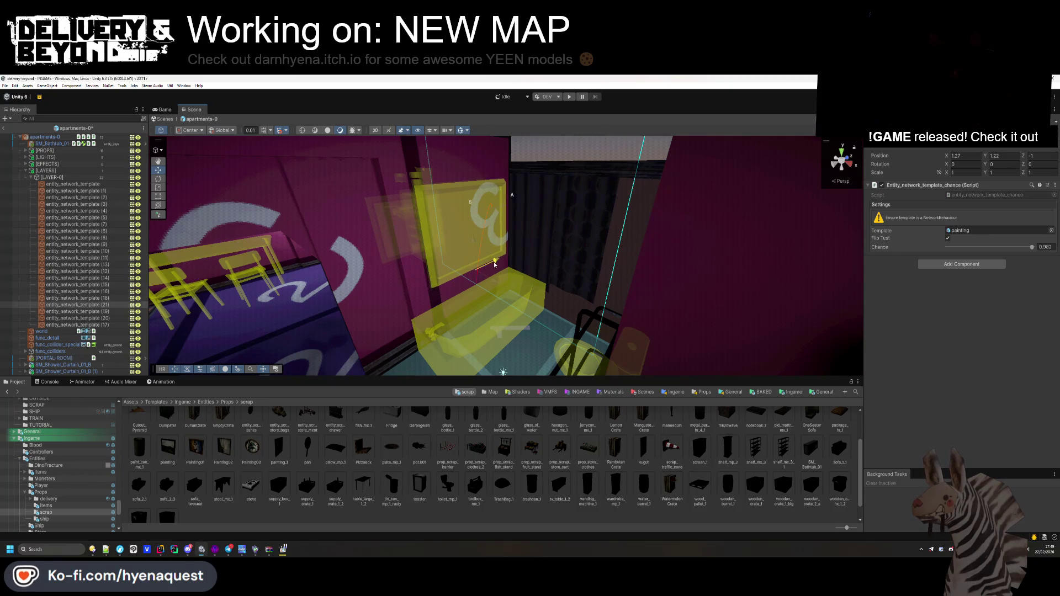
{"action": "key", "text": "f"}
{"action": "left_click", "coordinate": [971, 230]}
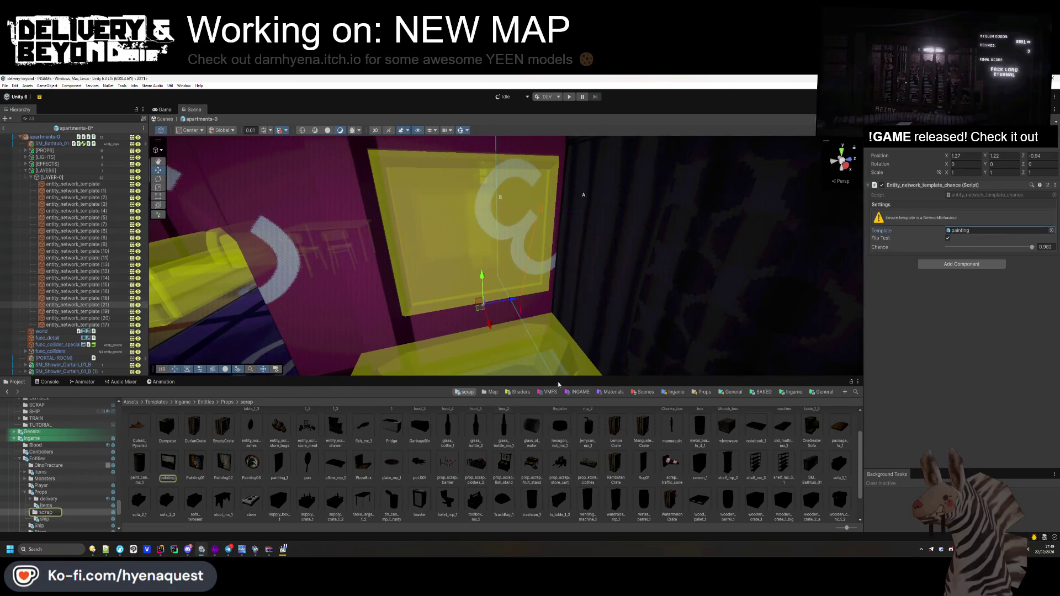
{"action": "scroll", "coordinate": [279, 469], "scroll_direction": "up", "scroll_amount": 1}
{"action": "left_click_drag", "start_coordinate": [195, 486], "coordinate": [966, 231]}
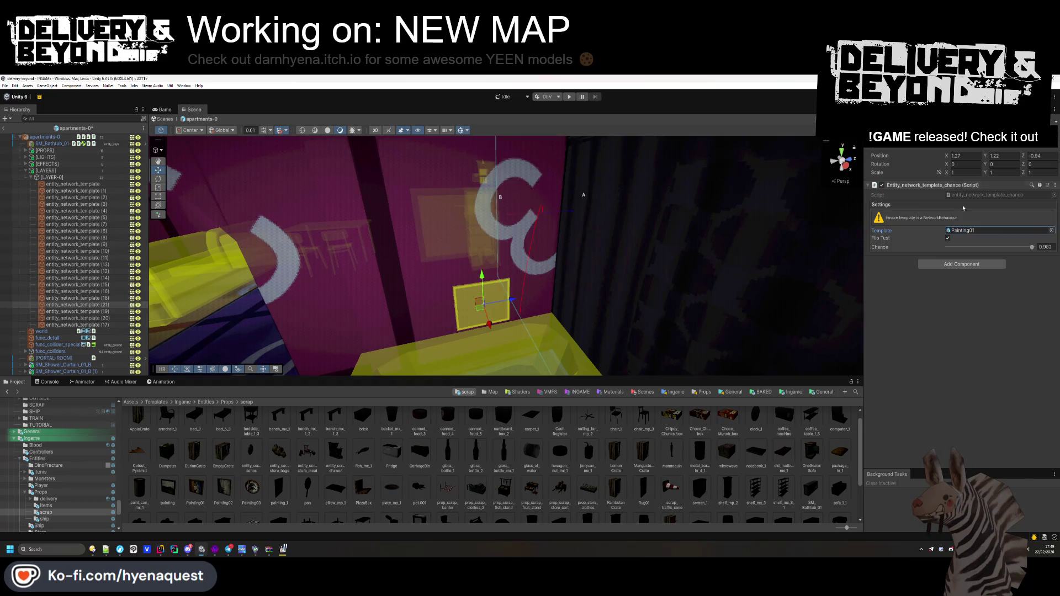
{"action": "type", "text": "90"}
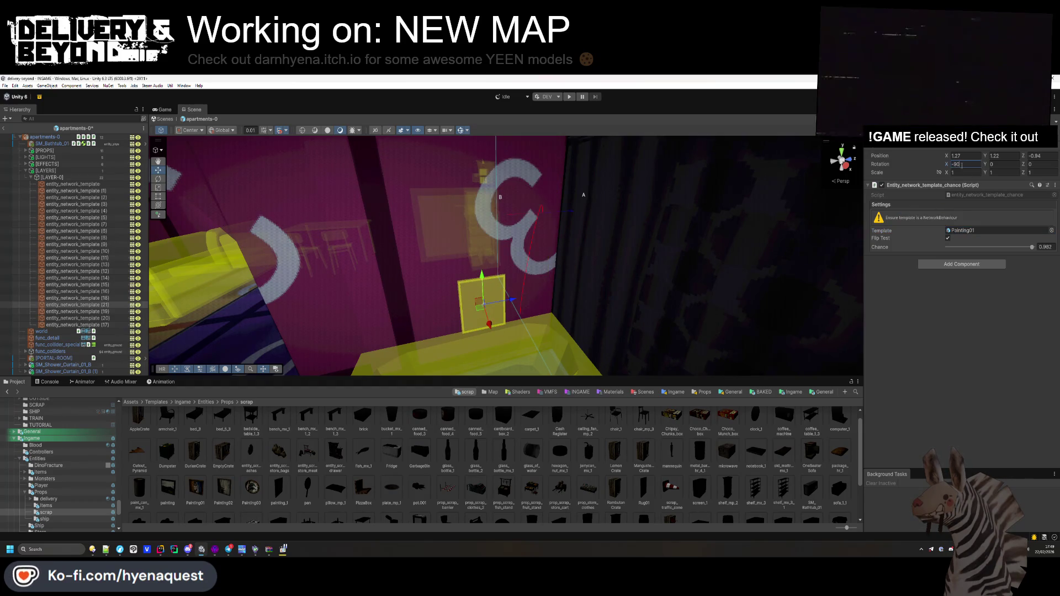
{"action": "mouse_move", "coordinate": [484, 283]}
{"action": "left_mouse_down"}
{"action": "mouse_move", "coordinate": [489, 195]}
{"action": "mouse_move", "coordinate": [479, 222]}
{"action": "mouse_move", "coordinate": [402, 190]}
{"action": "mouse_move", "coordinate": [297, 347]}
{"action": "left_mouse_up"}
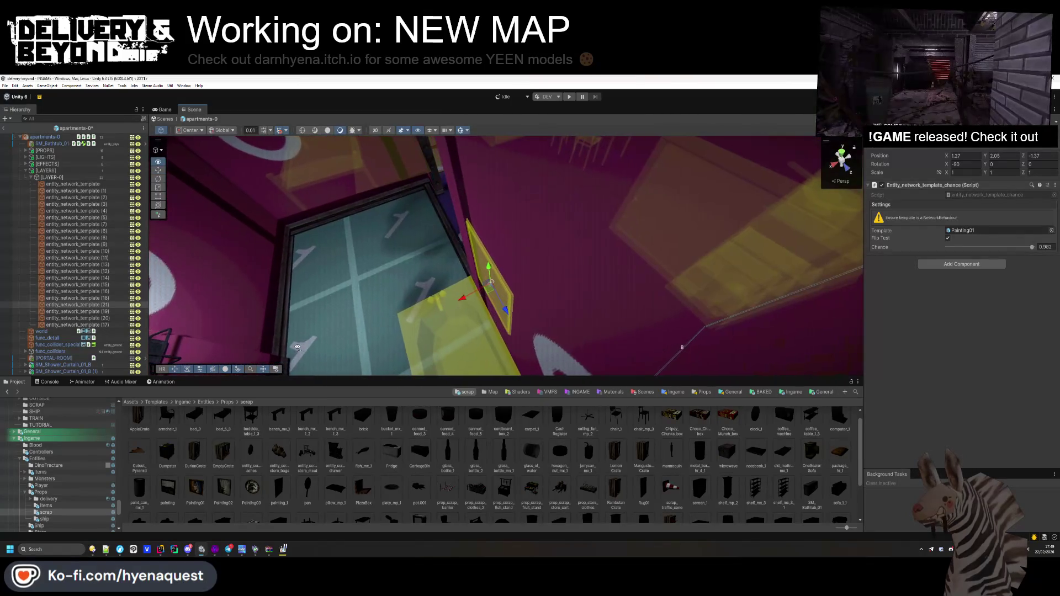
{"action": "left_click_drag", "start_coordinate": [463, 299], "coordinate": [471, 299]}
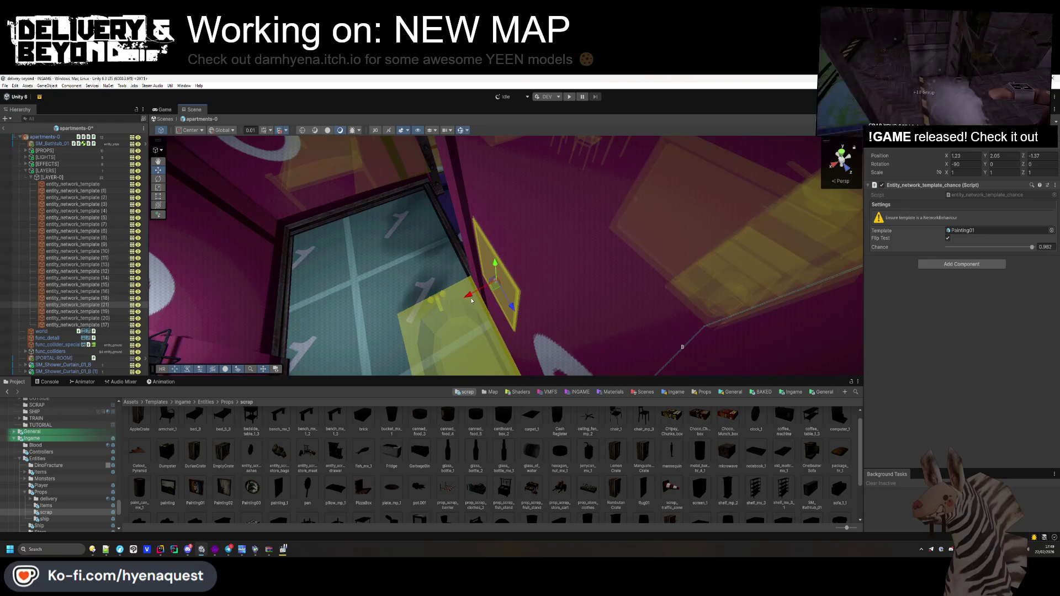
{"action": "left_click", "coordinate": [832, 164]}
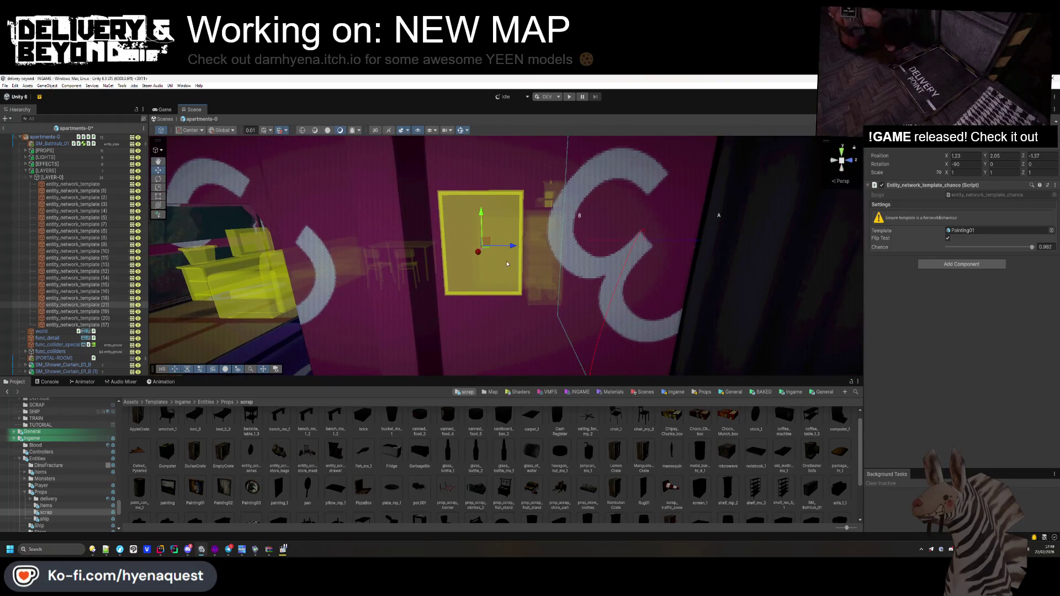
- Add another painting copy lower and to the right using the Painting02 template
{"action": "key", "text": "ctrl+d"}
{"action": "left_click_drag", "start_coordinate": [504, 265], "coordinate": [646, 331]}
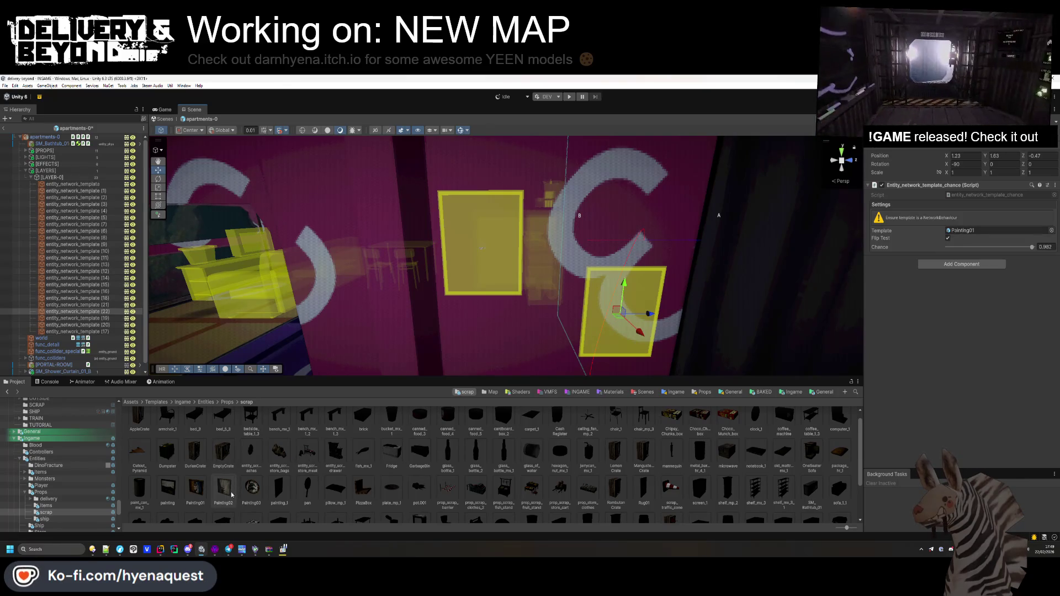
{"action": "left_click_drag", "start_coordinate": [962, 234], "coordinate": [966, 230]}
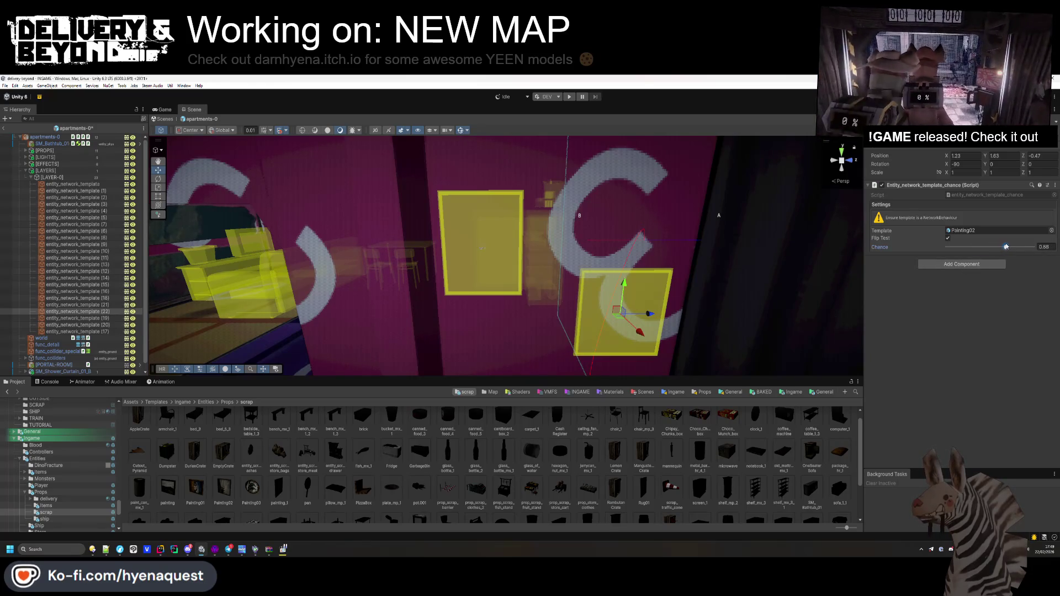
- Delete the original SM_Bathtub_01 object from the scene
{"action": "mouse_move", "coordinate": [482, 248]}
{"action": "left_mouse_down"}
{"action": "mouse_move", "coordinate": [609, 365]}
{"action": "mouse_move", "coordinate": [548, 287]}
{"action": "left_mouse_up"}
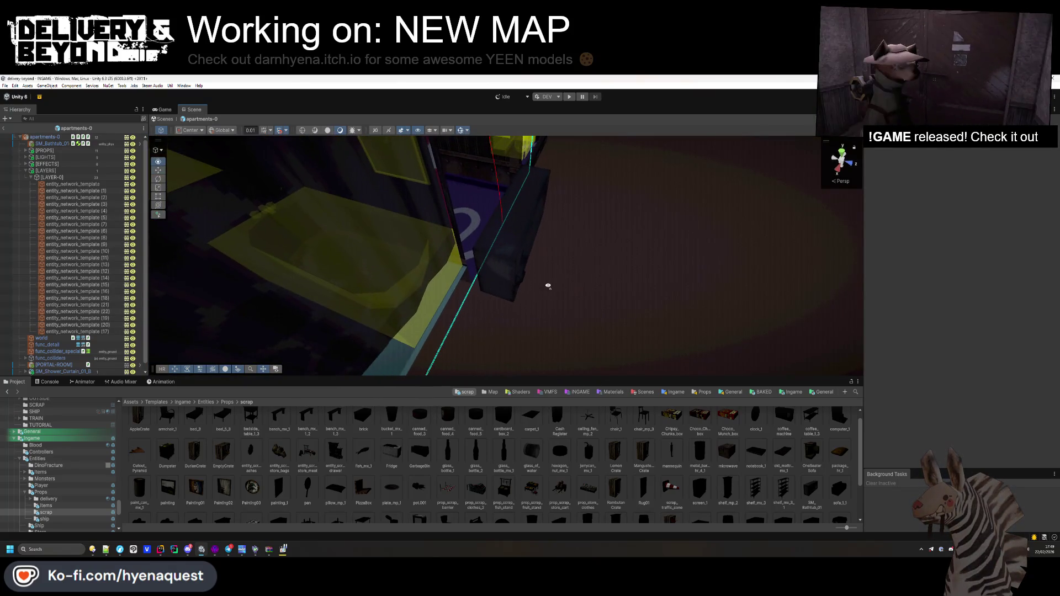
{"action": "left_click", "coordinate": [519, 284]}
{"action": "key", "text": "Delete"}
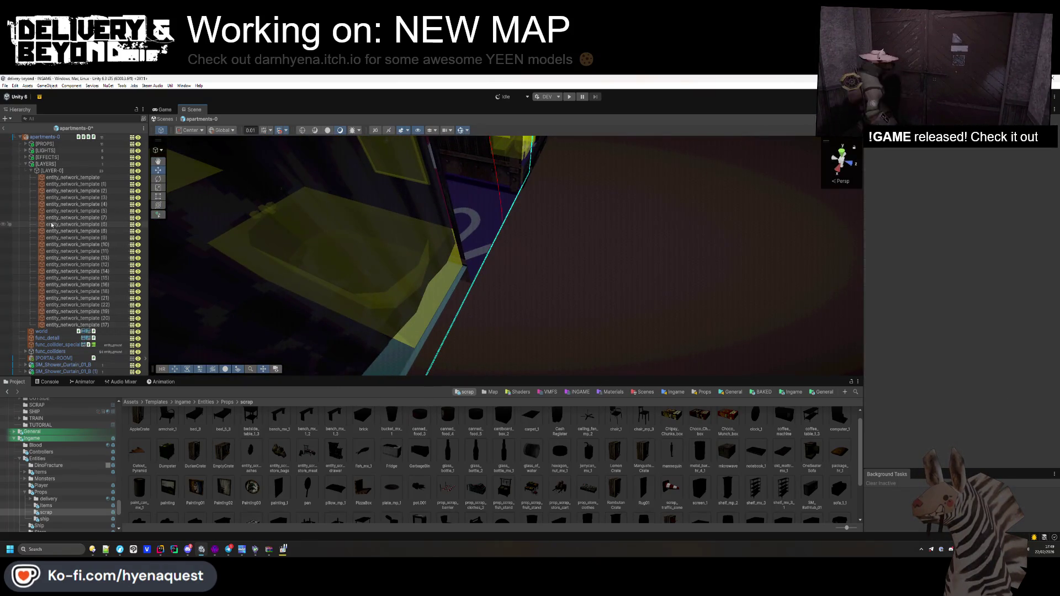
- Move both shower curtain objects under [LAYER-0] in the Hierarchy
{"action": "left_click", "coordinate": [65, 365]}
{"action": "left_click", "coordinate": [66, 371], "text": "shift"}
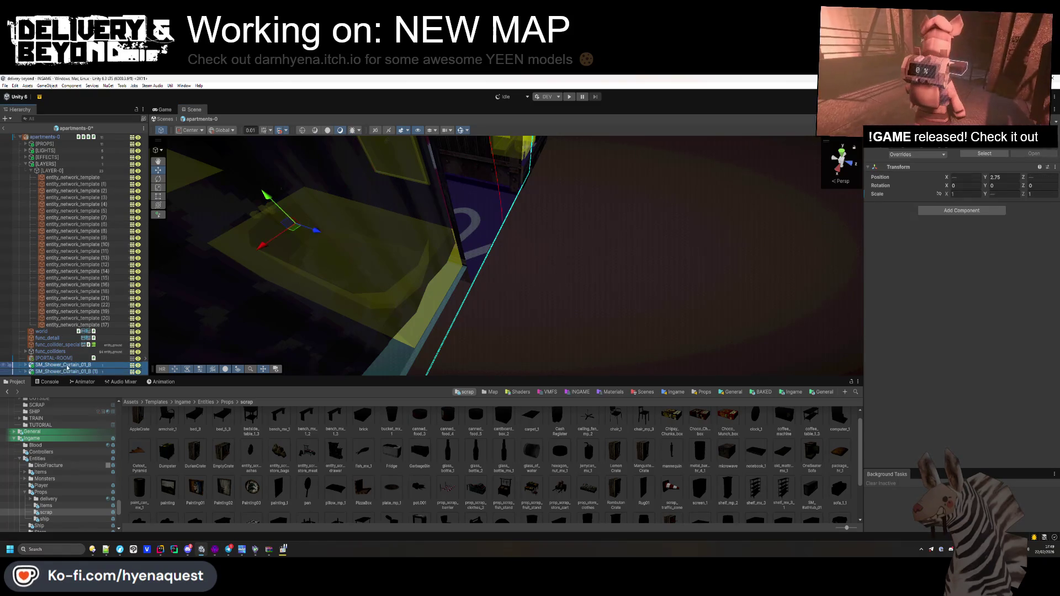
{"action": "left_click_drag", "start_coordinate": [59, 177], "coordinate": [60, 174]}
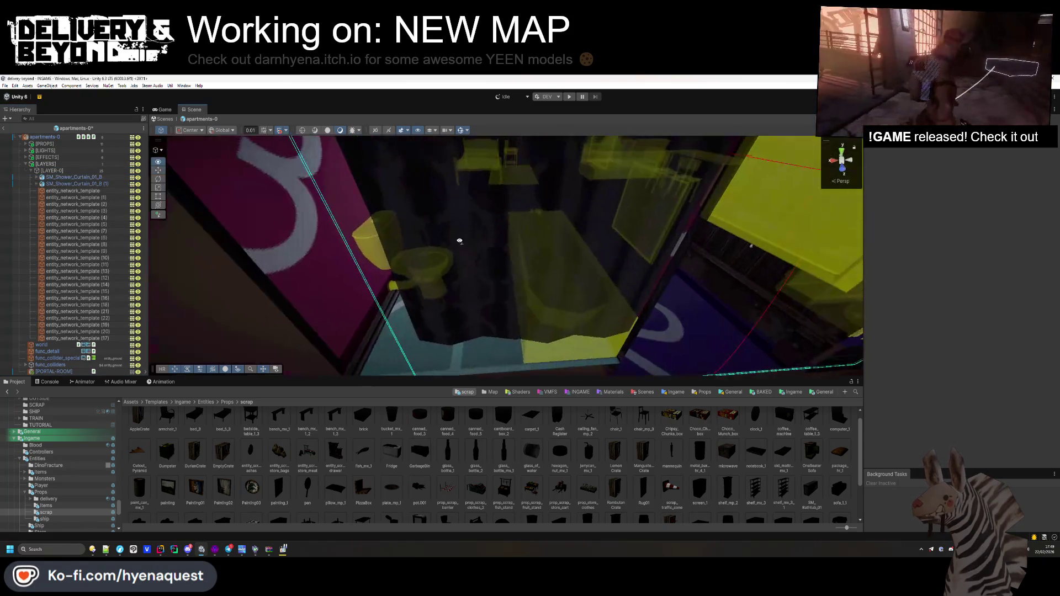
- Drag armchair_1 from the Project grid onto the bathroom floor
{"action": "mouse_move", "coordinate": [475, 252]}
{"action": "left_mouse_down"}
{"action": "mouse_move", "coordinate": [545, 334]}
{"action": "mouse_move", "coordinate": [483, 360]}
{"action": "left_mouse_up"}
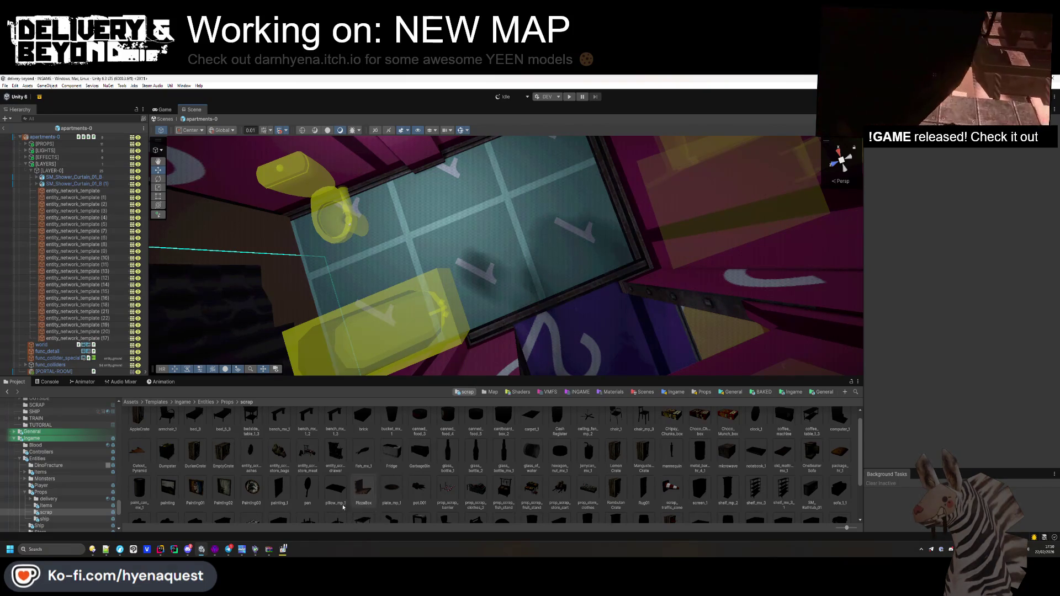
{"action": "scroll", "coordinate": [261, 480], "scroll_direction": "down", "scroll_amount": 3}
{"action": "scroll", "coordinate": [170, 513], "scroll_direction": "down", "scroll_amount": 1}
{"action": "mouse_move", "coordinate": [519, 221]}
{"action": "left_mouse_down"}
{"action": "mouse_move", "coordinate": [549, 173]}
{"action": "mouse_move", "coordinate": [481, 222]}
{"action": "mouse_move", "coordinate": [563, 309]}
{"action": "mouse_move", "coordinate": [580, 310]}
{"action": "left_mouse_up"}
{"action": "scroll", "coordinate": [353, 468], "scroll_direction": "up", "scroll_amount": 2}
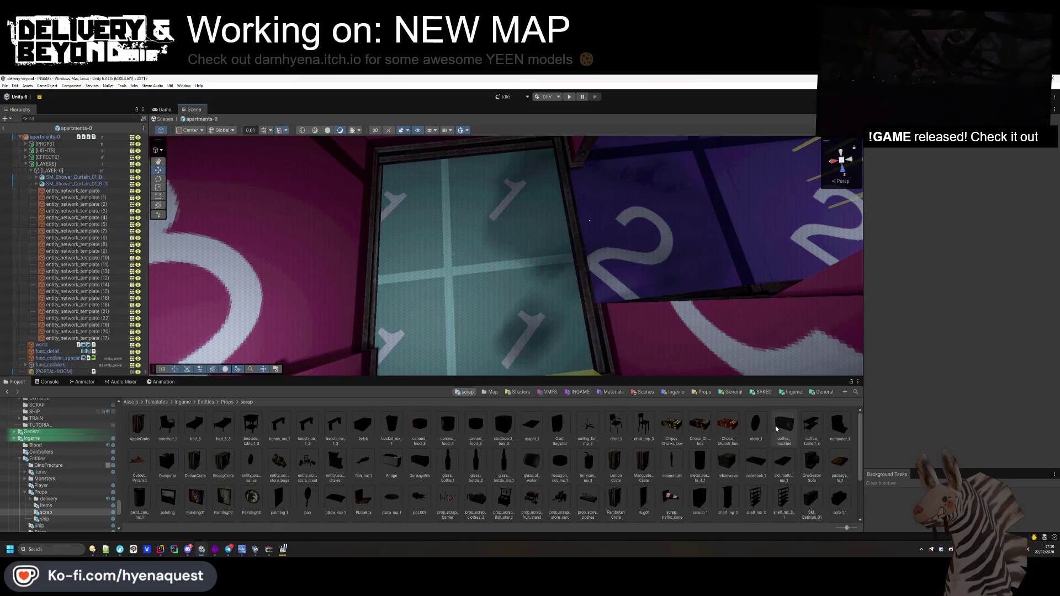
{"action": "mouse_move", "coordinate": [168, 425]}
{"action": "left_mouse_down"}
{"action": "mouse_move", "coordinate": [232, 419]}
{"action": "mouse_move", "coordinate": [440, 294]}
{"action": "mouse_move", "coordinate": [439, 260]}
{"action": "left_mouse_up"}
{"action": "mouse_move", "coordinate": [439, 259]}
{"action": "left_mouse_down"}
{"action": "mouse_move", "coordinate": [643, 335]}
{"action": "mouse_move", "coordinate": [543, 210]}
{"action": "left_mouse_up"}
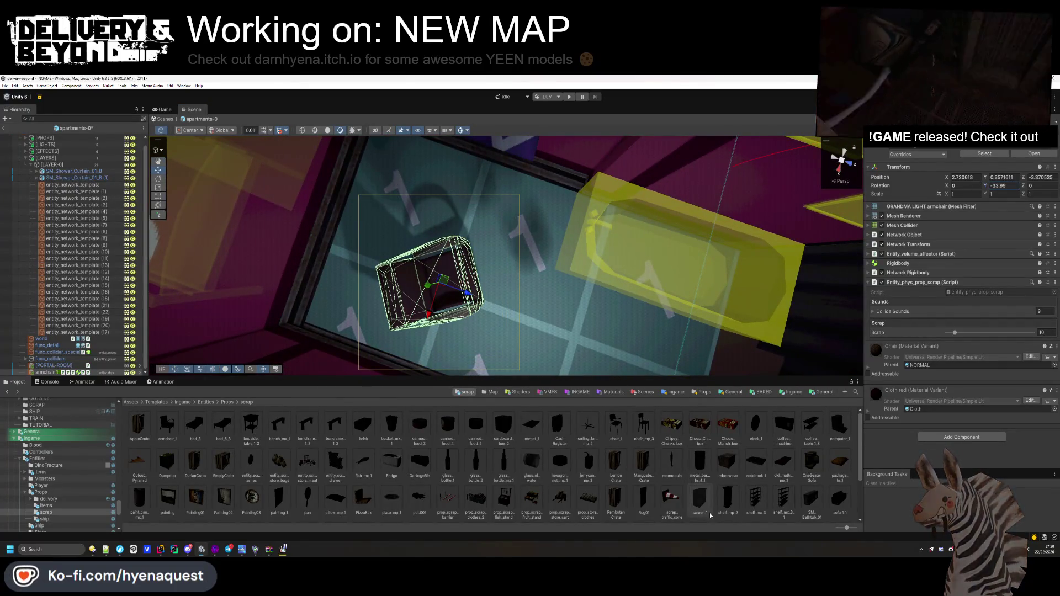
- Orbit above the room to check the armchair's placement
{"action": "left_click", "coordinate": [584, 405]}
{"action": "mouse_move", "coordinate": [635, 276]}
{"action": "left_mouse_down"}
{"action": "mouse_move", "coordinate": [733, 254]}
{"action": "mouse_move", "coordinate": [653, 288]}
{"action": "mouse_move", "coordinate": [601, 274]}
{"action": "left_mouse_up"}
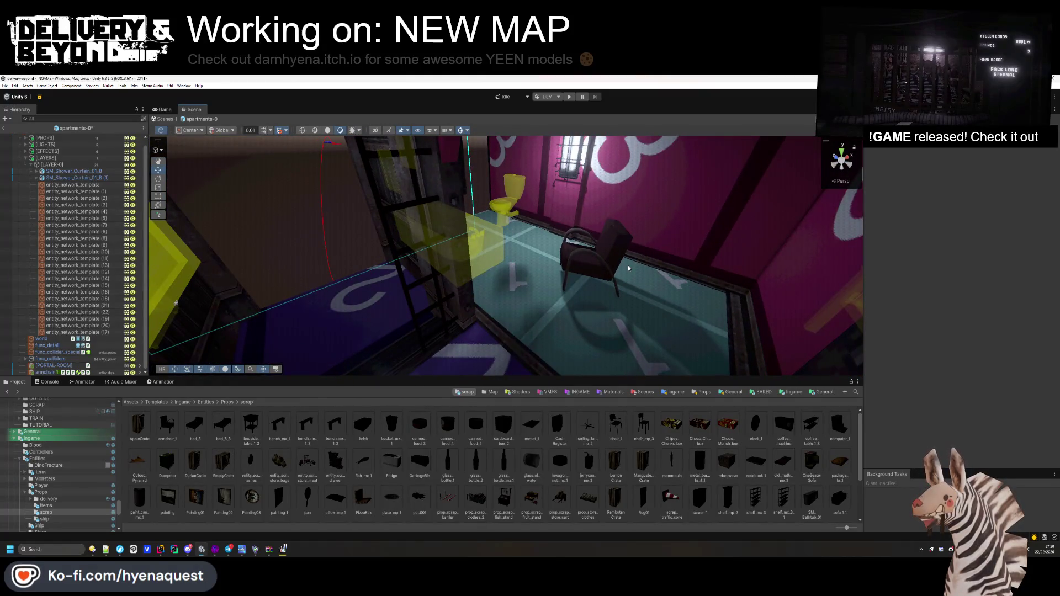
{"action": "mouse_move", "coordinate": [628, 265]}
{"action": "left_mouse_down"}
{"action": "mouse_move", "coordinate": [497, 273]}
{"action": "mouse_move", "coordinate": [516, 274]}
{"action": "mouse_move", "coordinate": [525, 308]}
{"action": "mouse_move", "coordinate": [386, 260]}
{"action": "mouse_move", "coordinate": [221, 232]}
{"action": "left_mouse_up"}
{"action": "left_click", "coordinate": [550, 269]}
{"action": "left_click", "coordinate": [610, 522]}
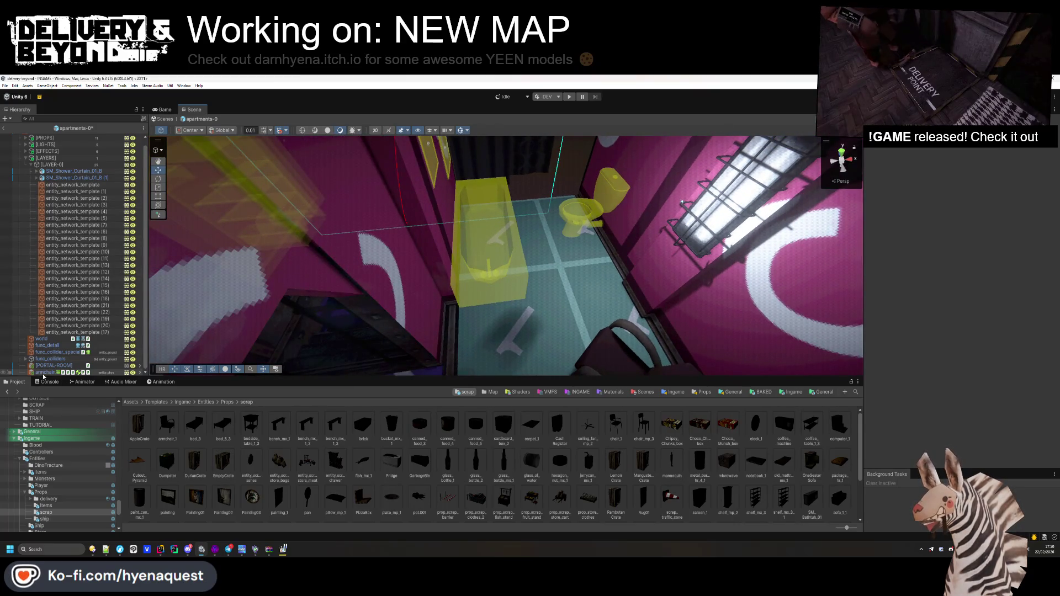
{"action": "scroll", "coordinate": [72, 276], "scroll_direction": "up", "scroll_amount": 1}
- Duplicate the bathtub template to spawn chair_1, rotation X 0 and Y about -31
{"action": "left_click", "coordinate": [84, 338]}
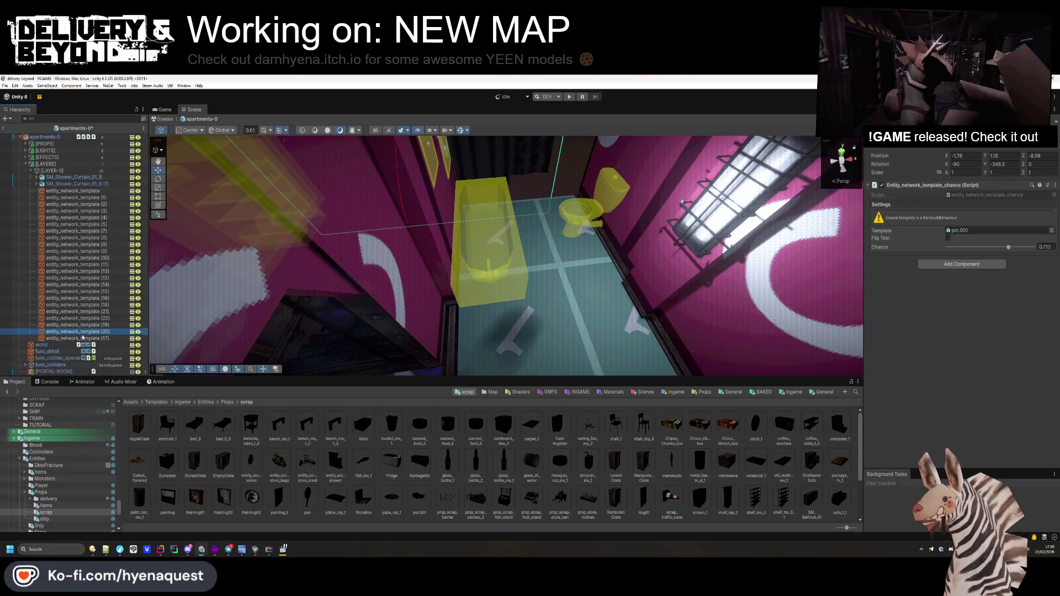
{"action": "key", "text": "ctrl+d"}
{"action": "mouse_move", "coordinate": [464, 259]}
{"action": "left_mouse_down"}
{"action": "mouse_move", "coordinate": [557, 287]}
{"action": "mouse_move", "coordinate": [584, 307]}
{"action": "left_mouse_up"}
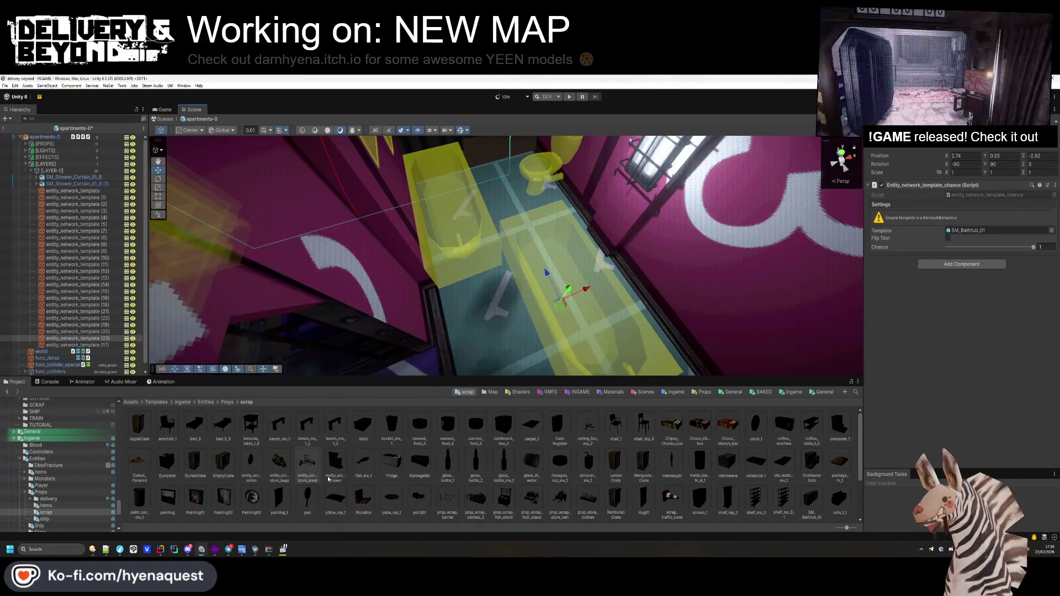
{"action": "left_click_drag", "start_coordinate": [809, 477], "coordinate": [948, 241]}
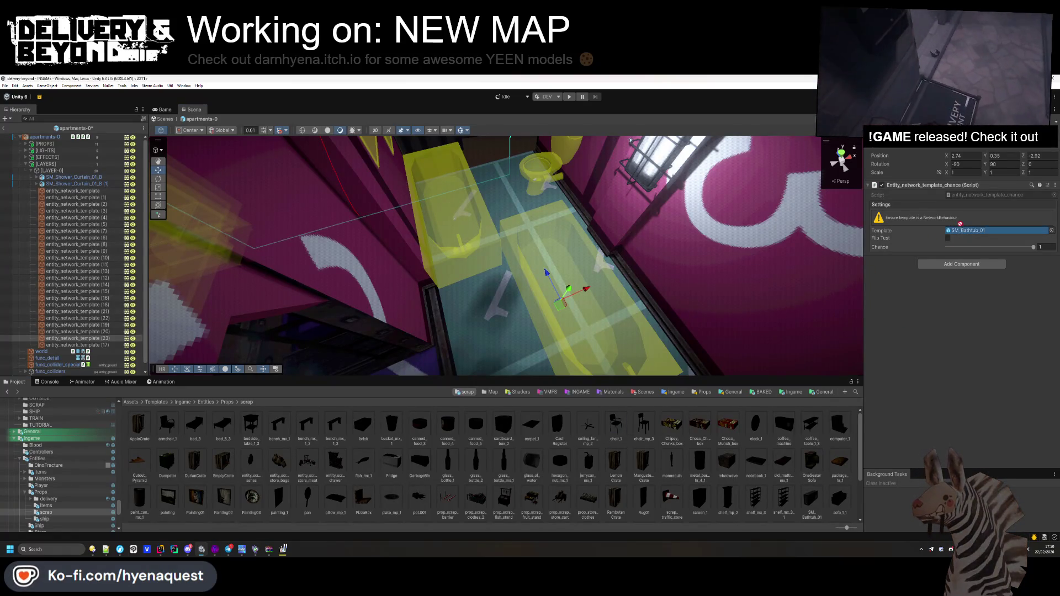
{"action": "left_click_drag", "start_coordinate": [960, 224], "coordinate": [972, 230]}
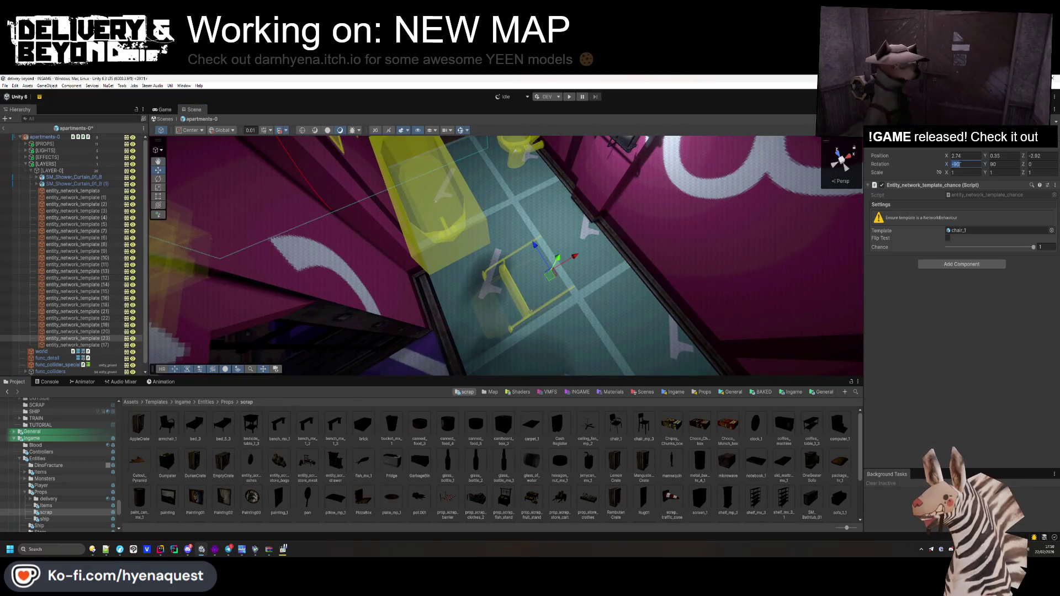
{"action": "type", "text": "0"}
{"action": "left_click_drag", "start_coordinate": [986, 164], "coordinate": [504, 201]}
{"action": "left_click_drag", "start_coordinate": [547, 278], "coordinate": [558, 284]}
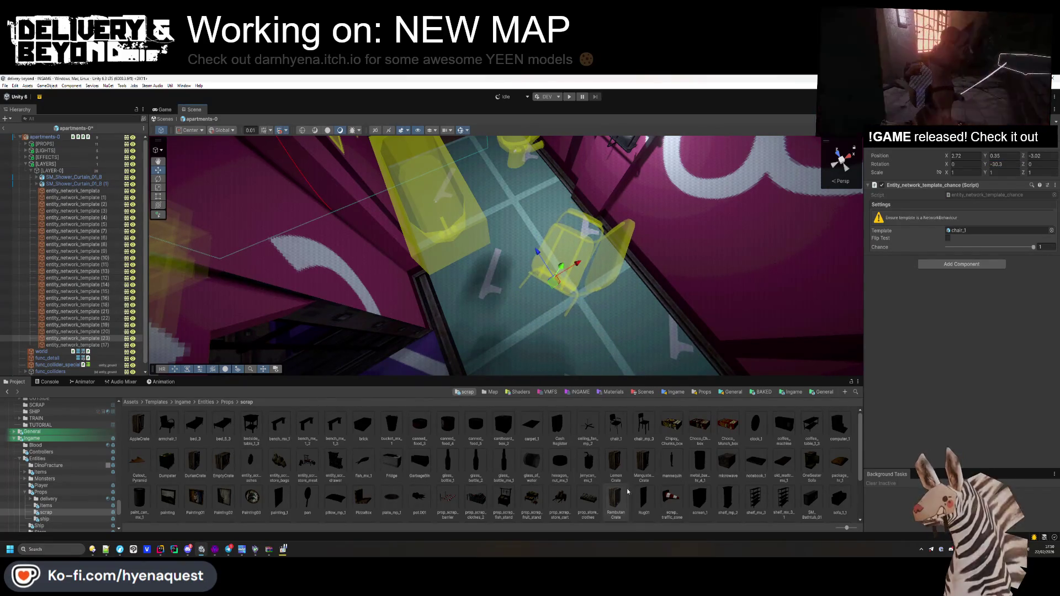
{"action": "left_click", "coordinate": [701, 392]}
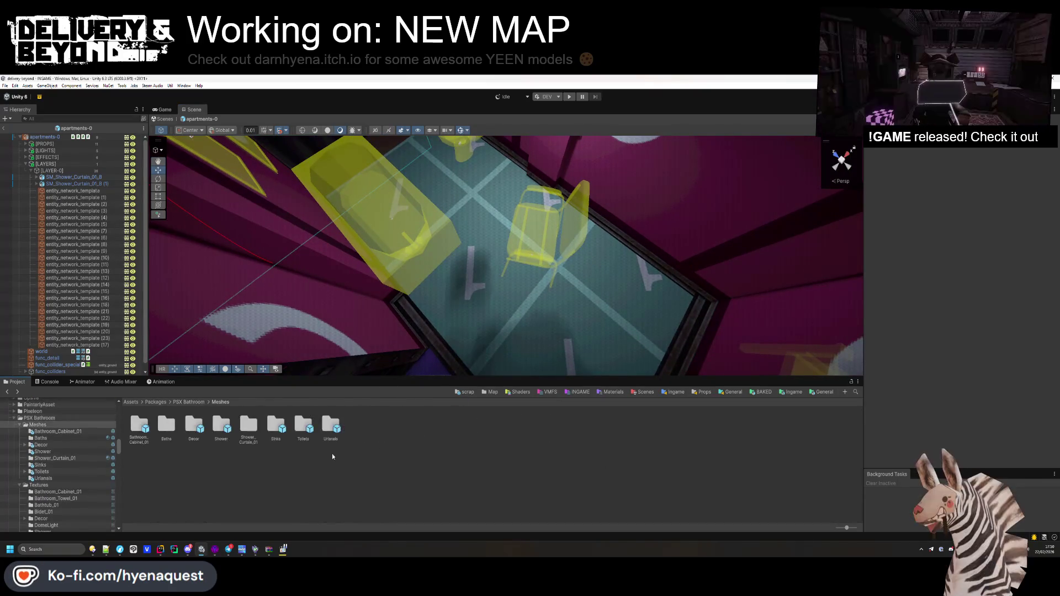
- Place SM_Sink_01_A from PSX Bathroom > Meshes > Sinks against the wall, rotated -90 on Y
{"action": "double_click", "coordinate": [138, 424]}
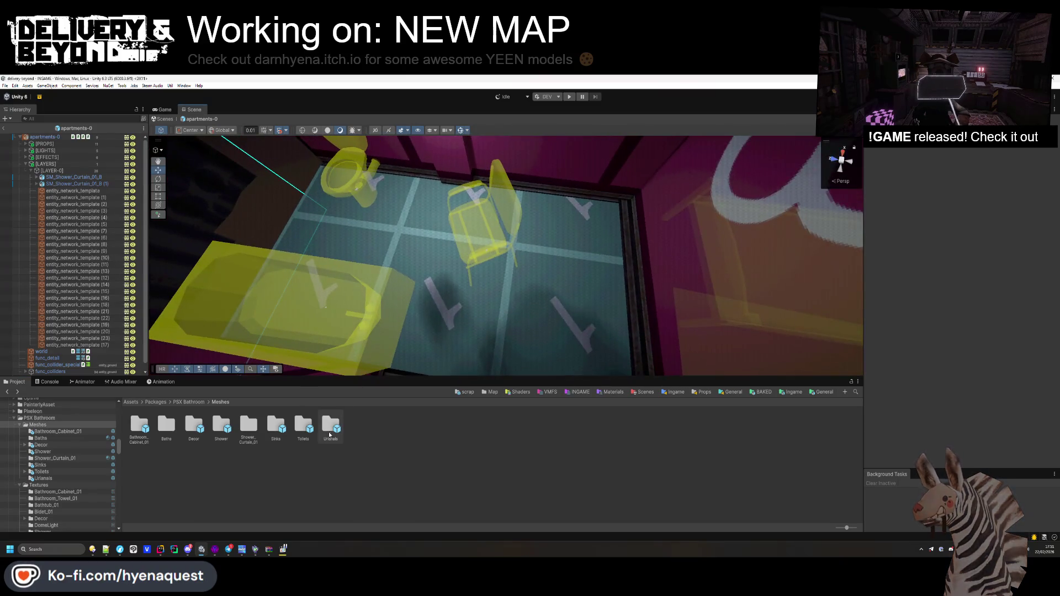
{"action": "double_click", "coordinate": [283, 433]}
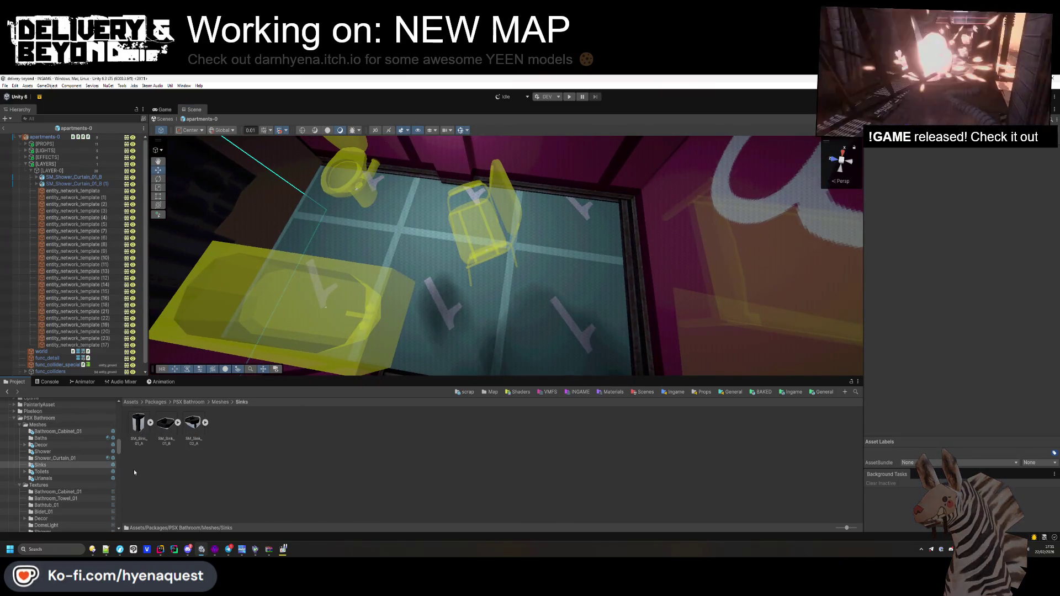
{"action": "mouse_move", "coordinate": [138, 422]}
{"action": "left_mouse_down"}
{"action": "mouse_move", "coordinate": [309, 386]}
{"action": "mouse_move", "coordinate": [563, 221]}
{"action": "left_mouse_up"}
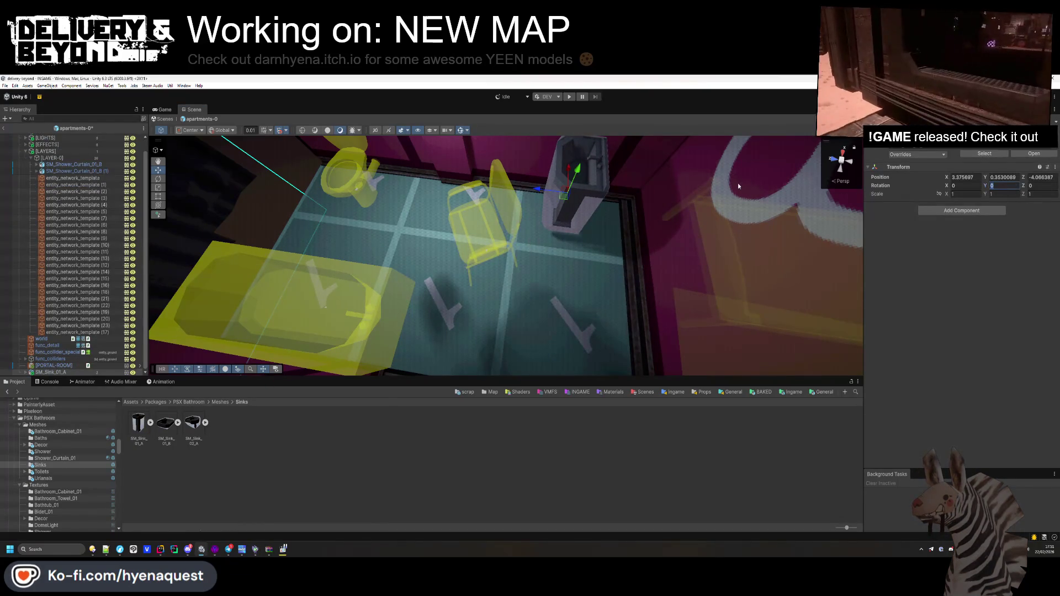
{"action": "type", "text": "90"}
{"action": "key", "text": "Home"}
{"action": "type", "text": "-"}
{"action": "left_click_drag", "start_coordinate": [423, 254], "coordinate": [442, 279]}
{"action": "mouse_move", "coordinate": [581, 257]}
{"action": "left_mouse_down"}
{"action": "mouse_move", "coordinate": [583, 219]}
{"action": "mouse_move", "coordinate": [549, 236]}
{"action": "mouse_move", "coordinate": [498, 234]}
{"action": "mouse_move", "coordinate": [480, 182]}
{"action": "left_mouse_up"}
{"action": "key", "text": "f"}
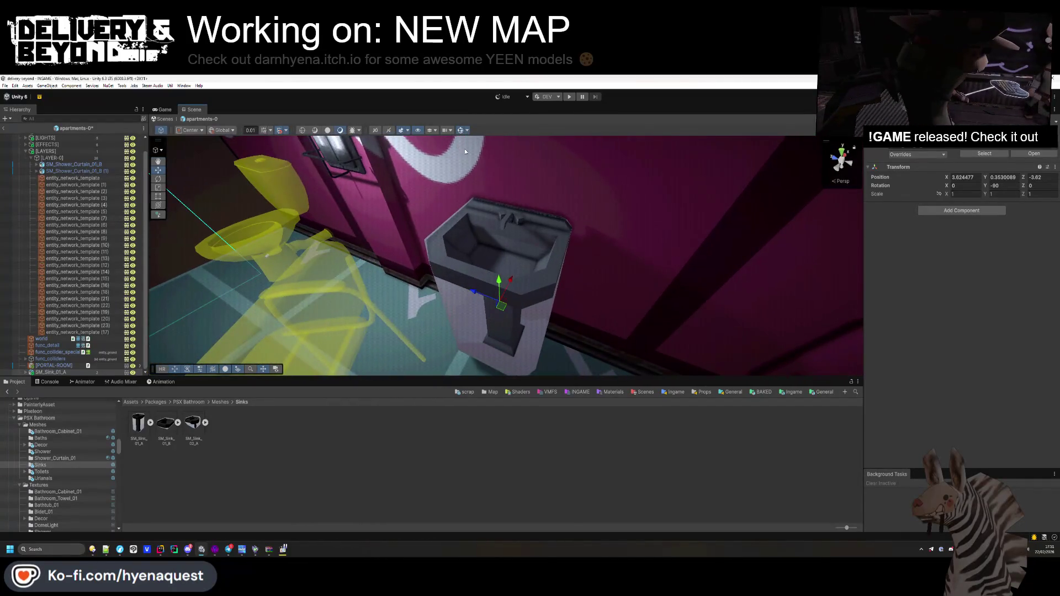
- Select the sink's child mesh and bring up its asset's import material settings
{"action": "left_click", "coordinate": [26, 372]}
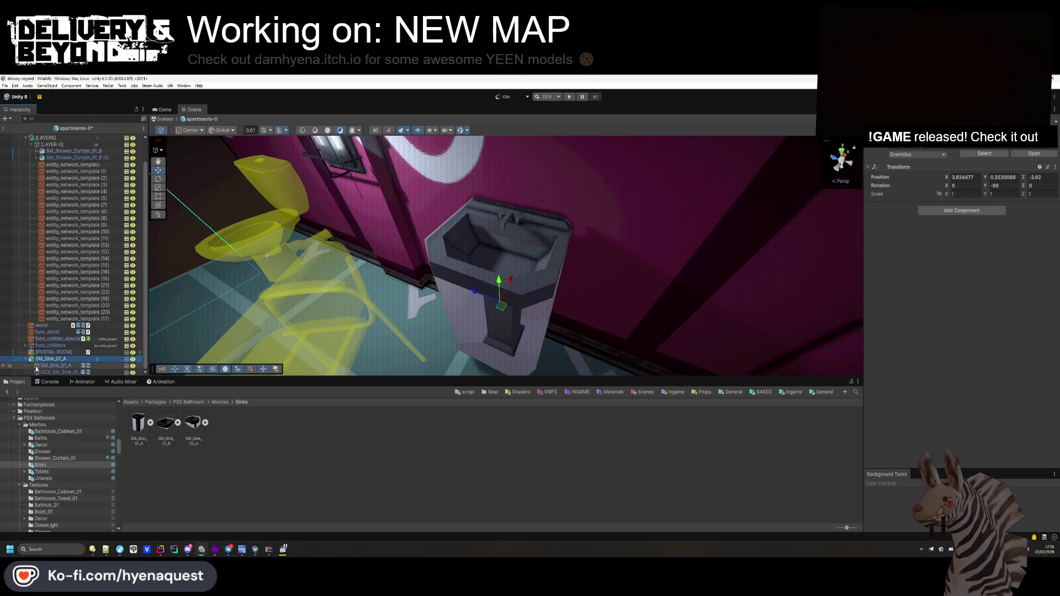
{"action": "left_click", "coordinate": [54, 374]}
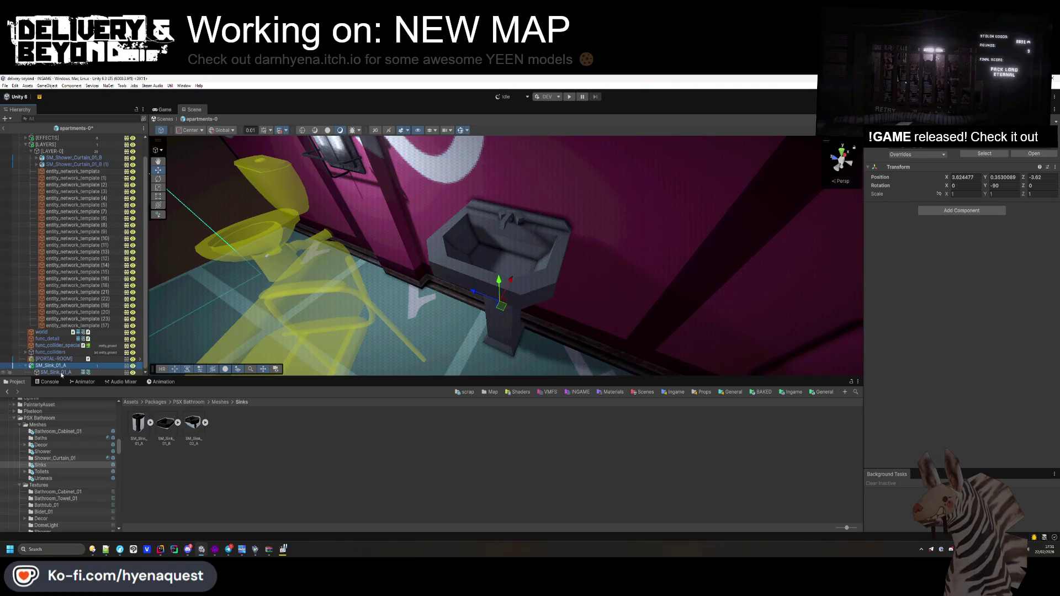
{"action": "left_click", "coordinate": [133, 425]}
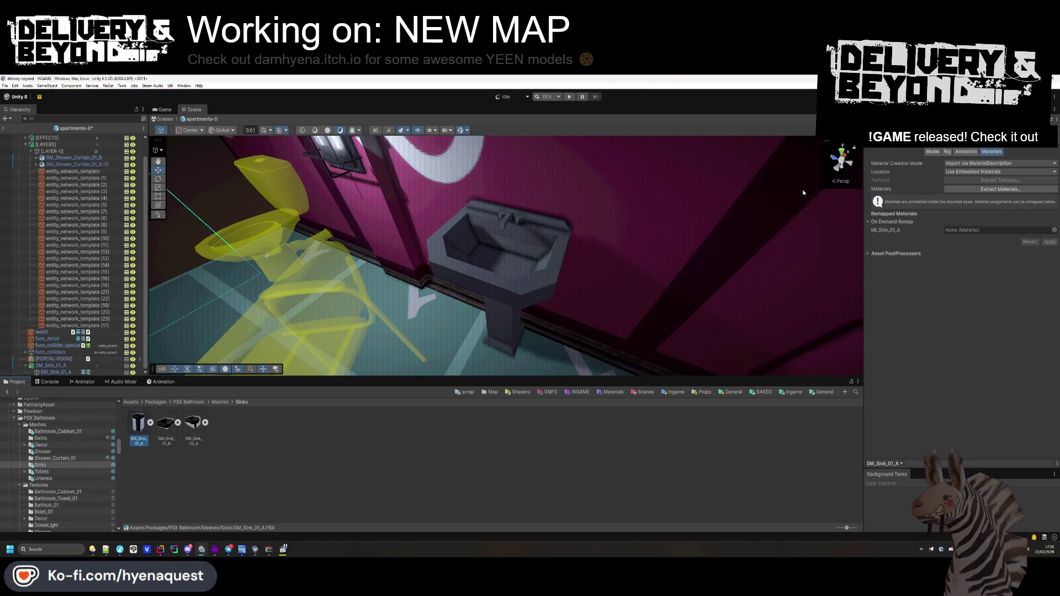
- Extract MI_Sink_01_A and convert it to a Material Variant of NORMAL
{"action": "key", "text": "Return"}
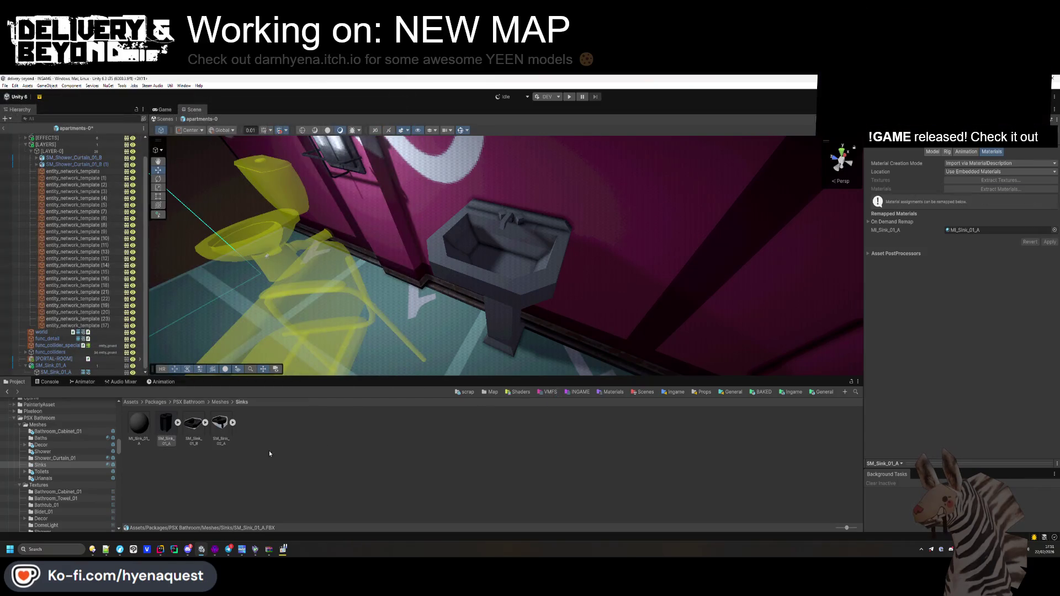
{"action": "left_click", "coordinate": [139, 423]}
{"action": "mouse_move", "coordinate": [485, 353]}
{"action": "left_mouse_down"}
{"action": "mouse_move", "coordinate": [583, 272]}
{"action": "mouse_move", "coordinate": [591, 298]}
{"action": "left_mouse_up"}
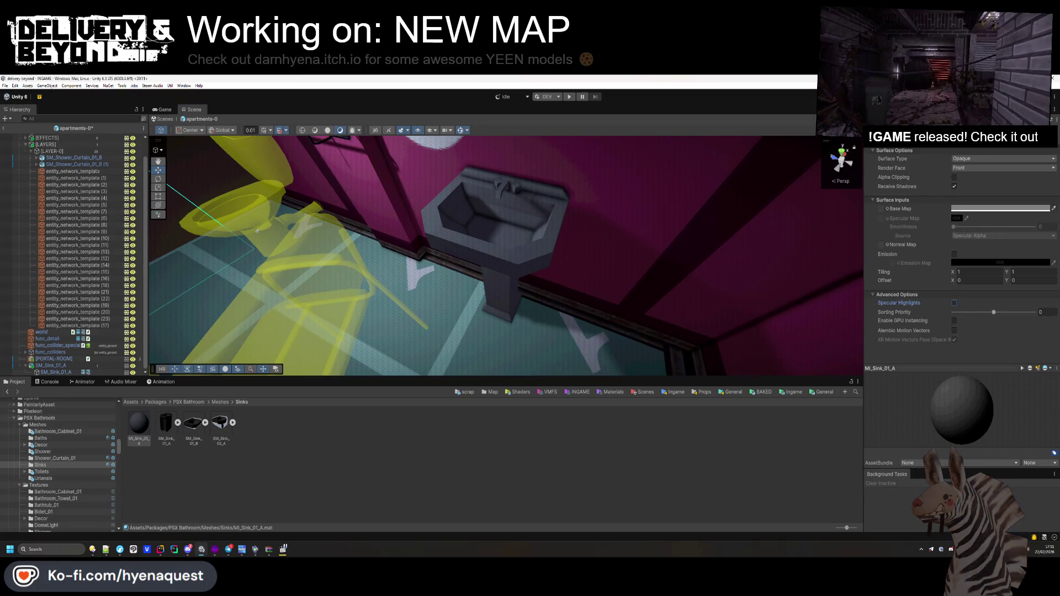
{"action": "left_click", "coordinate": [886, 208]}
{"action": "left_click", "coordinate": [969, 165]}
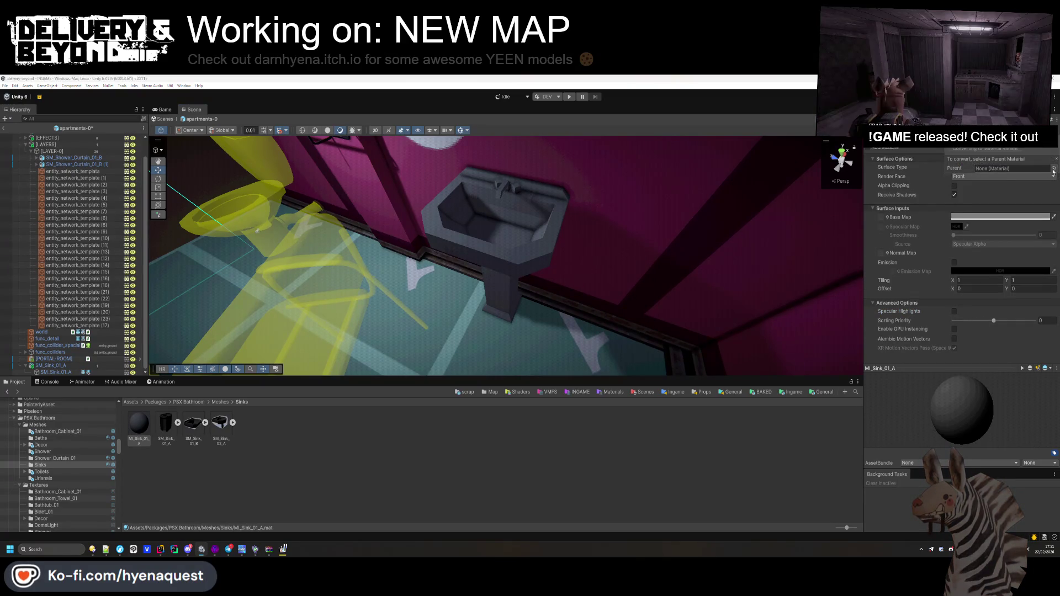
{"action": "key", "text": "BackSpace"}
{"action": "key", "text": "BackSpace"}
{"action": "key", "text": "BackSpace"}
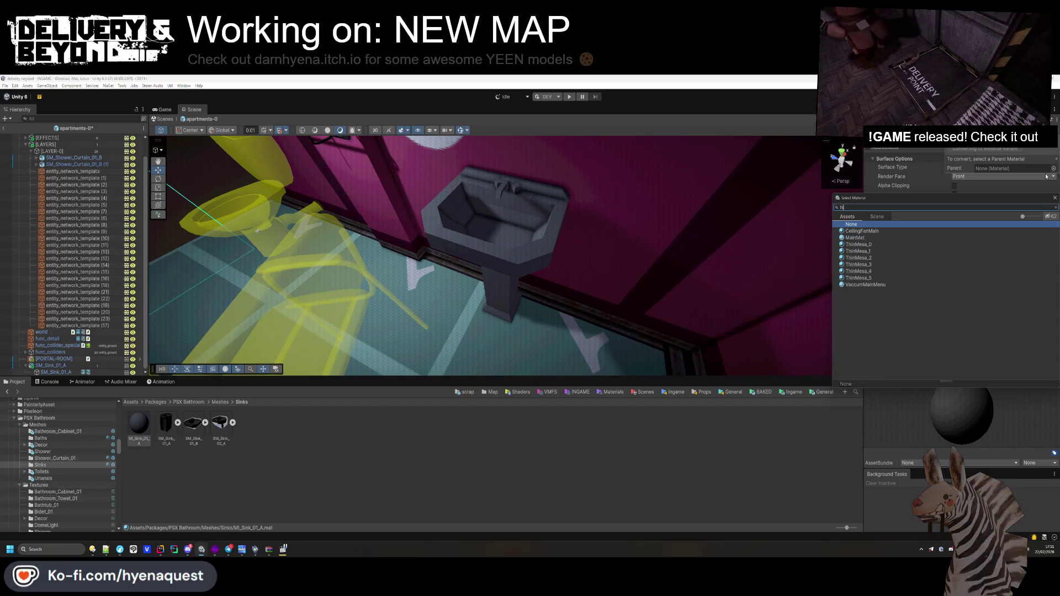
{"action": "type", "text": "RMAL"}
{"action": "double_click", "coordinate": [869, 232]}
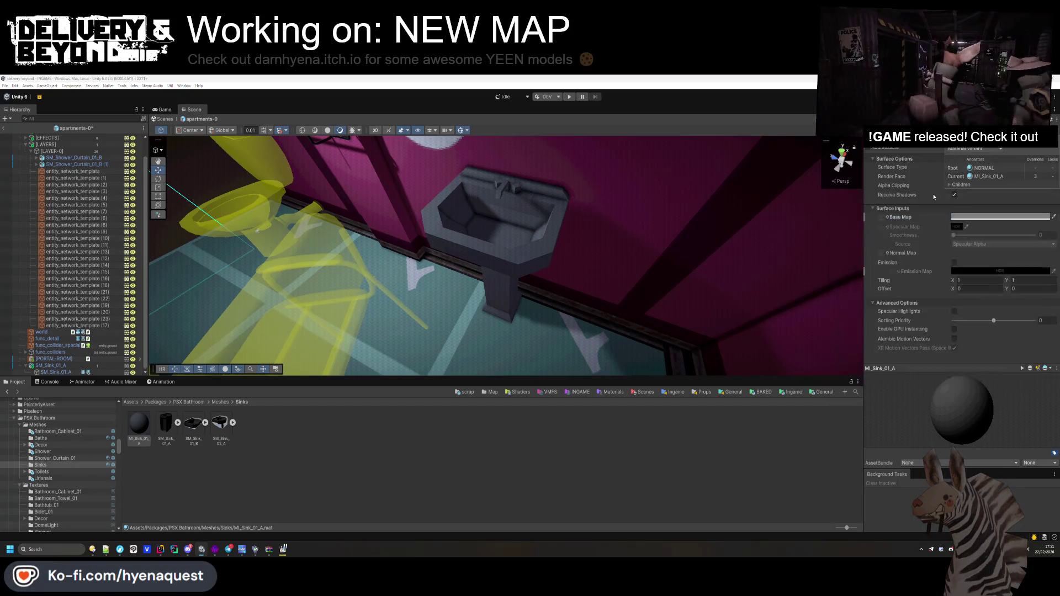
- Assign a T_Sink texture as the material's Base Map
{"action": "left_click", "coordinate": [887, 217]}
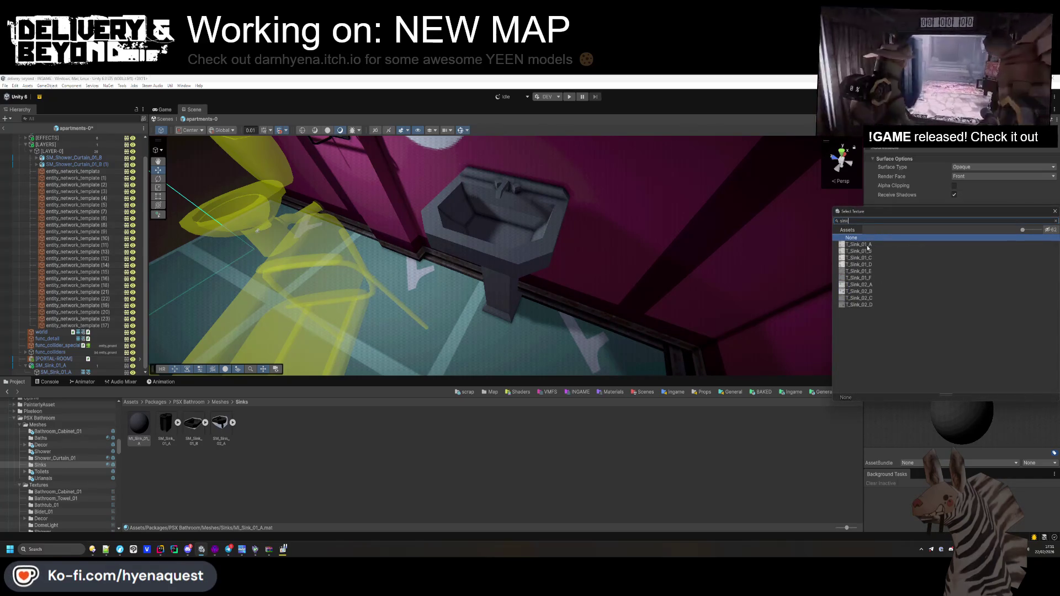
{"action": "double_click", "coordinate": [868, 247]}
{"action": "left_click", "coordinate": [359, 449]}
{"action": "left_click_drag", "start_coordinate": [436, 265], "coordinate": [464, 278]}
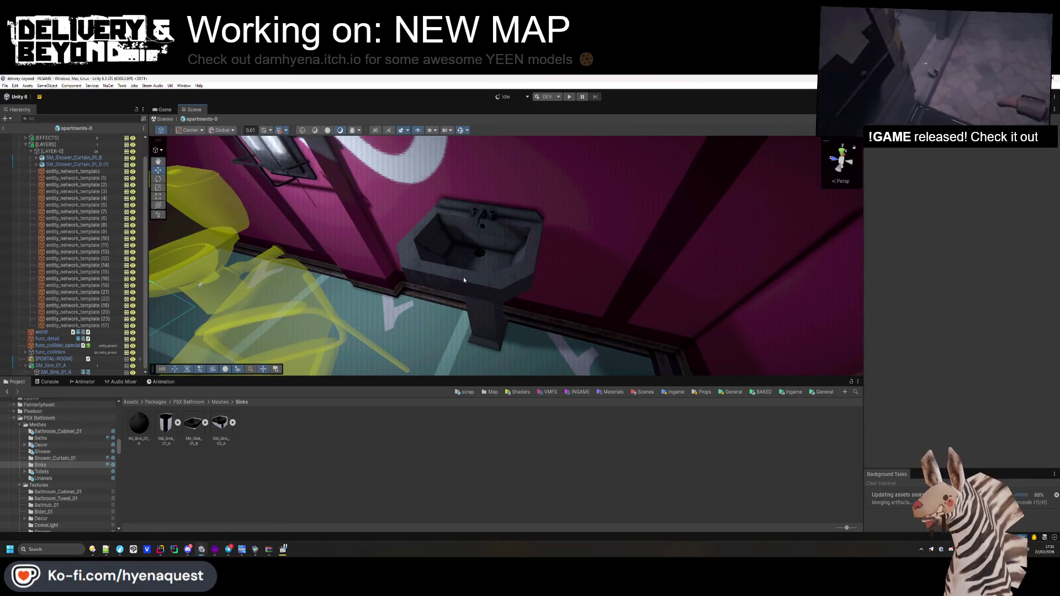
{"action": "left_click_drag", "start_coordinate": [463, 279], "coordinate": [450, 276]}
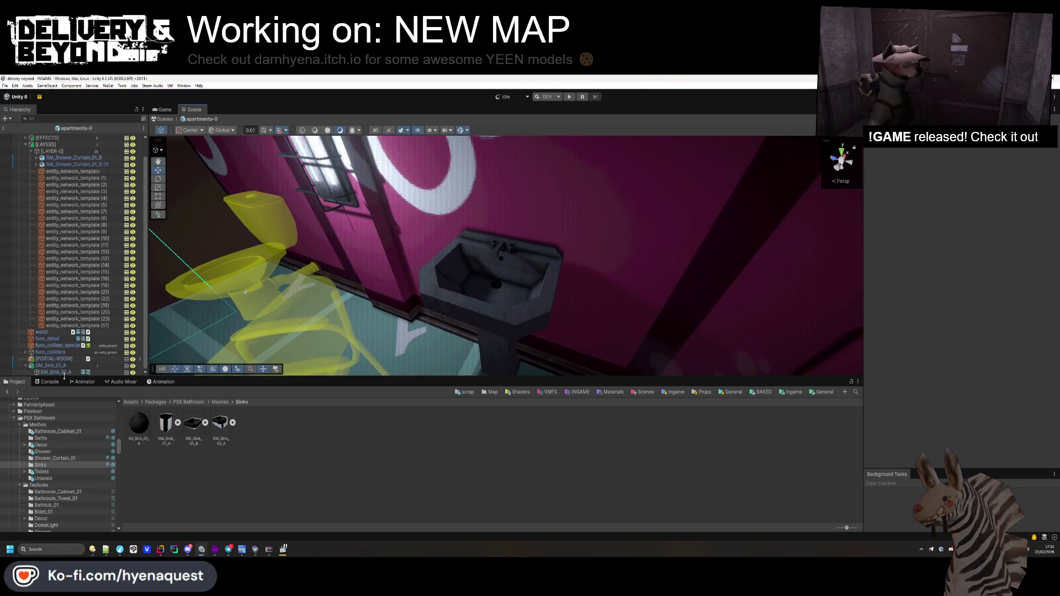
{"action": "left_click", "coordinate": [61, 367]}
{"action": "left_click_drag", "start_coordinate": [61, 367], "coordinate": [50, 373]}
- Add a Mesh Collider to the sink's child mesh and put it on the entity_ground layer
{"action": "key", "text": "Return"}
{"action": "left_click", "coordinate": [53, 372]}
{"action": "left_click", "coordinate": [956, 252]}
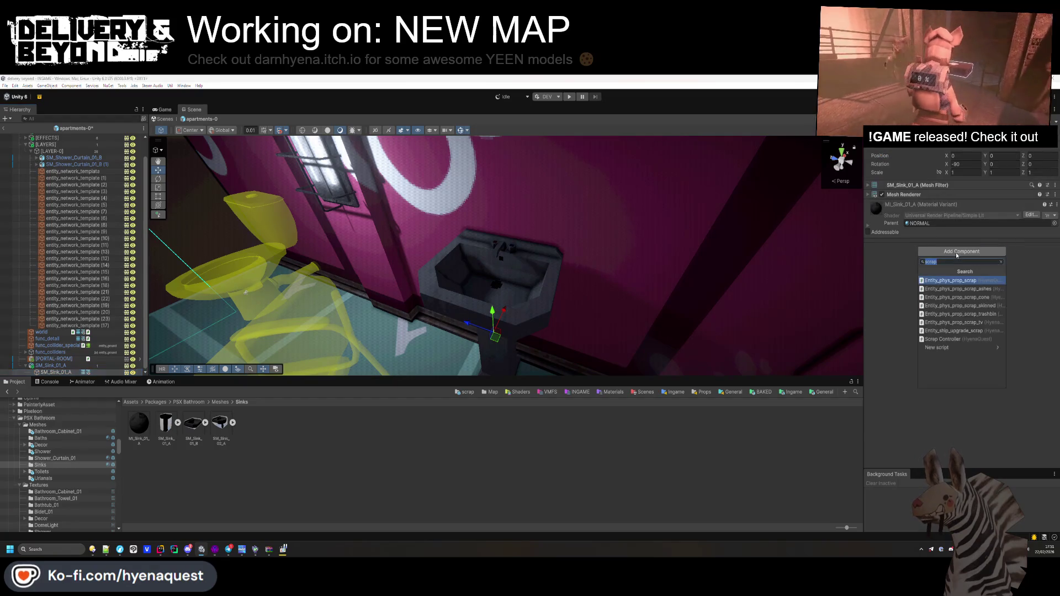
{"action": "key", "text": "Return"}
{"action": "left_click", "coordinate": [913, 195]}
{"action": "left_click", "coordinate": [913, 196]}
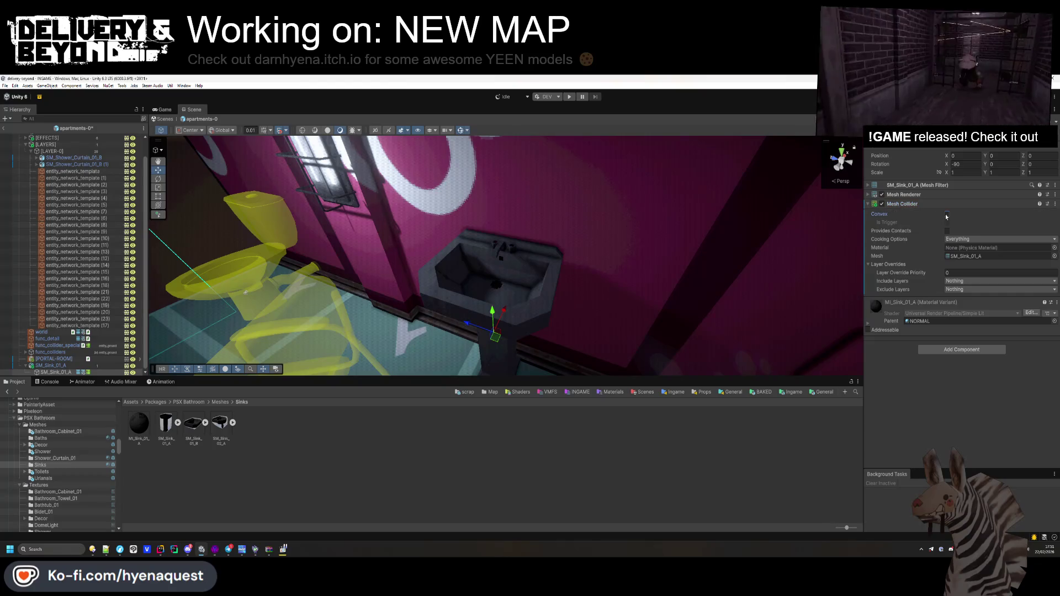
{"action": "left_click", "coordinate": [1016, 142]}
{"action": "left_click", "coordinate": [1012, 208]}
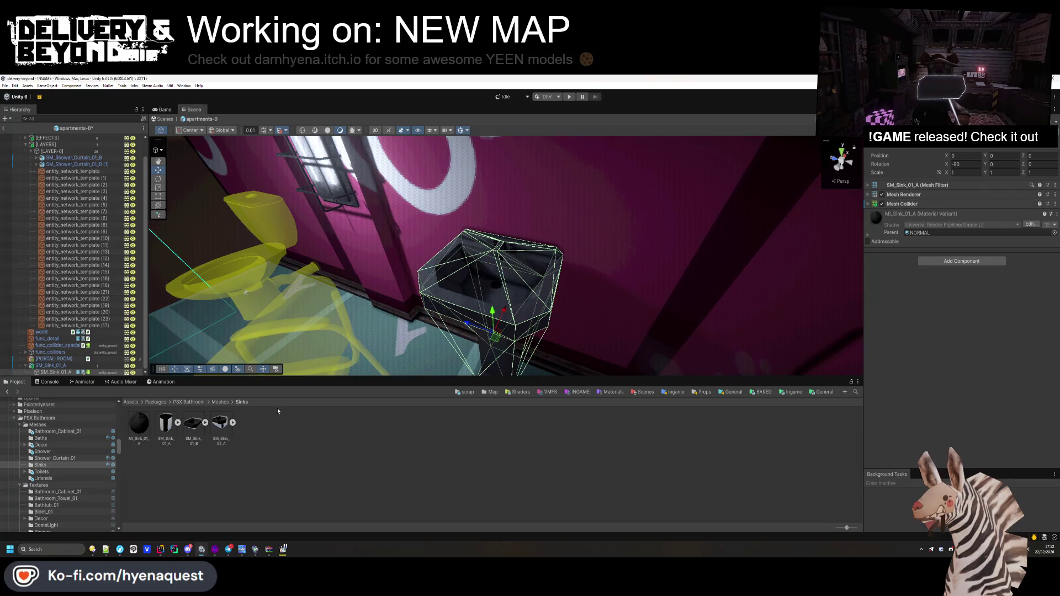
- Parent SM_Sink_01_A under [LAYER-0] in the Hierarchy and collapse its entry
{"action": "left_click", "coordinate": [70, 365]}
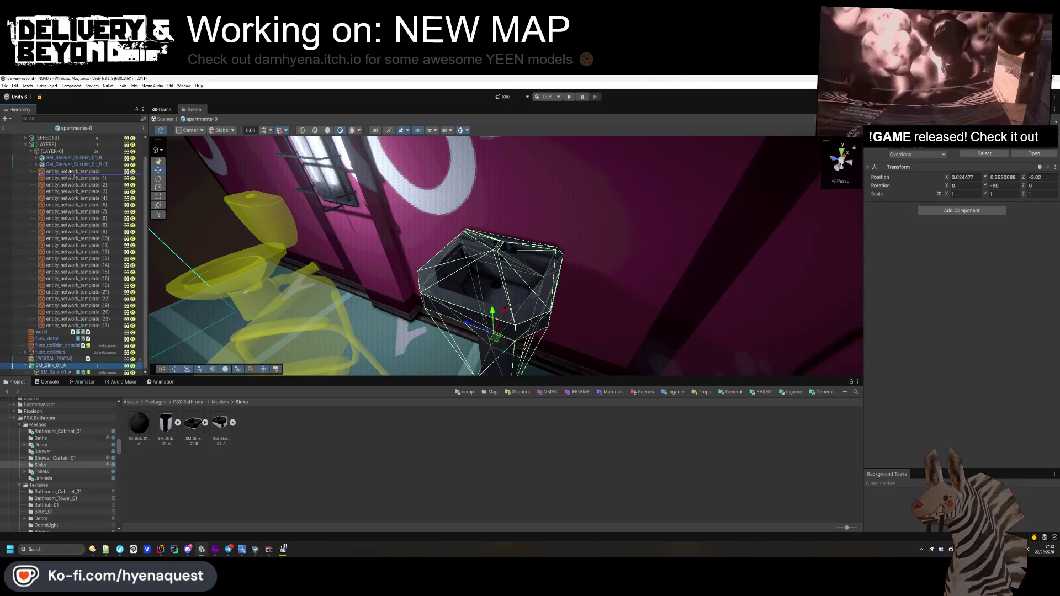
{"action": "left_click_drag", "start_coordinate": [69, 172], "coordinate": [64, 172]}
{"action": "left_click", "coordinate": [35, 171]}
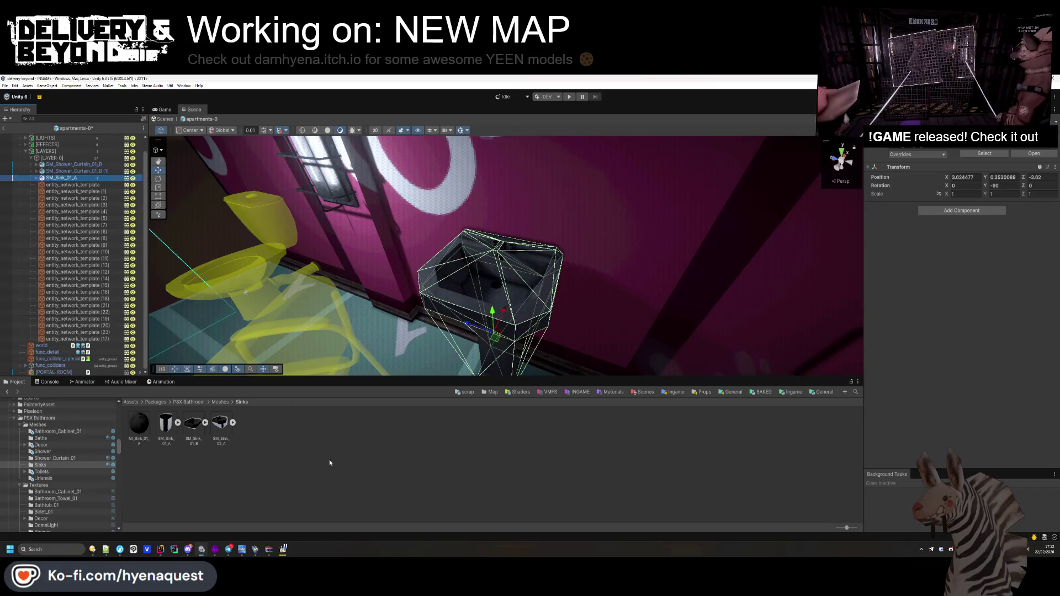
{"action": "mouse_move", "coordinate": [377, 363]}
{"action": "left_mouse_down"}
{"action": "mouse_move", "coordinate": [565, 236]}
{"action": "mouse_move", "coordinate": [540, 277]}
{"action": "mouse_move", "coordinate": [558, 317]}
{"action": "mouse_move", "coordinate": [525, 155]}
{"action": "mouse_move", "coordinate": [540, 254]}
{"action": "mouse_move", "coordinate": [533, 214]}
{"action": "mouse_move", "coordinate": [541, 218]}
{"action": "left_mouse_up"}
{"action": "left_click", "coordinate": [540, 277]}
{"action": "left_click", "coordinate": [537, 270]}
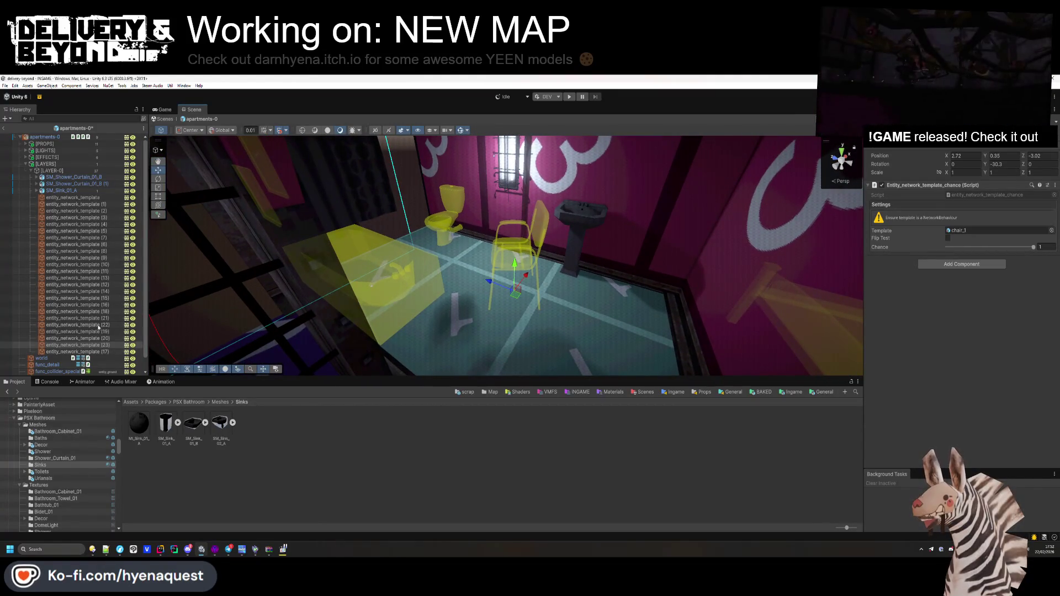
- Try widening the sink, then restore its scale to 1
{"action": "left_click", "coordinate": [72, 190]}
{"action": "mouse_move", "coordinate": [947, 196]}
{"action": "left_mouse_down"}
{"action": "mouse_move", "coordinate": [972, 196]}
{"action": "mouse_move", "coordinate": [948, 196]}
{"action": "left_mouse_up"}
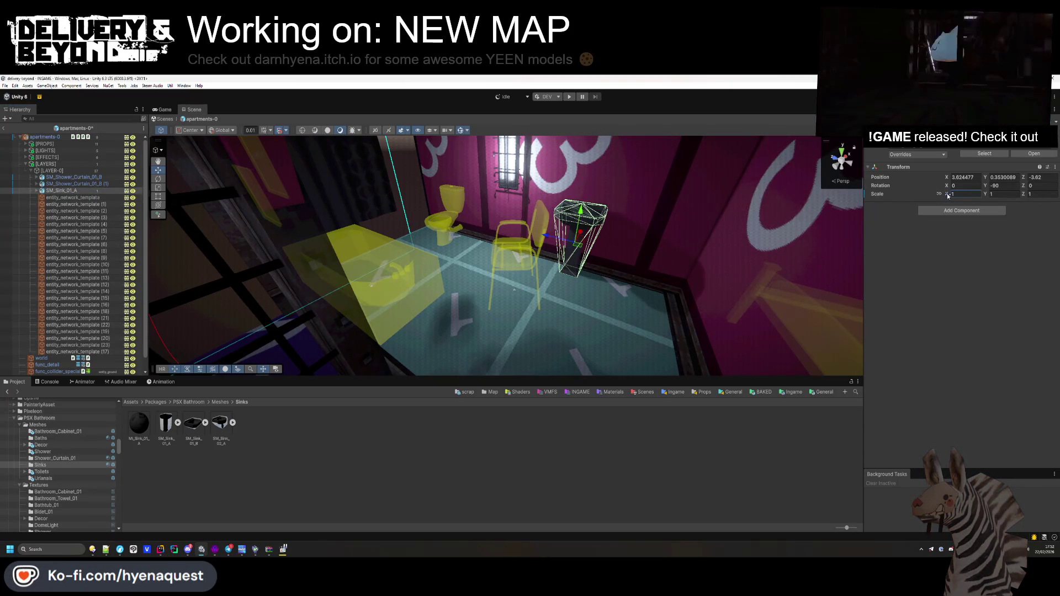
{"action": "left_click", "coordinate": [579, 440]}
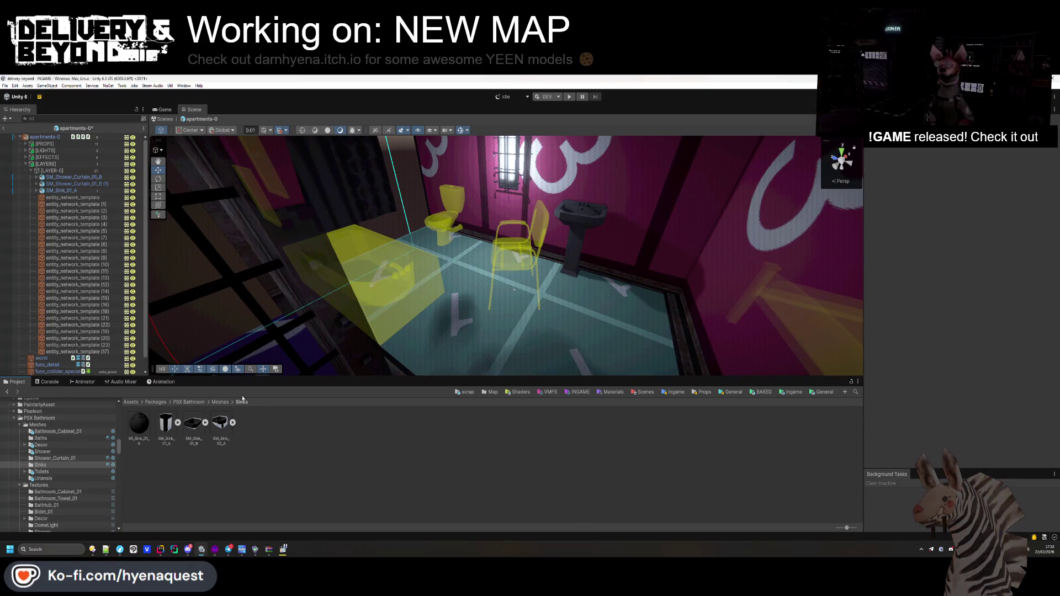
- Place Radiator_01 from Meshes > Decor at X 2.12, then drop a towel mesh nearby
{"action": "left_click", "coordinate": [220, 402]}
{"action": "double_click", "coordinate": [246, 430]}
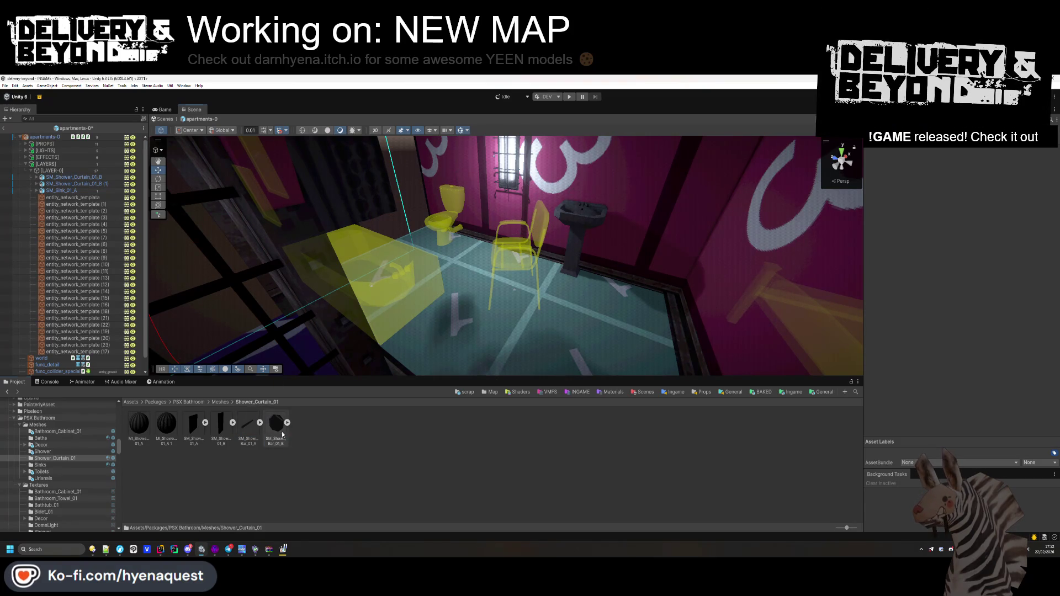
{"action": "left_click", "coordinate": [221, 402]}
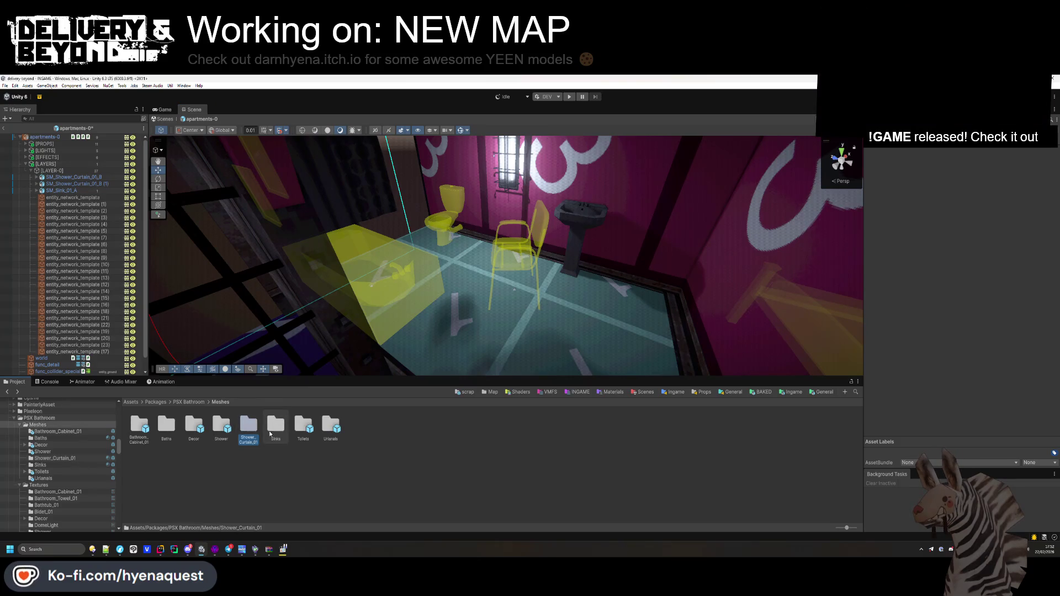
{"action": "double_click", "coordinate": [194, 430]}
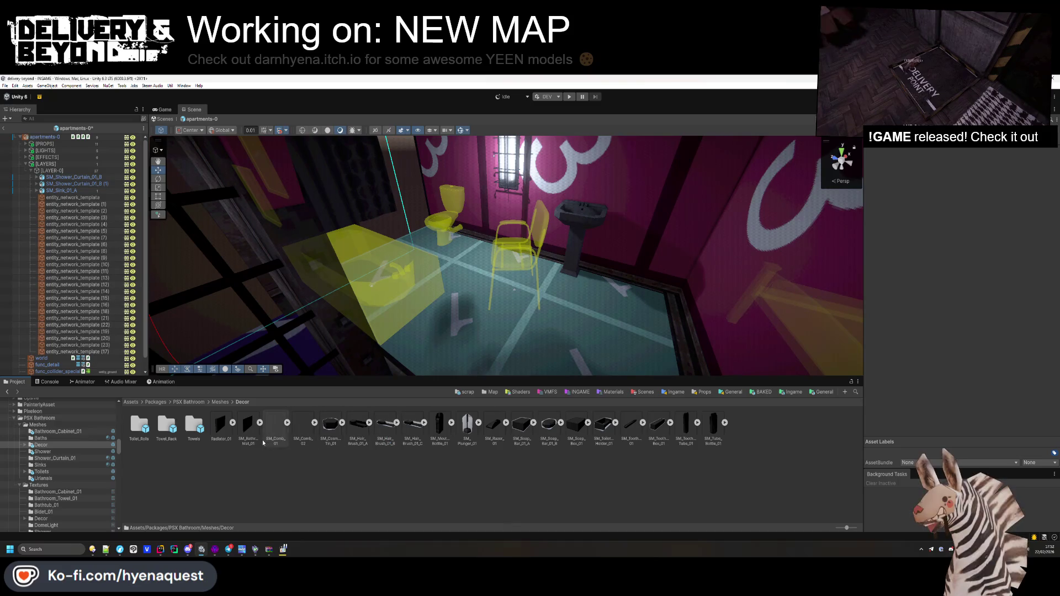
{"action": "mouse_move", "coordinate": [249, 432]}
{"action": "left_mouse_down"}
{"action": "mouse_move", "coordinate": [540, 351]}
{"action": "mouse_move", "coordinate": [447, 326]}
{"action": "mouse_move", "coordinate": [248, 427]}
{"action": "mouse_move", "coordinate": [607, 309]}
{"action": "mouse_move", "coordinate": [712, 332]}
{"action": "left_mouse_up"}
{"action": "key", "text": "f"}
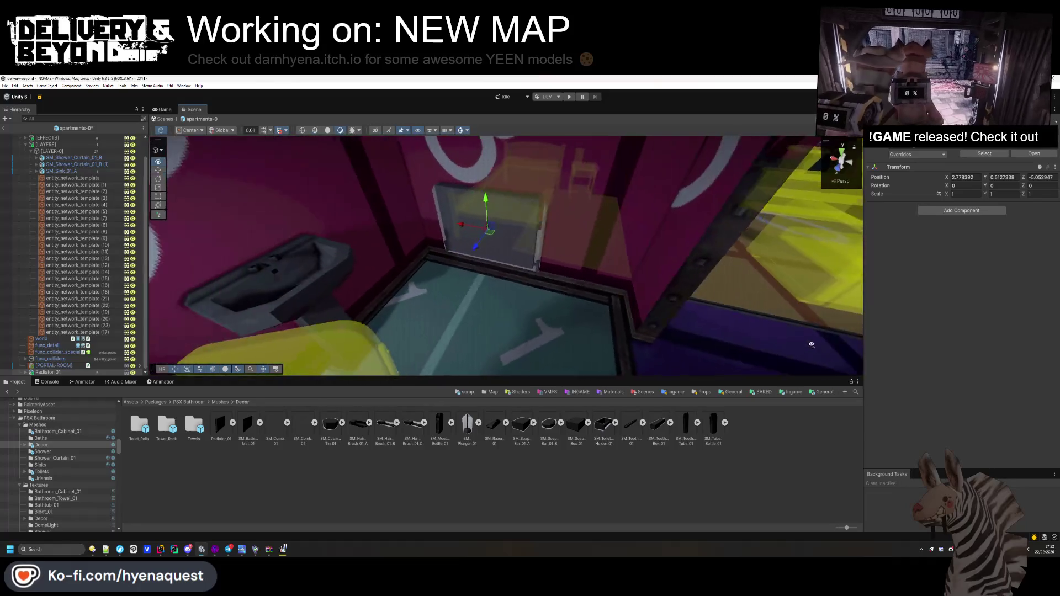
{"action": "left_click_drag", "start_coordinate": [596, 233], "coordinate": [524, 231]}
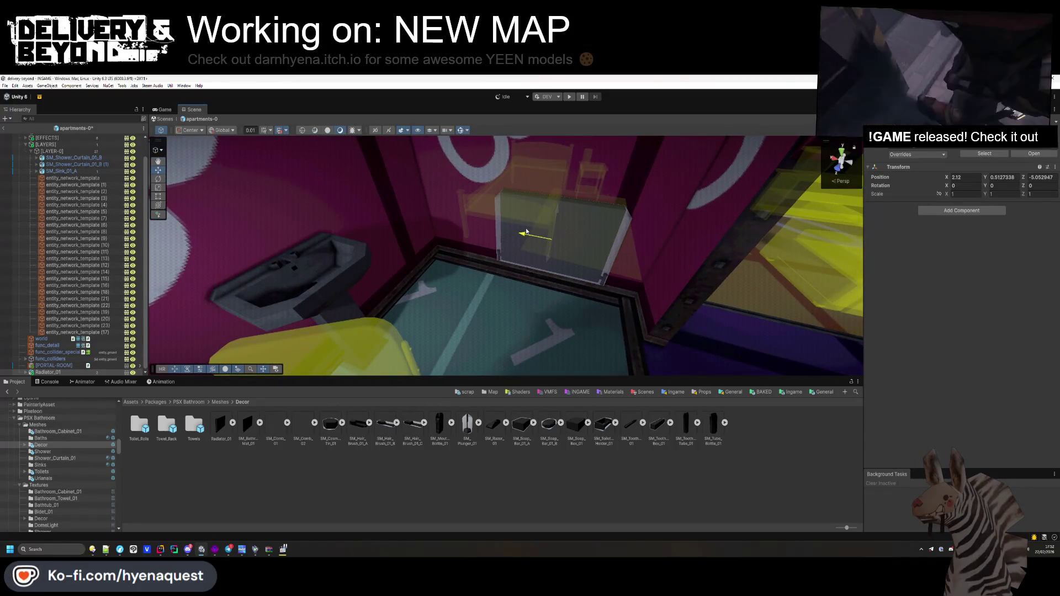
{"action": "left_click_drag", "start_coordinate": [463, 302], "coordinate": [331, 311]}
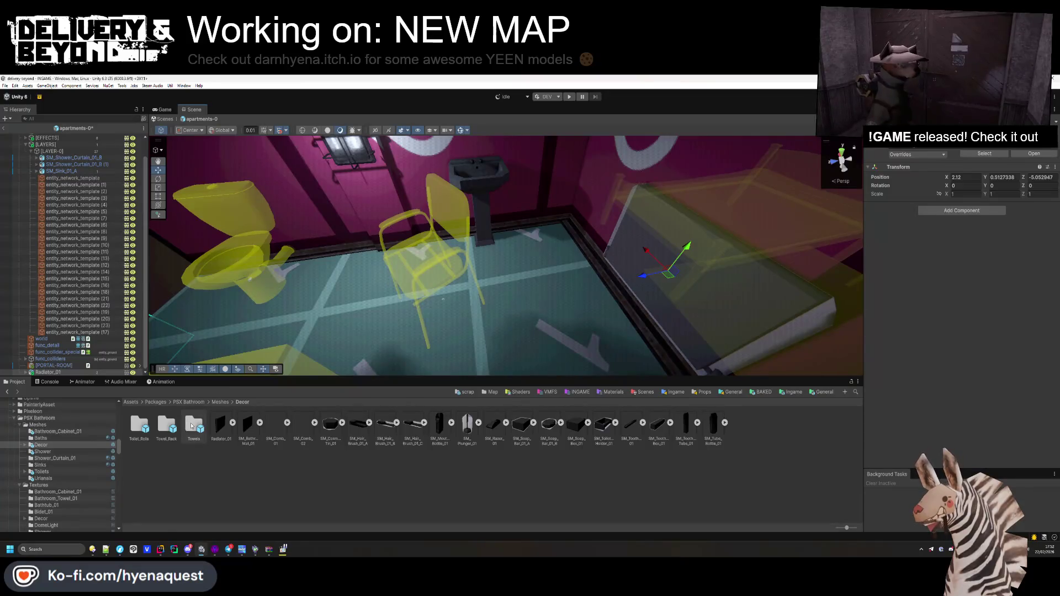
{"action": "double_click", "coordinate": [192, 426]}
{"action": "left_click_drag", "start_coordinate": [213, 429], "coordinate": [549, 195]}
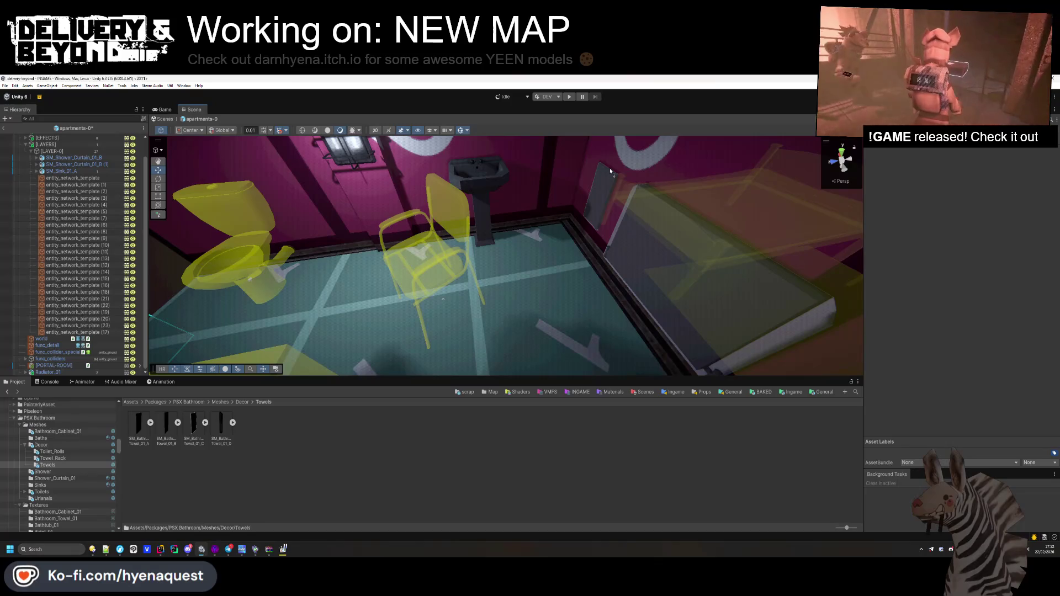
- Place Towel_01_D towels on the wall, turning one 180 degrees on Y
{"action": "left_click_drag", "start_coordinate": [221, 424], "coordinate": [616, 185]}
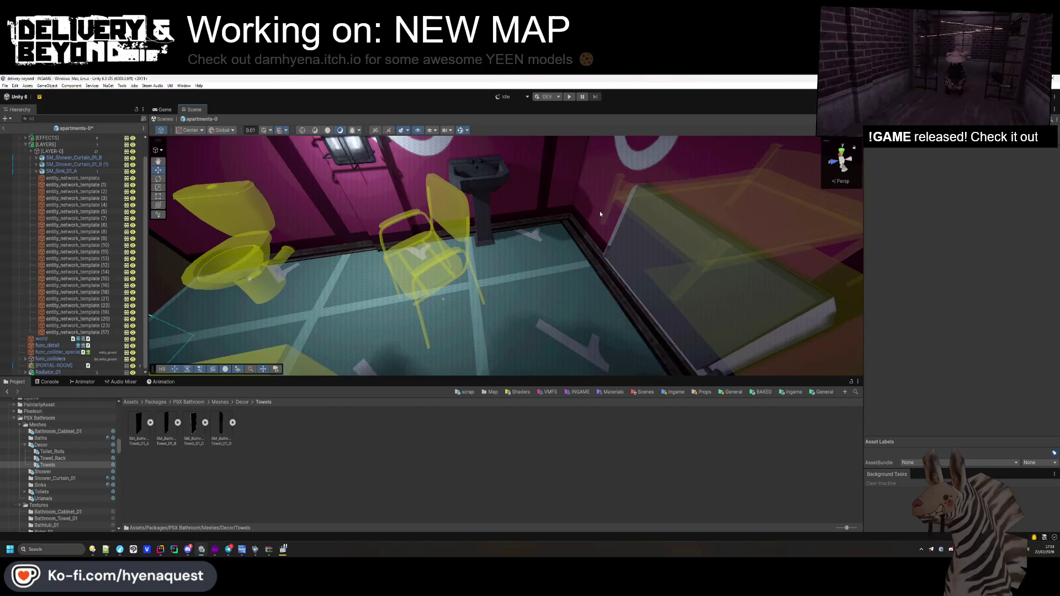
{"action": "key", "text": "f"}
{"action": "mouse_move", "coordinate": [222, 424]}
{"action": "left_mouse_down"}
{"action": "mouse_move", "coordinate": [331, 381]}
{"action": "mouse_move", "coordinate": [559, 194]}
{"action": "left_mouse_up"}
{"action": "left_click_drag", "start_coordinate": [984, 187], "coordinate": [804, 206]}
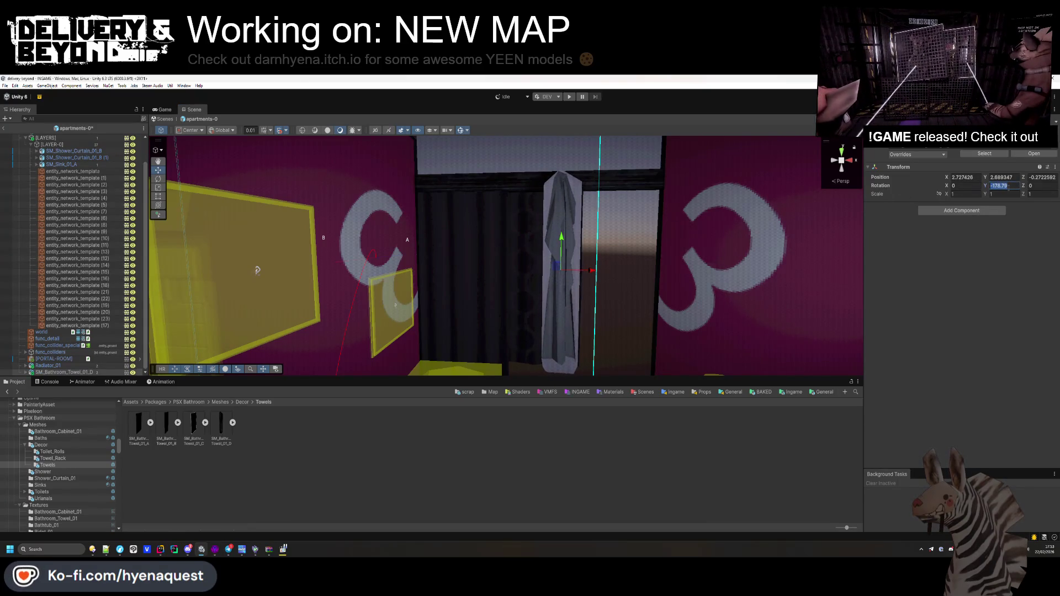
{"action": "left_click_drag", "start_coordinate": [582, 202], "coordinate": [833, 292]}
- Scale the sink uniformly to 1.25 and shift it slightly along X
{"action": "left_click", "coordinate": [524, 191]}
{"action": "key", "text": "f"}
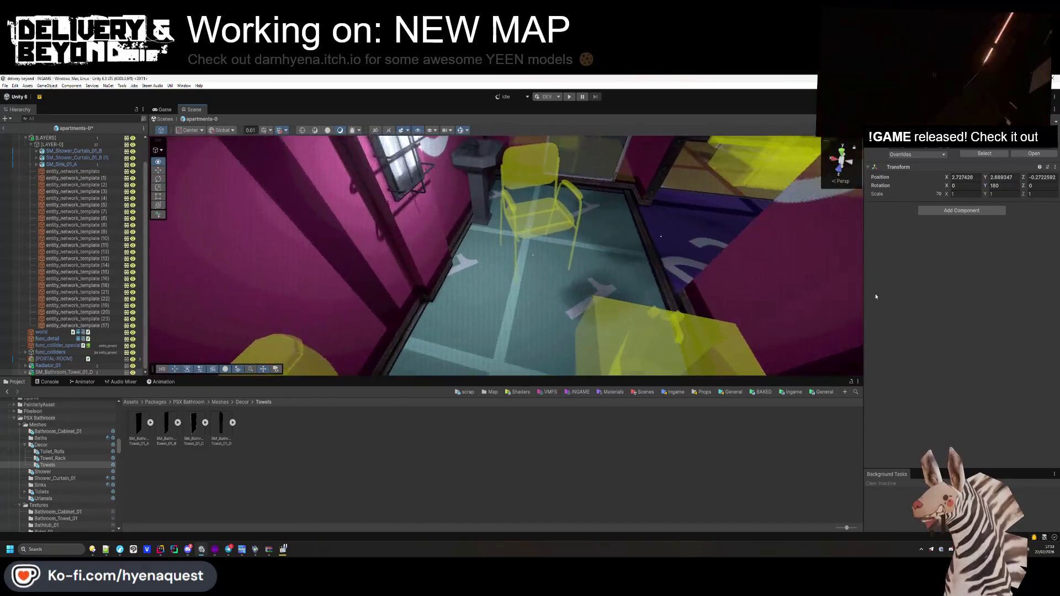
{"action": "double_click", "coordinate": [950, 196]}
{"action": "type", "text": "1.21"}
{"action": "key", "text": "BackSpace"}
{"action": "type", "text": "5"}
{"action": "key", "text": "Return"}
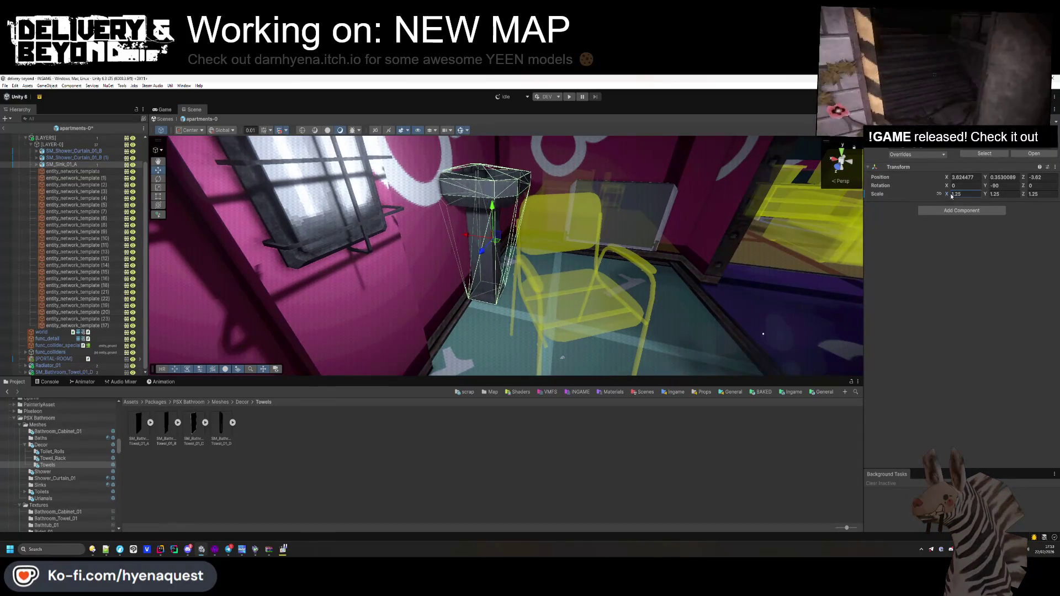
{"action": "mouse_move", "coordinate": [467, 236]}
{"action": "left_mouse_down"}
{"action": "mouse_move", "coordinate": [627, 283]}
{"action": "mouse_move", "coordinate": [612, 270]}
{"action": "mouse_move", "coordinate": [629, 264]}
{"action": "mouse_move", "coordinate": [634, 326]}
{"action": "mouse_move", "coordinate": [673, 253]}
{"action": "mouse_move", "coordinate": [634, 199]}
{"action": "left_mouse_up"}
{"action": "left_click", "coordinate": [469, 238]}
- Fly the view over the yellow furniture and select the room mesh
{"action": "key", "text": "f"}
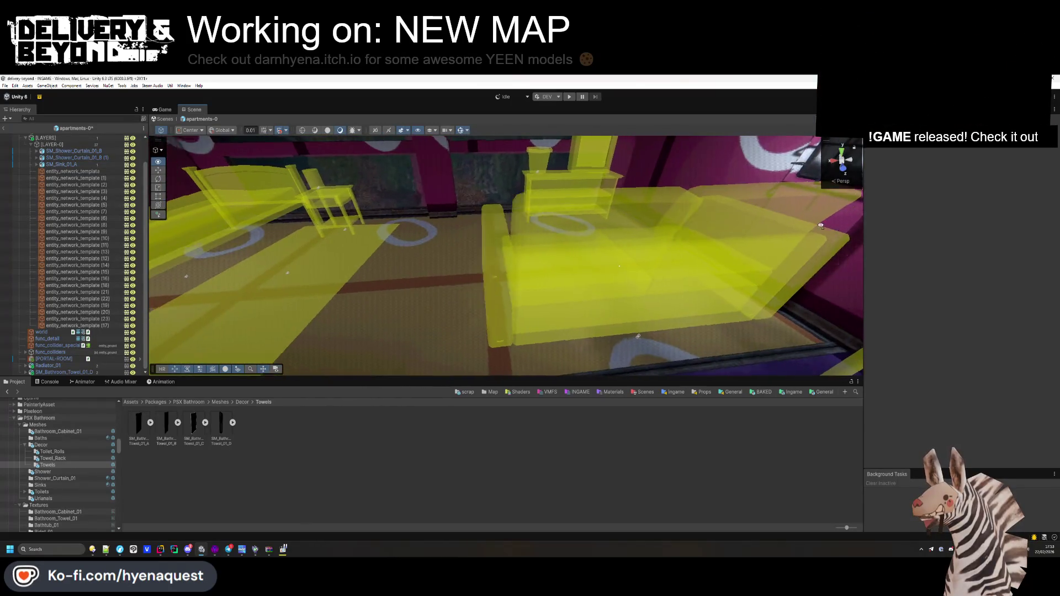
{"action": "mouse_move", "coordinate": [533, 168]}
{"action": "left_mouse_down"}
{"action": "mouse_move", "coordinate": [692, 269]}
{"action": "mouse_move", "coordinate": [319, 279]}
{"action": "mouse_move", "coordinate": [566, 352]}
{"action": "left_mouse_up"}
{"action": "left_click", "coordinate": [567, 351]}
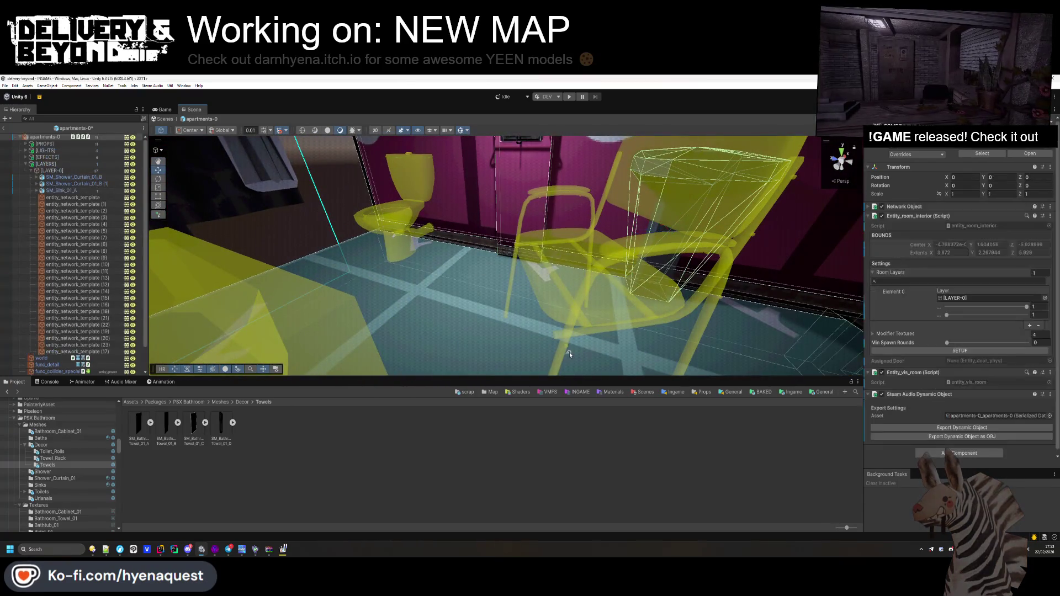
- Set the chair_1 template prefab's scale to 0.9, then return to the level
{"action": "left_click", "coordinate": [569, 351]}
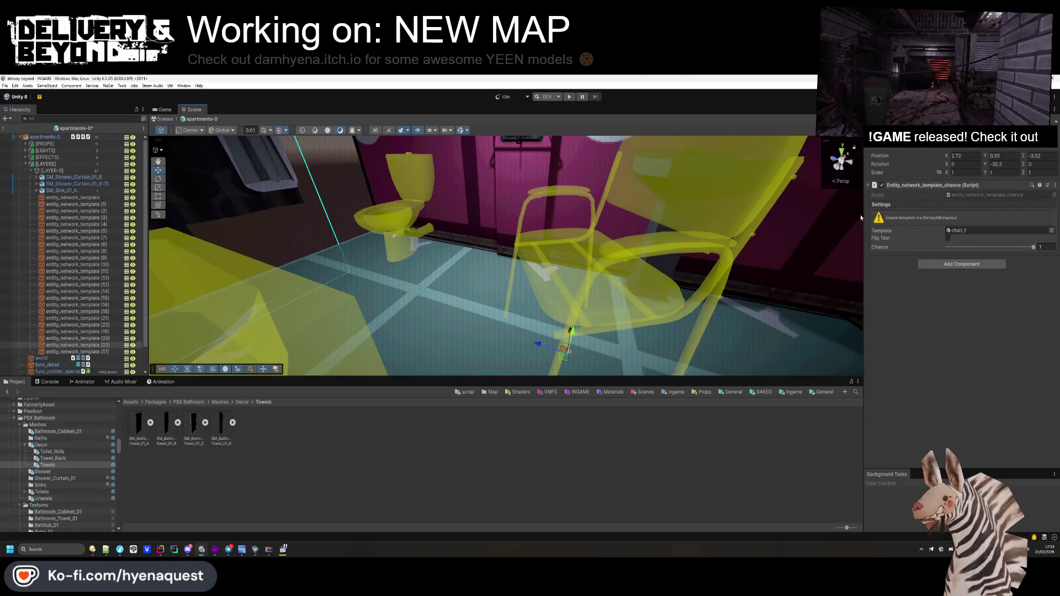
{"action": "left_click", "coordinate": [988, 231]}
{"action": "left_click", "coordinate": [627, 428]}
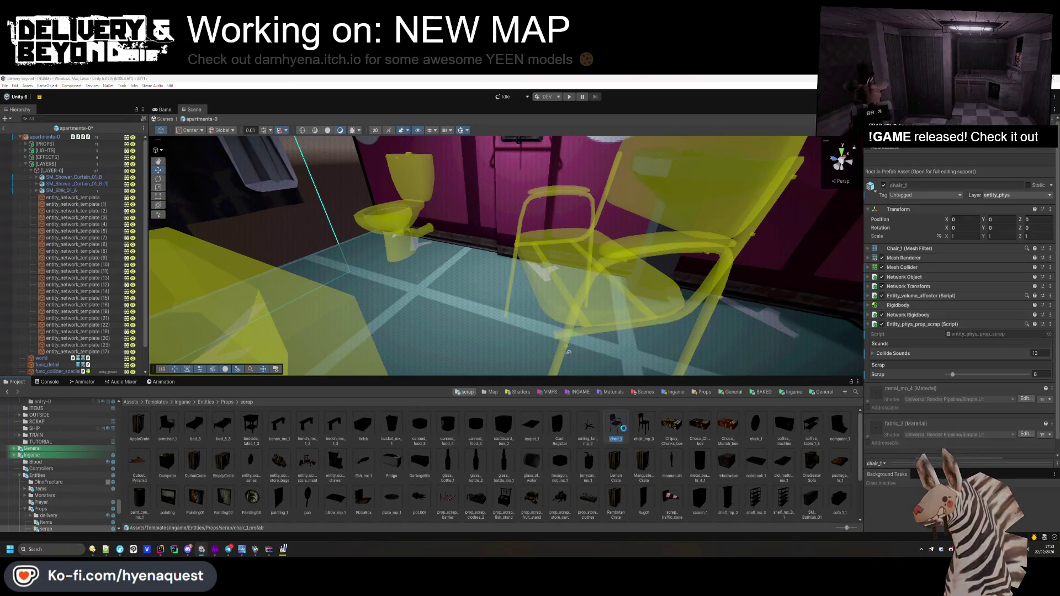
{"action": "left_click", "coordinate": [511, 326]}
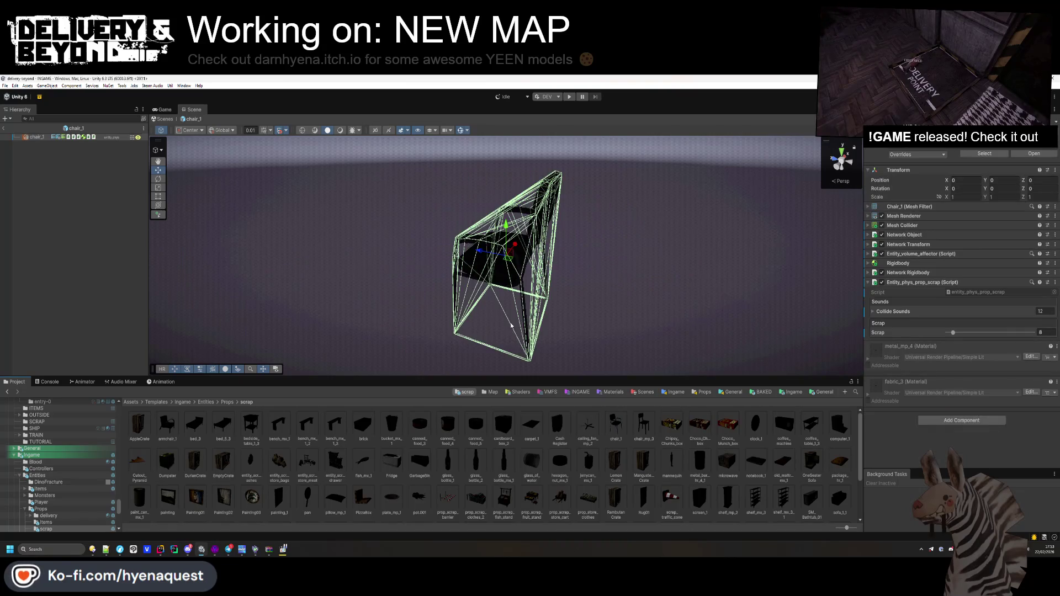
{"action": "left_click", "coordinate": [941, 199]}
{"action": "type", "text": "0.9"}
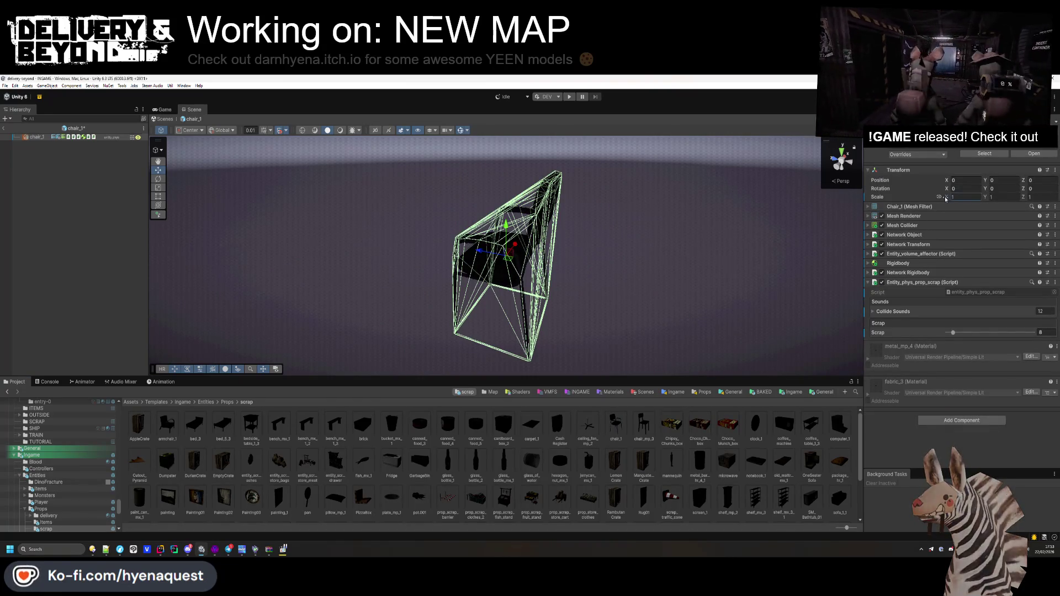
{"action": "key", "text": "Return"}
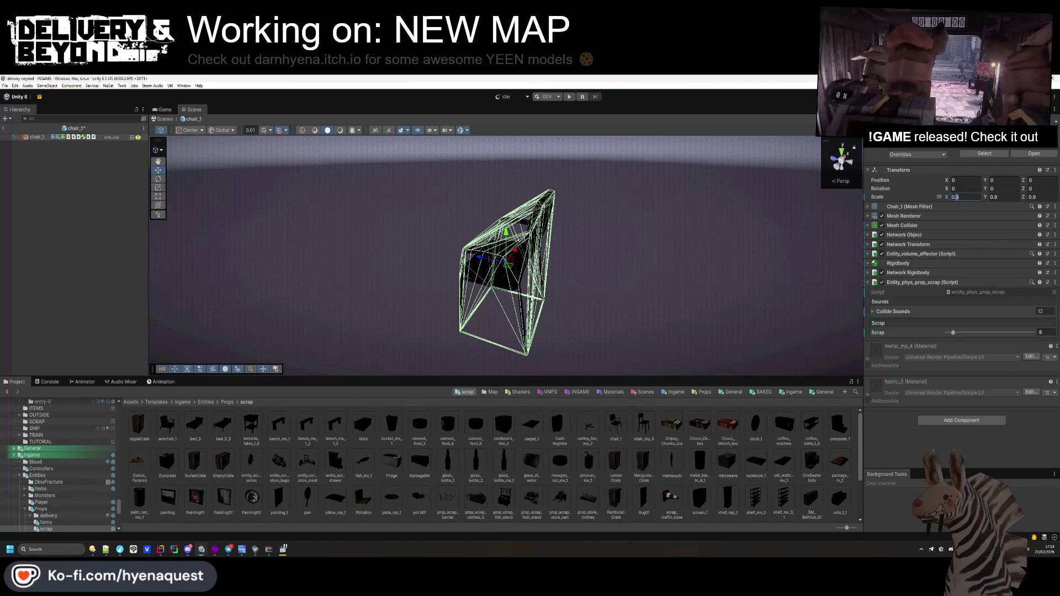
{"action": "left_click", "coordinate": [65, 263]}
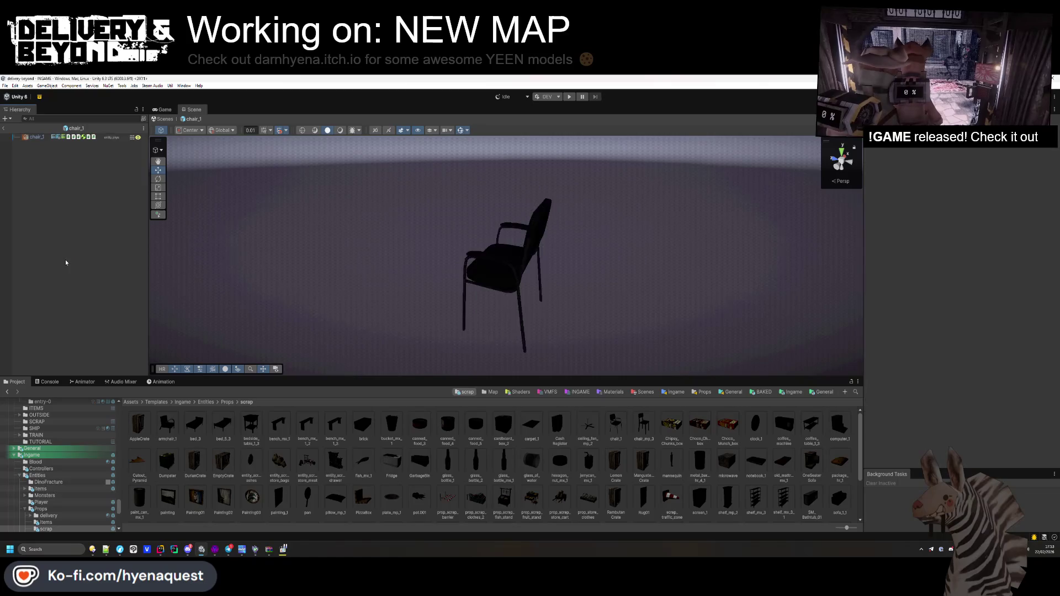
{"action": "left_click", "coordinate": [5, 130]}
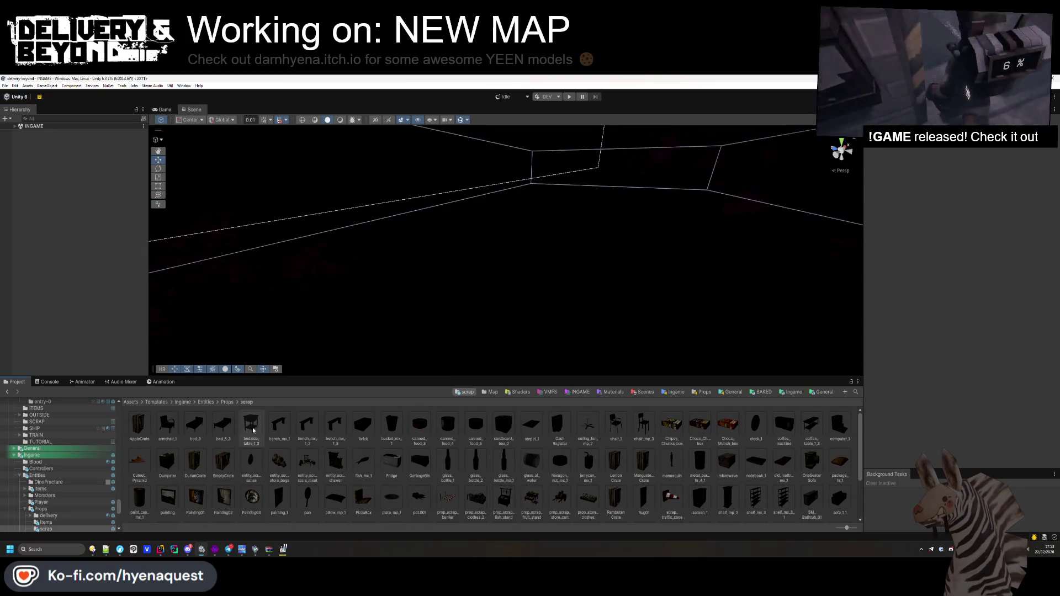
- Browse to Templates/Ingame/Map/Fracture/Interiors and open the apartments-0 prefab
{"action": "left_click", "coordinate": [783, 392]}
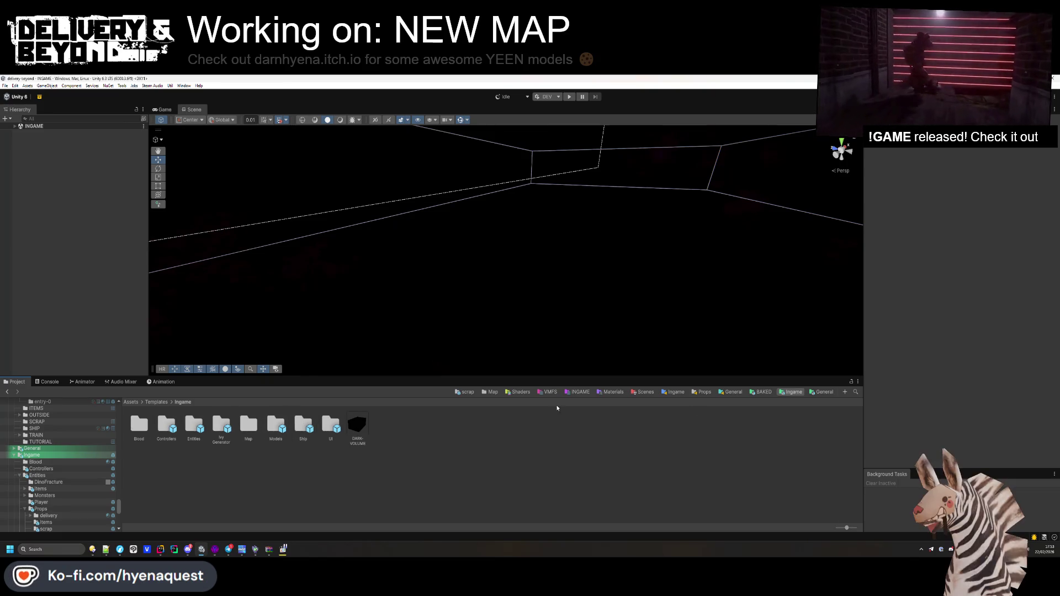
{"action": "left_click", "coordinate": [491, 392]}
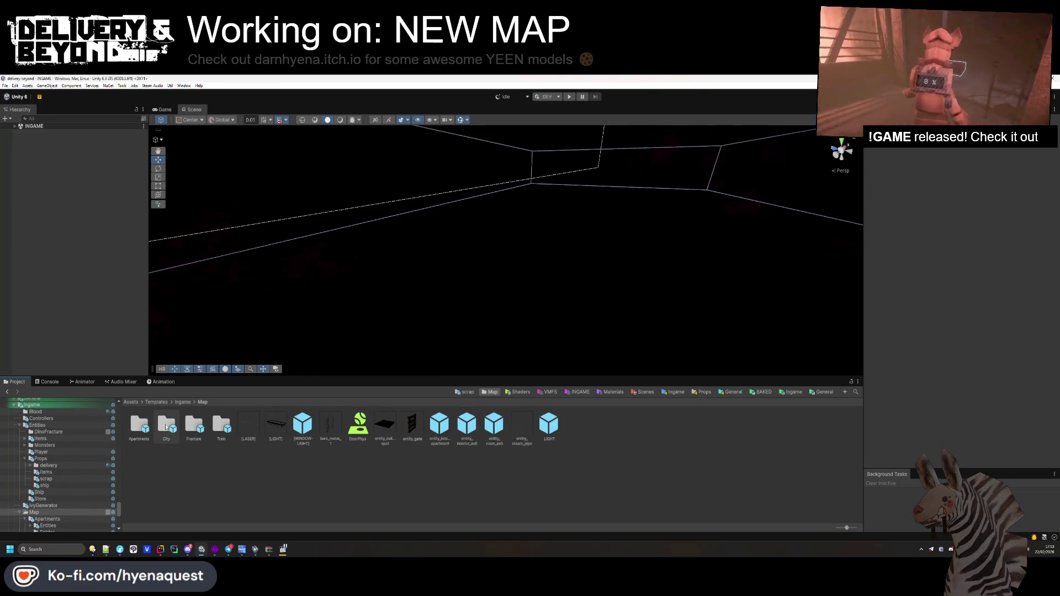
{"action": "double_click", "coordinate": [140, 425]}
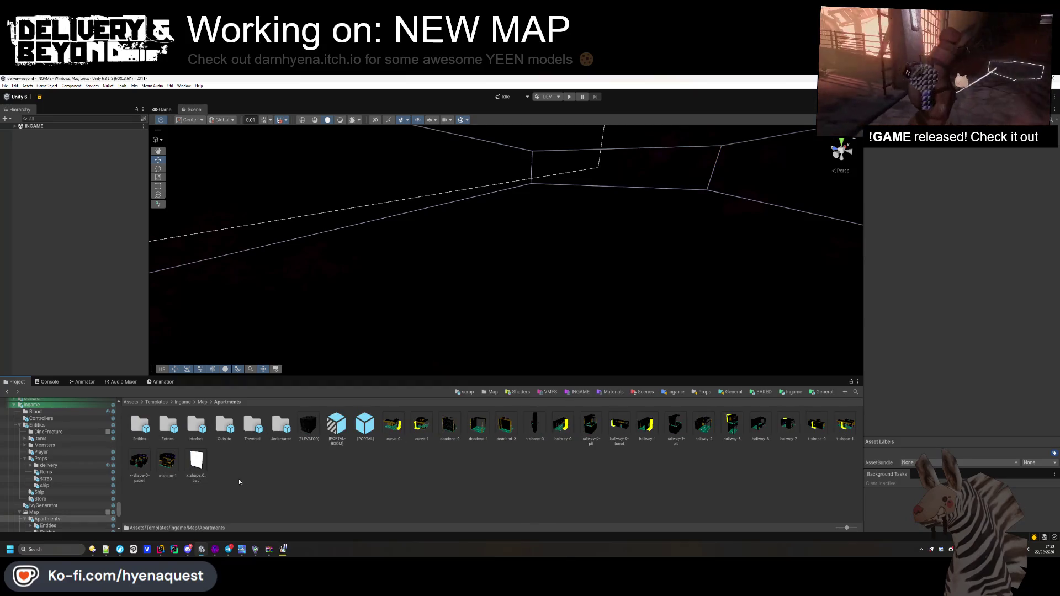
{"action": "double_click", "coordinate": [197, 425]}
{"action": "left_click", "coordinate": [227, 402]}
{"action": "left_click", "coordinate": [184, 402]}
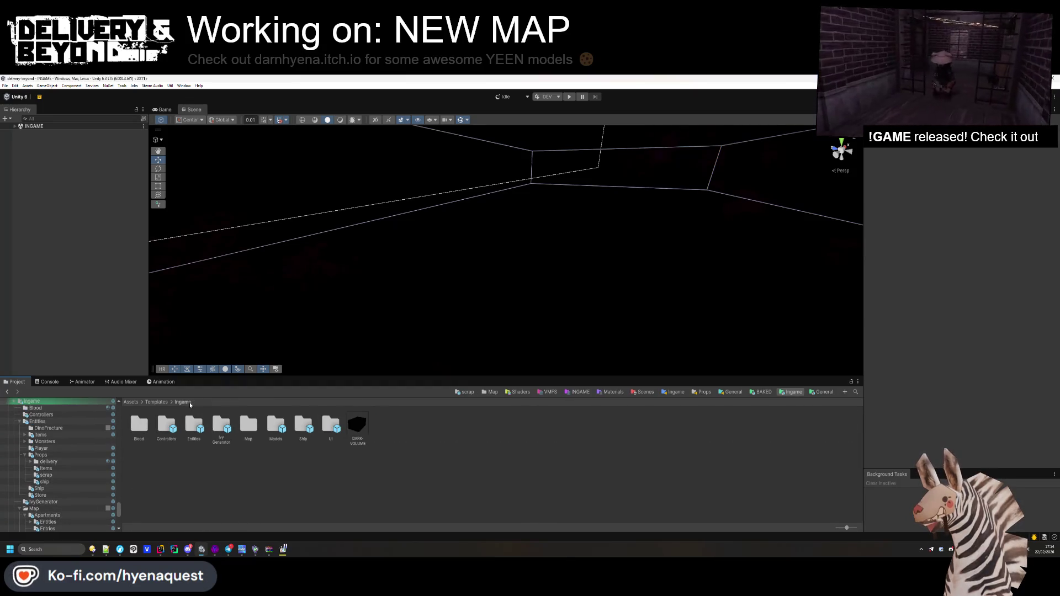
{"action": "left_click", "coordinate": [155, 403]}
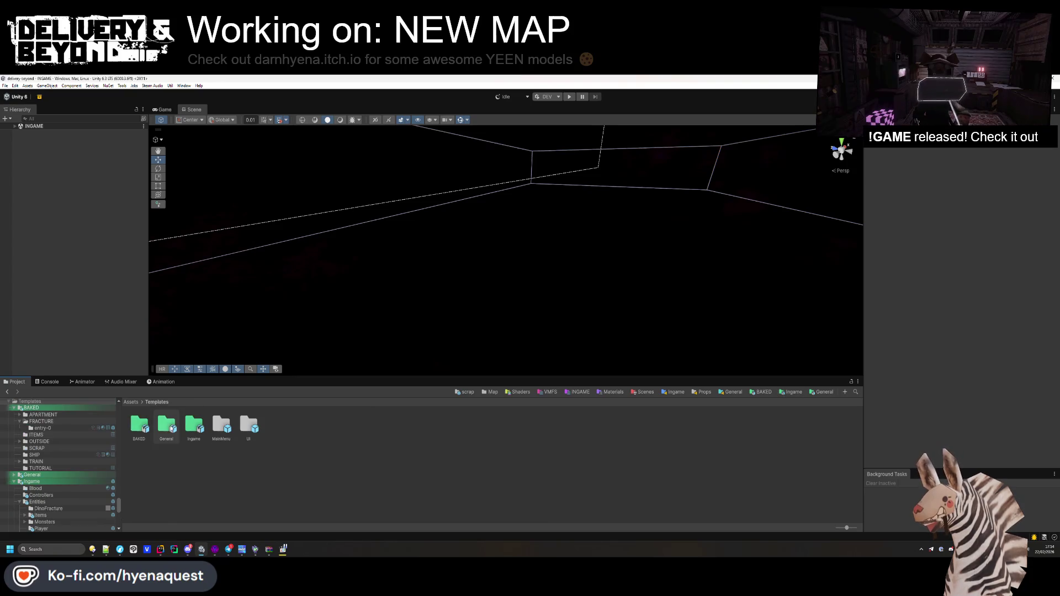
{"action": "double_click", "coordinate": [194, 425]}
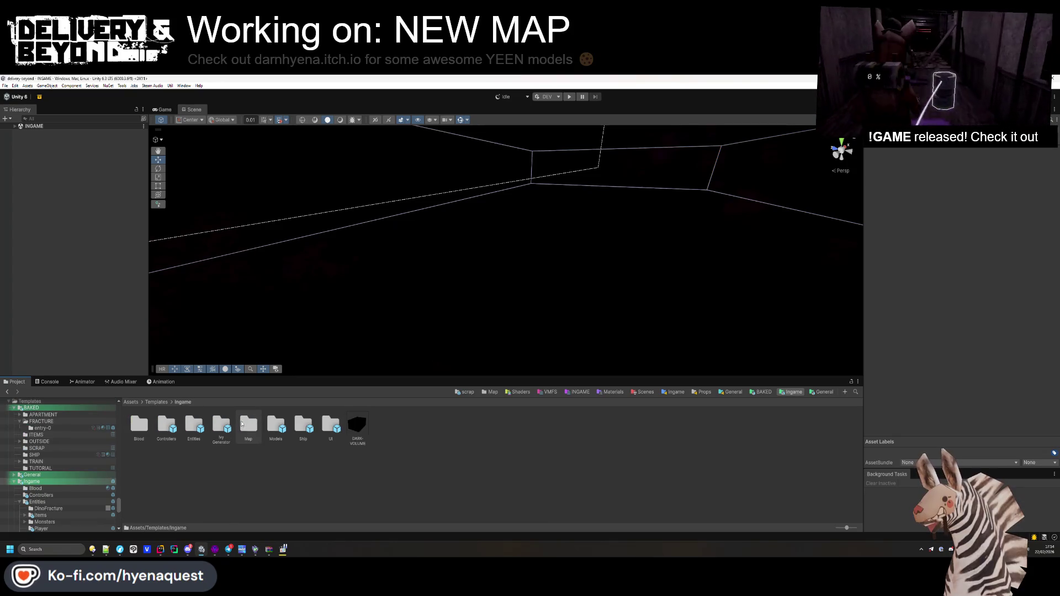
{"action": "double_click", "coordinate": [249, 425]}
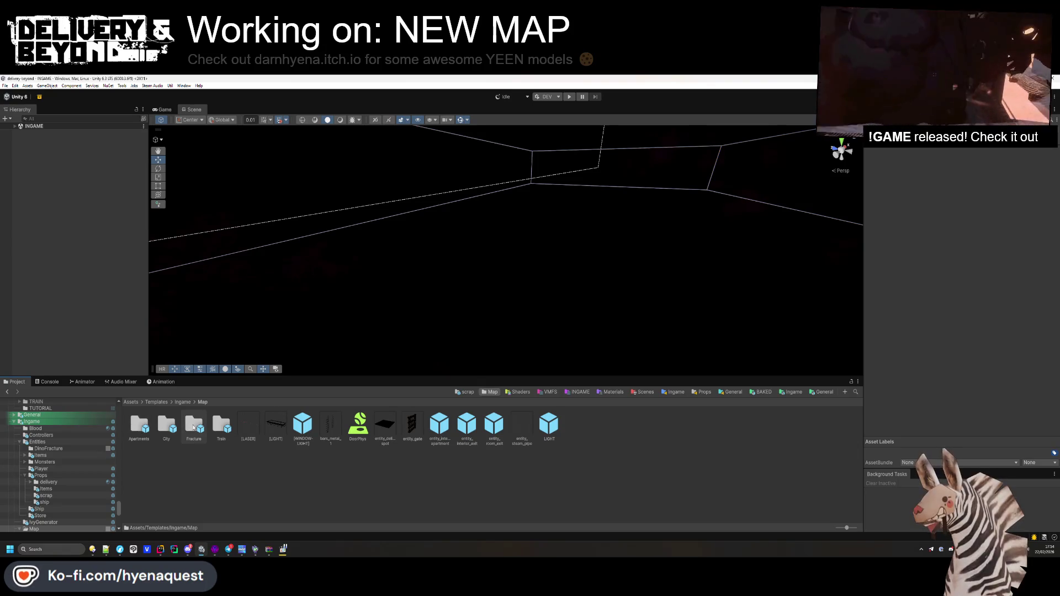
{"action": "double_click", "coordinate": [200, 430]}
{"action": "double_click", "coordinate": [167, 428]}
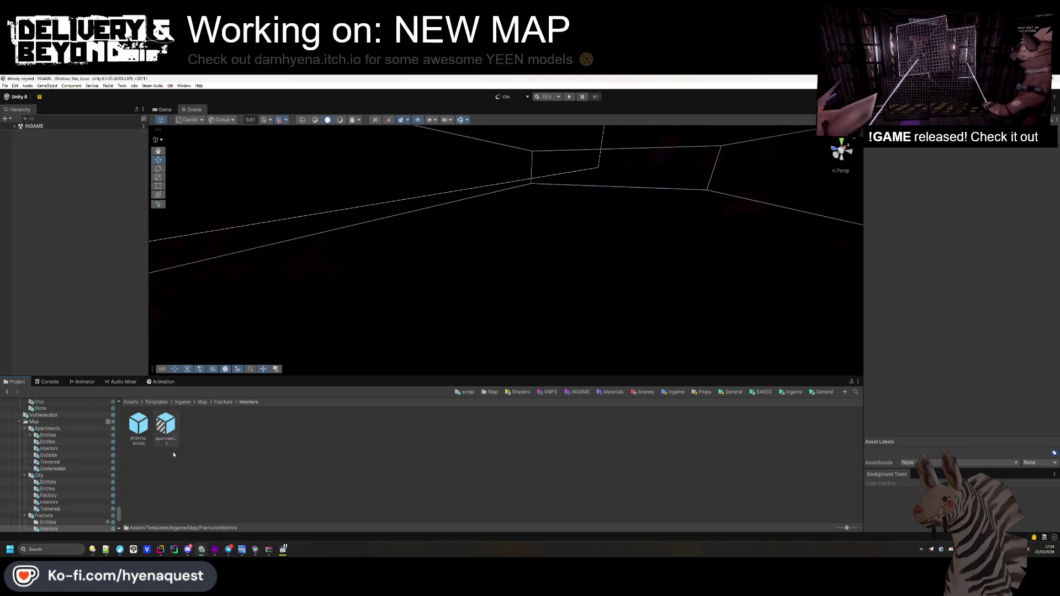
{"action": "double_click", "coordinate": [158, 431]}
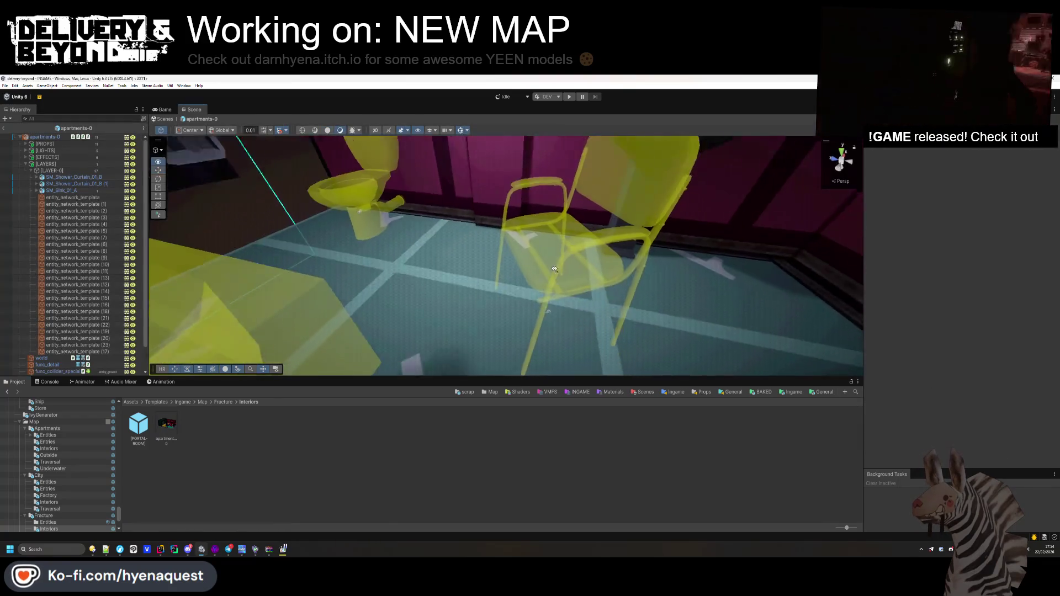
- Move the chair near the bathtub (X 1.71, Z -2.47) and turn it to -359.5 on Y
{"action": "left_click", "coordinate": [491, 300]}
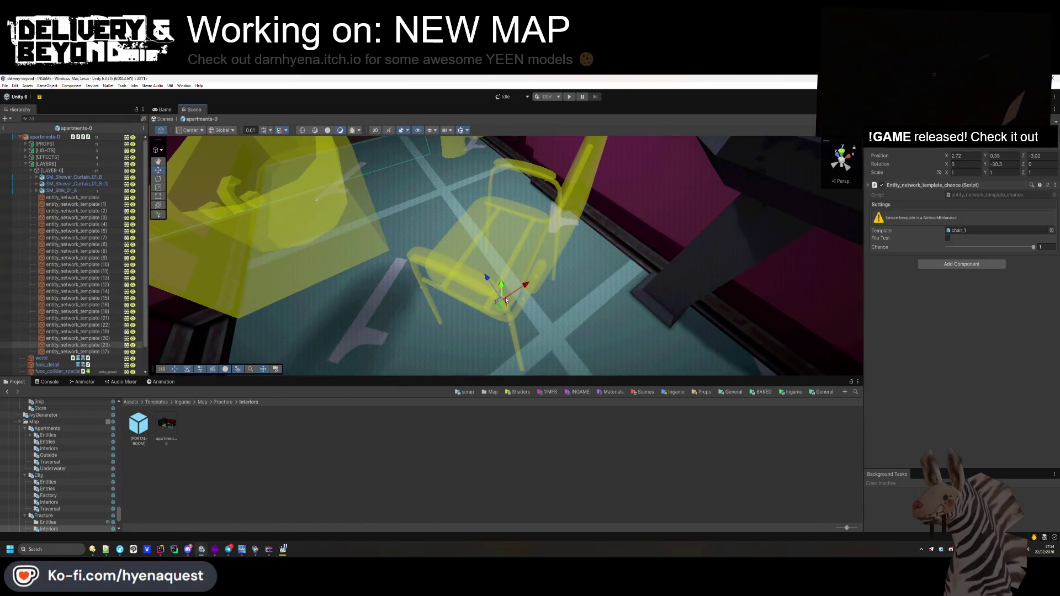
{"action": "mouse_move", "coordinate": [424, 323]}
{"action": "left_mouse_down"}
{"action": "mouse_move", "coordinate": [456, 307]}
{"action": "mouse_move", "coordinate": [381, 342]}
{"action": "left_mouse_up"}
{"action": "mouse_move", "coordinate": [985, 164]}
{"action": "left_mouse_down"}
{"action": "mouse_move", "coordinate": [497, 164]}
{"action": "mouse_move", "coordinate": [1020, 269]}
{"action": "left_mouse_up"}
{"action": "mouse_move", "coordinate": [635, 309]}
{"action": "left_mouse_down"}
{"action": "mouse_move", "coordinate": [727, 442]}
{"action": "mouse_move", "coordinate": [555, 379]}
{"action": "mouse_move", "coordinate": [607, 326]}
{"action": "left_mouse_up"}
{"action": "mouse_move", "coordinate": [986, 164]}
{"action": "left_mouse_down"}
{"action": "mouse_move", "coordinate": [567, 212]}
{"action": "mouse_move", "coordinate": [585, 216]}
{"action": "left_mouse_up"}
{"action": "mouse_move", "coordinate": [511, 329]}
{"action": "left_mouse_down"}
{"action": "mouse_move", "coordinate": [504, 240]}
{"action": "mouse_move", "coordinate": [572, 273]}
{"action": "mouse_move", "coordinate": [657, 242]}
{"action": "mouse_move", "coordinate": [635, 254]}
{"action": "mouse_move", "coordinate": [489, 208]}
{"action": "left_mouse_up"}
{"action": "left_click", "coordinate": [489, 209]}
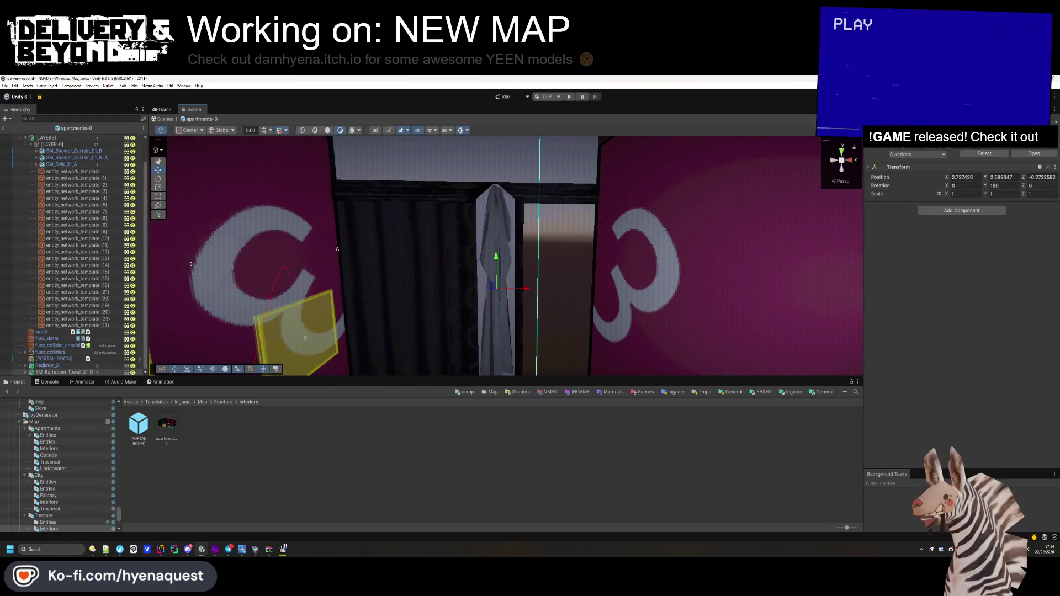
- Delete the wall towel's UCX collision child object
{"action": "left_click", "coordinate": [26, 372]}
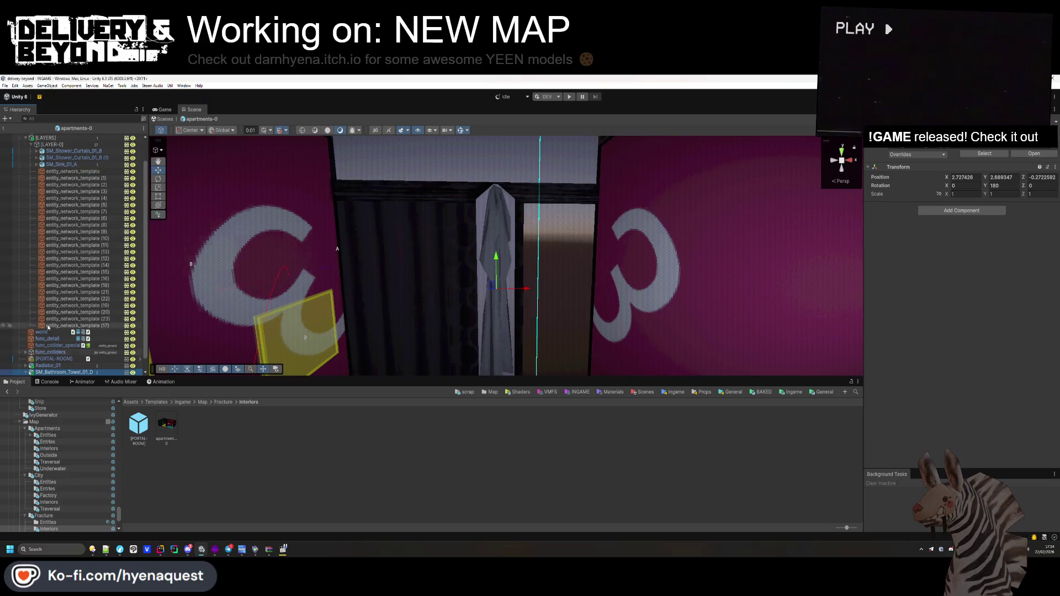
{"action": "scroll", "coordinate": [61, 370], "scroll_direction": "down", "scroll_amount": 1}
{"action": "left_click", "coordinate": [62, 372]}
{"action": "key", "text": "Delete"}
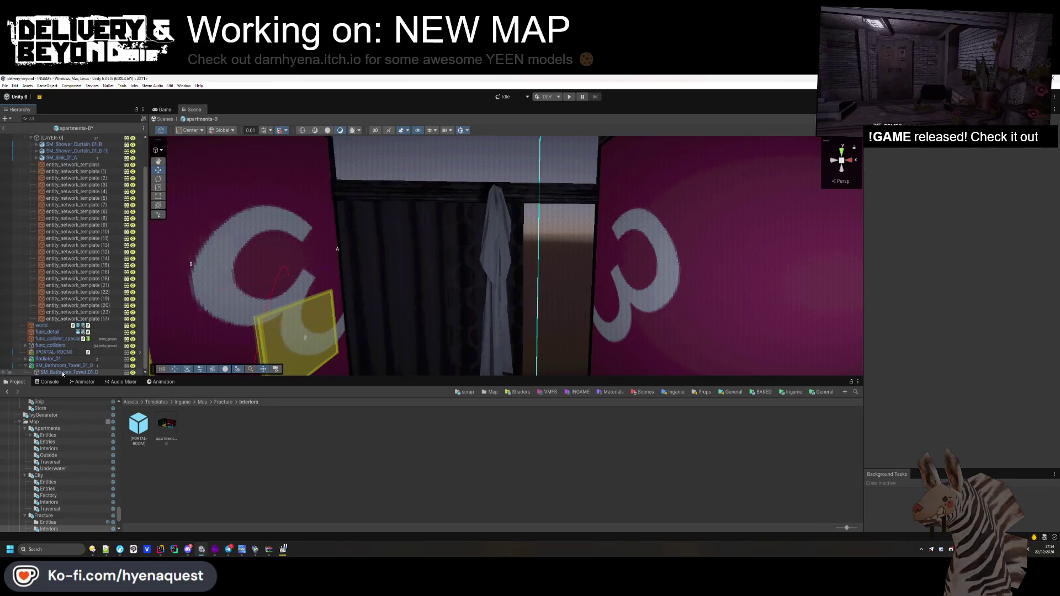
- Extract the towel FBX's materials and set the towel material's Parent to NORMAL
{"action": "left_click", "coordinate": [66, 367]}
{"action": "left_click", "coordinate": [982, 153]}
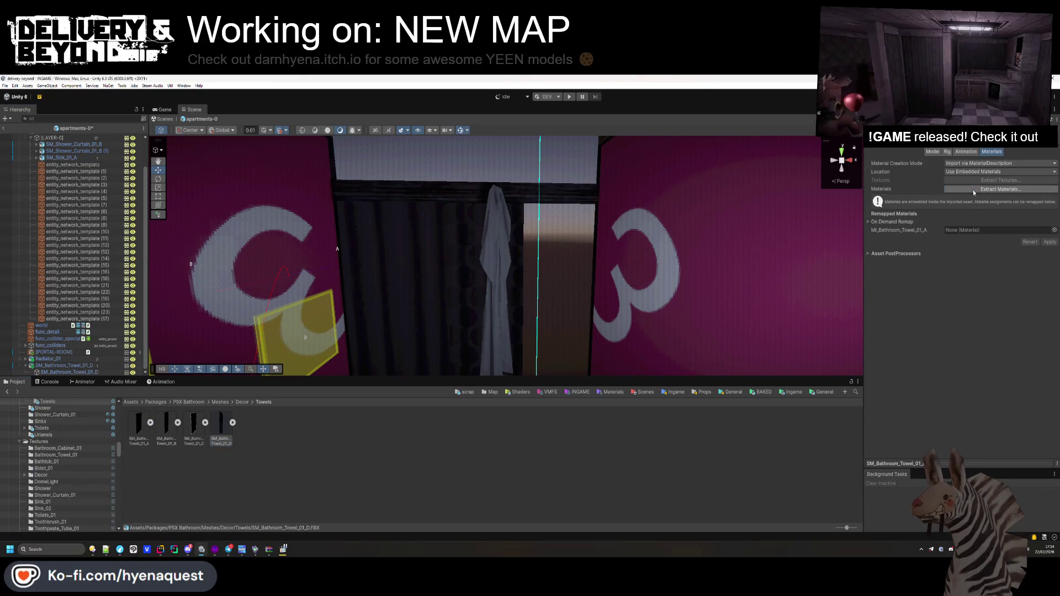
{"action": "left_click", "coordinate": [974, 191]}
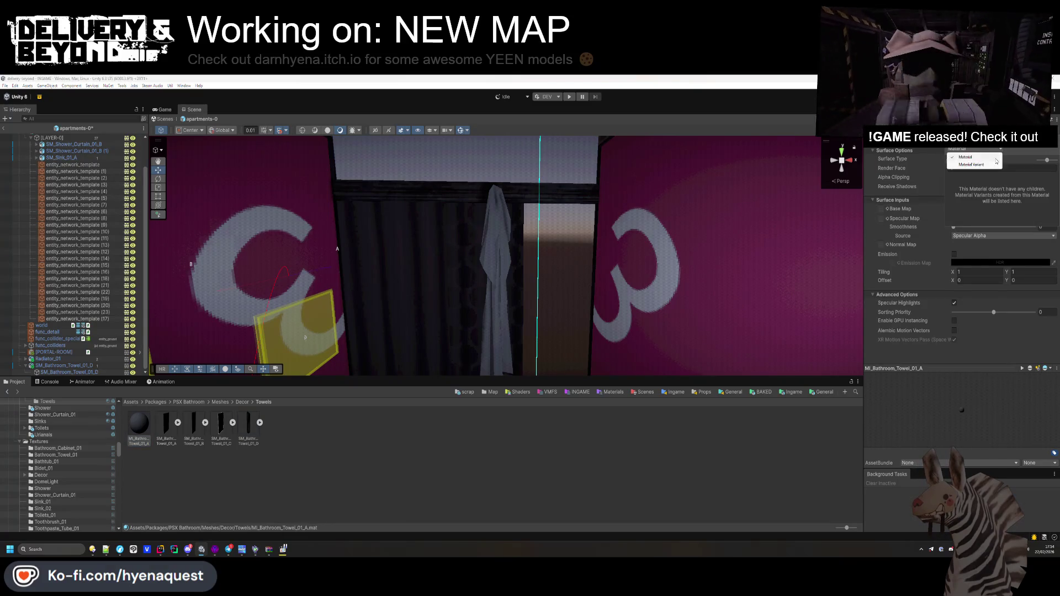
{"action": "left_click", "coordinate": [1052, 169]}
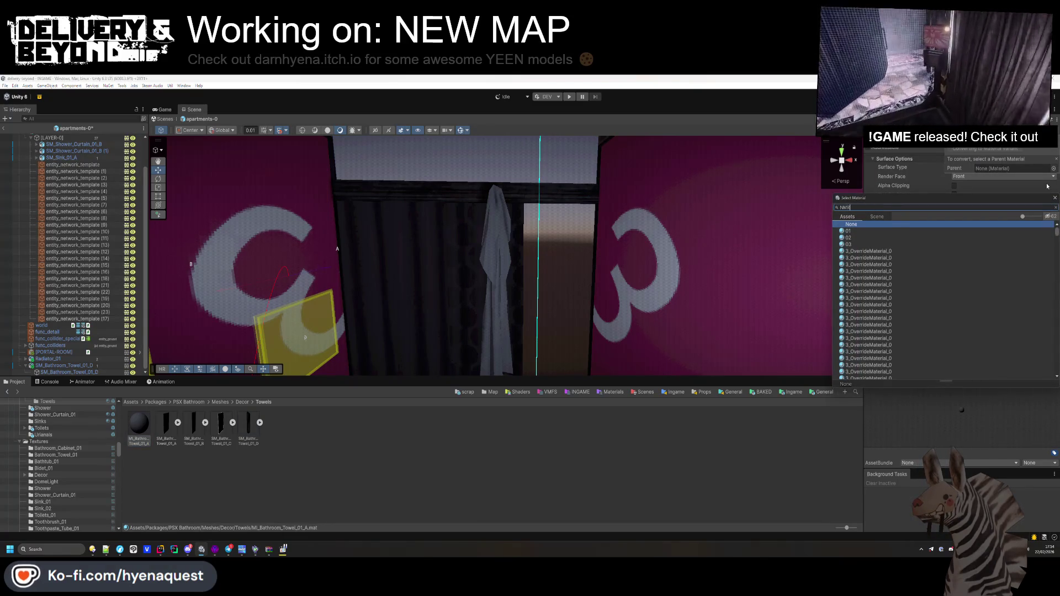
{"action": "type", "text": "MAL"}
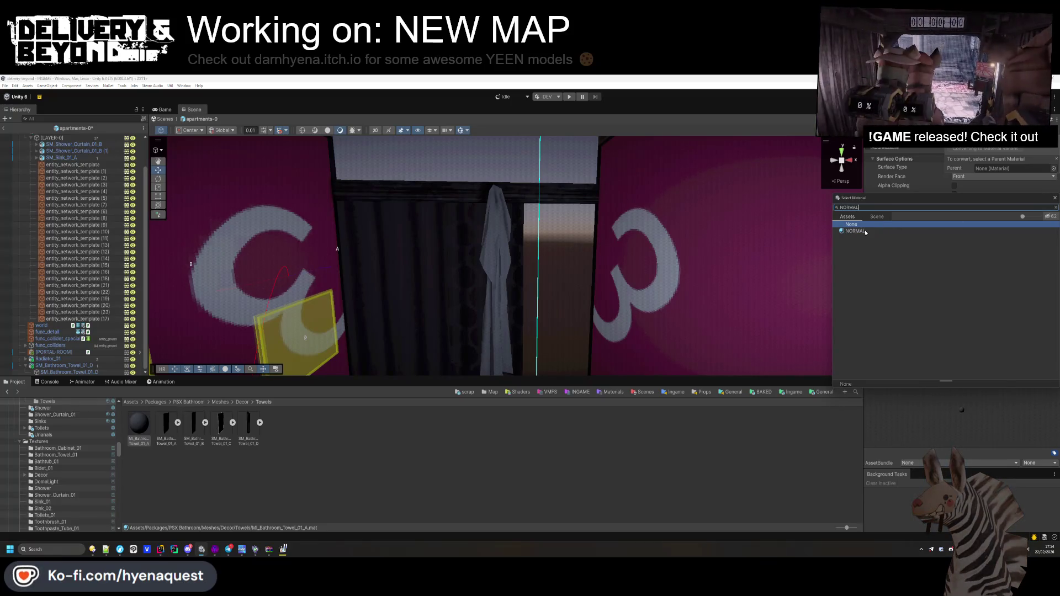
{"action": "double_click", "coordinate": [863, 231]}
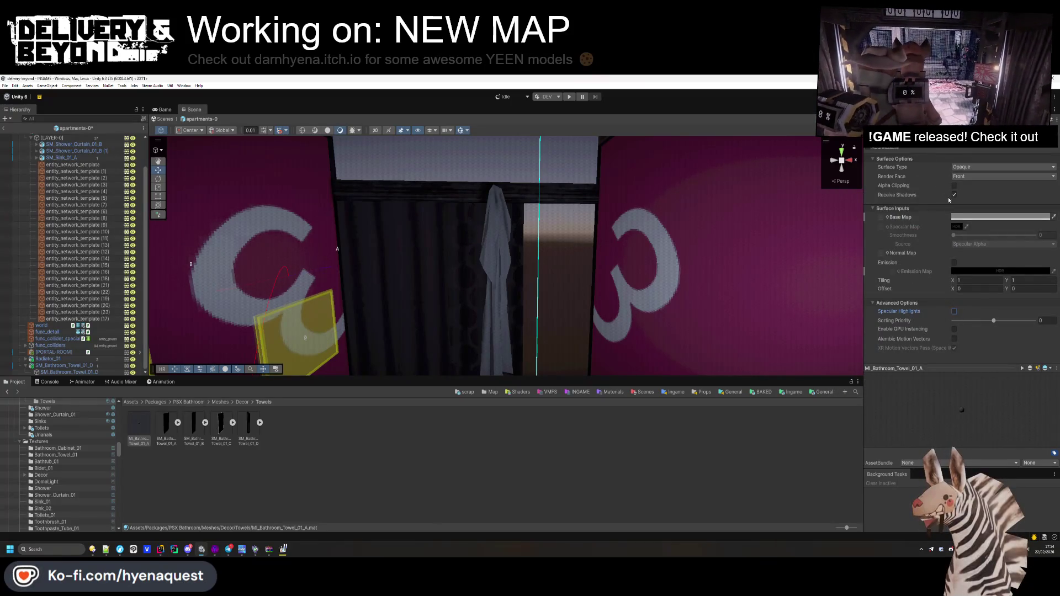
- Set the towel material's Base Map to T_Bathroom_Towel_01_D and check the towel in the scene
{"action": "left_click", "coordinate": [887, 217]}
{"action": "type", "text": "towel"}
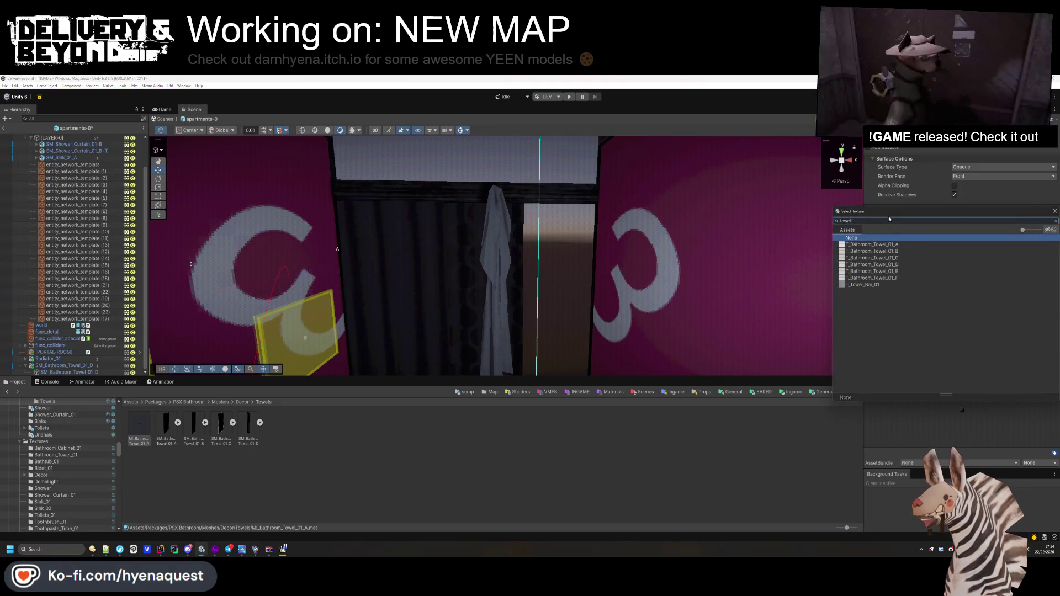
{"action": "left_click", "coordinate": [874, 245]}
{"action": "left_click", "coordinate": [874, 258]}
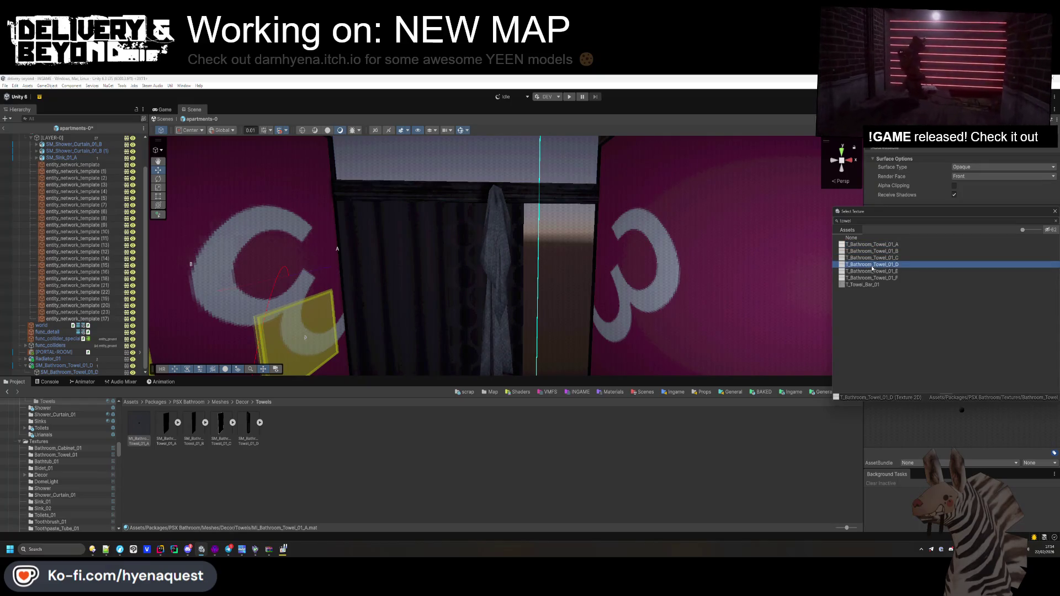
{"action": "double_click", "coordinate": [871, 266]}
{"action": "left_click", "coordinate": [255, 297]}
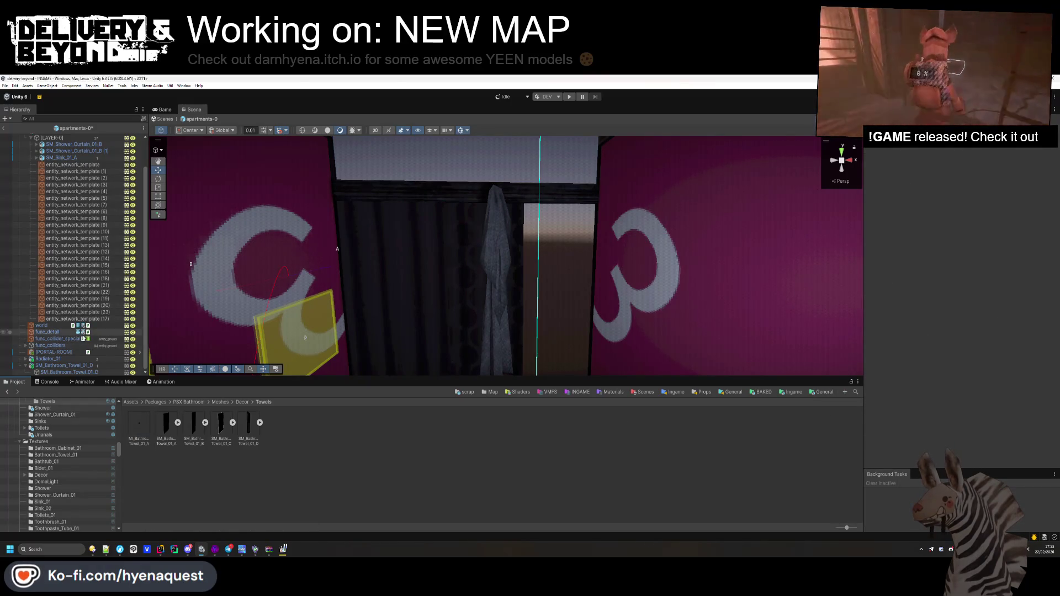
{"action": "left_click", "coordinate": [64, 366]}
{"action": "mouse_move", "coordinate": [541, 248]}
{"action": "left_mouse_down"}
{"action": "mouse_move", "coordinate": [583, 249]}
{"action": "mouse_move", "coordinate": [530, 303]}
{"action": "mouse_move", "coordinate": [504, 302]}
{"action": "mouse_move", "coordinate": [602, 287]}
{"action": "mouse_move", "coordinate": [541, 293]}
{"action": "mouse_move", "coordinate": [543, 251]}
{"action": "mouse_move", "coordinate": [533, 246]}
{"action": "mouse_move", "coordinate": [545, 206]}
{"action": "mouse_move", "coordinate": [519, 290]}
{"action": "left_mouse_up"}
{"action": "left_click", "coordinate": [509, 221]}
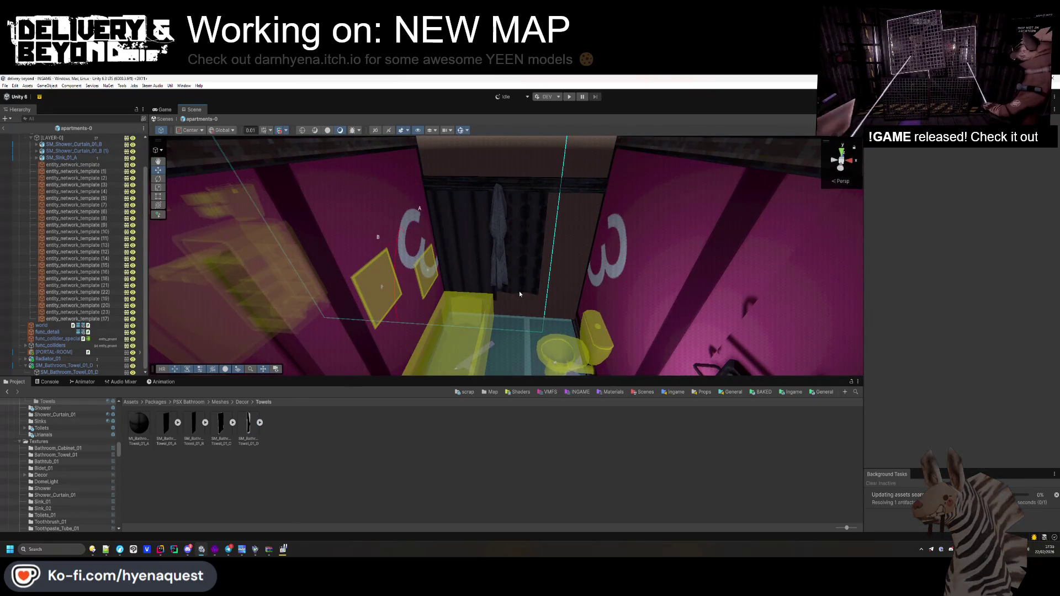
- Duplicate the towel and give the copy a convex Mesh Collider
{"action": "left_click", "coordinate": [494, 223]}
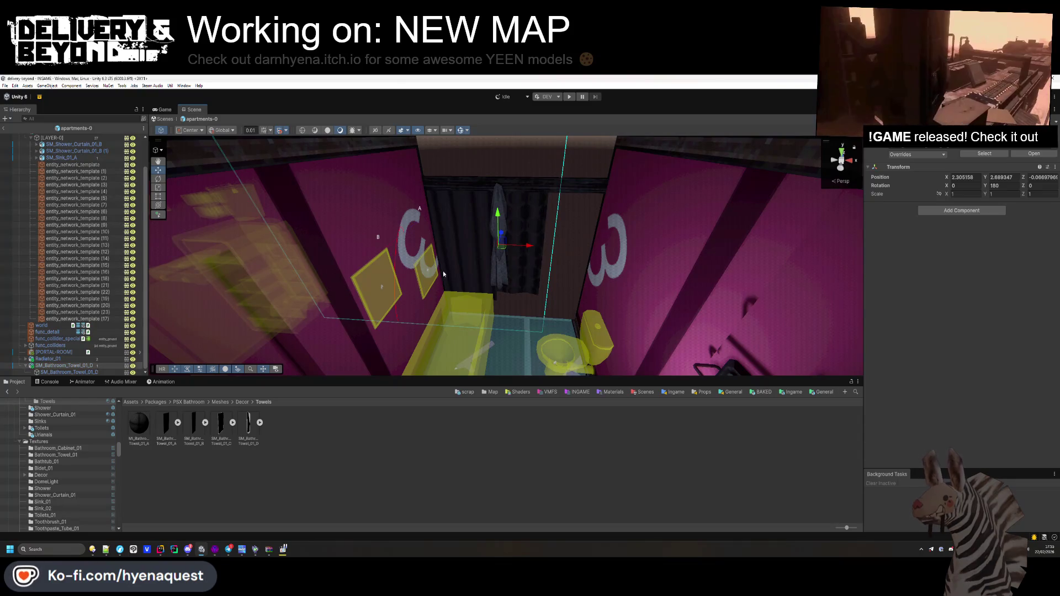
{"action": "left_click", "coordinate": [59, 372]}
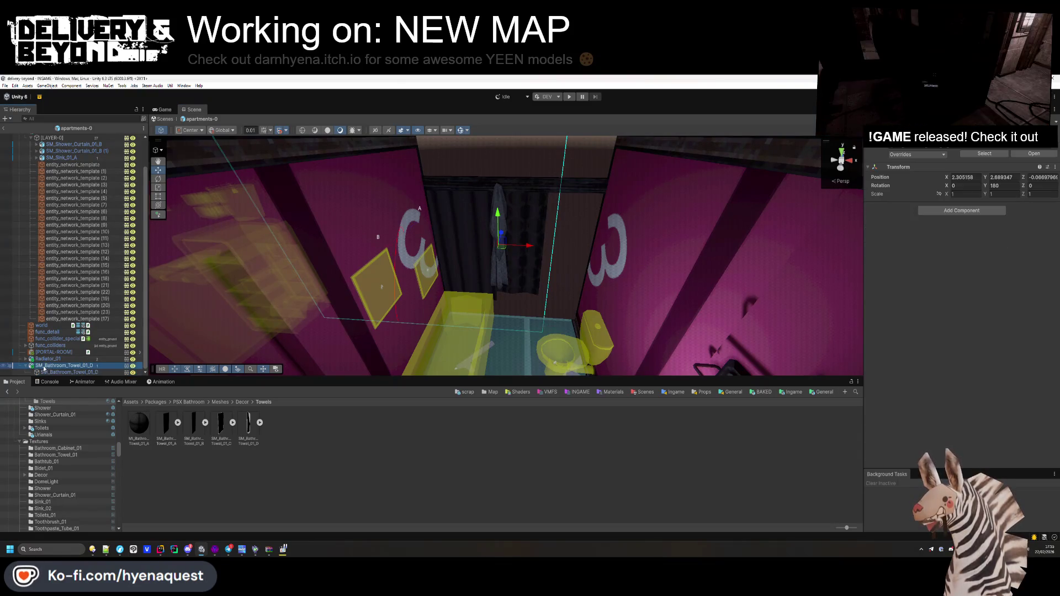
{"action": "key", "text": "ctrl+d"}
{"action": "left_click_drag", "start_coordinate": [43, 373], "coordinate": [43, 358]}
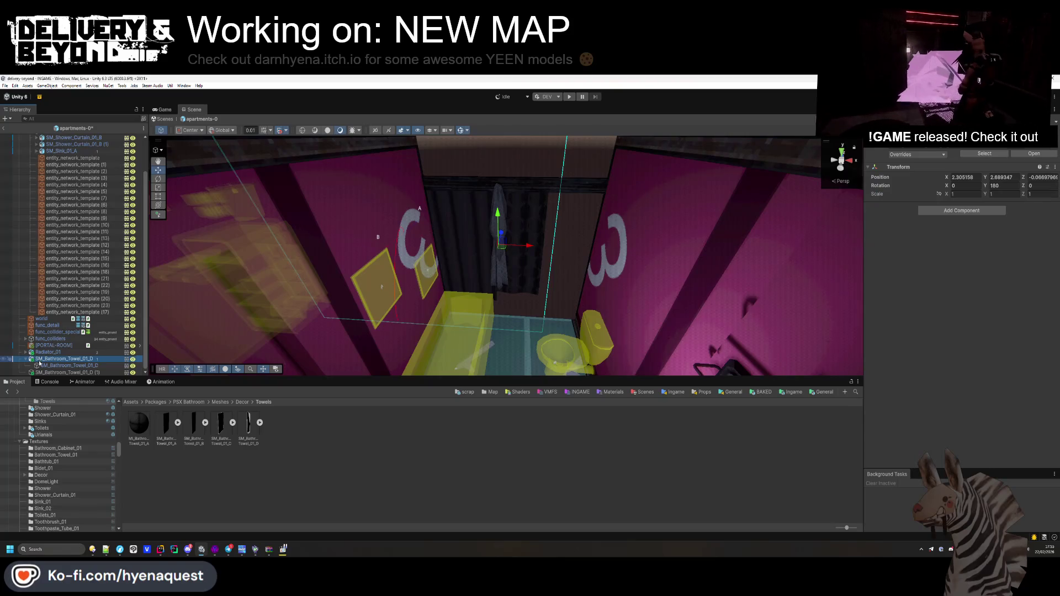
{"action": "left_click", "coordinate": [963, 252]}
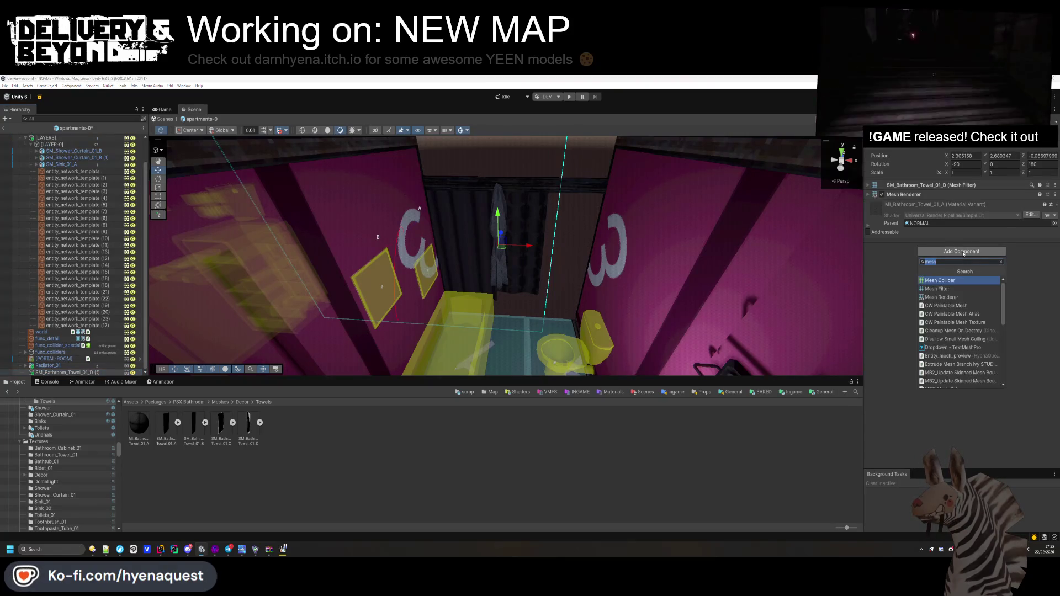
{"action": "left_click", "coordinate": [951, 281]}
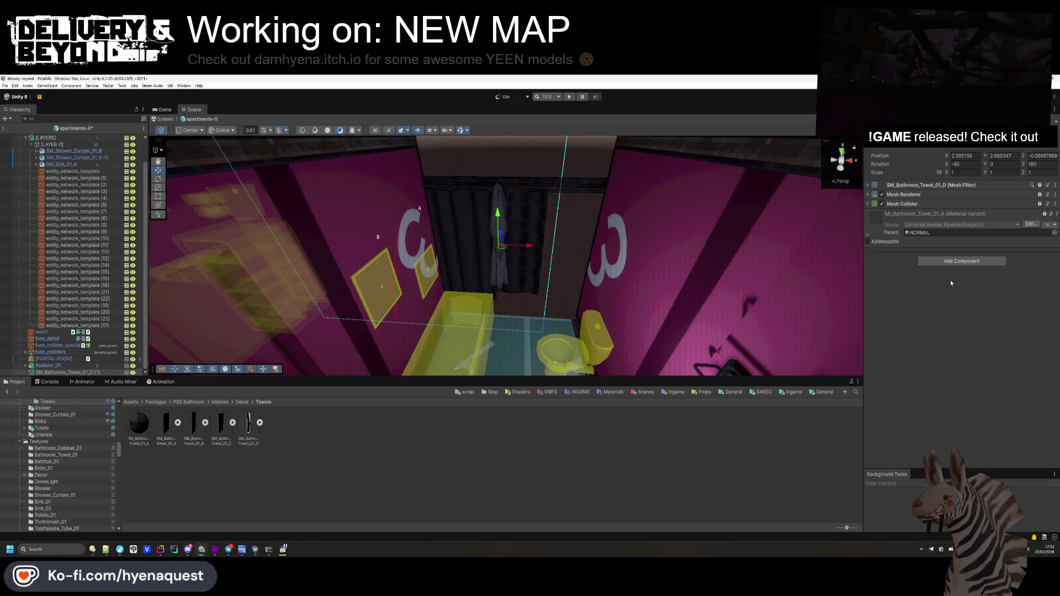
{"action": "left_click", "coordinate": [933, 206]}
{"action": "left_click", "coordinate": [947, 215]}
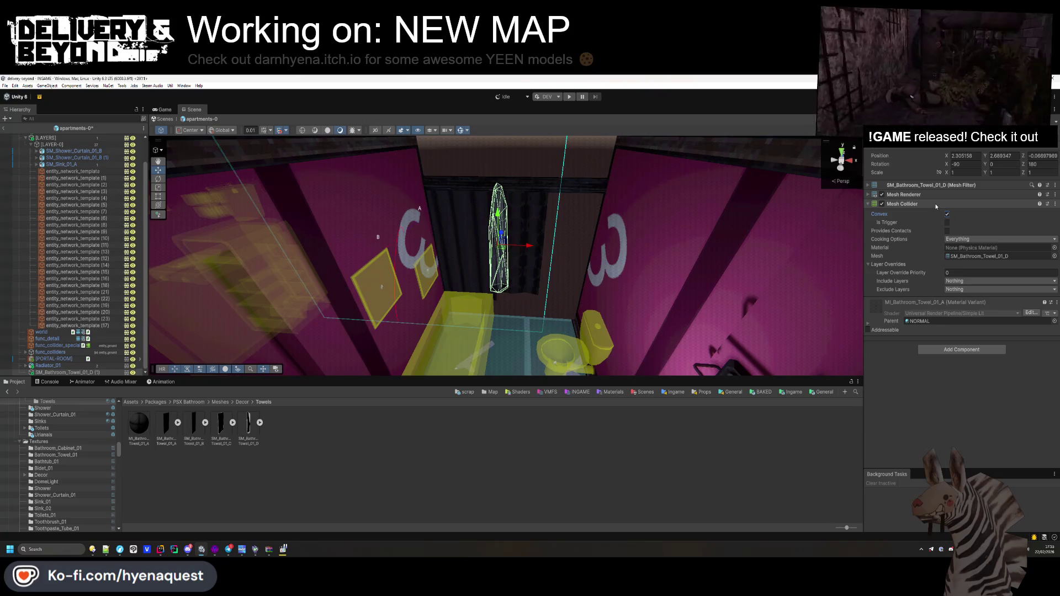
{"action": "left_click", "coordinate": [936, 205]}
- Add Entity_phys_prop_scrap to the towel copy, review its Rigidbody settings, and browse the Props sound folders
{"action": "left_click", "coordinate": [944, 260]}
{"action": "type", "text": "scrap"}
{"action": "key", "text": "Return"}
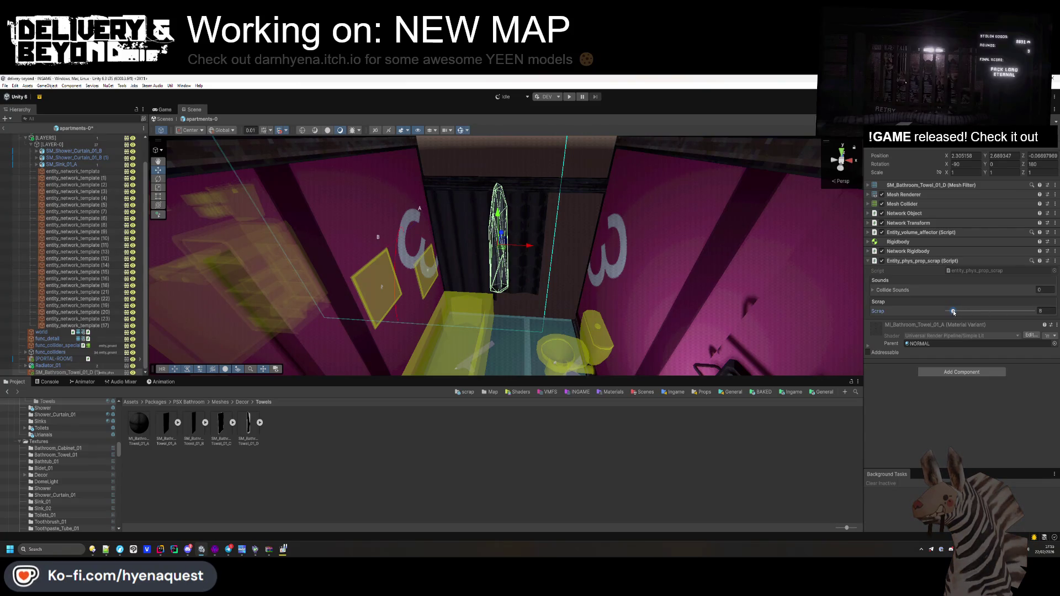
{"action": "left_click", "coordinate": [942, 291]}
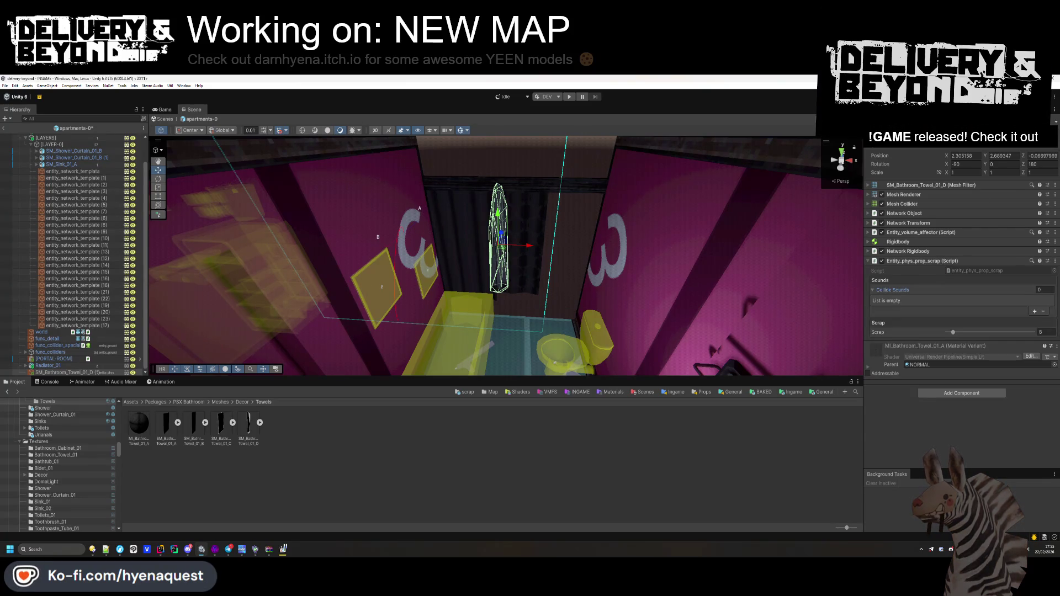
{"action": "left_click", "coordinate": [901, 241]}
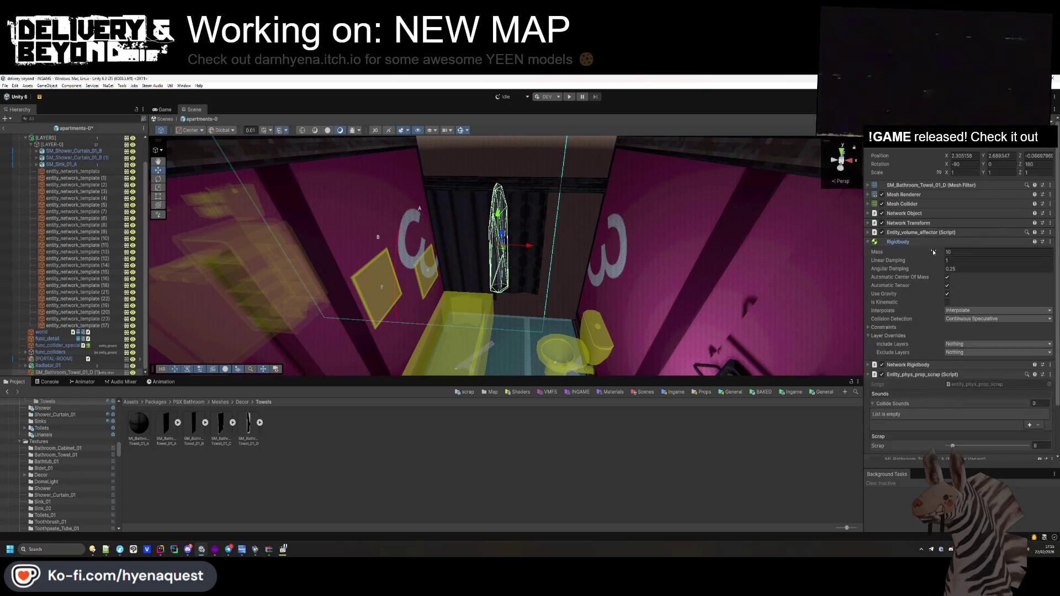
{"action": "left_click", "coordinate": [897, 242]}
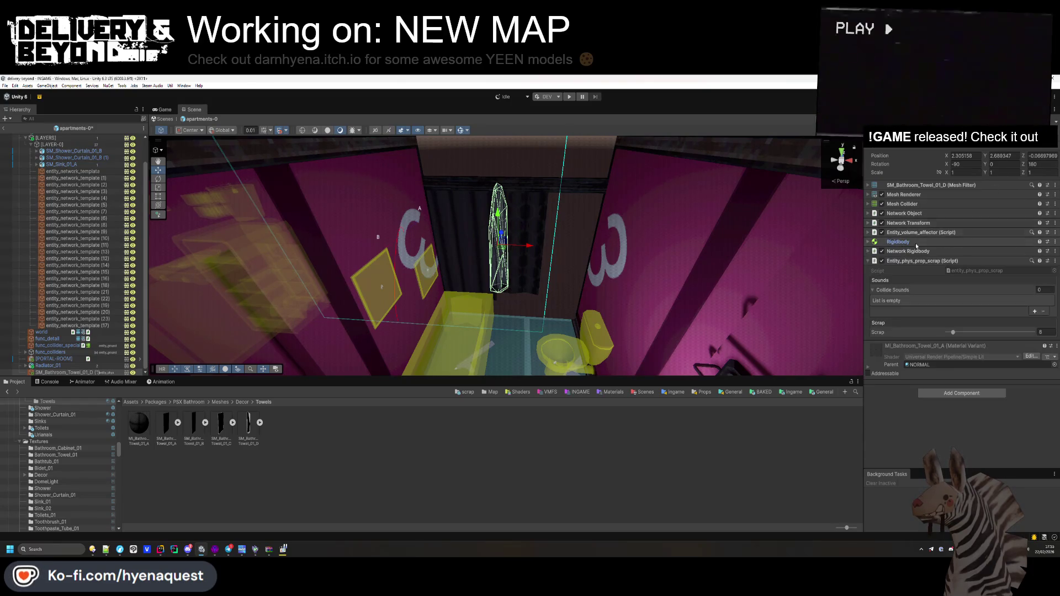
{"action": "left_click", "coordinate": [908, 251]}
{"action": "left_click", "coordinate": [908, 251]}
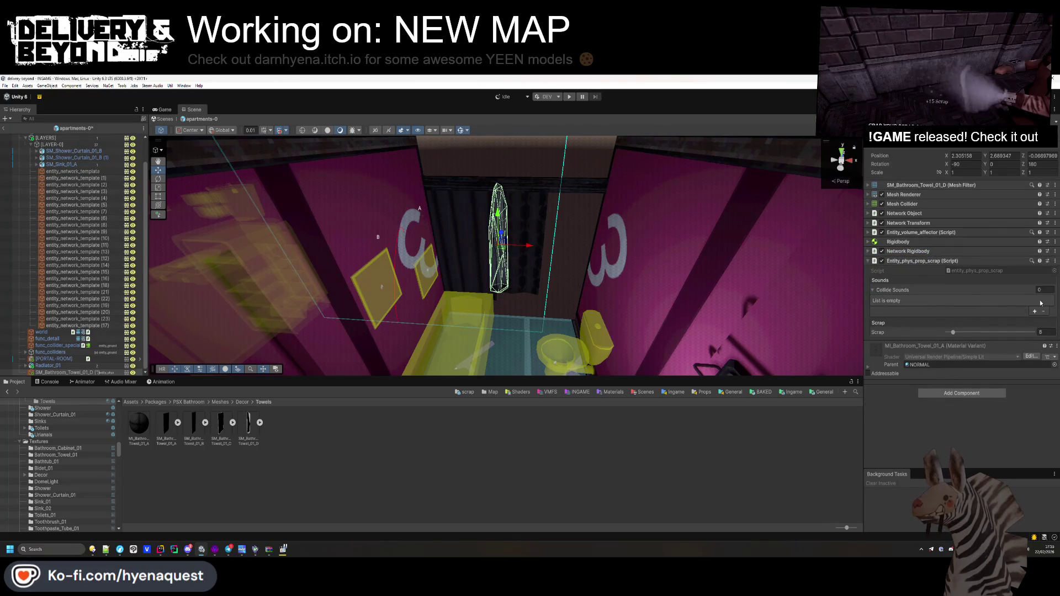
{"action": "scroll", "coordinate": [61, 470], "scroll_direction": "up", "scroll_amount": 1}
{"action": "left_click", "coordinate": [702, 392]}
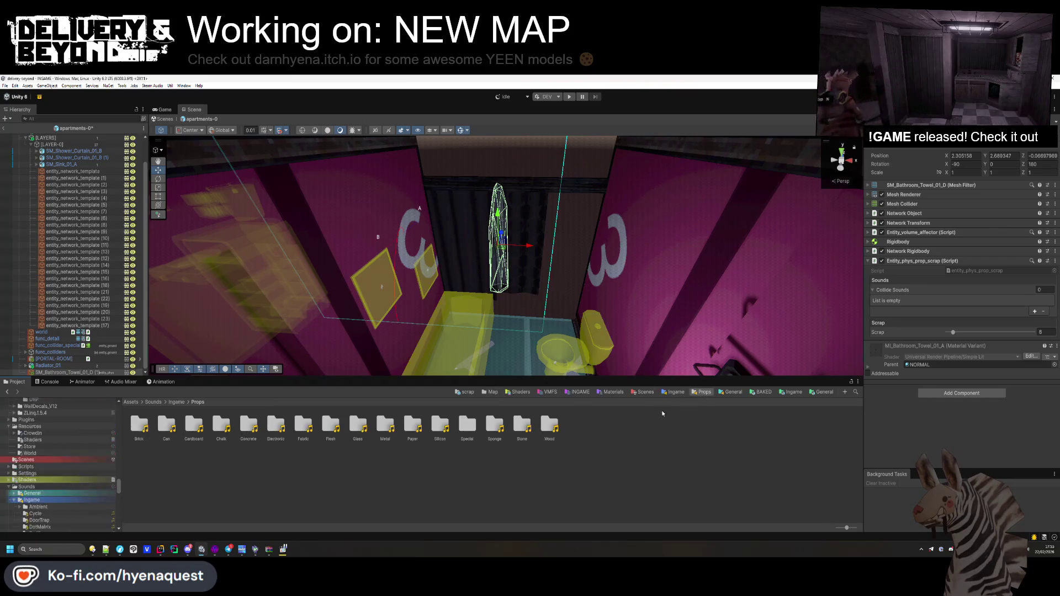
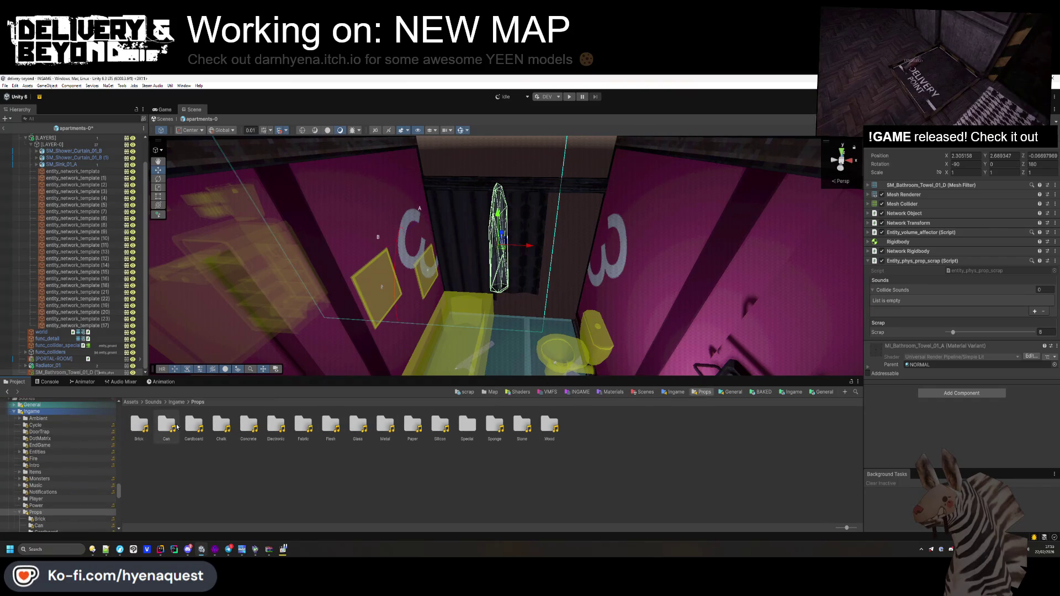
- Add the six fabric_hit clips from the Fabric folder as the towel's Collide Sounds
{"action": "double_click", "coordinate": [304, 426]}
{"action": "left_click", "coordinate": [276, 426], "text": "shift"}
{"action": "mouse_move", "coordinate": [276, 426]}
{"action": "left_mouse_down"}
{"action": "mouse_move", "coordinate": [938, 470]}
{"action": "mouse_move", "coordinate": [906, 291]}
{"action": "left_mouse_up"}
- Save the bathroom towel as a prefab in the scrap props folder
{"action": "key", "text": "alt+Left"}
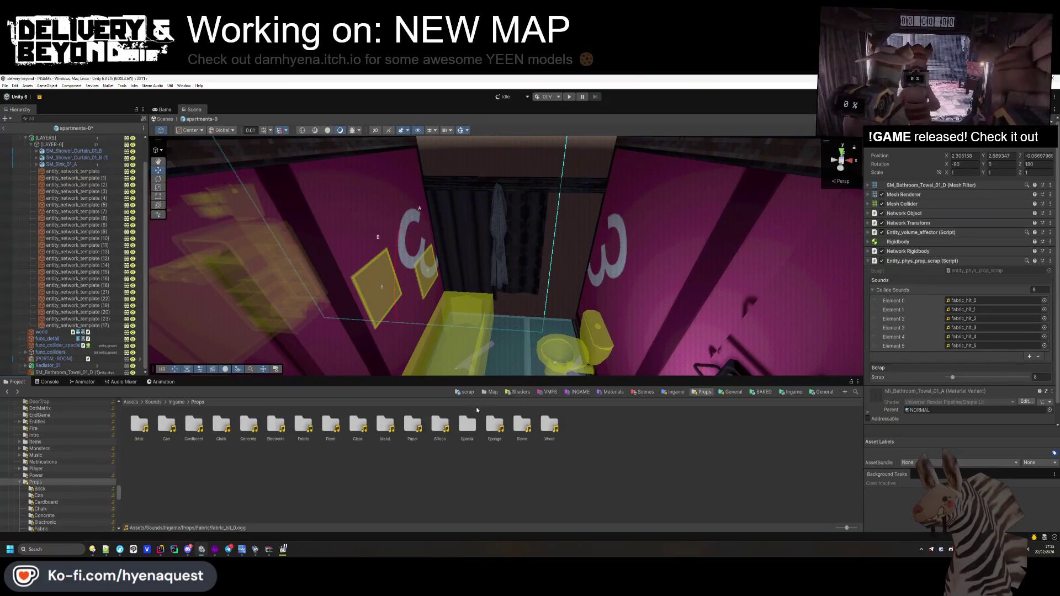
{"action": "key", "text": "alt+Left"}
{"action": "key", "text": "alt+Left"}
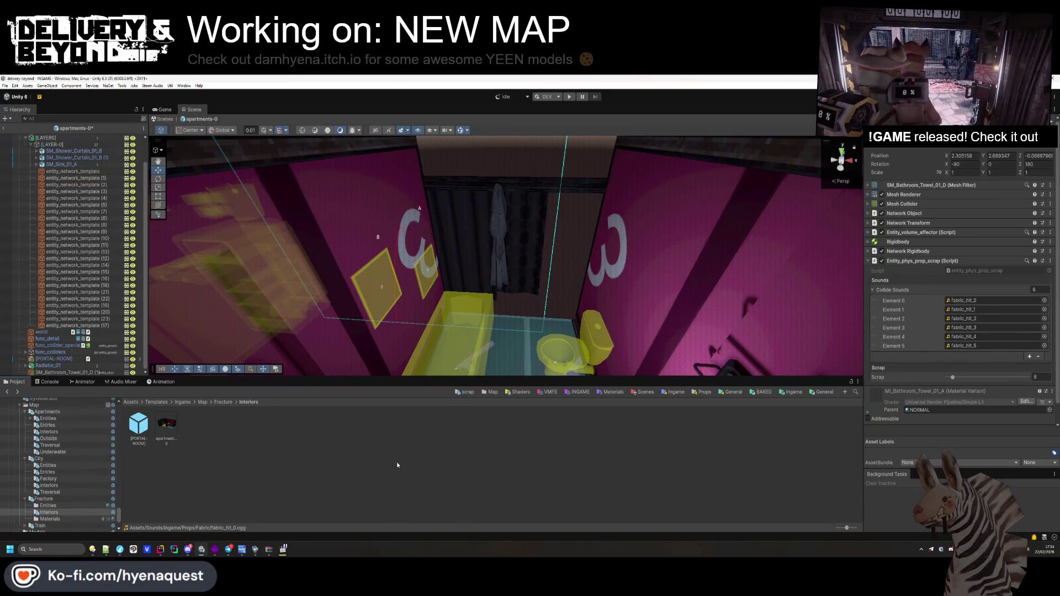
{"action": "left_click", "coordinate": [467, 392]}
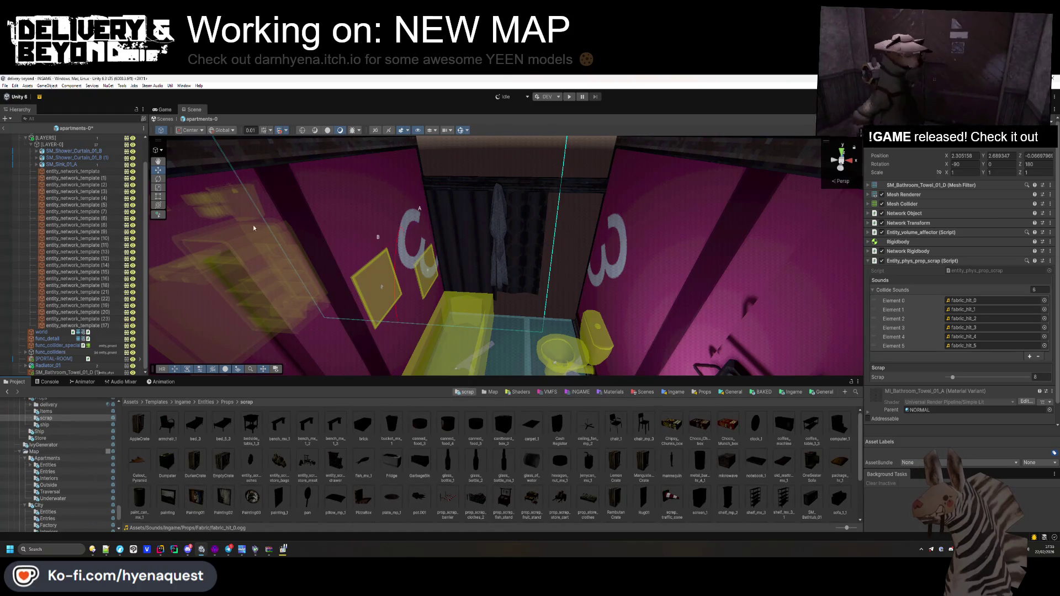
{"action": "left_click", "coordinate": [62, 373]}
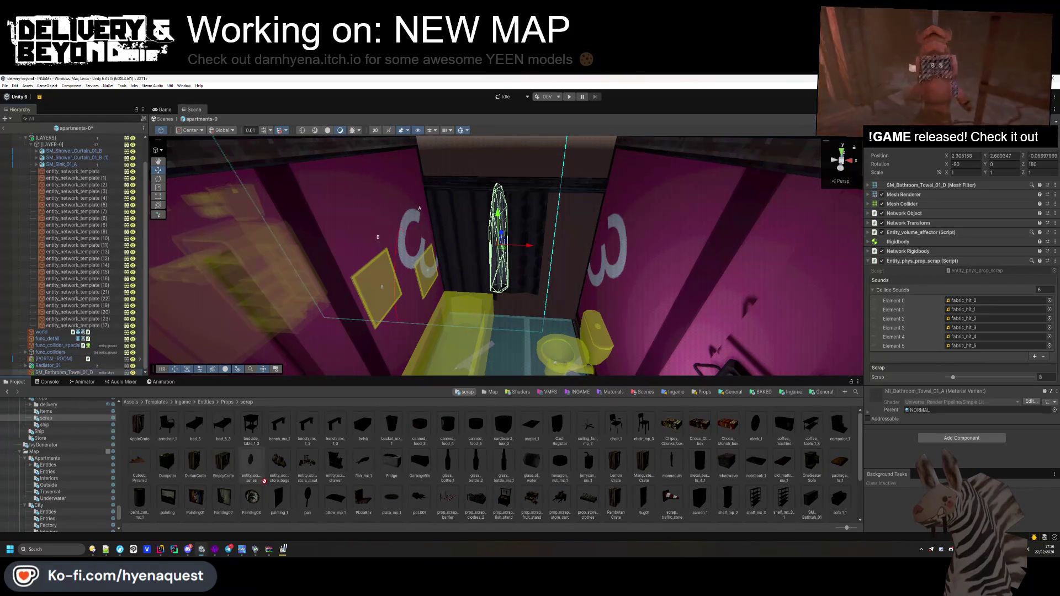
{"action": "left_click_drag", "start_coordinate": [268, 482], "coordinate": [268, 481]}
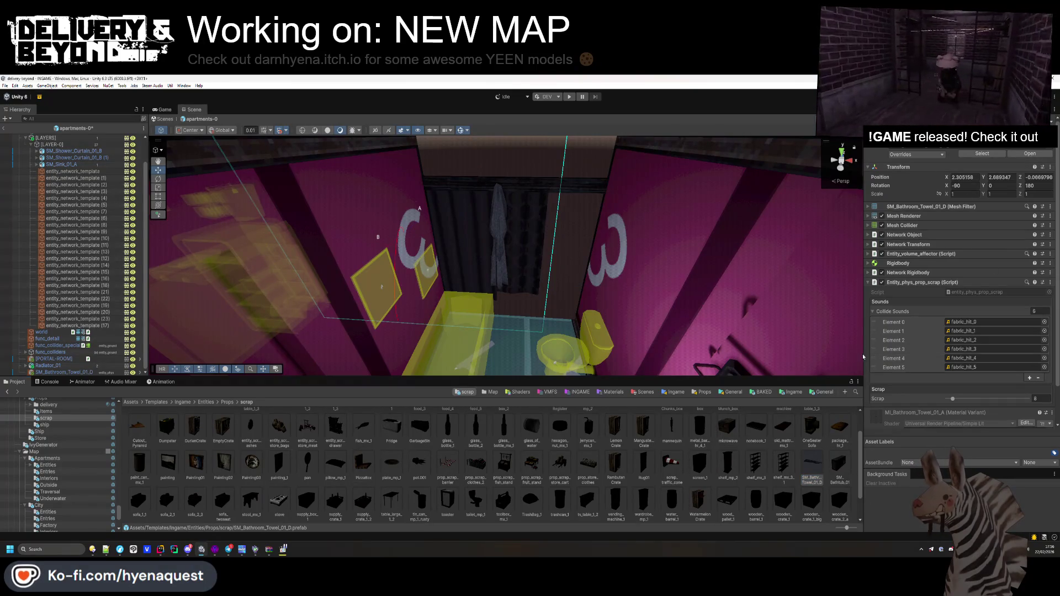
- Reset the towel prefab's Transform to zero position and rotation
{"action": "scroll", "coordinate": [929, 220], "scroll_direction": "up", "scroll_amount": 2}
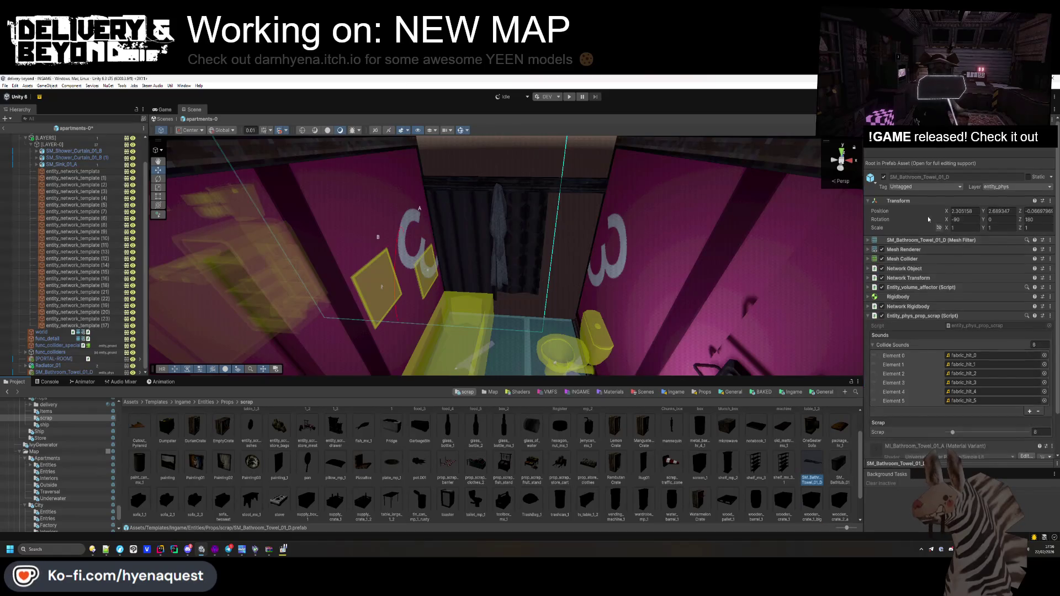
{"action": "right_click", "coordinate": [880, 203]}
{"action": "left_click", "coordinate": [945, 207]}
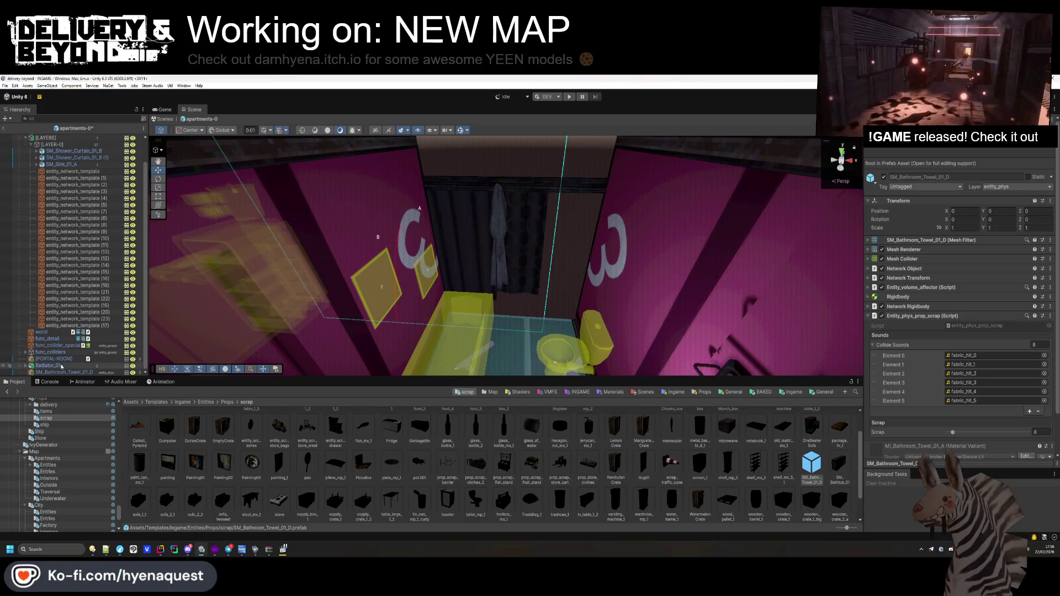
{"action": "left_click", "coordinate": [72, 325]}
{"action": "mouse_move", "coordinate": [380, 287]}
{"action": "left_mouse_down"}
{"action": "mouse_move", "coordinate": [411, 306]}
{"action": "mouse_move", "coordinate": [398, 276]}
{"action": "left_mouse_up"}
- Duplicate the entity_network_template and set its Template to the SM_Bathroom_Towel_01_D prefab
{"action": "key", "text": "ctrl+d"}
{"action": "left_click_drag", "start_coordinate": [508, 217], "coordinate": [544, 353]}
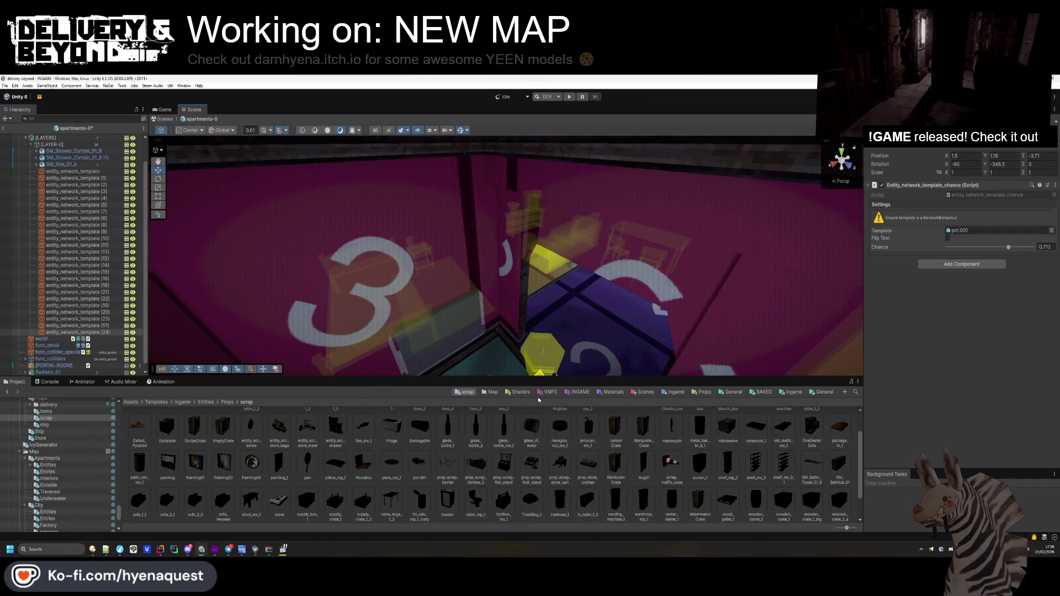
{"action": "key", "text": "f"}
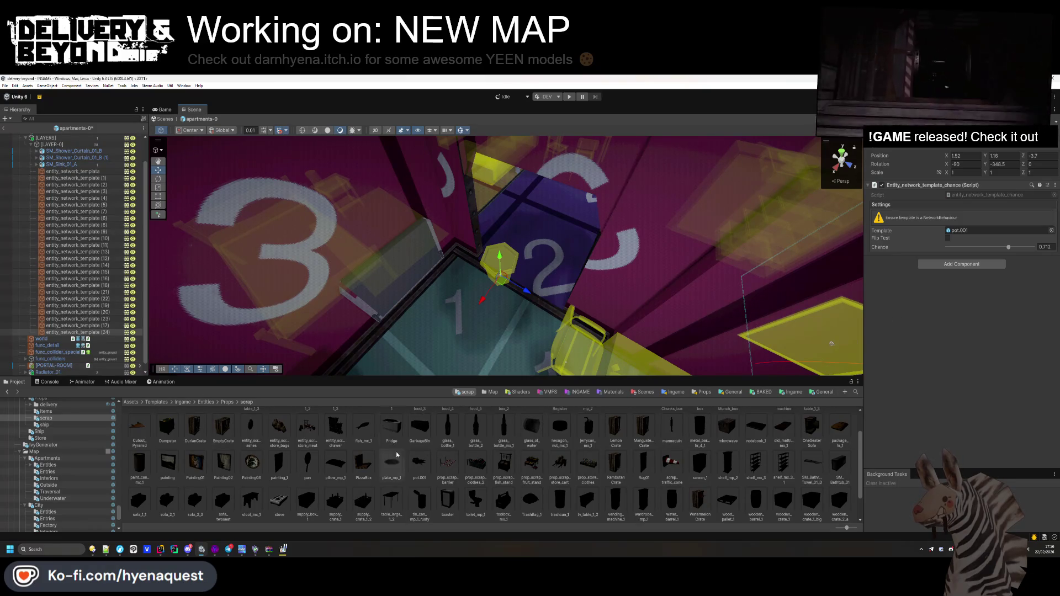
{"action": "left_click", "coordinate": [812, 463]}
{"action": "left_click_drag", "start_coordinate": [846, 411], "coordinate": [993, 230]}
- Move the towel spawner up against the bathroom wall, turned 180°
{"action": "left_click_drag", "start_coordinate": [502, 317], "coordinate": [541, 312]}
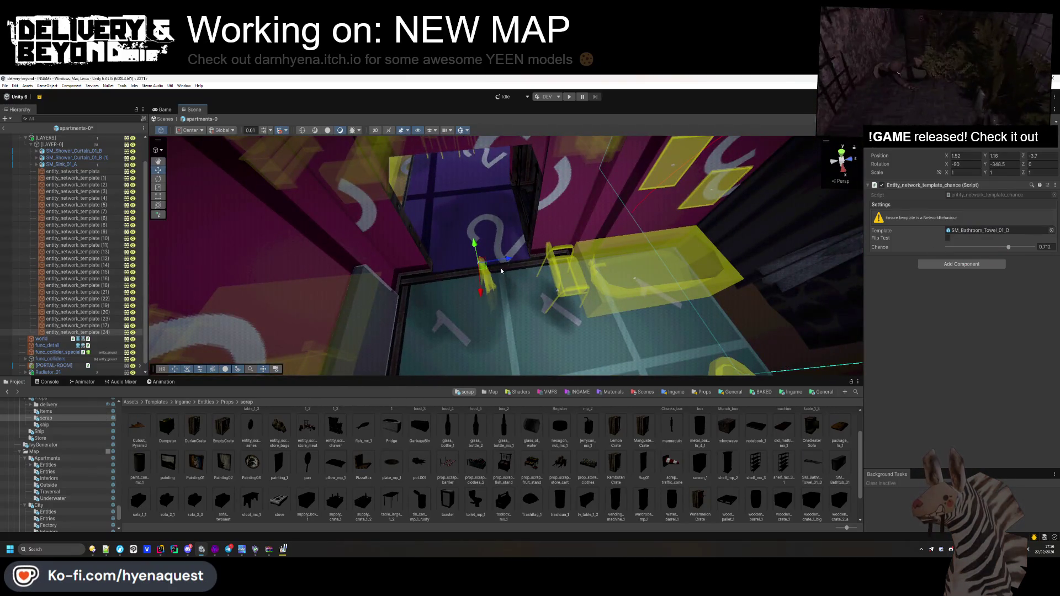
{"action": "mouse_move", "coordinate": [716, 250]}
{"action": "left_mouse_down"}
{"action": "mouse_move", "coordinate": [784, 310]}
{"action": "mouse_move", "coordinate": [728, 270]}
{"action": "mouse_move", "coordinate": [635, 258]}
{"action": "left_mouse_up"}
{"action": "type", "text": "0"}
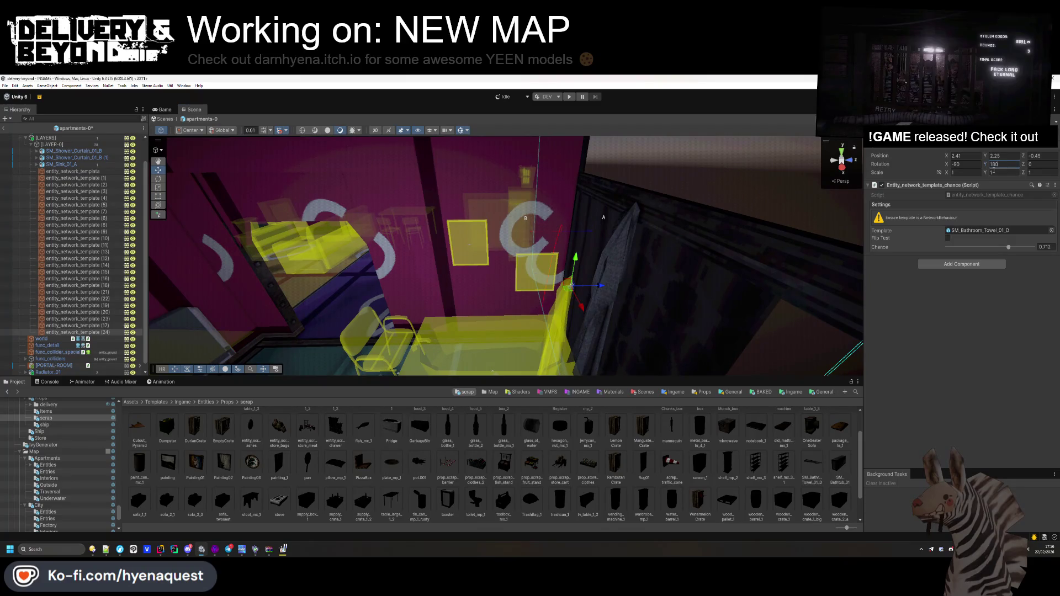
{"action": "mouse_move", "coordinate": [574, 284]}
{"action": "left_mouse_down"}
{"action": "mouse_move", "coordinate": [611, 201]}
{"action": "mouse_move", "coordinate": [665, 206]}
{"action": "mouse_move", "coordinate": [651, 219]}
{"action": "mouse_move", "coordinate": [579, 192]}
{"action": "mouse_move", "coordinate": [548, 219]}
{"action": "mouse_move", "coordinate": [571, 217]}
{"action": "mouse_move", "coordinate": [541, 220]}
{"action": "mouse_move", "coordinate": [613, 235]}
{"action": "mouse_move", "coordinate": [518, 235]}
{"action": "mouse_move", "coordinate": [558, 230]}
{"action": "mouse_move", "coordinate": [590, 284]}
{"action": "left_mouse_up"}
{"action": "key", "text": "f"}
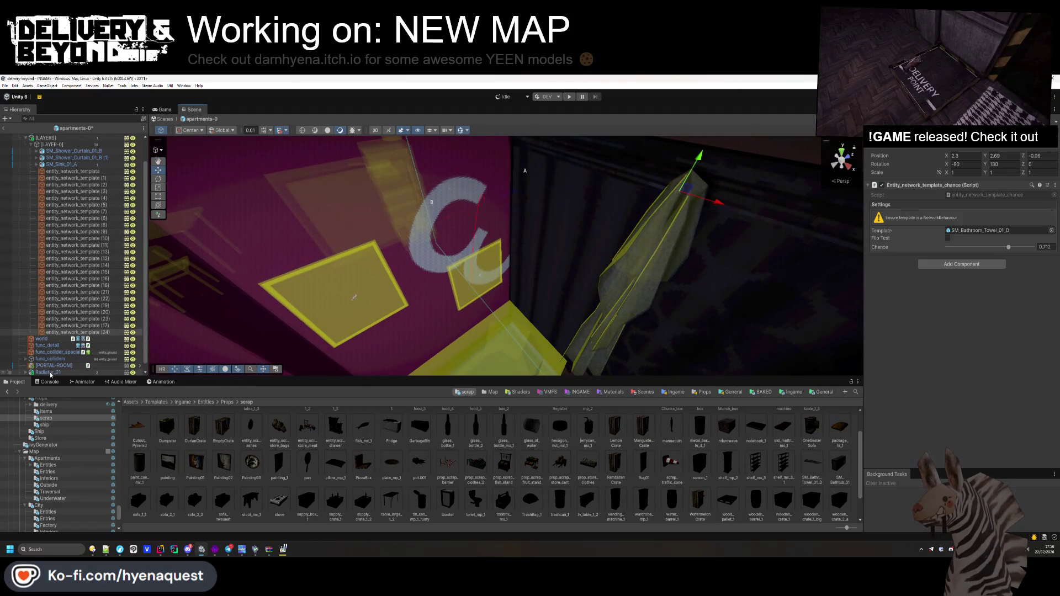
- Collapse the LAYER-0 group in the hierarchy and frame Radiator_01
{"action": "left_click", "coordinate": [50, 372]}
{"action": "left_click", "coordinate": [49, 372], "text": "ctrl"}
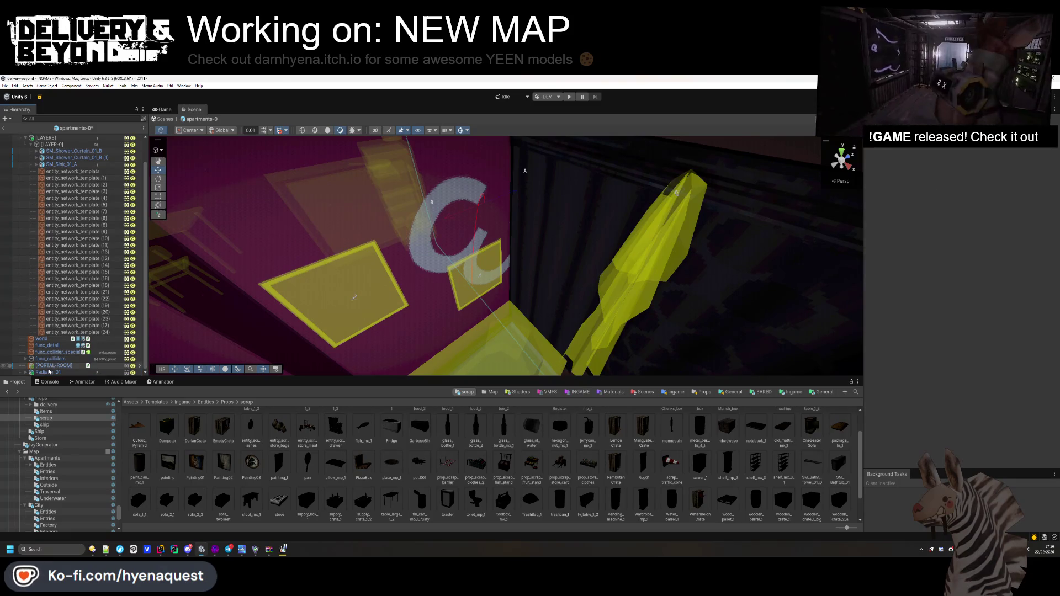
{"action": "scroll", "coordinate": [63, 299], "scroll_direction": "up", "scroll_amount": 2}
{"action": "left_click", "coordinate": [31, 171]}
{"action": "double_click", "coordinate": [54, 212]}
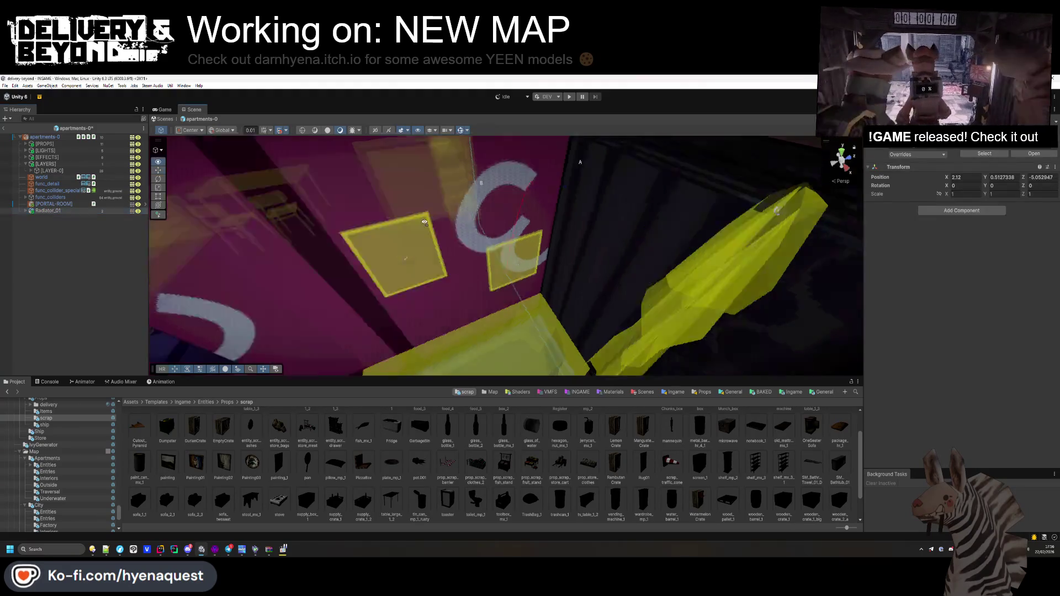
- Lower Radiator_01 slightly and expand it to reveal its child mesh
{"action": "left_click_drag", "start_coordinate": [224, 218], "coordinate": [453, 199]}
{"action": "left_click_drag", "start_coordinate": [559, 178], "coordinate": [426, 278]}
{"action": "left_click", "coordinate": [50, 230]}
{"action": "left_click", "coordinate": [26, 212]}
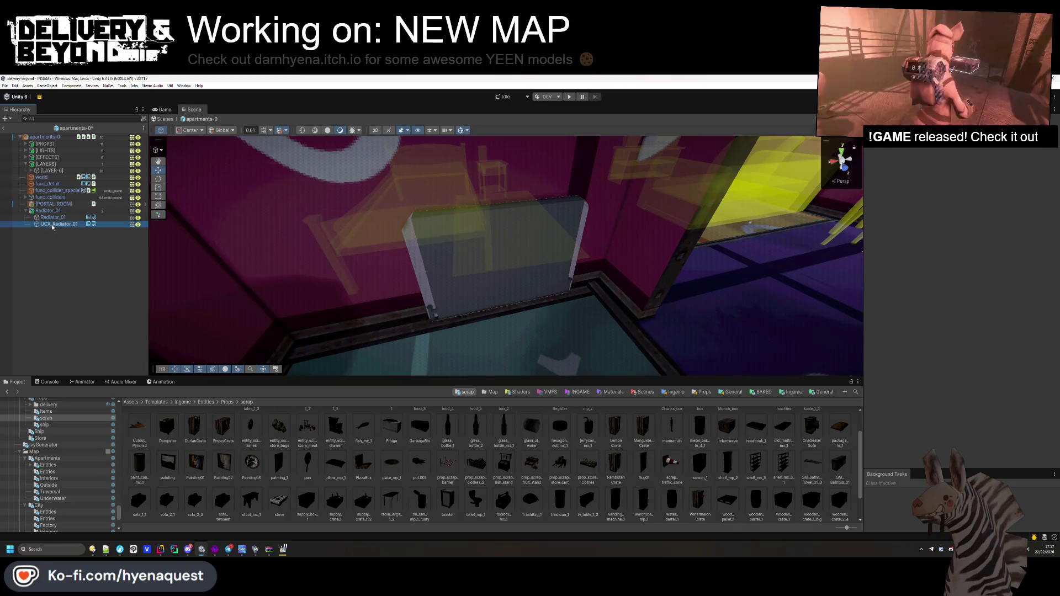
{"action": "left_click", "coordinate": [53, 212]}
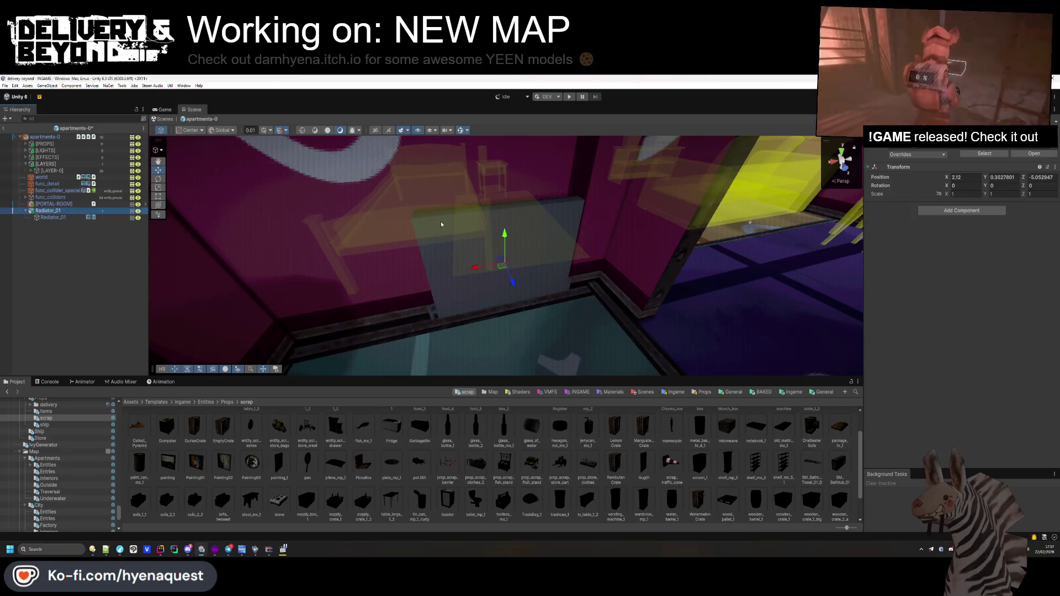
- Add a Box Collider to the child Radiator_01 mesh and set its layer to entity_ground
{"action": "left_click", "coordinate": [933, 212]}
{"action": "key", "text": "Escape"}
{"action": "left_click", "coordinate": [952, 215]}
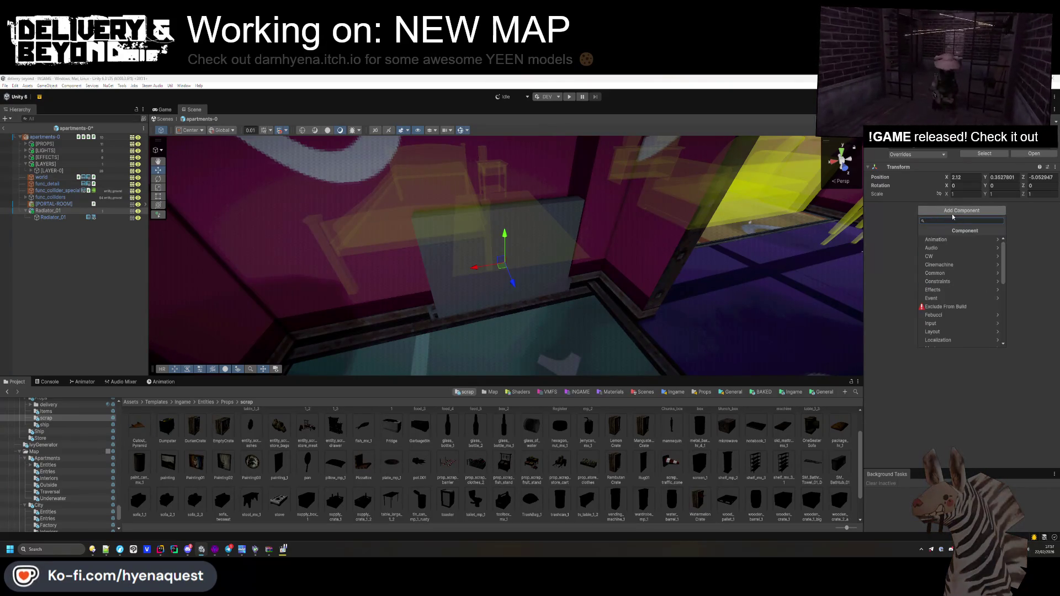
{"action": "left_click", "coordinate": [50, 217]}
{"action": "left_click", "coordinate": [940, 244]}
{"action": "type", "text": "box"}
{"action": "key", "text": "Return"}
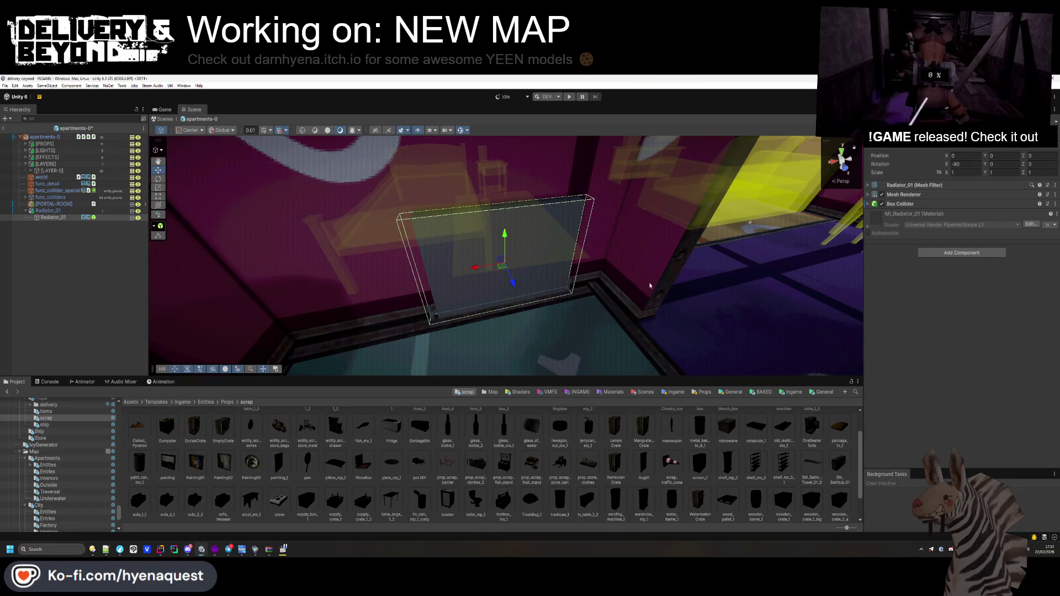
{"action": "left_click", "coordinate": [1016, 141]}
{"action": "left_click", "coordinate": [1020, 204]}
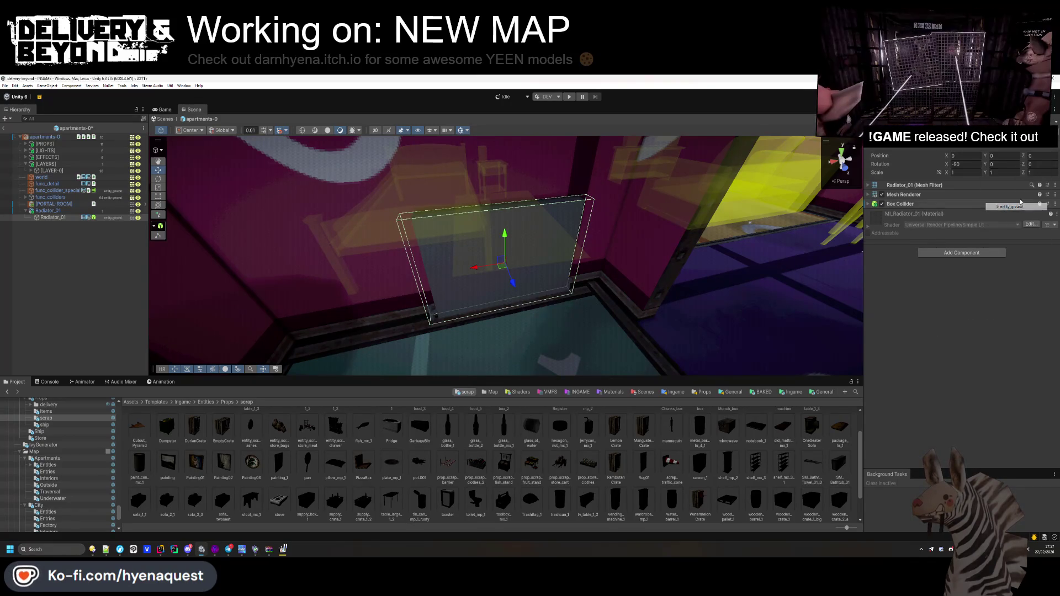
- Move Radiator_01 into the LAYER-0 group, right after the sink
{"action": "left_click", "coordinate": [57, 212]}
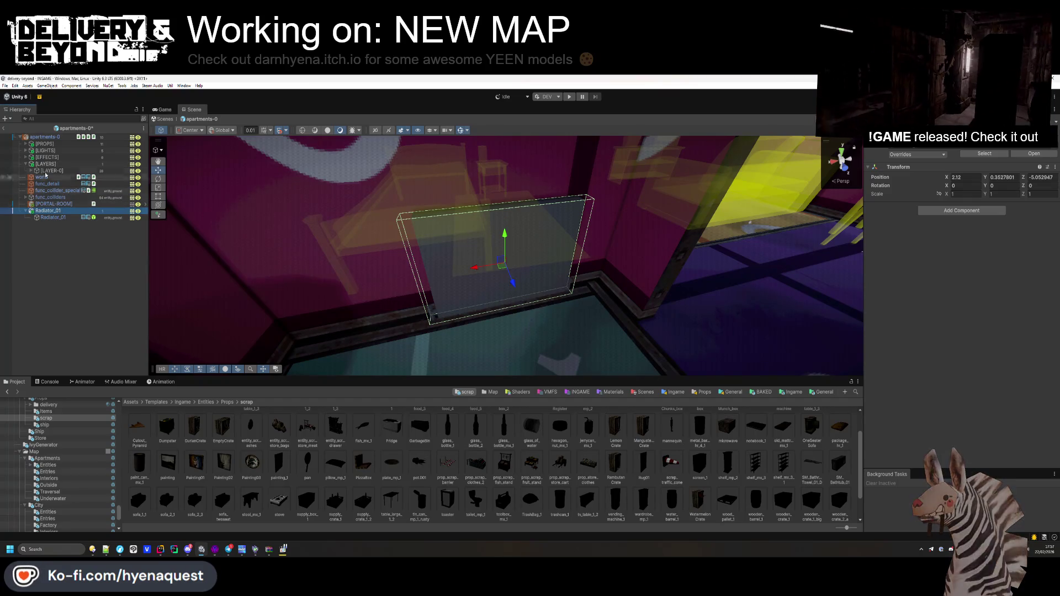
{"action": "left_click", "coordinate": [31, 171]}
{"action": "scroll", "coordinate": [32, 174], "scroll_direction": "down", "scroll_amount": 2}
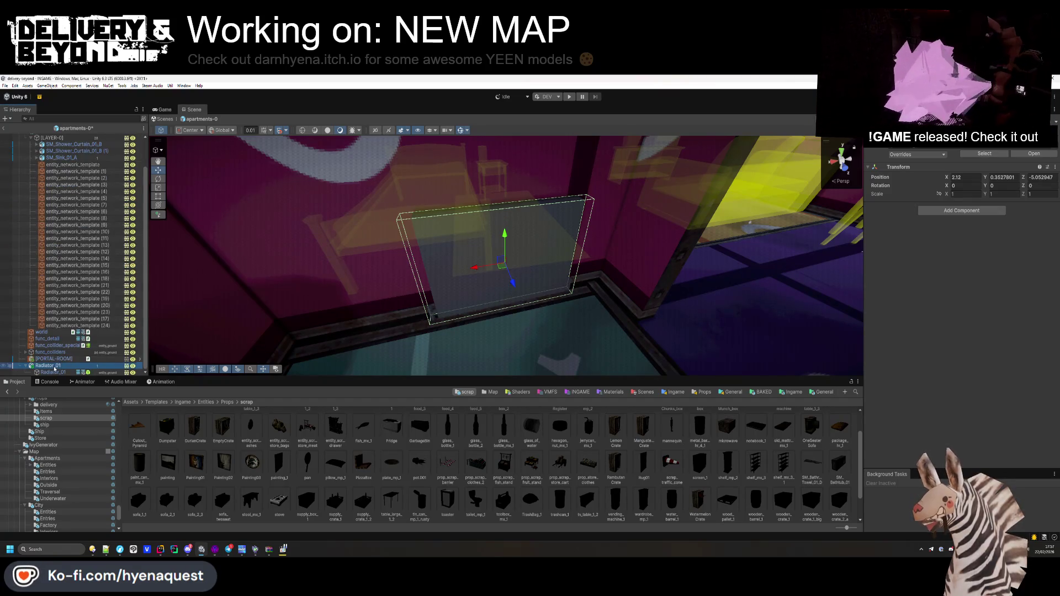
{"action": "left_click_drag", "start_coordinate": [78, 164], "coordinate": [77, 165]}
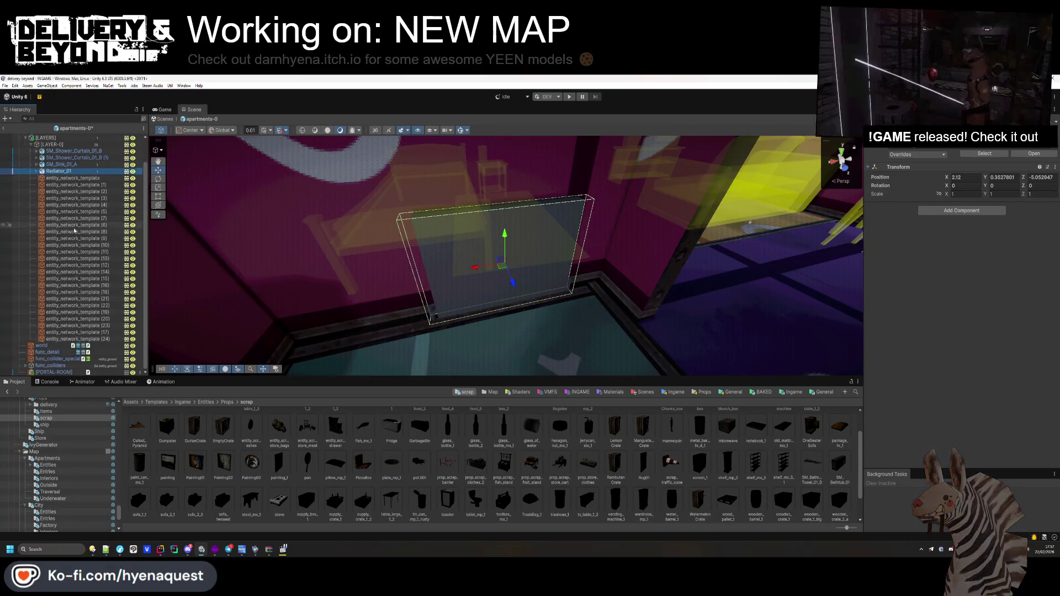
{"action": "left_click", "coordinate": [31, 144]}
- Locate Radiator_01's source FBX model in the PSX Bathroom Decor meshes folder
{"action": "left_click", "coordinate": [63, 257]}
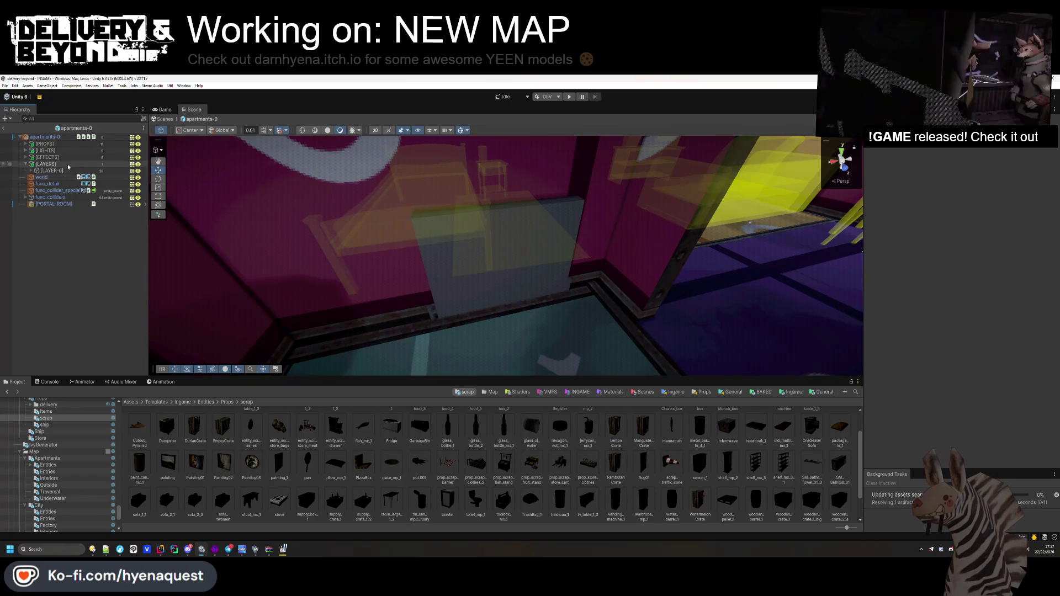
{"action": "left_click", "coordinate": [32, 171]}
{"action": "left_click", "coordinate": [57, 197]}
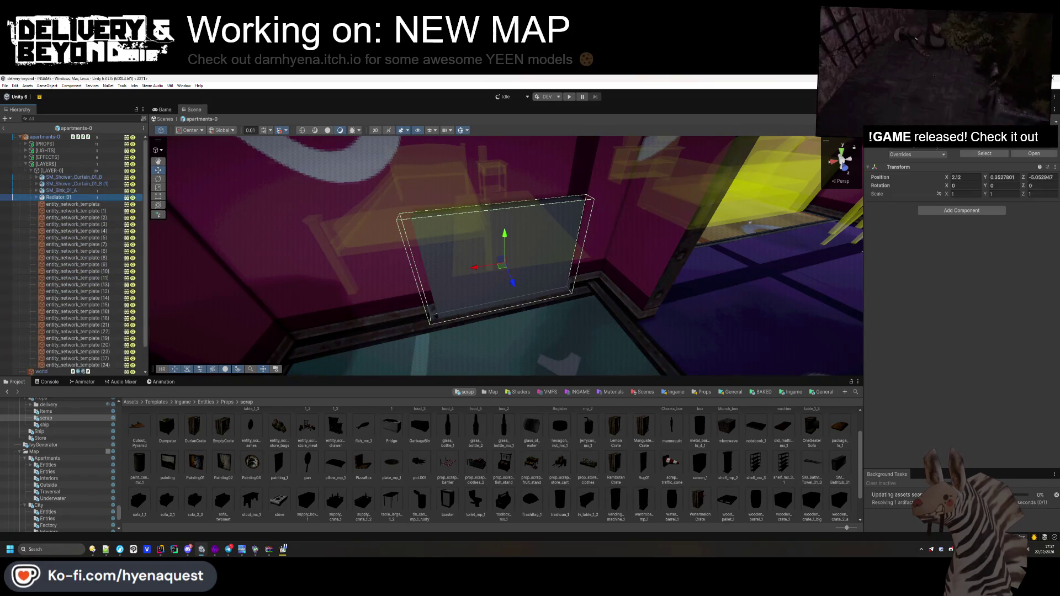
{"action": "left_click", "coordinate": [229, 435]}
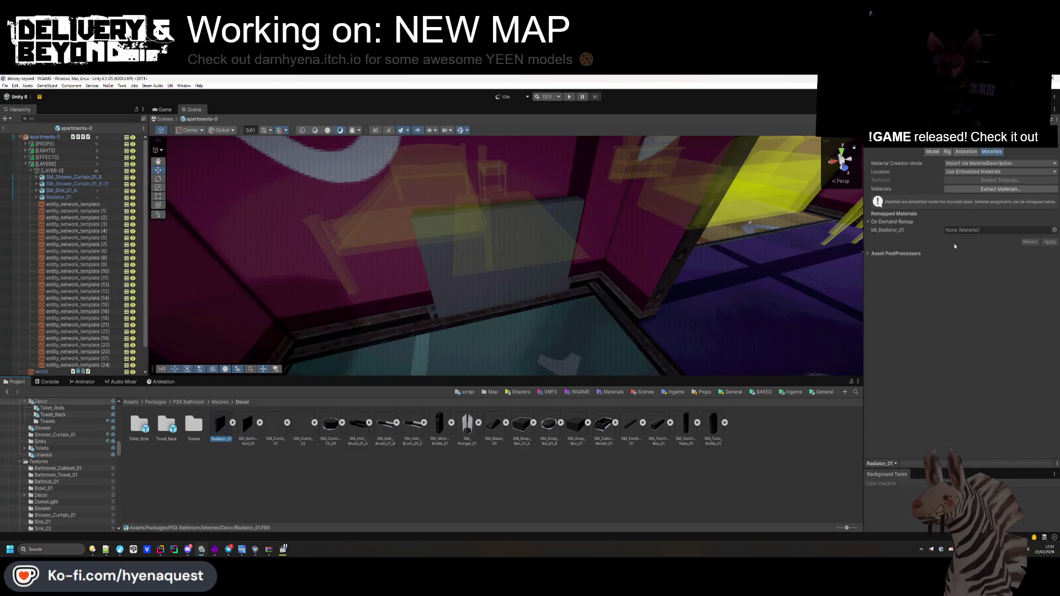
- Extract the radiator's materials and make MI_Radiator_01 a Material Variant of NORMAL
{"action": "left_click", "coordinate": [1000, 189]}
{"action": "left_click", "coordinate": [355, 380]}
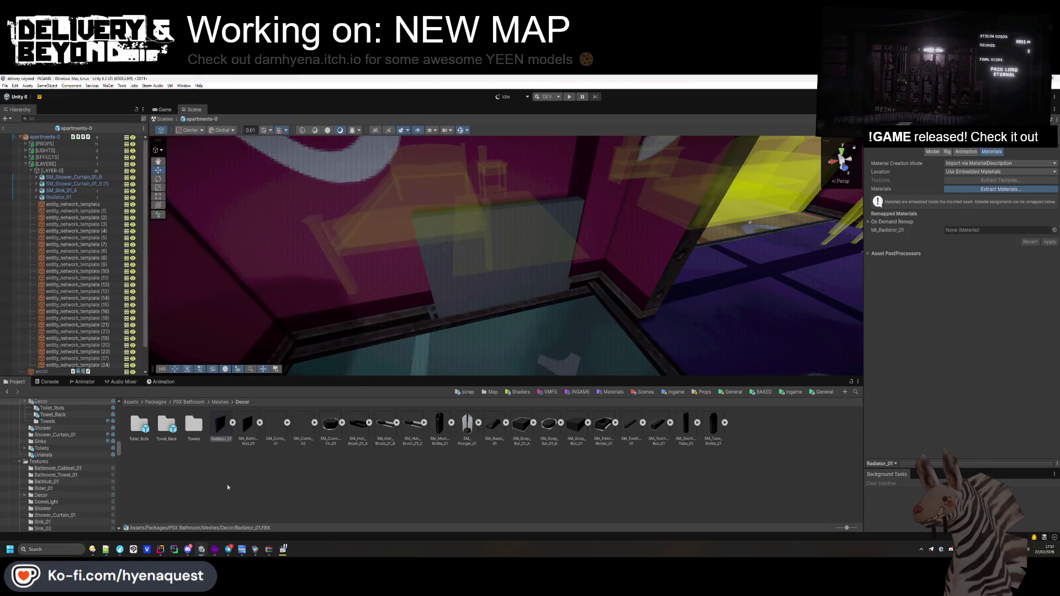
{"action": "left_click", "coordinate": [223, 430]}
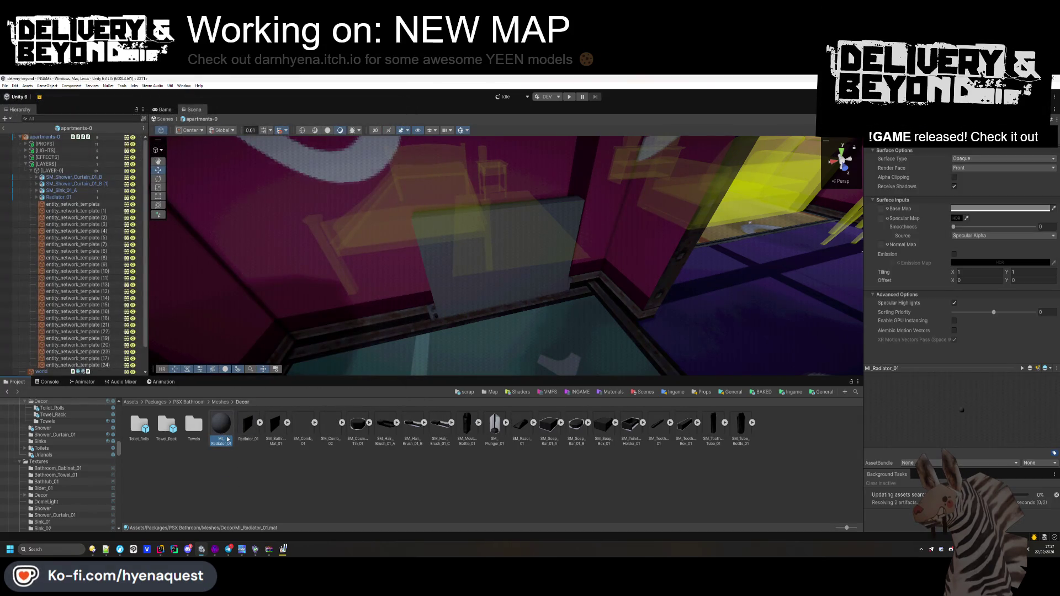
{"action": "left_click", "coordinate": [963, 139]}
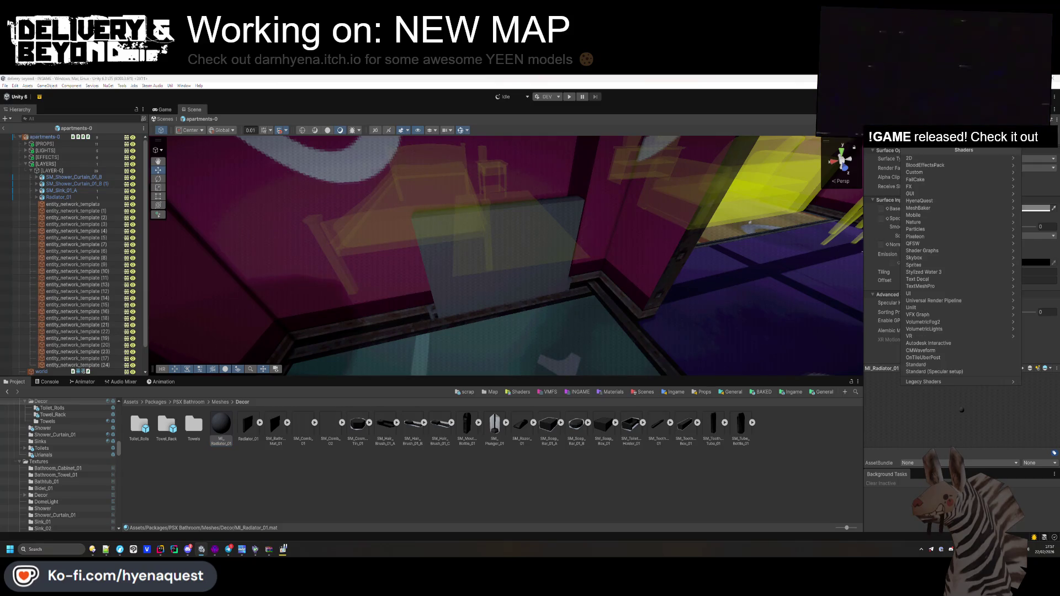
{"action": "key", "text": "Escape"}
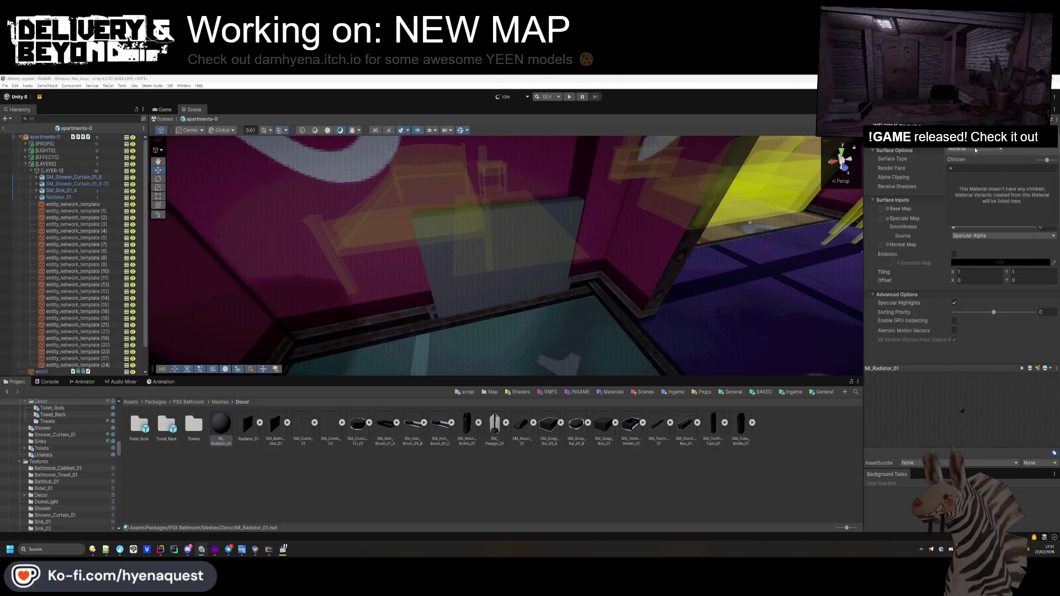
{"action": "left_click", "coordinate": [973, 165]}
{"action": "left_click", "coordinate": [1053, 168]}
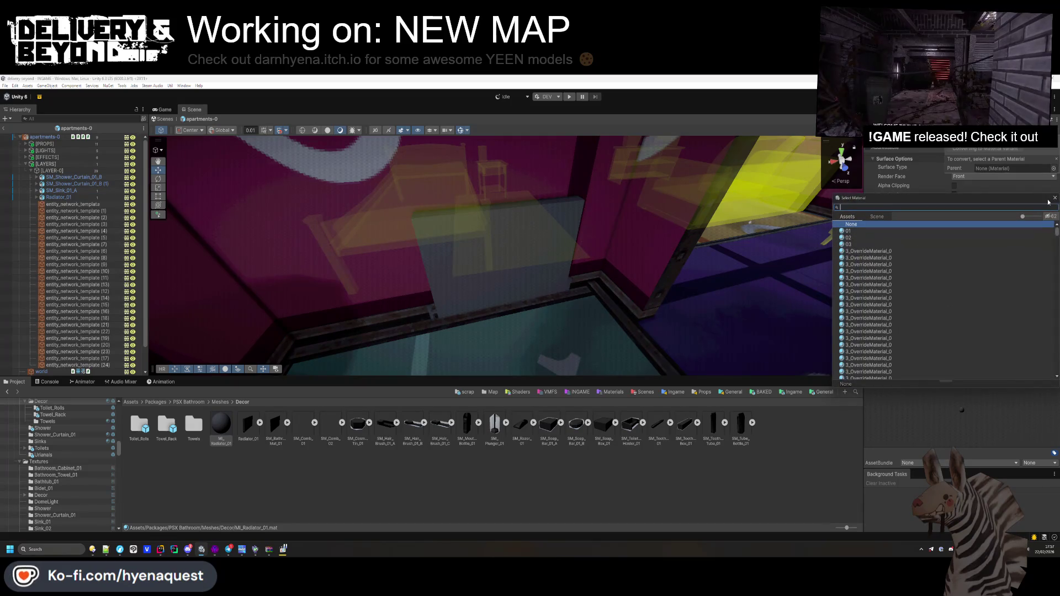
{"action": "type", "text": "NOISEAL"}
{"action": "double_click", "coordinate": [854, 231]}
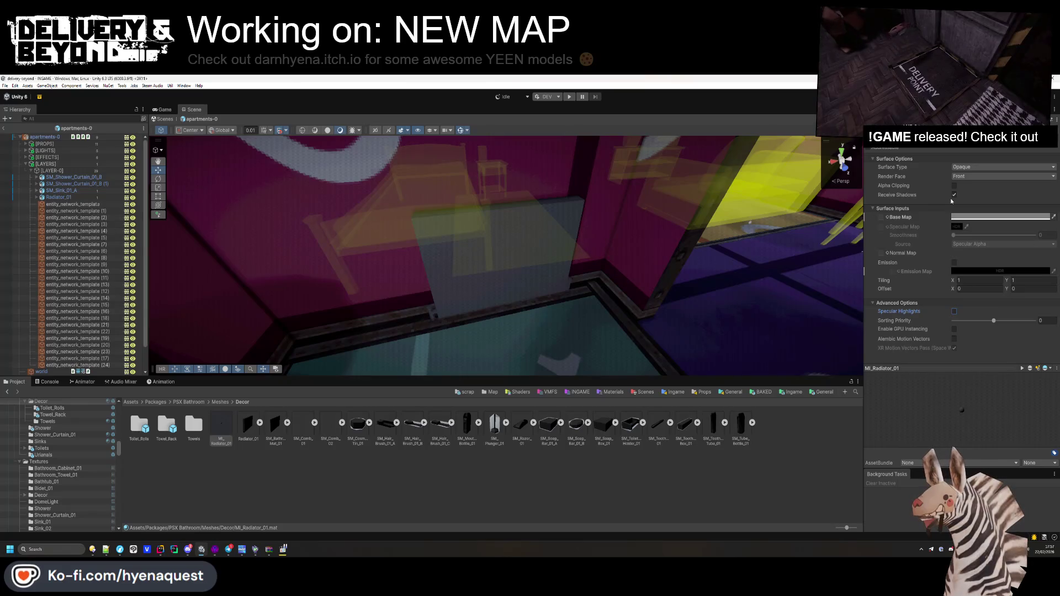
- Assign the radiator texture as the material's Base Map
{"action": "left_click", "coordinate": [887, 217]}
{"action": "type", "text": "radi"}
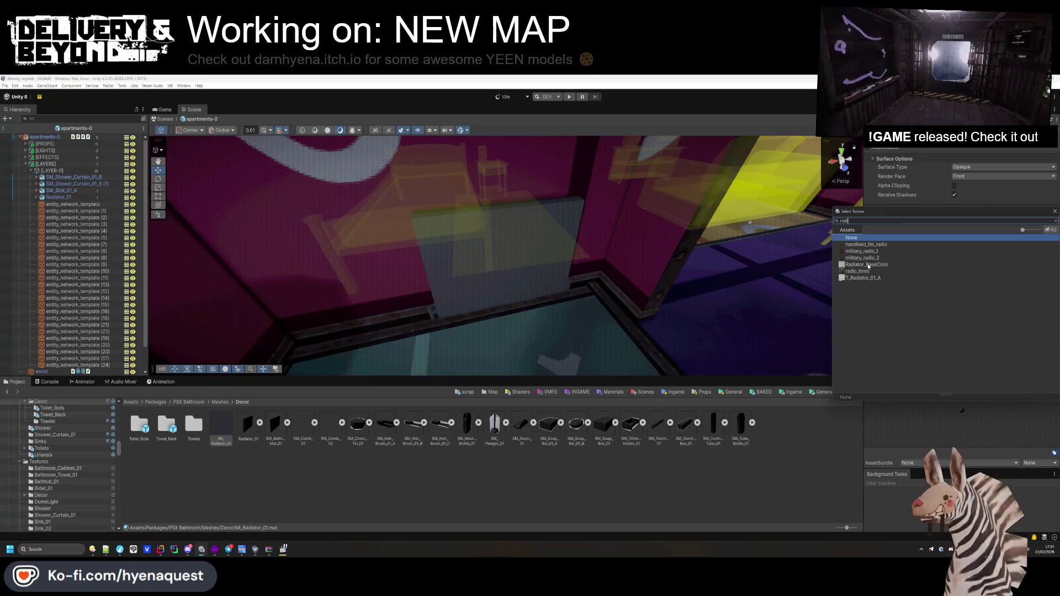
{"action": "double_click", "coordinate": [866, 244]}
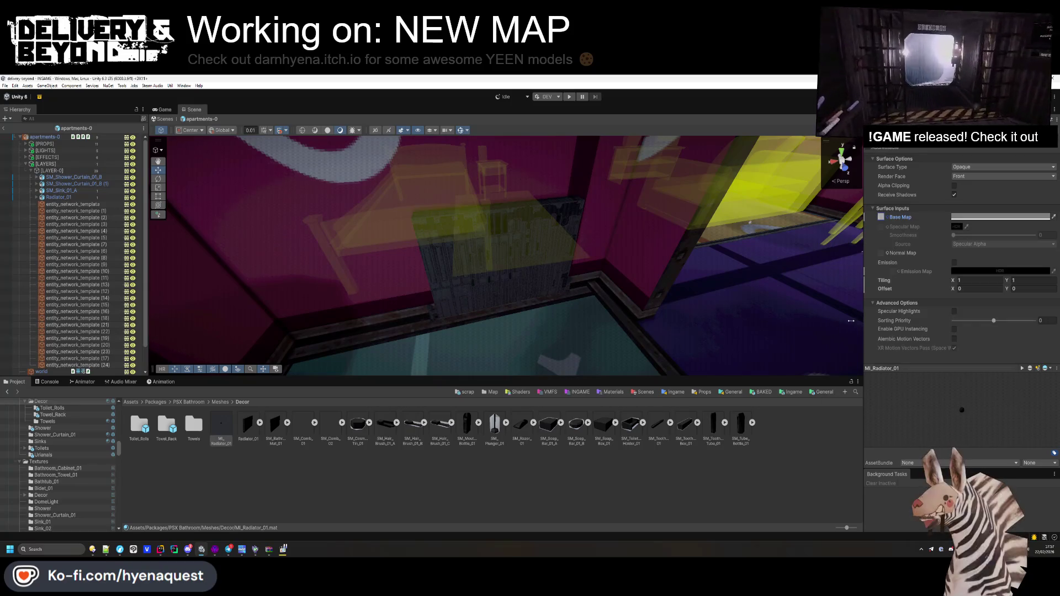
{"action": "left_click", "coordinate": [887, 217]}
{"action": "type", "text": "radi"}
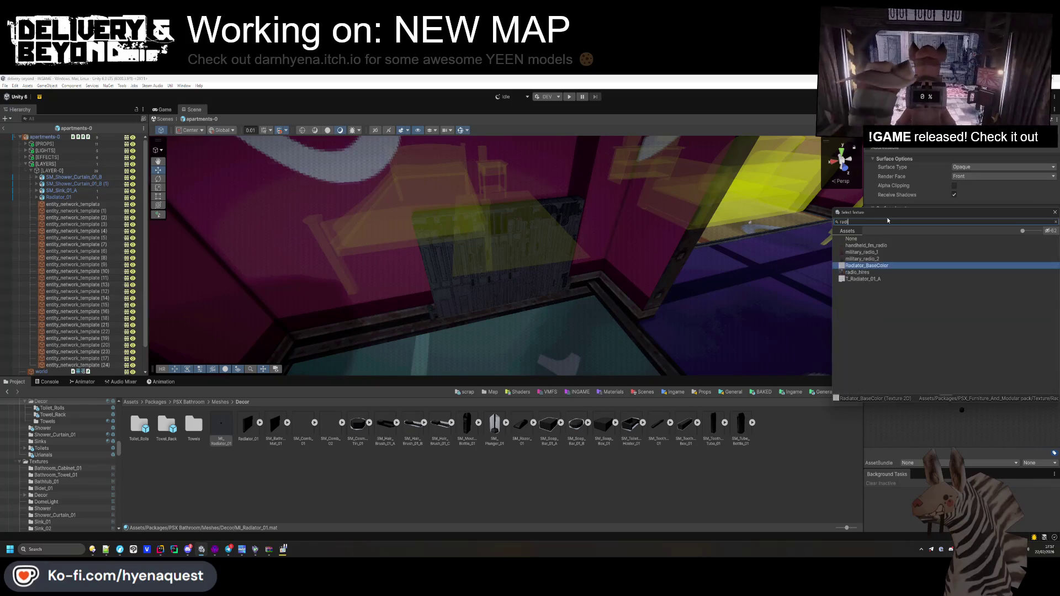
{"action": "double_click", "coordinate": [863, 279]}
- Collapse the [LAYERS] group and orbit the scene over the apartment rooms
{"action": "mouse_move", "coordinate": [662, 310]}
{"action": "left_mouse_down"}
{"action": "mouse_move", "coordinate": [652, 335]}
{"action": "mouse_move", "coordinate": [624, 336]}
{"action": "mouse_move", "coordinate": [607, 359]}
{"action": "left_mouse_up"}
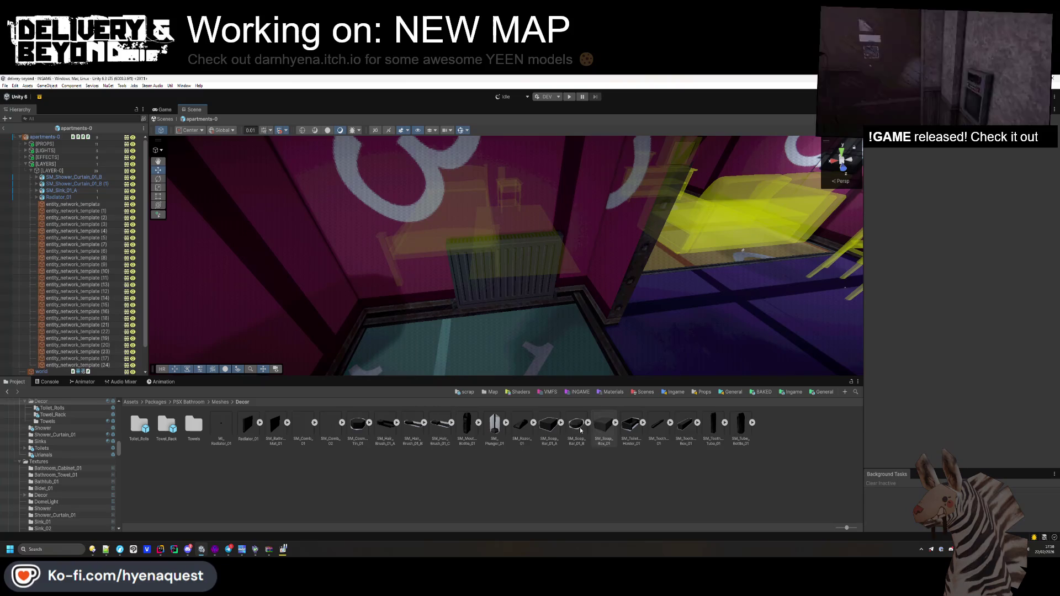
{"action": "left_click", "coordinate": [26, 165]}
{"action": "left_click", "coordinate": [26, 165]}
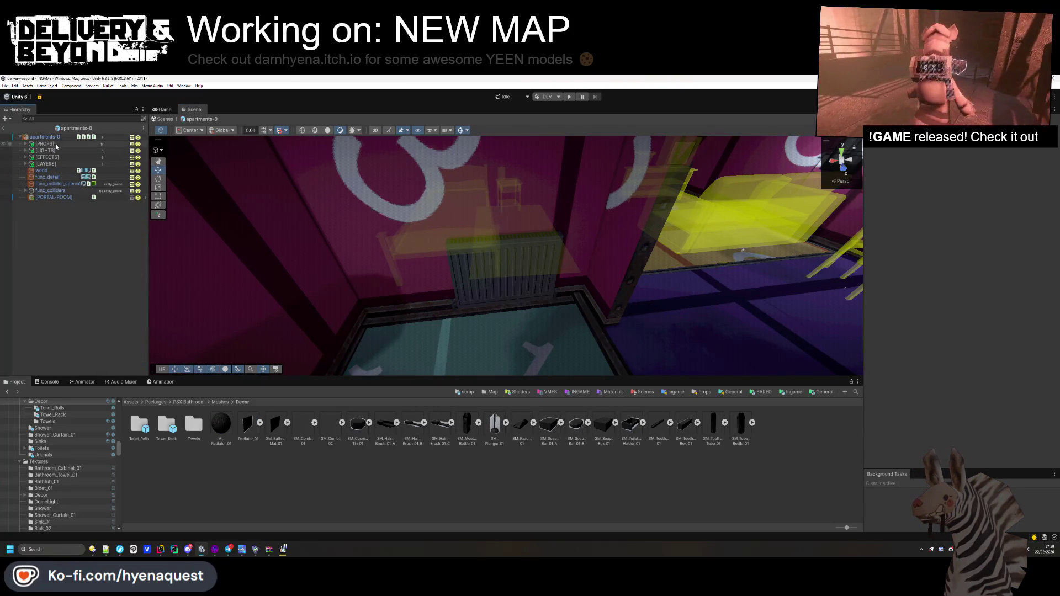
{"action": "mouse_move", "coordinate": [497, 299]}
{"action": "left_mouse_down"}
{"action": "mouse_move", "coordinate": [542, 310]}
{"action": "mouse_move", "coordinate": [478, 293]}
{"action": "mouse_move", "coordinate": [279, 324]}
{"action": "left_mouse_up"}
{"action": "scroll", "coordinate": [303, 314], "scroll_direction": "up", "scroll_amount": 10}
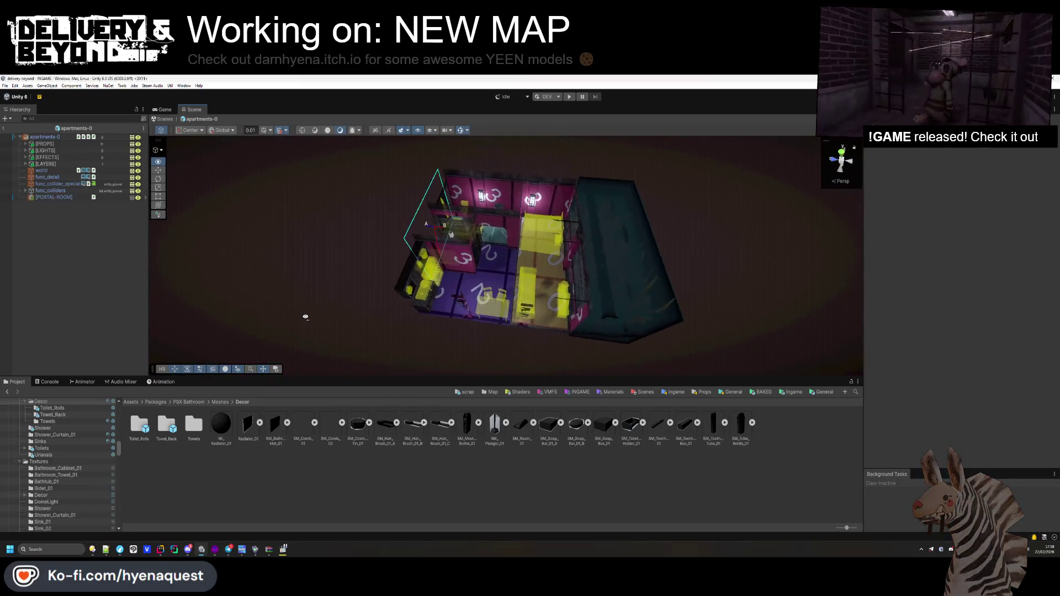
{"action": "left_click_drag", "start_coordinate": [542, 296], "coordinate": [359, 316]}
{"action": "key", "text": "alt+Tab"}
{"action": "key", "text": "z"}
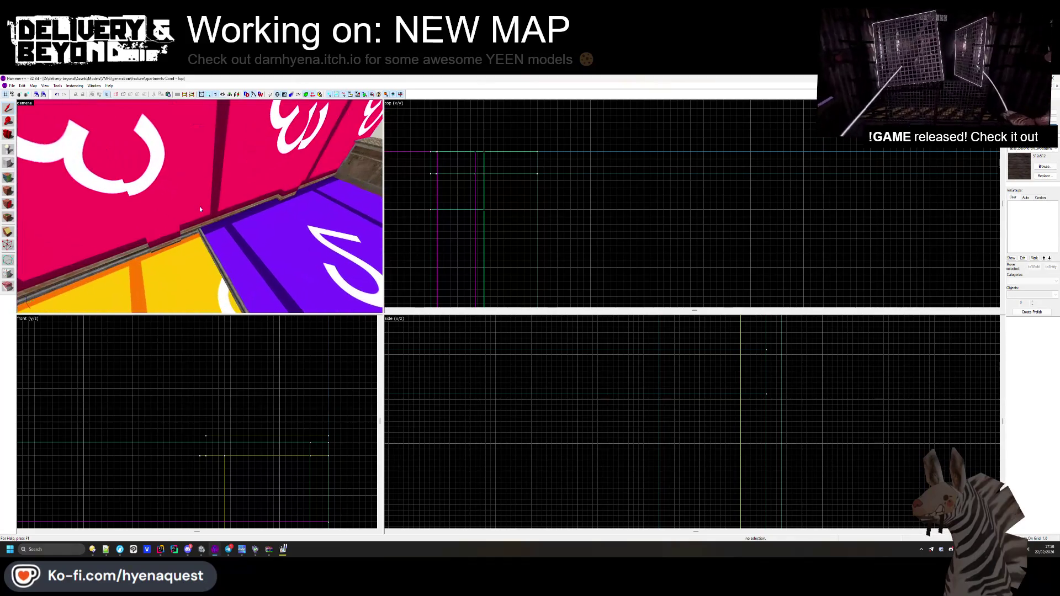
- Apply the pink swirl texture to the low divider wall brush
{"action": "key", "text": "z"}
{"action": "left_click", "coordinate": [46, 197]}
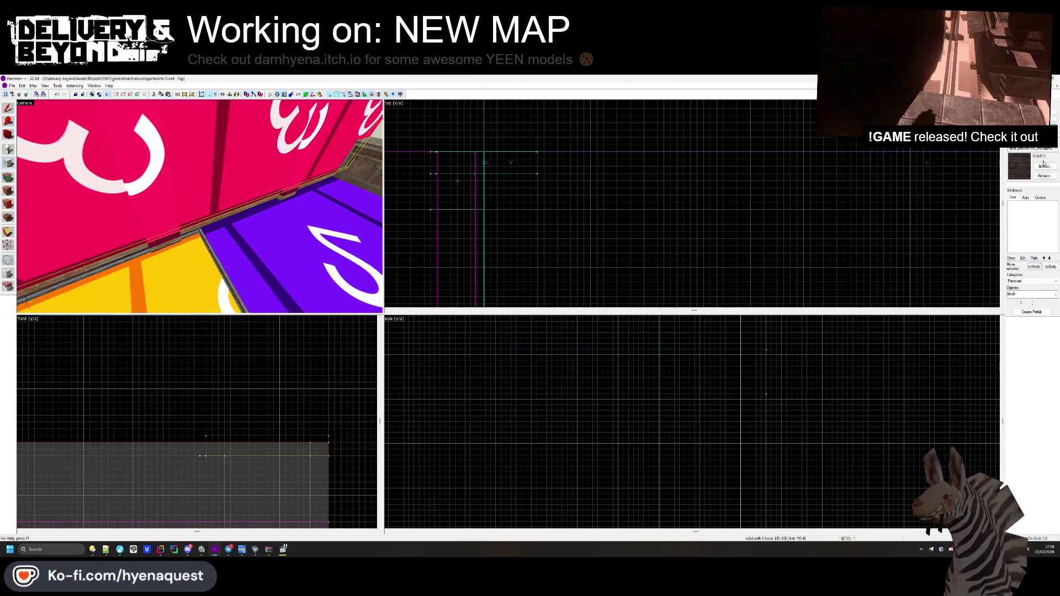
{"action": "left_click", "coordinate": [1043, 166]}
{"action": "scroll", "coordinate": [458, 278], "scroll_direction": "down", "scroll_amount": 5}
{"action": "scroll", "coordinate": [459, 278], "scroll_direction": "up", "scroll_amount": 10}
{"action": "double_click", "coordinate": [473, 204]}
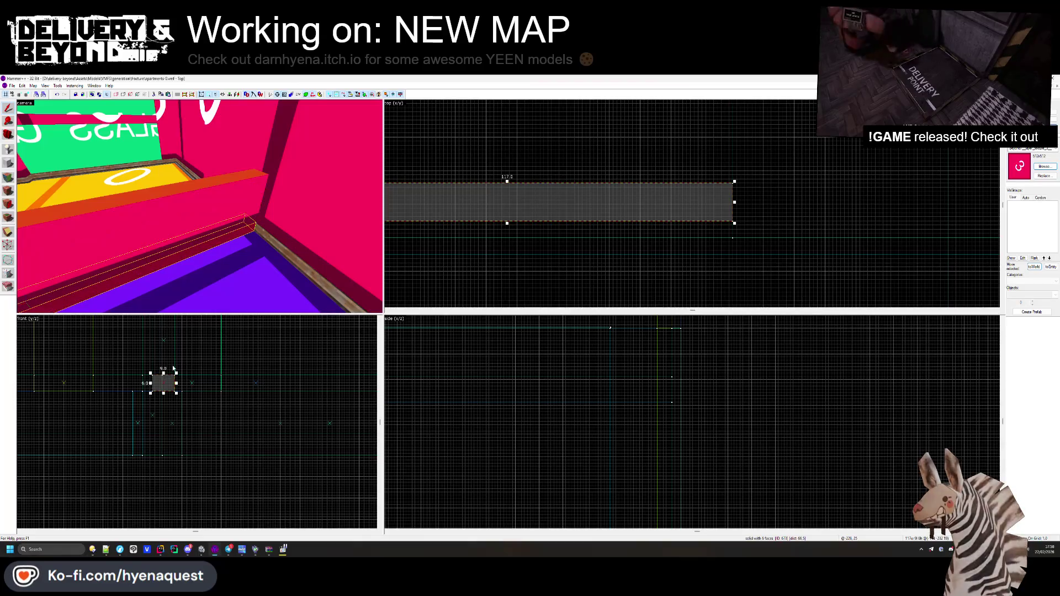
{"action": "left_click", "coordinate": [232, 359]}
- Adjust a trim brush face near the pink wall corner in the Face Edit Sheet
{"action": "left_click", "coordinate": [8, 177]}
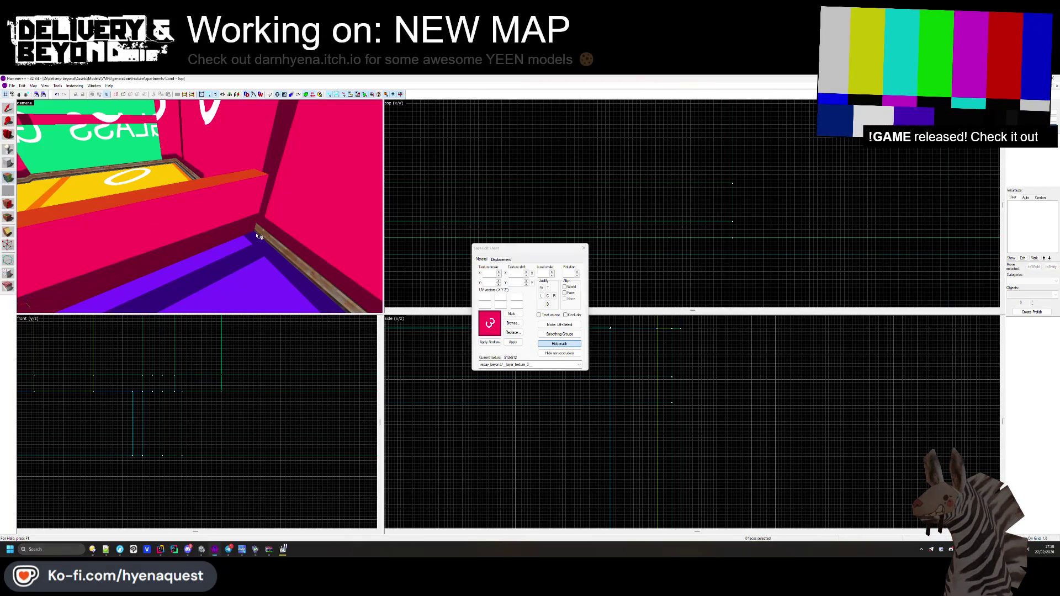
{"action": "left_click", "coordinate": [255, 232]}
{"action": "mouse_move", "coordinate": [199, 206]}
{"action": "left_mouse_down"}
{"action": "mouse_move", "coordinate": [200, 258]}
{"action": "mouse_move", "coordinate": [218, 262]}
{"action": "mouse_move", "coordinate": [239, 248]}
{"action": "mouse_move", "coordinate": [375, 236]}
{"action": "left_mouse_up"}
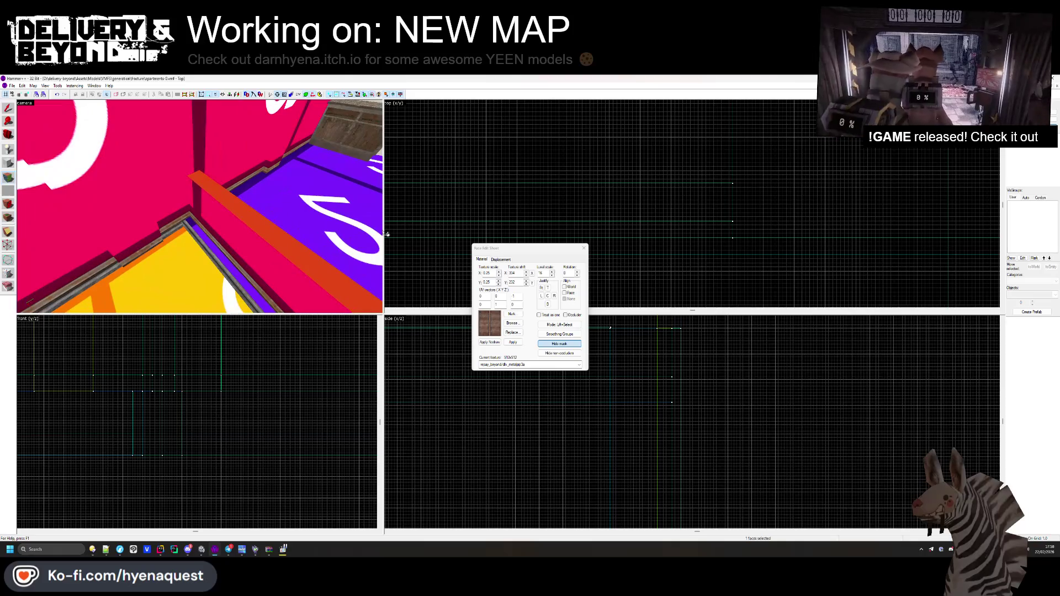
{"action": "left_click", "coordinate": [584, 247]}
{"action": "key", "text": "z"}
{"action": "key", "text": "z"}
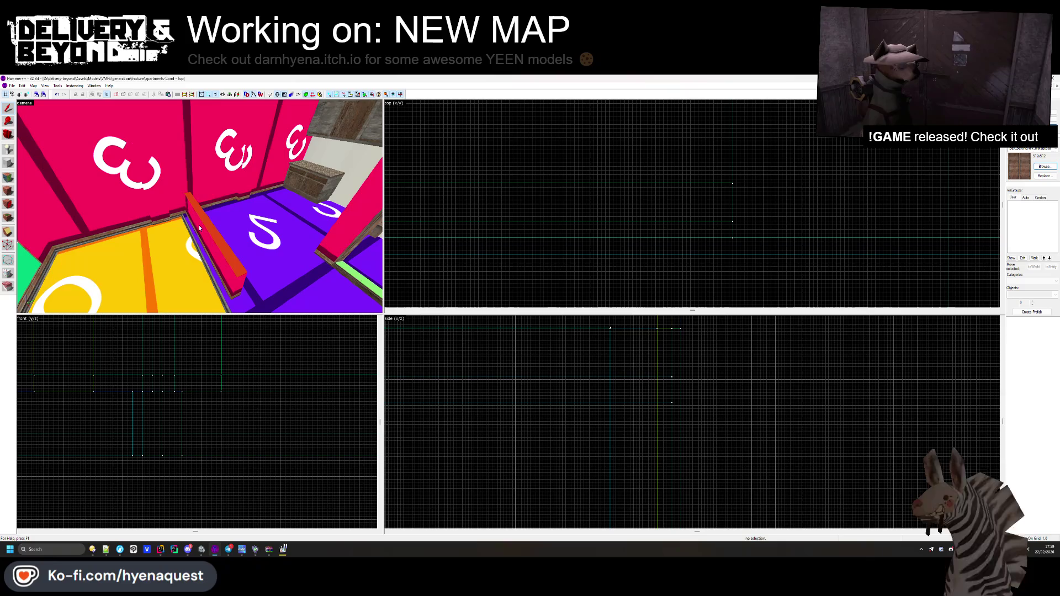
{"action": "key", "text": "z"}
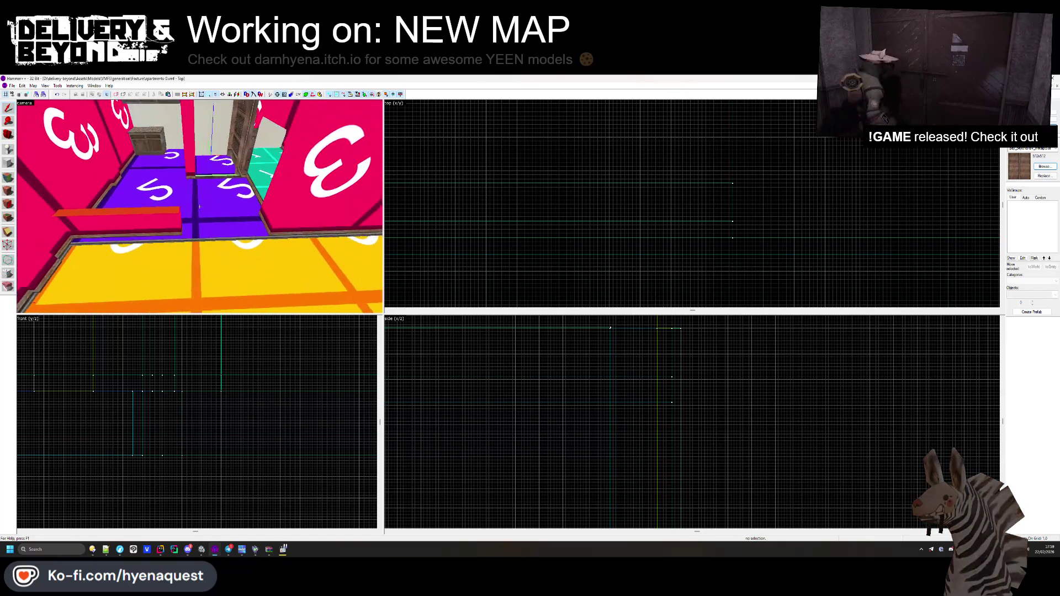
- Realign the texture rotation on the divider brush's trim faces, then check it in Unity
{"action": "left_click", "coordinate": [183, 230]}
{"action": "key", "text": "Escape"}
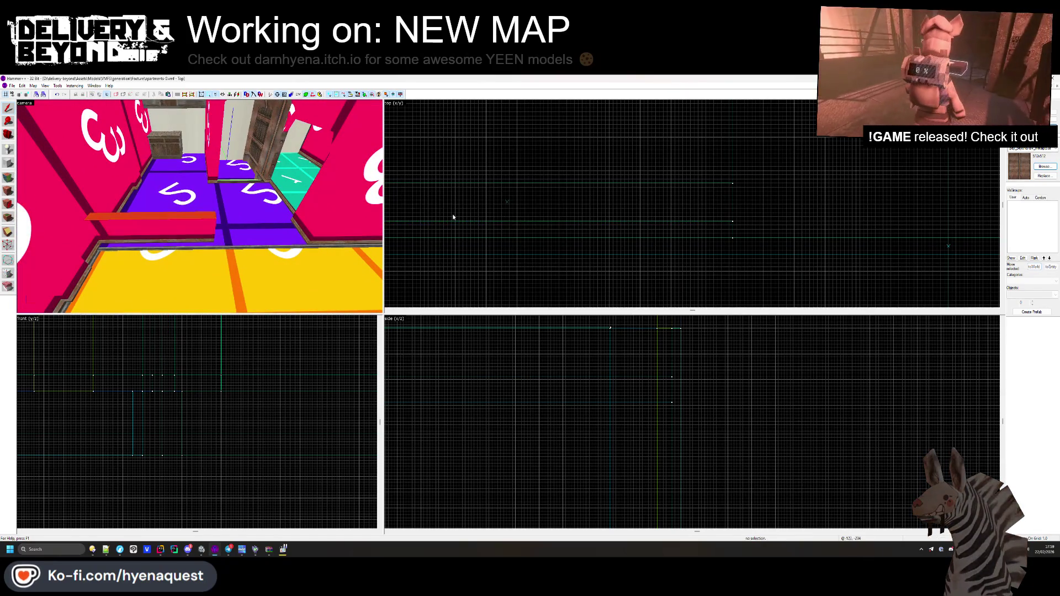
{"action": "left_click", "coordinate": [195, 226]}
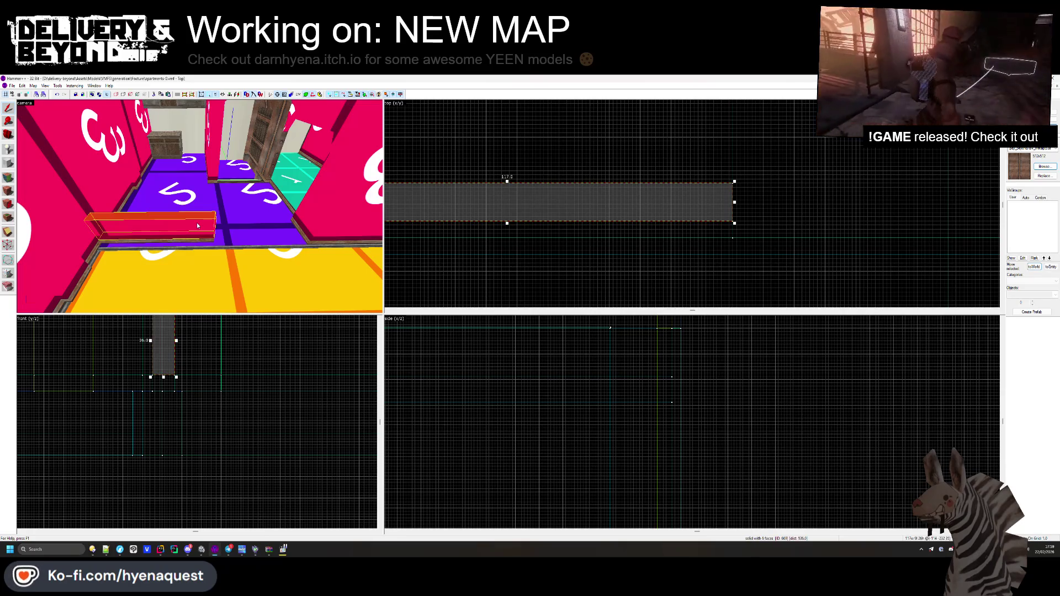
{"action": "key", "text": "Escape"}
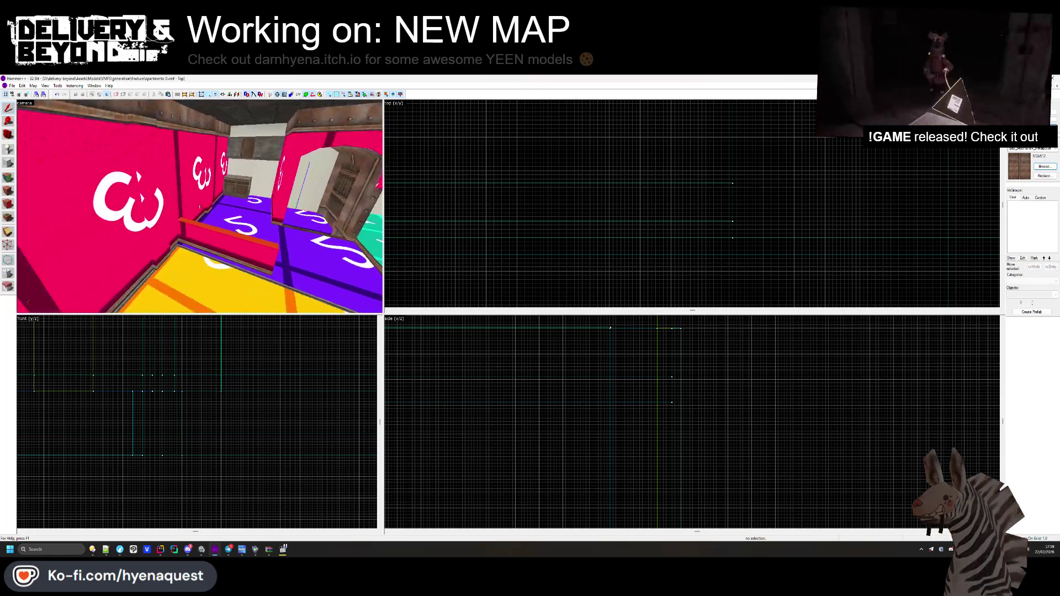
{"action": "left_click", "coordinate": [8, 190]}
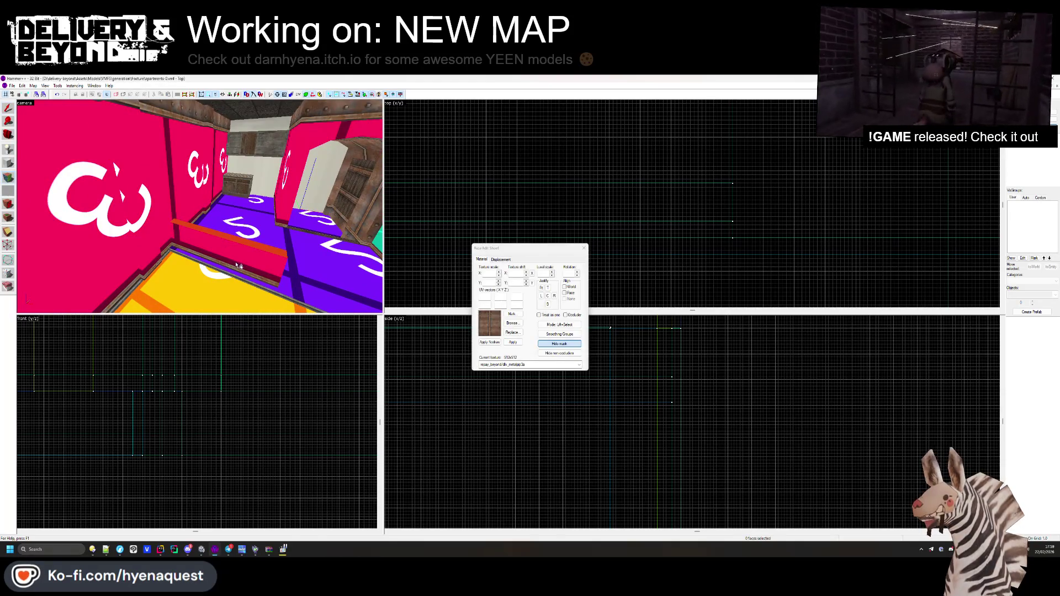
{"action": "left_click", "coordinate": [250, 245]}
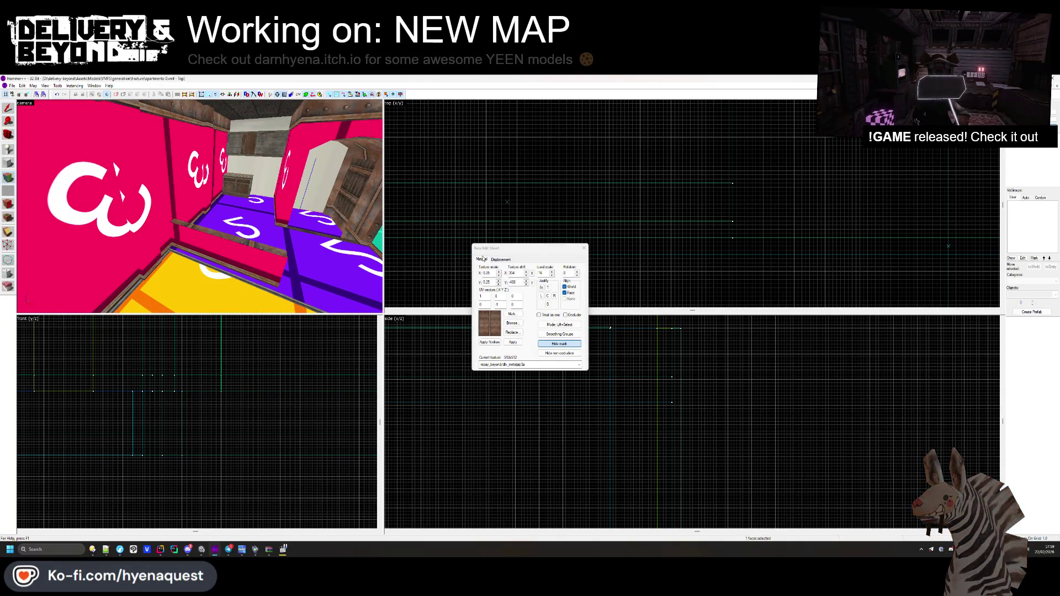
{"action": "left_click", "coordinate": [570, 274]}
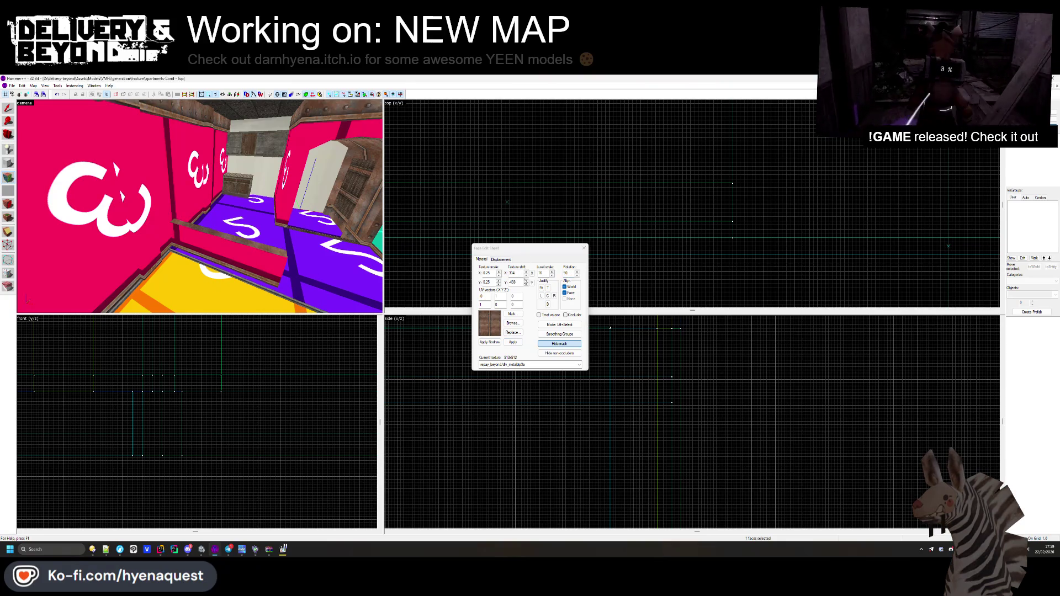
{"action": "left_click", "coordinate": [184, 188]}
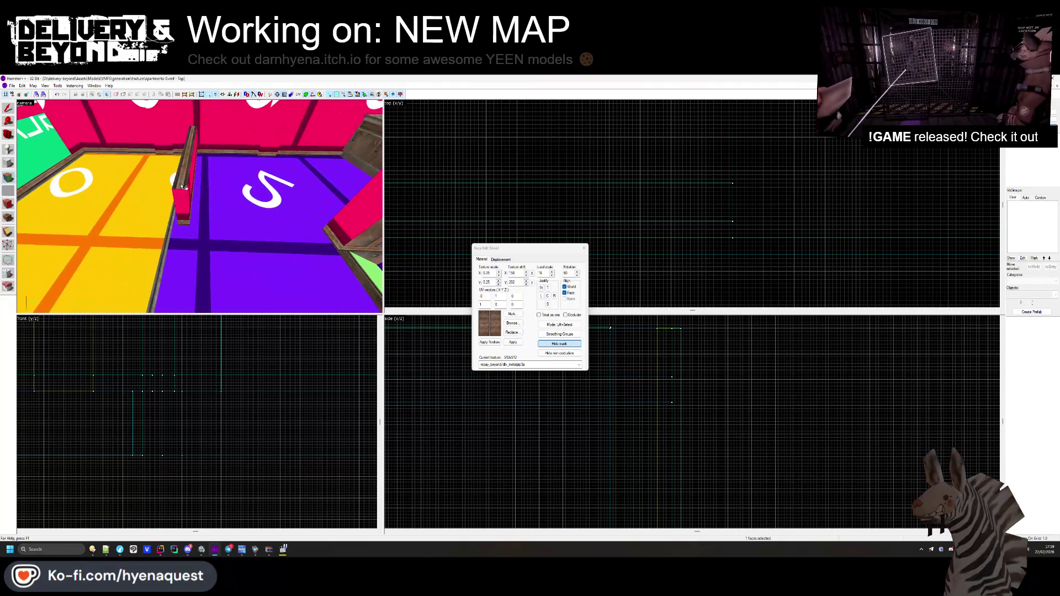
{"action": "left_click_drag", "start_coordinate": [200, 207], "coordinate": [332, 215]}
{"action": "left_click", "coordinate": [585, 248]}
{"action": "key", "text": "alt+Tab"}
{"action": "mouse_move", "coordinate": [635, 287]}
{"action": "left_mouse_down"}
{"action": "mouse_move", "coordinate": [660, 296]}
{"action": "mouse_move", "coordinate": [383, 234]}
{"action": "left_mouse_up"}
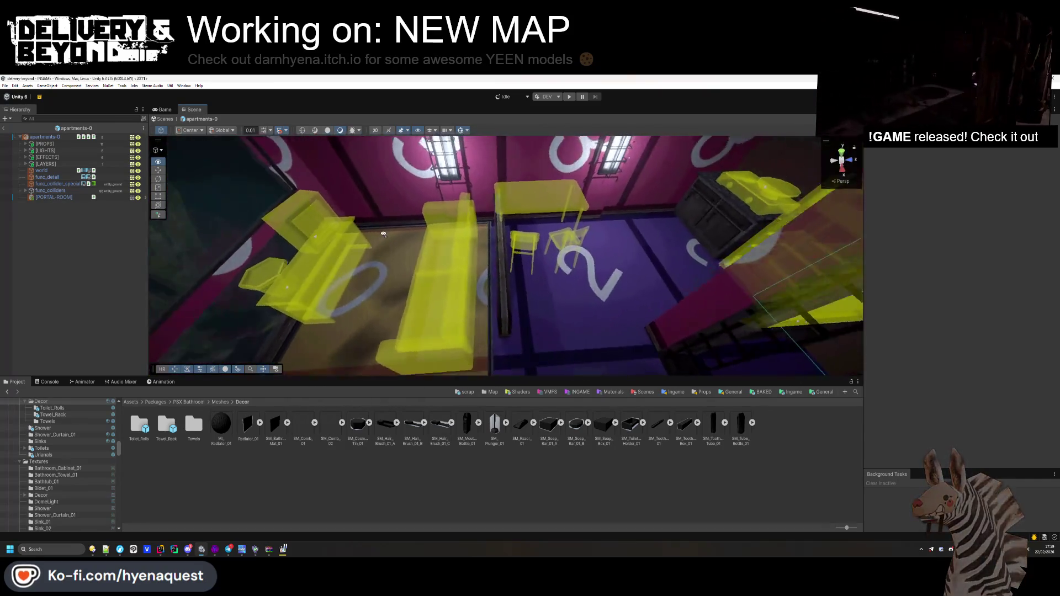
- Move the wall brush down in the plan view and check it in Unity
{"action": "key", "text": "alt+Tab"}
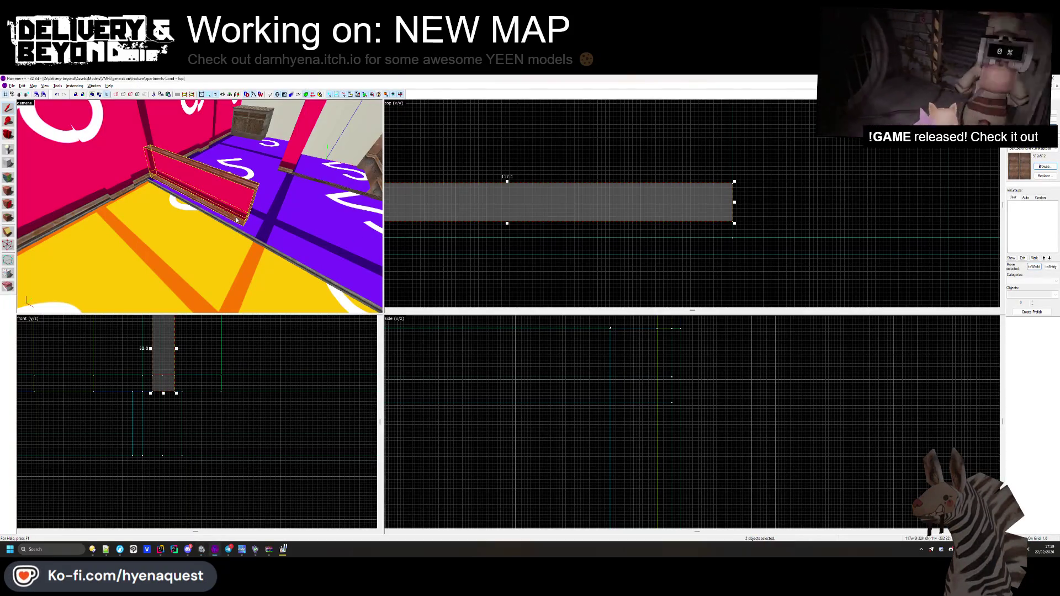
{"action": "left_click_drag", "start_coordinate": [699, 221], "coordinate": [699, 254]}
{"action": "left_click", "coordinate": [529, 240]}
{"action": "key", "text": "alt+Tab"}
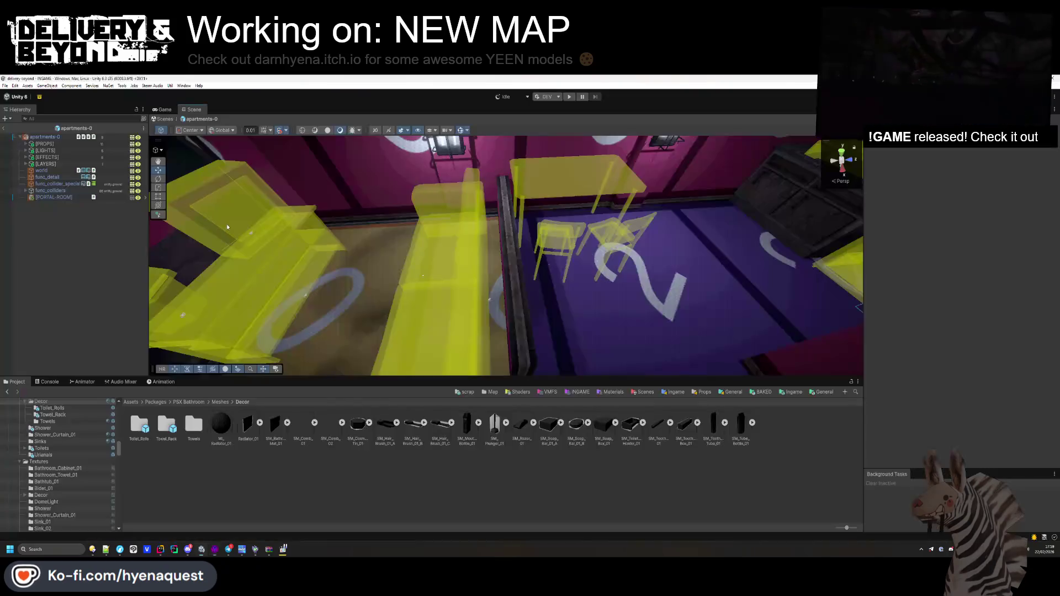
{"action": "mouse_move", "coordinate": [509, 268]}
{"action": "left_mouse_down"}
{"action": "mouse_move", "coordinate": [491, 292]}
{"action": "mouse_move", "coordinate": [492, 282]}
{"action": "left_mouse_up"}
- Undo the wall brush changes and compare the result against the Unity scene
{"action": "key", "text": "alt+Tab"}
{"action": "key", "text": "ctrl+z"}
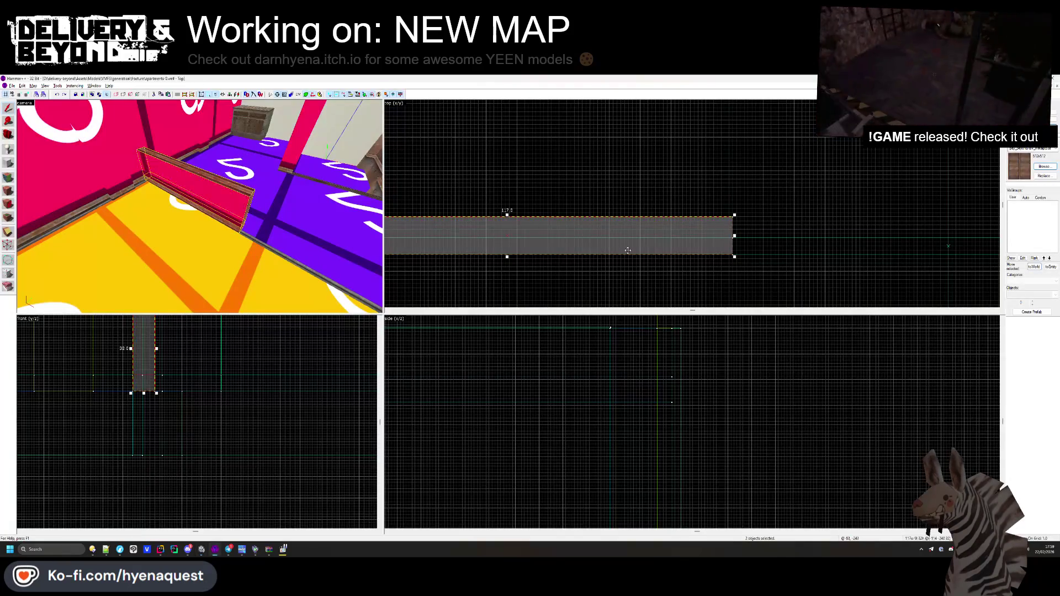
{"action": "scroll", "coordinate": [703, 251], "scroll_direction": "up", "scroll_amount": 2}
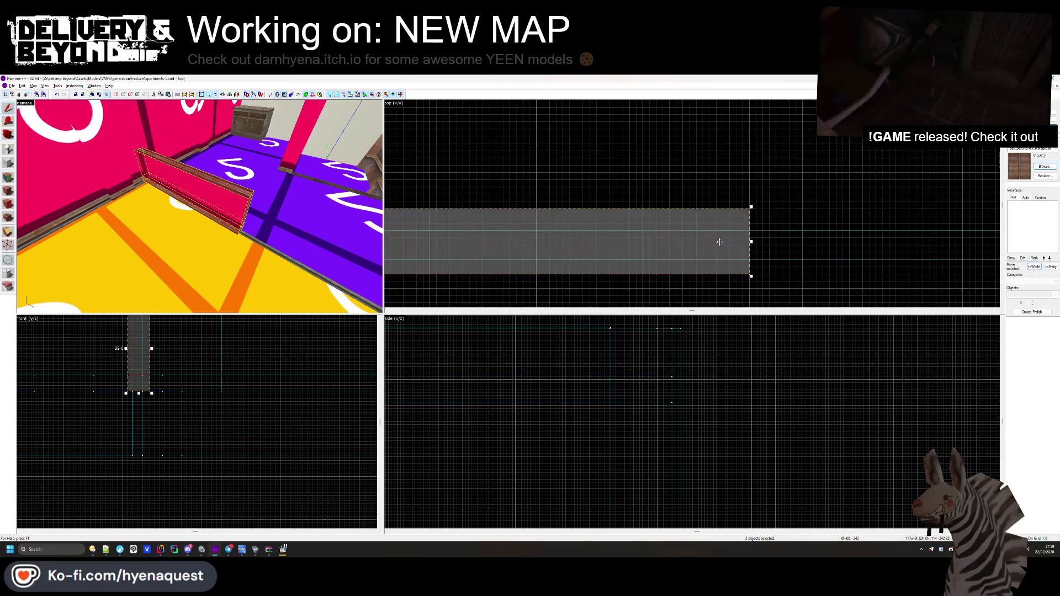
{"action": "key", "text": "ctrl+z"}
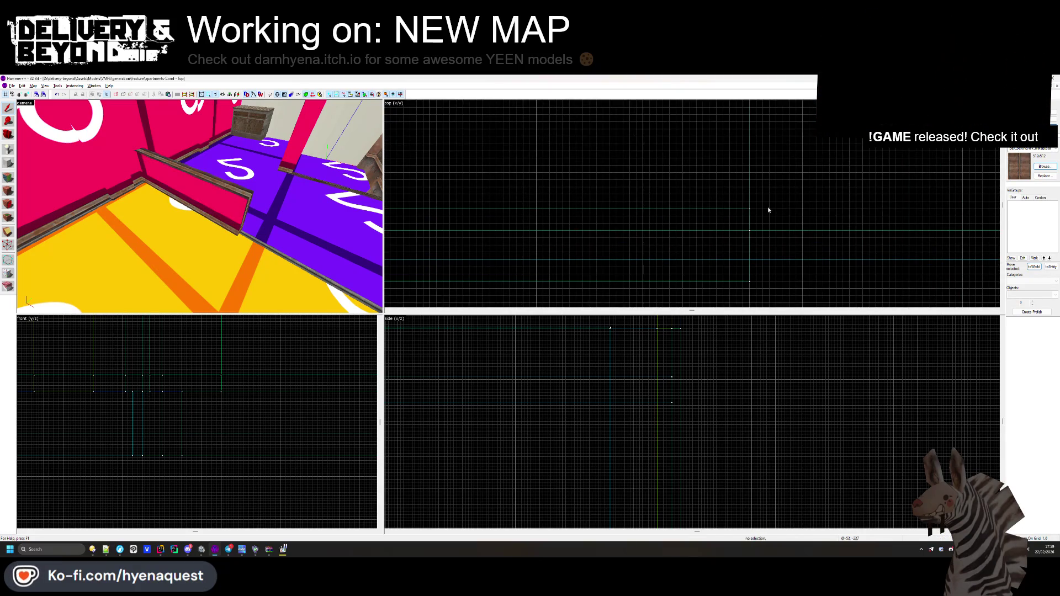
{"action": "key", "text": "alt+Tab"}
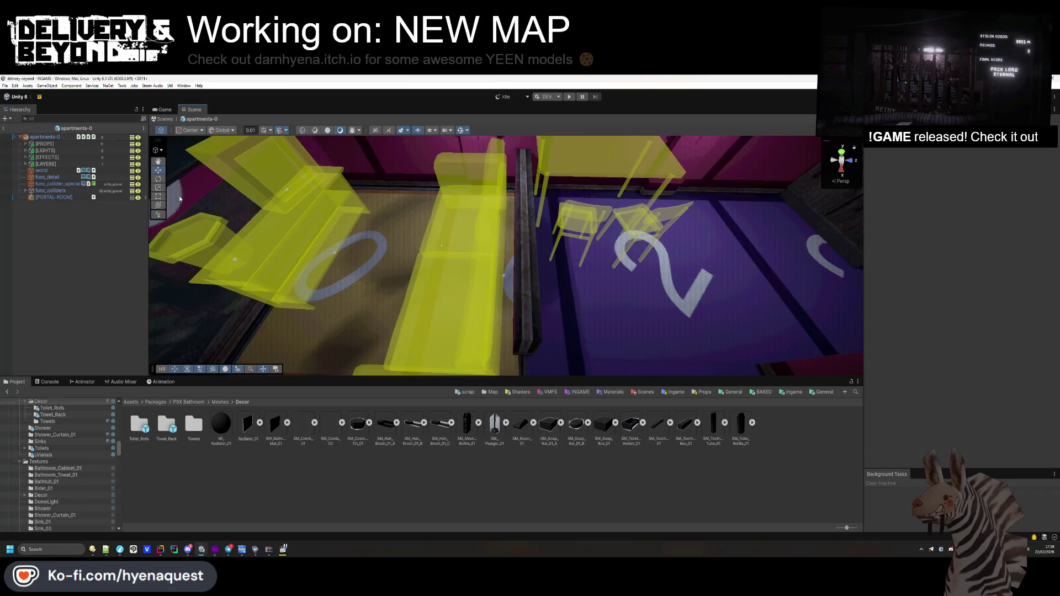
{"action": "key", "text": "alt+Tab"}
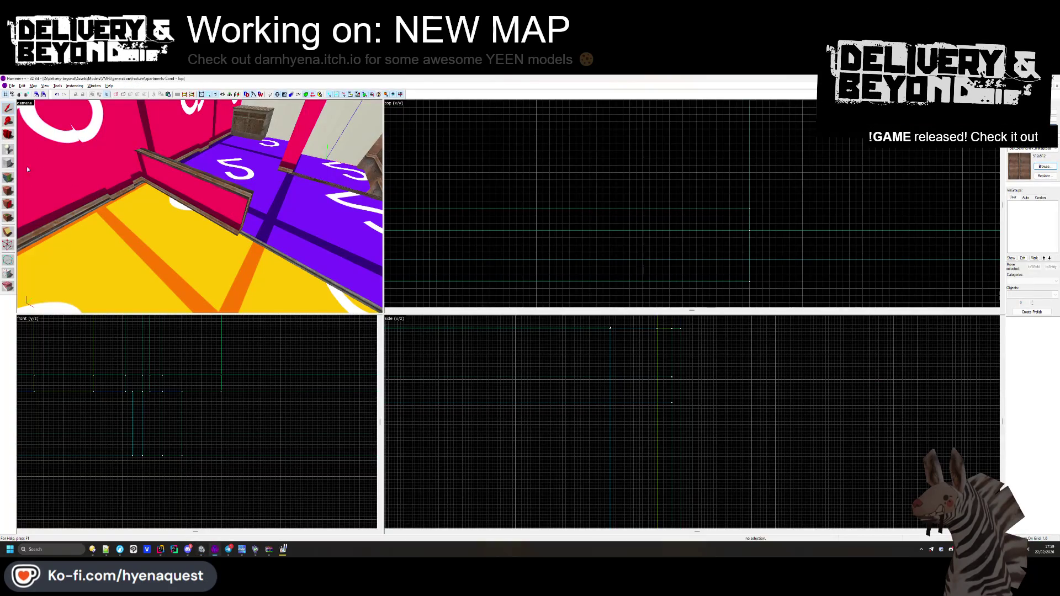
- Inspect the beam and pink wall faces in the Face Edit Sheet, then close it
{"action": "key", "text": "shift+a"}
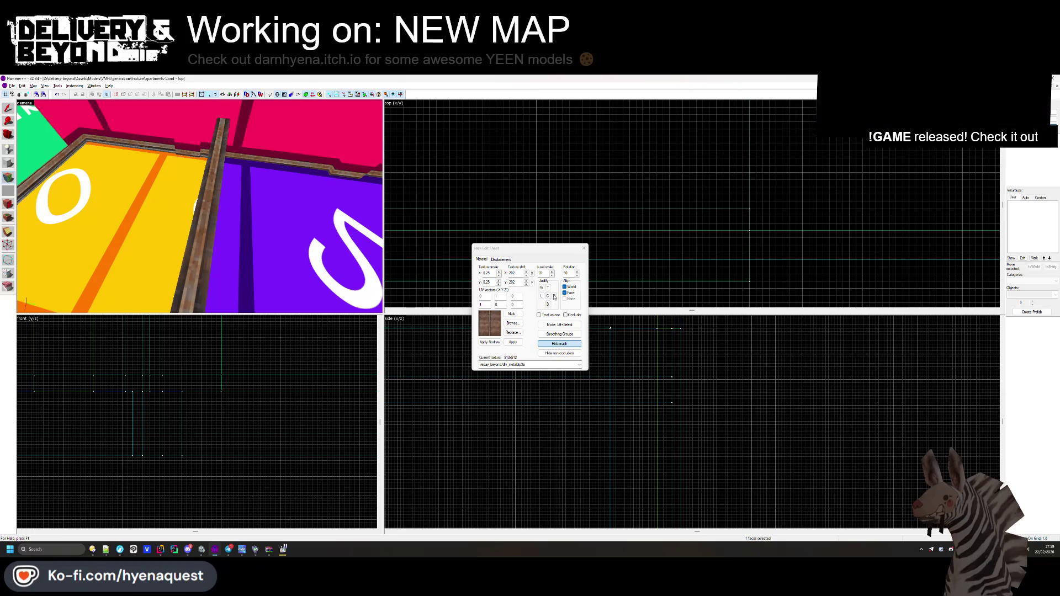
{"action": "left_click", "coordinate": [199, 206]}
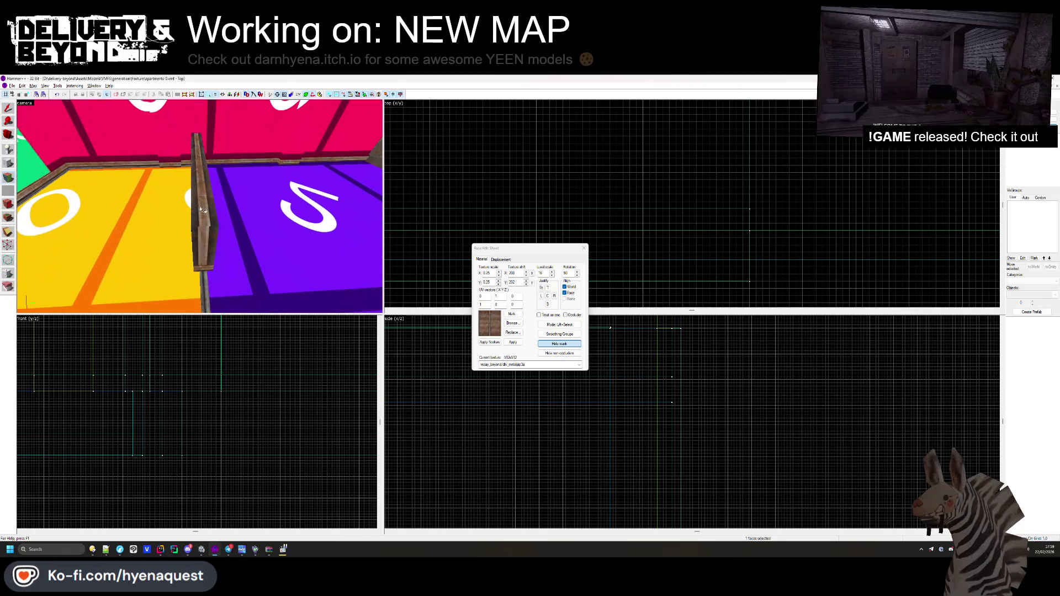
{"action": "left_click", "coordinate": [195, 252]}
{"action": "mouse_move", "coordinate": [197, 251]}
{"action": "left_mouse_down"}
{"action": "mouse_move", "coordinate": [230, 230]}
{"action": "mouse_move", "coordinate": [458, 238]}
{"action": "left_mouse_up"}
{"action": "left_click", "coordinate": [582, 247]}
{"action": "key", "text": "alt+Tab"}
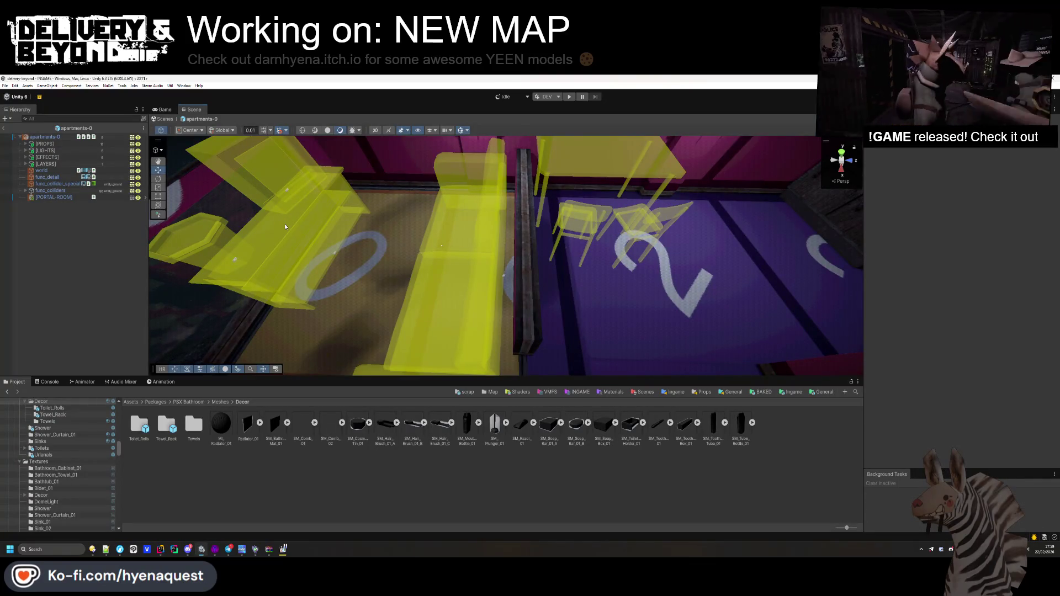
- Set the bars_metal_1 window bars' Scale Y to 1.03 over the bathroom doorway
{"action": "mouse_move", "coordinate": [286, 226]}
{"action": "left_mouse_down"}
{"action": "mouse_move", "coordinate": [640, 131]}
{"action": "mouse_move", "coordinate": [565, 194]}
{"action": "mouse_move", "coordinate": [541, 180]}
{"action": "mouse_move", "coordinate": [582, 179]}
{"action": "mouse_move", "coordinate": [574, 182]}
{"action": "left_mouse_up"}
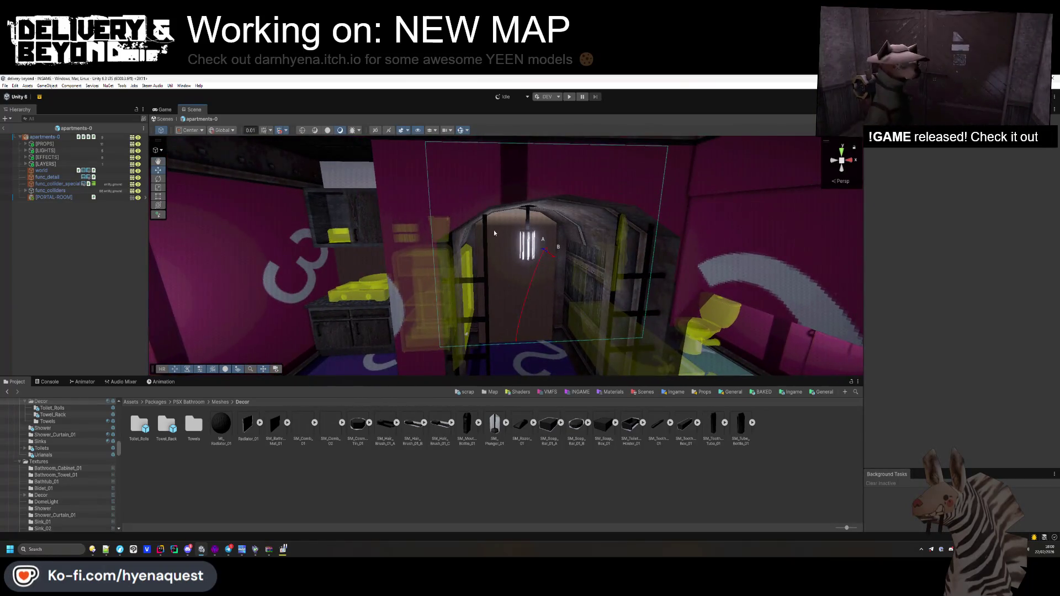
{"action": "left_click", "coordinate": [538, 331]}
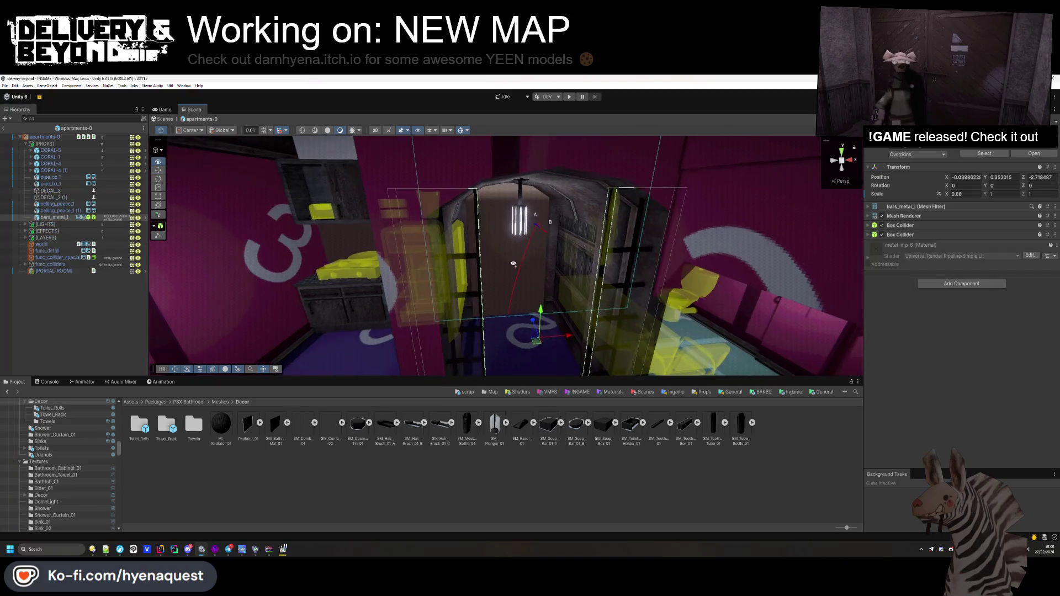
{"action": "left_click", "coordinate": [986, 198]}
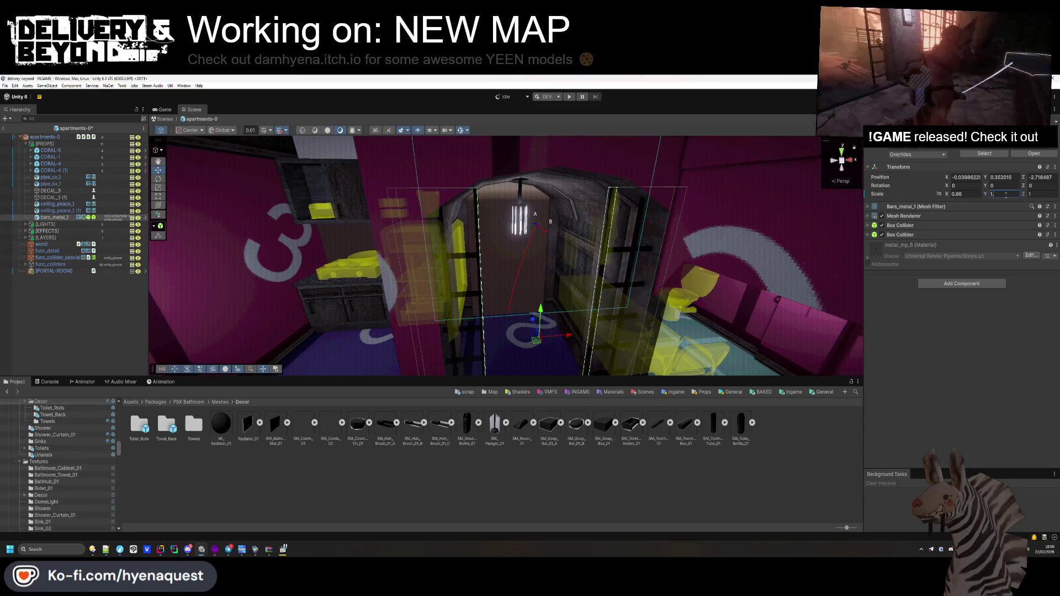
{"action": "type", "text": "5"}
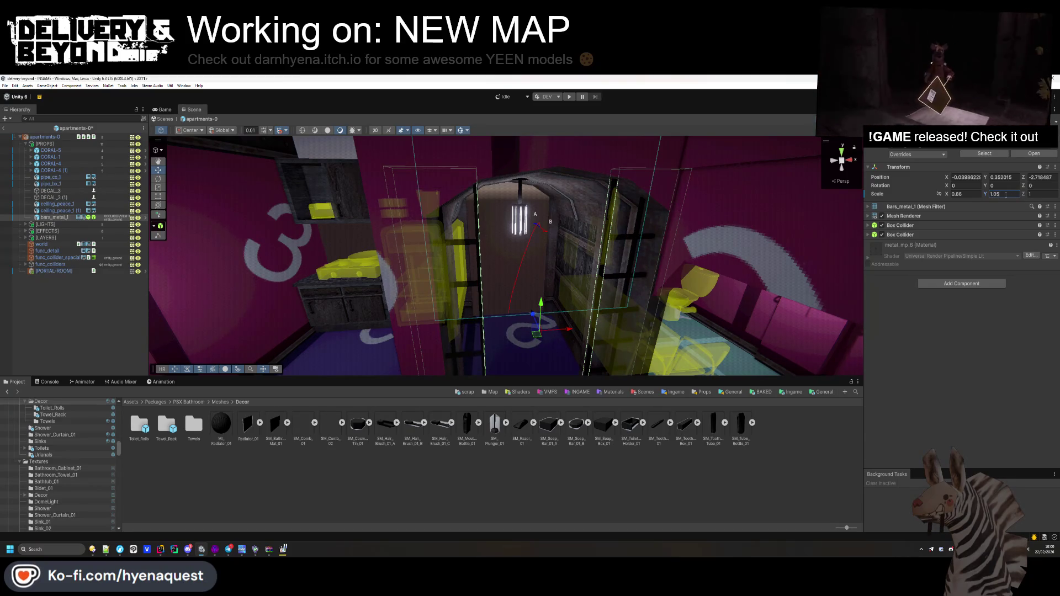
{"action": "key", "text": "BackSpace"}
{"action": "type", "text": "3"}
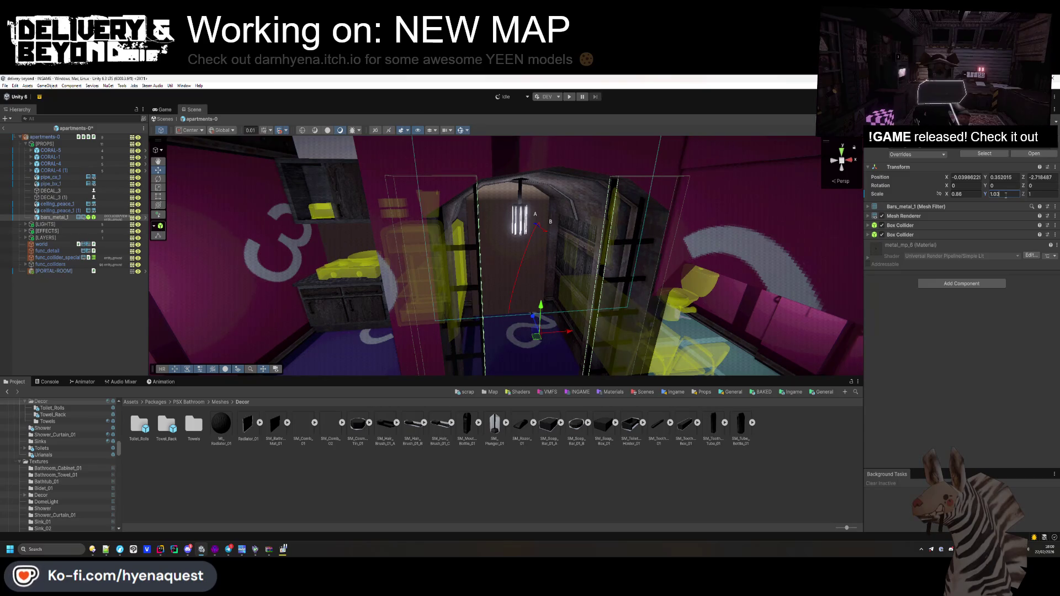
{"action": "left_click", "coordinate": [453, 300]}
{"action": "mouse_move", "coordinate": [453, 300]}
{"action": "left_mouse_down"}
{"action": "mouse_move", "coordinate": [441, 298]}
{"action": "mouse_move", "coordinate": [453, 300]}
{"action": "left_mouse_up"}
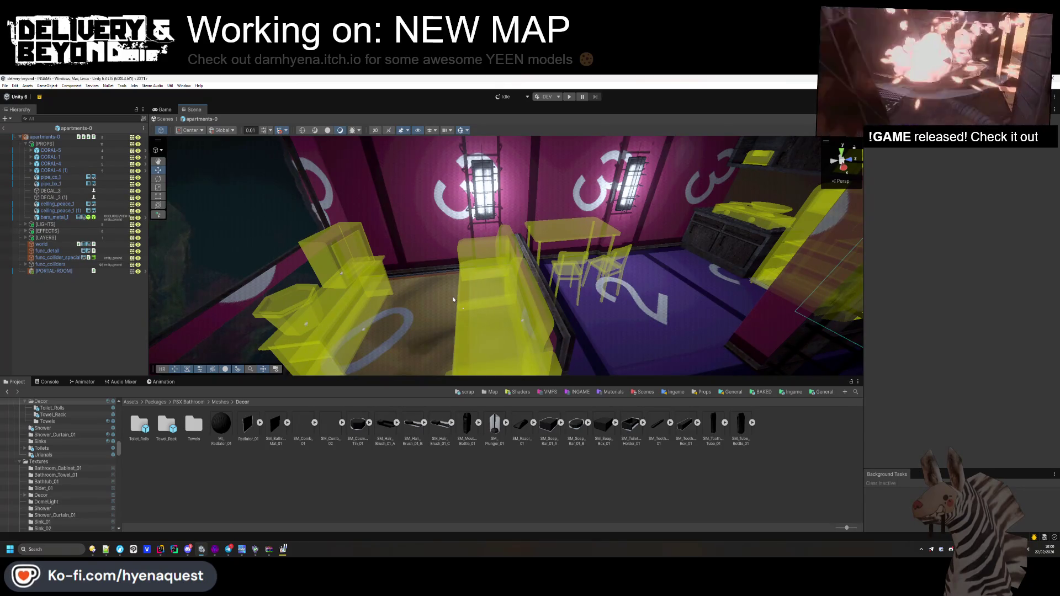
- Place the barricade_b_3 railing from Modular Props next to the table
{"action": "left_click", "coordinate": [465, 392]}
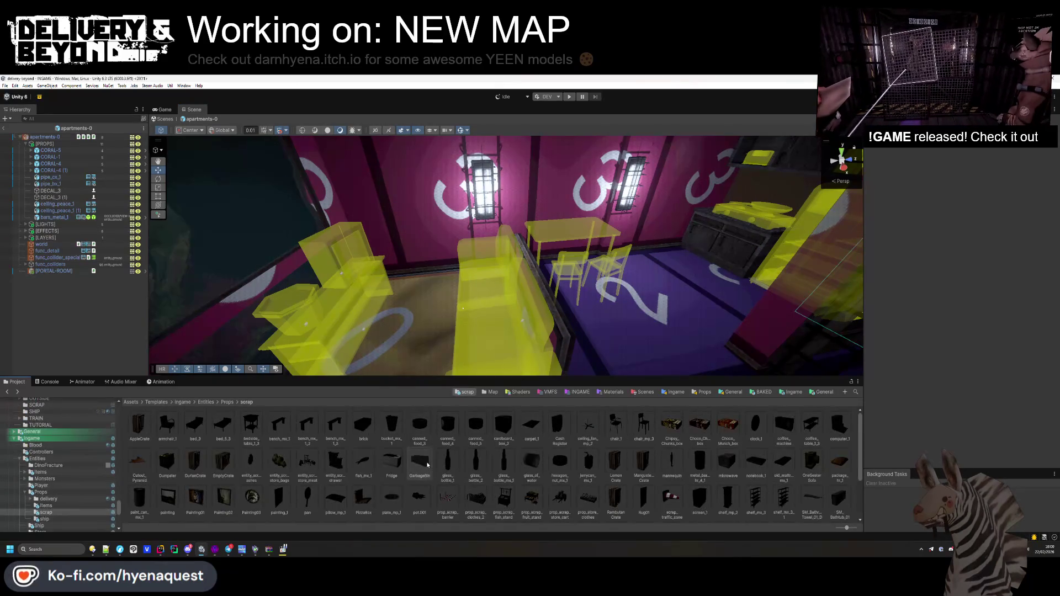
{"action": "left_click", "coordinate": [490, 392]}
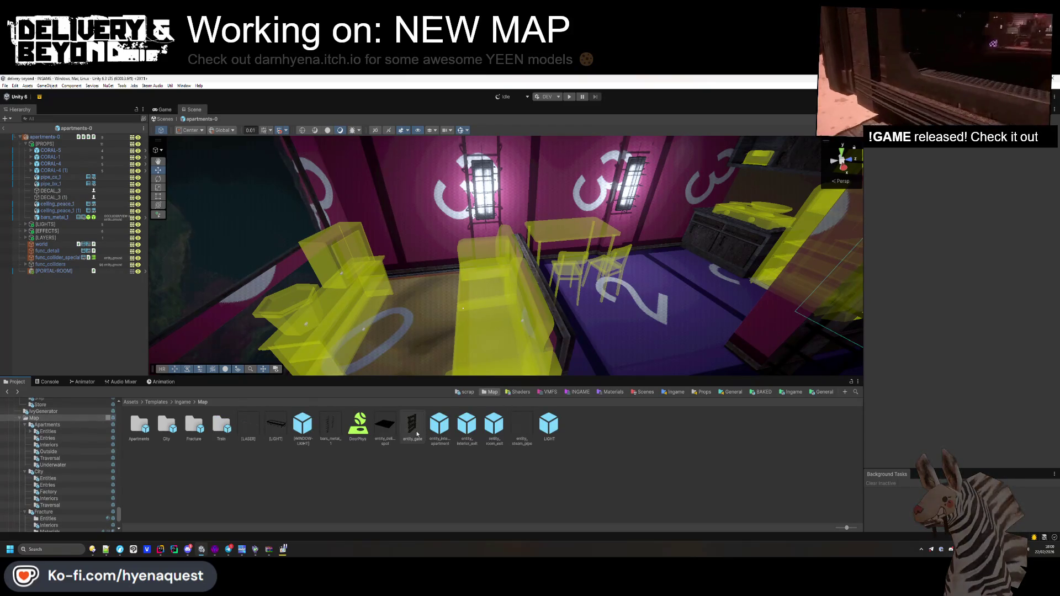
{"action": "left_click_drag", "start_coordinate": [405, 356], "coordinate": [309, 370]}
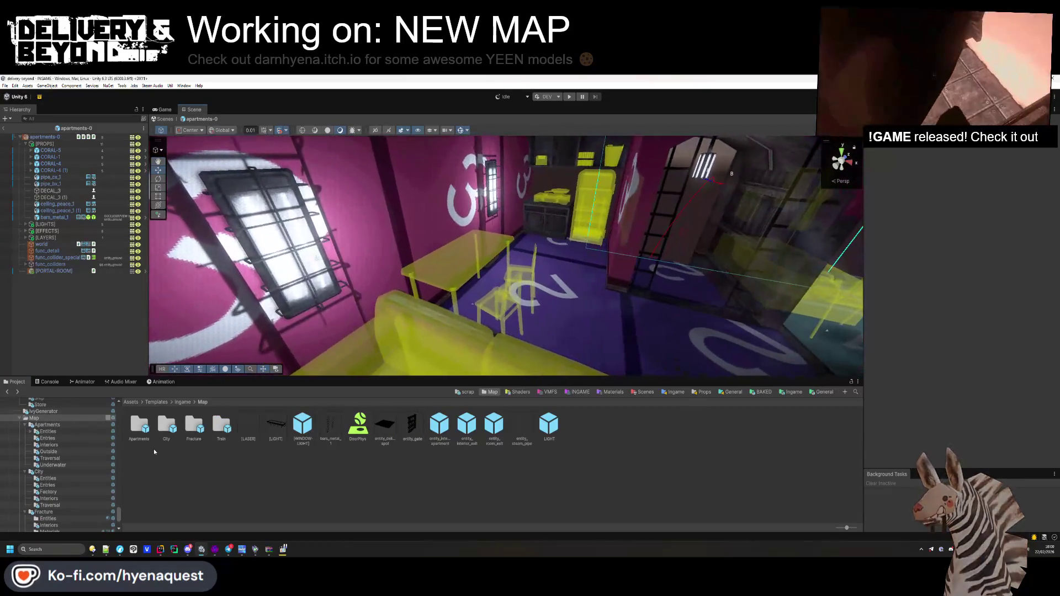
{"action": "scroll", "coordinate": [93, 480], "scroll_direction": "down", "scroll_amount": 10}
{"action": "scroll", "coordinate": [93, 479], "scroll_direction": "up", "scroll_amount": 10}
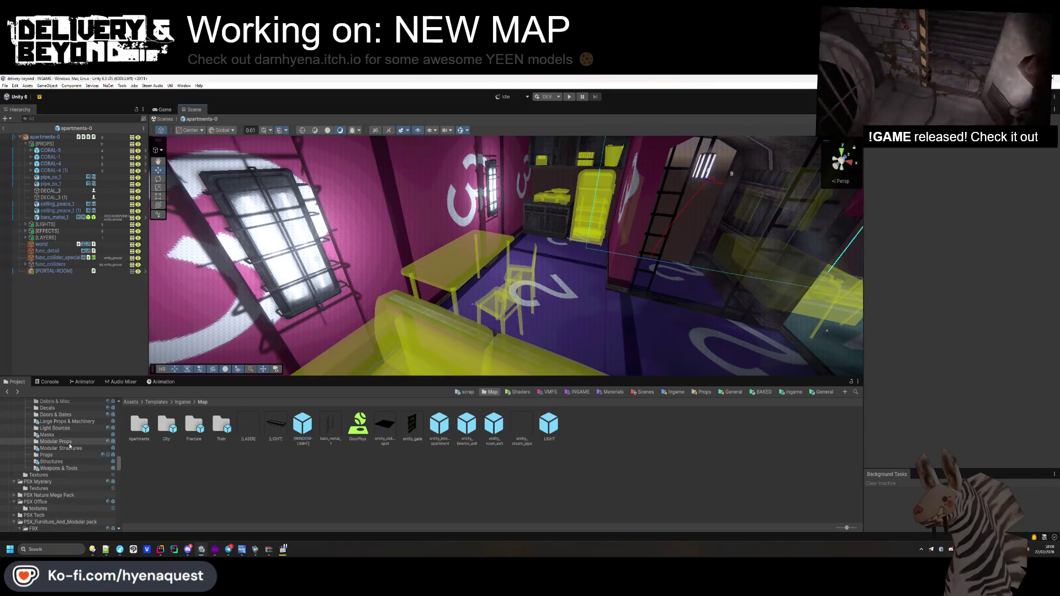
{"action": "left_click", "coordinate": [69, 443]}
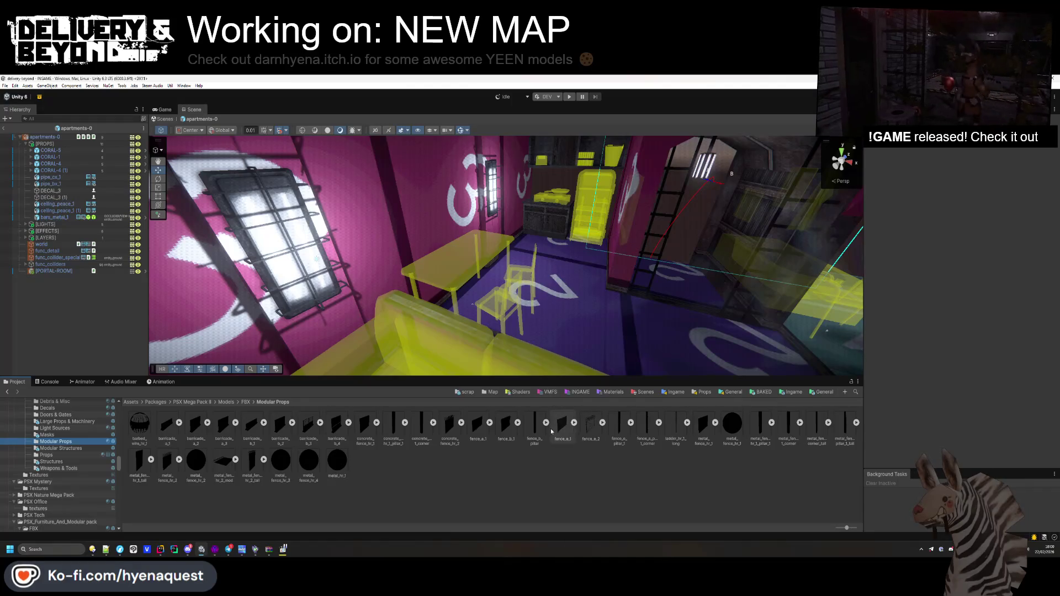
{"action": "mouse_move", "coordinate": [312, 433]}
{"action": "left_mouse_down"}
{"action": "mouse_move", "coordinate": [481, 309]}
{"action": "mouse_move", "coordinate": [499, 348]}
{"action": "left_mouse_up"}
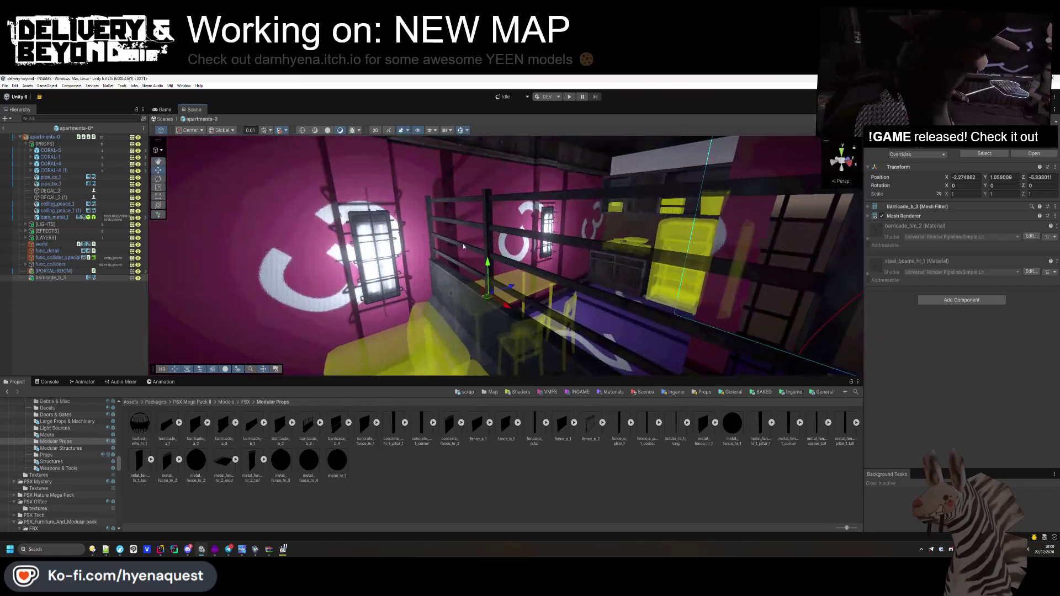
- Lower the barricade to the floor, move it to X -2.54, and scale it to X 0.95, Z 0.45
{"action": "mouse_move", "coordinate": [491, 301]}
{"action": "left_mouse_down"}
{"action": "mouse_move", "coordinate": [489, 343]}
{"action": "mouse_move", "coordinate": [265, 373]}
{"action": "left_mouse_up"}
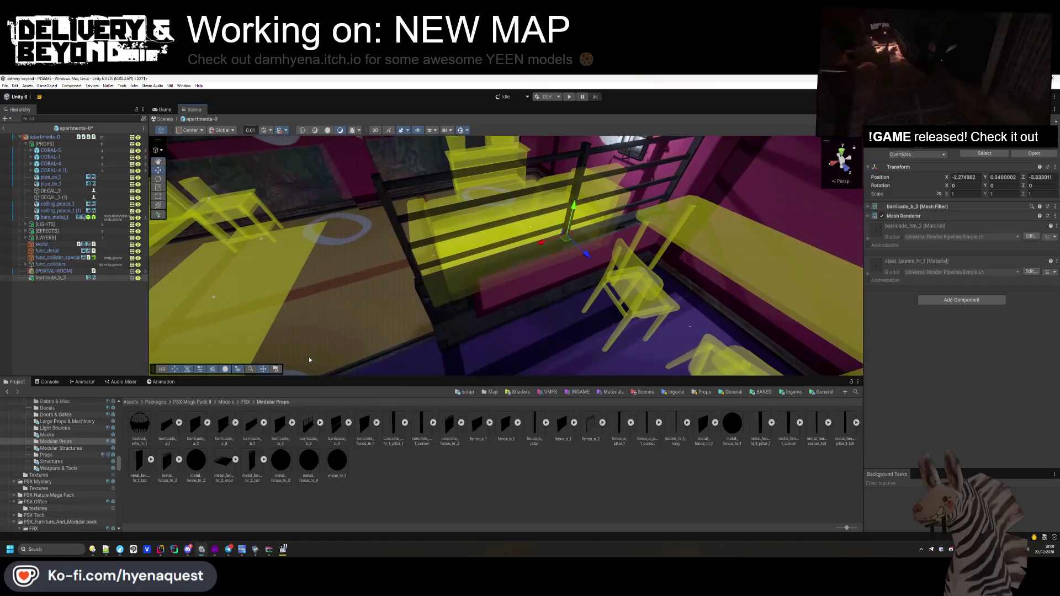
{"action": "mouse_move", "coordinate": [558, 235]}
{"action": "left_mouse_down"}
{"action": "mouse_move", "coordinate": [582, 242]}
{"action": "mouse_move", "coordinate": [619, 236]}
{"action": "mouse_move", "coordinate": [617, 228]}
{"action": "left_mouse_up"}
{"action": "left_click_drag", "start_coordinate": [497, 259], "coordinate": [353, 287]}
{"action": "left_click", "coordinate": [464, 237]}
{"action": "left_click_drag", "start_coordinate": [947, 195], "coordinate": [944, 196]}
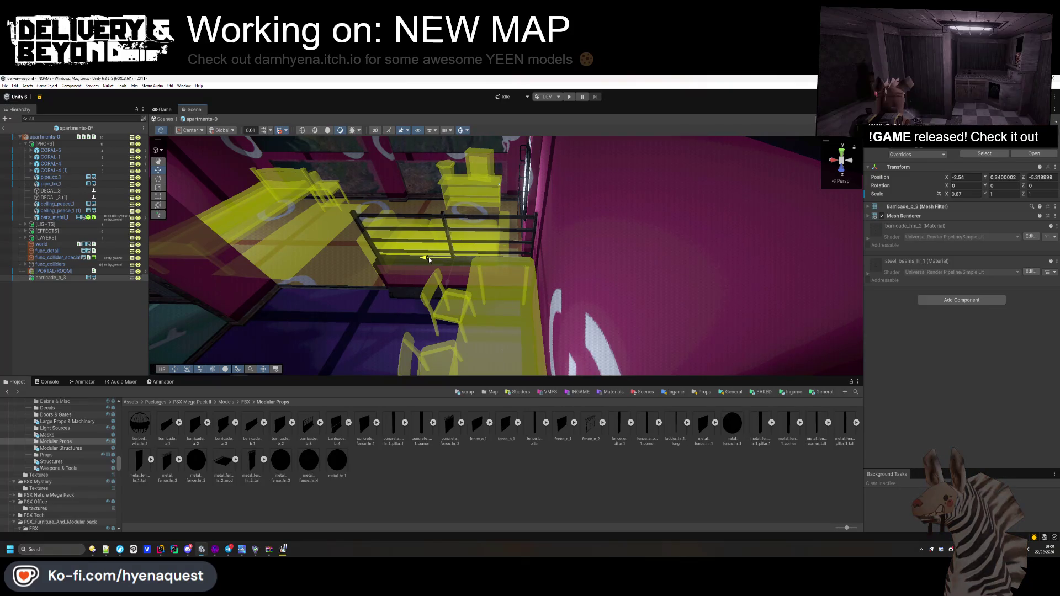
{"action": "left_click_drag", "start_coordinate": [1023, 195], "coordinate": [1014, 194]}
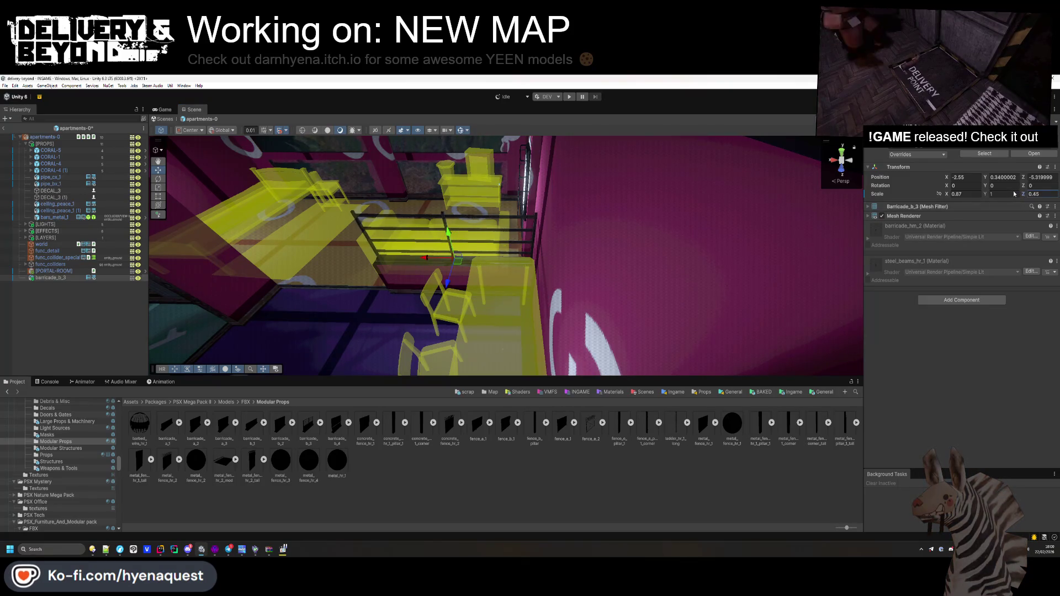
- Add a Box Collider to the barricade and set its layer to entity_ground
{"action": "mouse_move", "coordinate": [658, 264]}
{"action": "left_mouse_down"}
{"action": "mouse_move", "coordinate": [560, 246]}
{"action": "mouse_move", "coordinate": [658, 265]}
{"action": "mouse_move", "coordinate": [541, 208]}
{"action": "left_mouse_up"}
{"action": "left_click", "coordinate": [961, 299]}
{"action": "left_click", "coordinate": [950, 331]}
{"action": "mouse_move", "coordinate": [497, 276]}
{"action": "left_mouse_down"}
{"action": "mouse_move", "coordinate": [451, 292]}
{"action": "mouse_move", "coordinate": [519, 297]}
{"action": "mouse_move", "coordinate": [860, 255]}
{"action": "left_mouse_up"}
{"action": "left_click", "coordinate": [1005, 149]}
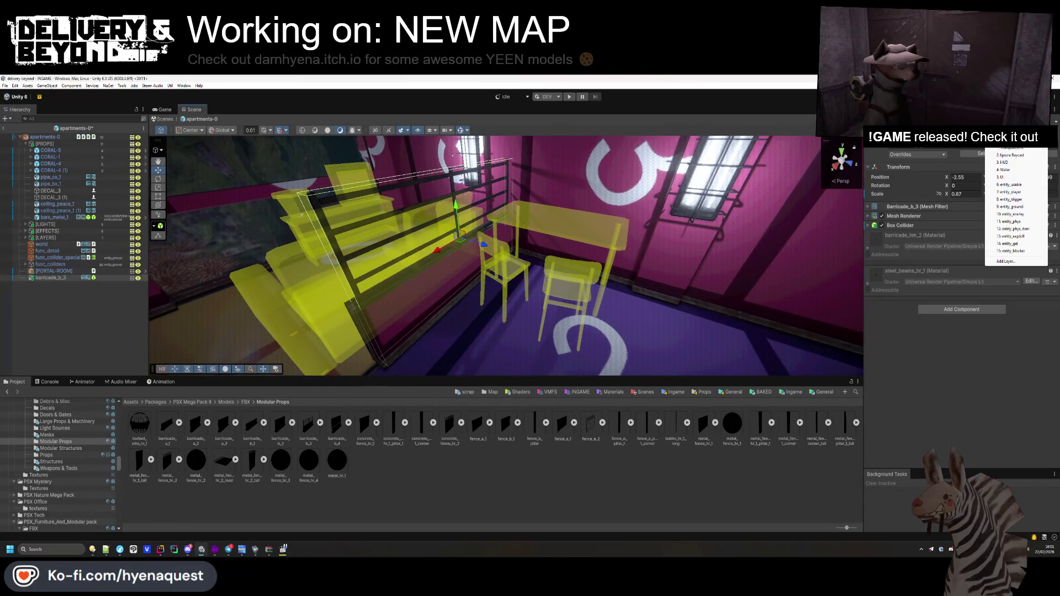
{"action": "left_click", "coordinate": [1015, 207]}
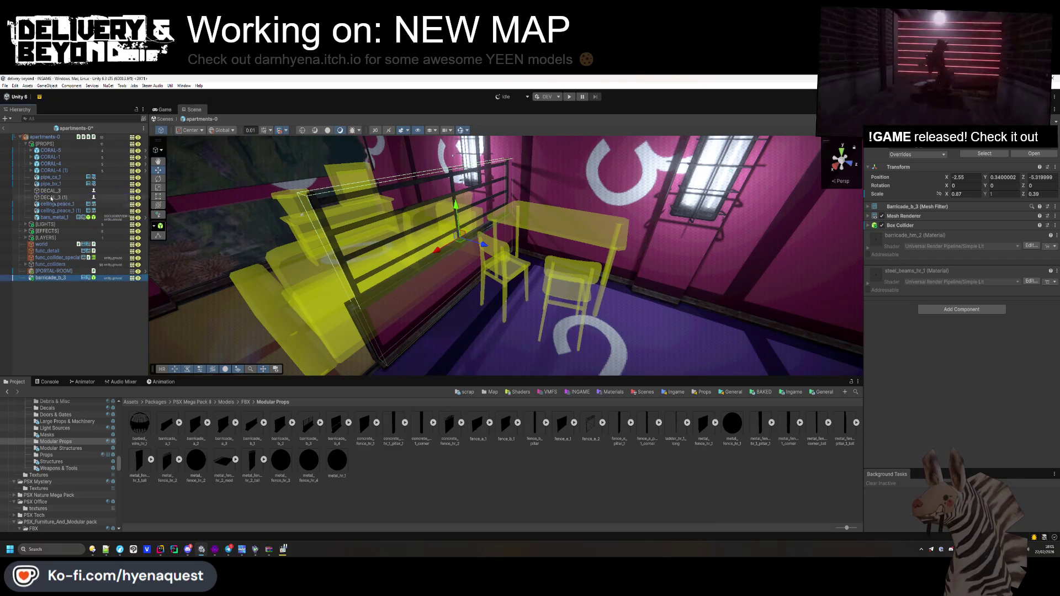
- Move barricade_b_3 into the [PROPS] group in the Hierarchy
{"action": "left_click_drag", "start_coordinate": [59, 191], "coordinate": [59, 191]}
{"action": "left_click", "coordinate": [104, 292]}
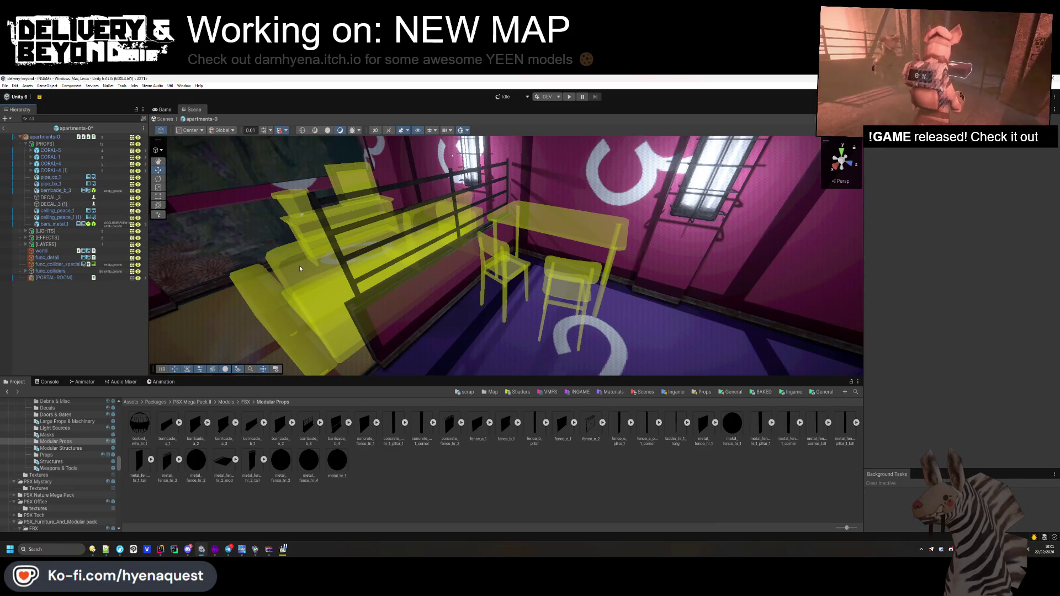
{"action": "mouse_move", "coordinate": [535, 285]}
{"action": "left_mouse_down"}
{"action": "mouse_move", "coordinate": [597, 269]}
{"action": "mouse_move", "coordinate": [603, 243]}
{"action": "mouse_move", "coordinate": [604, 259]}
{"action": "left_mouse_up"}
{"action": "left_click", "coordinate": [61, 448]}
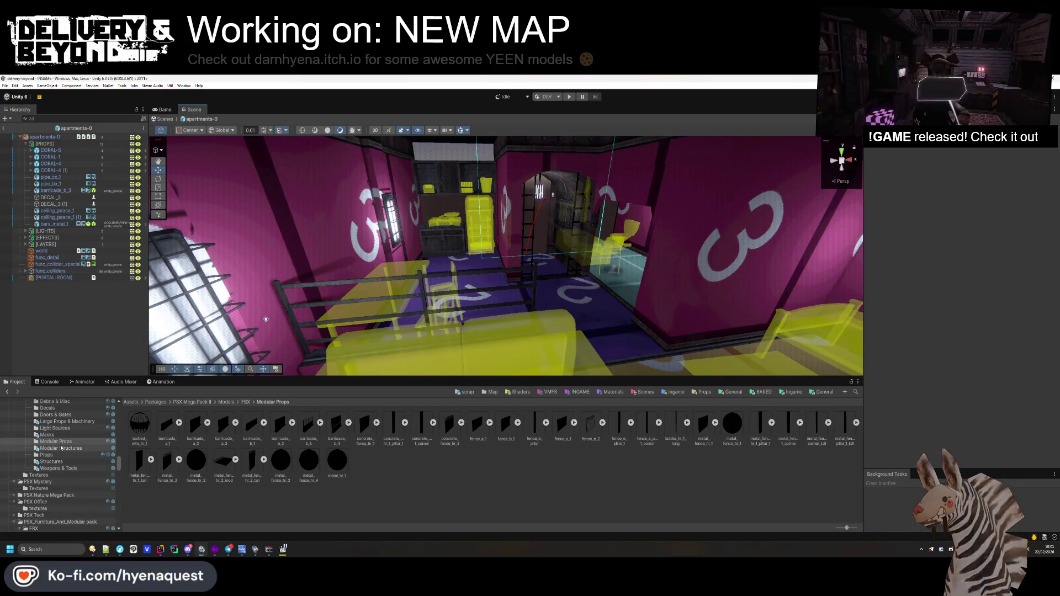
- Place pipe_bx_1 in the scene, rotate it 90° on Y, and slide it to X -1.53
{"action": "scroll", "coordinate": [365, 469], "scroll_direction": "down", "scroll_amount": 1}
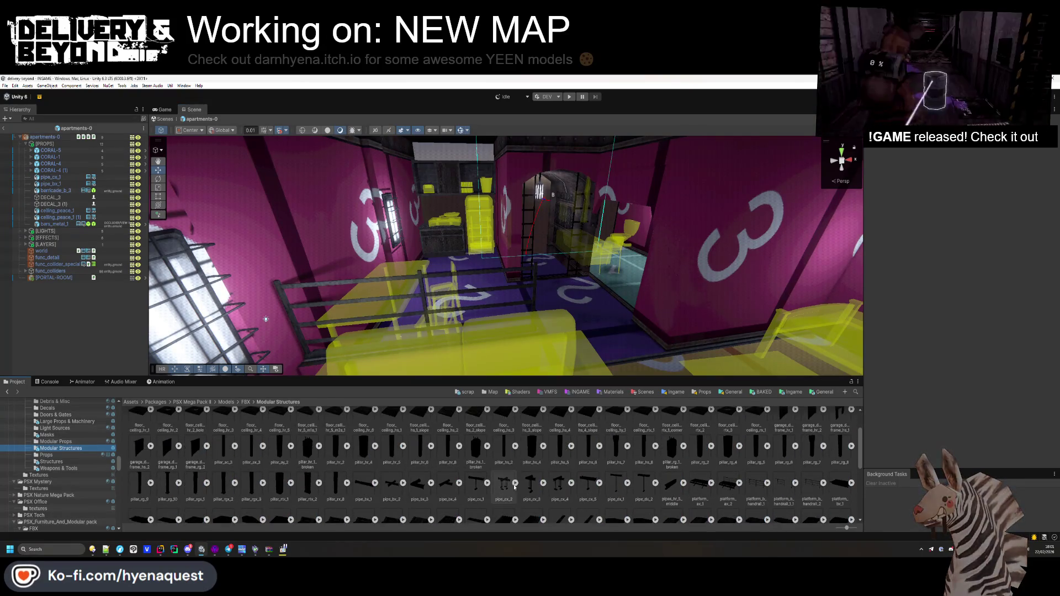
{"action": "mouse_move", "coordinate": [386, 497]}
{"action": "left_mouse_down"}
{"action": "mouse_move", "coordinate": [608, 220]}
{"action": "mouse_move", "coordinate": [690, 177]}
{"action": "mouse_move", "coordinate": [723, 191]}
{"action": "left_mouse_up"}
{"action": "type", "text": "90"}
{"action": "key", "text": "Return"}
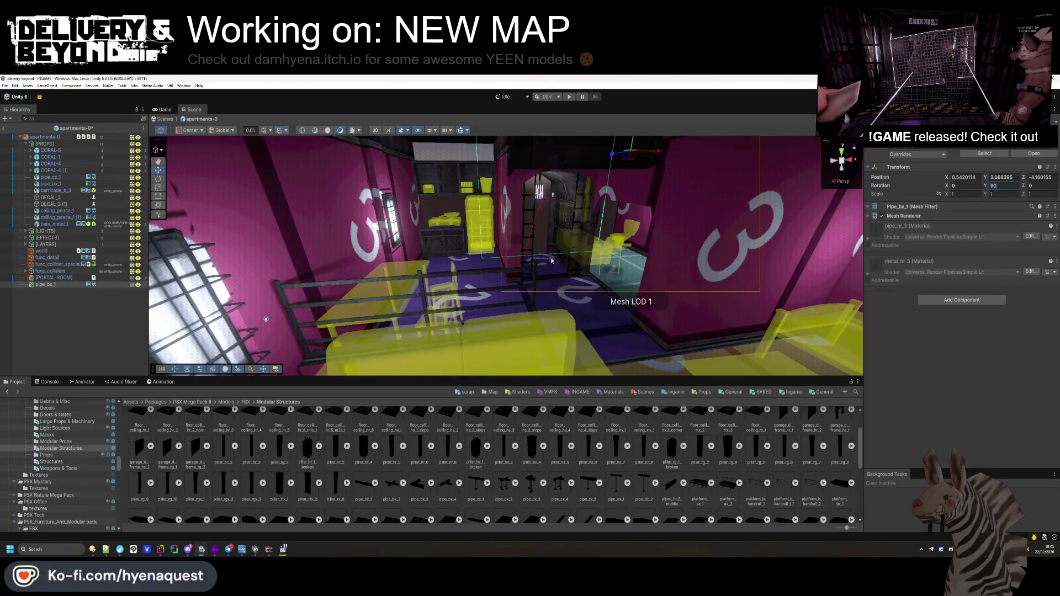
{"action": "key", "text": "f"}
{"action": "mouse_move", "coordinate": [576, 236]}
{"action": "left_mouse_down"}
{"action": "mouse_move", "coordinate": [461, 229]}
{"action": "mouse_move", "coordinate": [467, 259]}
{"action": "left_mouse_up"}
{"action": "key", "text": "f"}
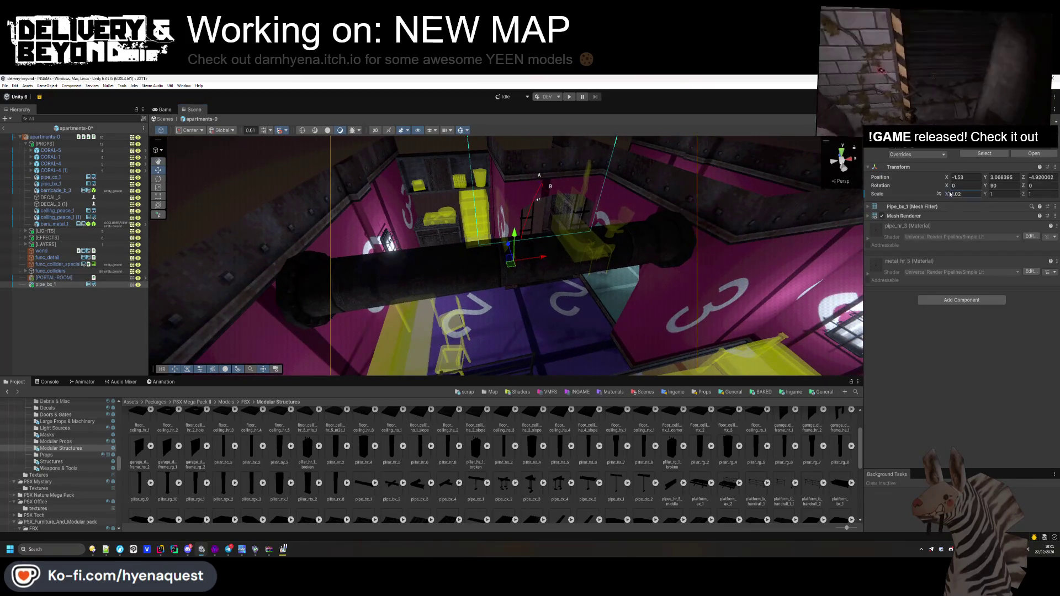
- Scale the pipe's Z to about 1.21 and position it at X -1.46
{"action": "type", "text": "1"}
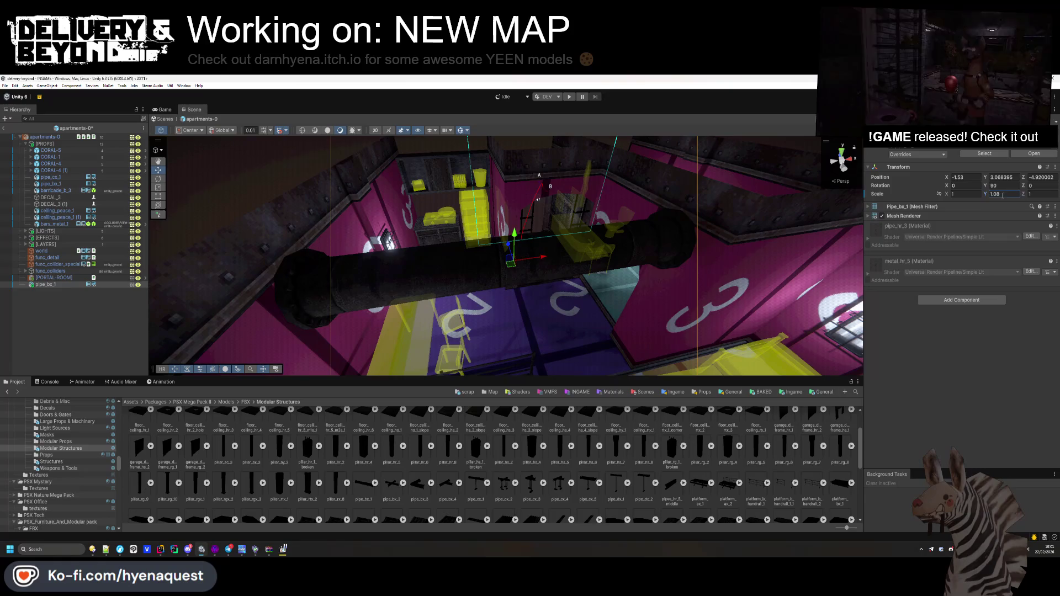
{"action": "left_click", "coordinate": [1029, 195]}
{"action": "type", "text": "1.15"}
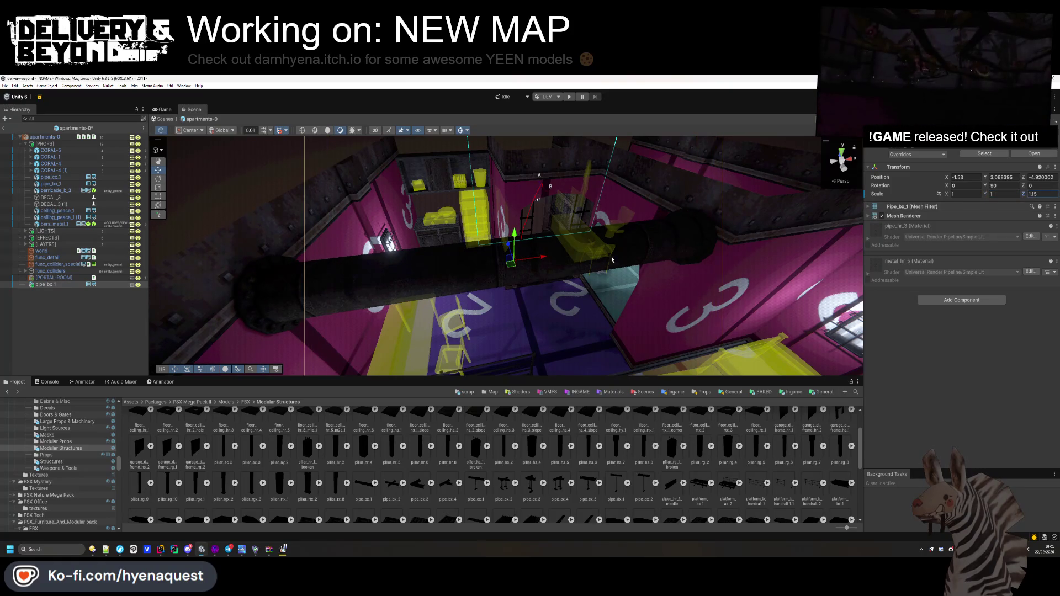
{"action": "left_click_drag", "start_coordinate": [535, 261], "coordinate": [545, 261]}
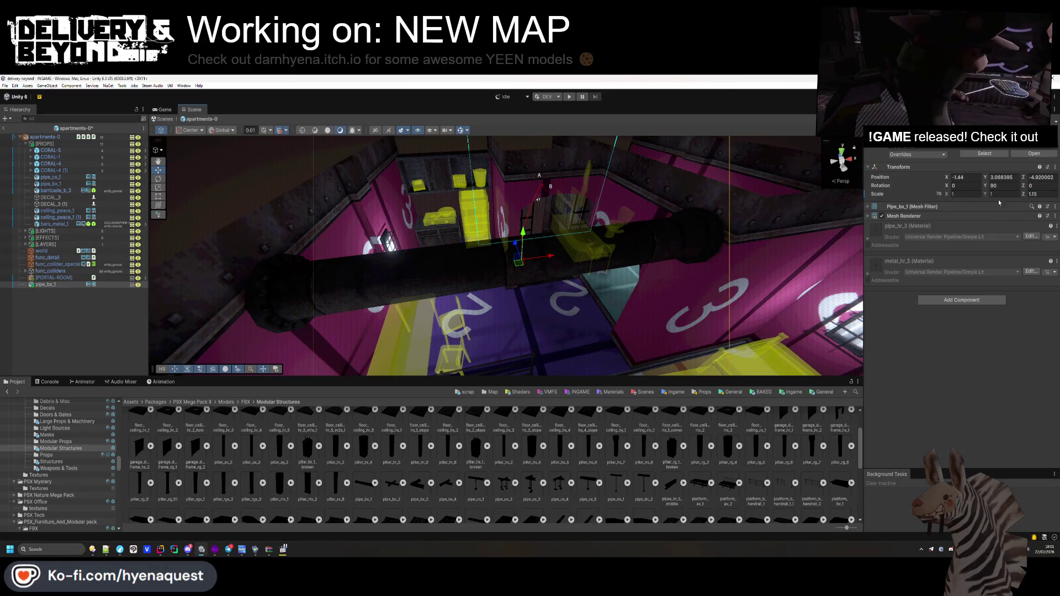
{"action": "left_click_drag", "start_coordinate": [1027, 197], "coordinate": [1027, 198]}
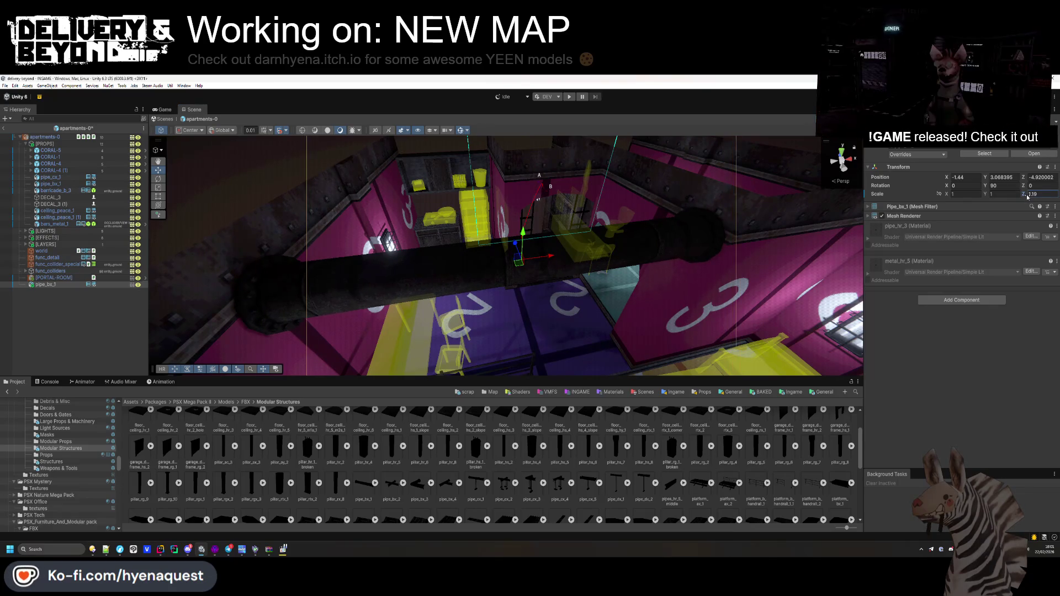
{"action": "mouse_move", "coordinate": [548, 258]}
{"action": "left_mouse_down"}
{"action": "mouse_move", "coordinate": [345, 185]}
{"action": "mouse_move", "coordinate": [464, 209]}
{"action": "left_mouse_up"}
{"action": "left_click", "coordinate": [546, 261]}
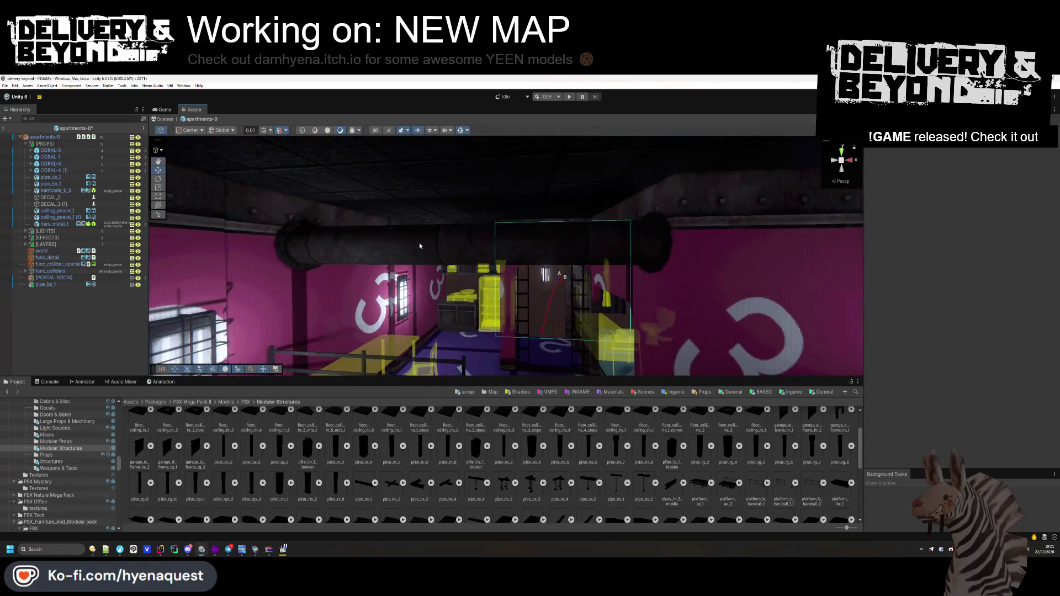
{"action": "left_click", "coordinate": [464, 209]}
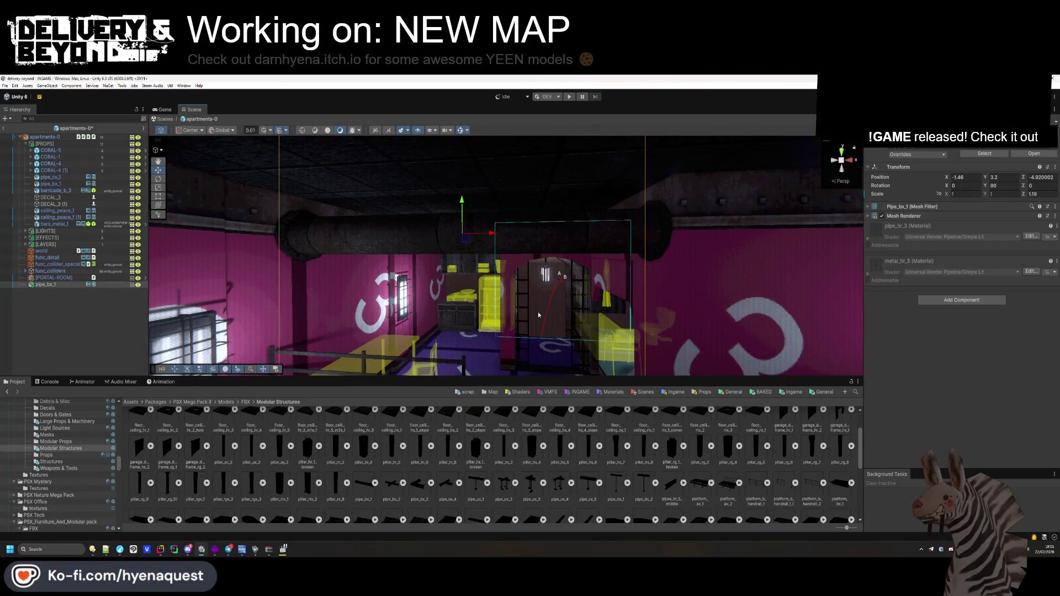
- Give pipe_bx_1 a Mesh Collider and put it on the entity_ground layer
{"action": "left_click", "coordinate": [945, 301]}
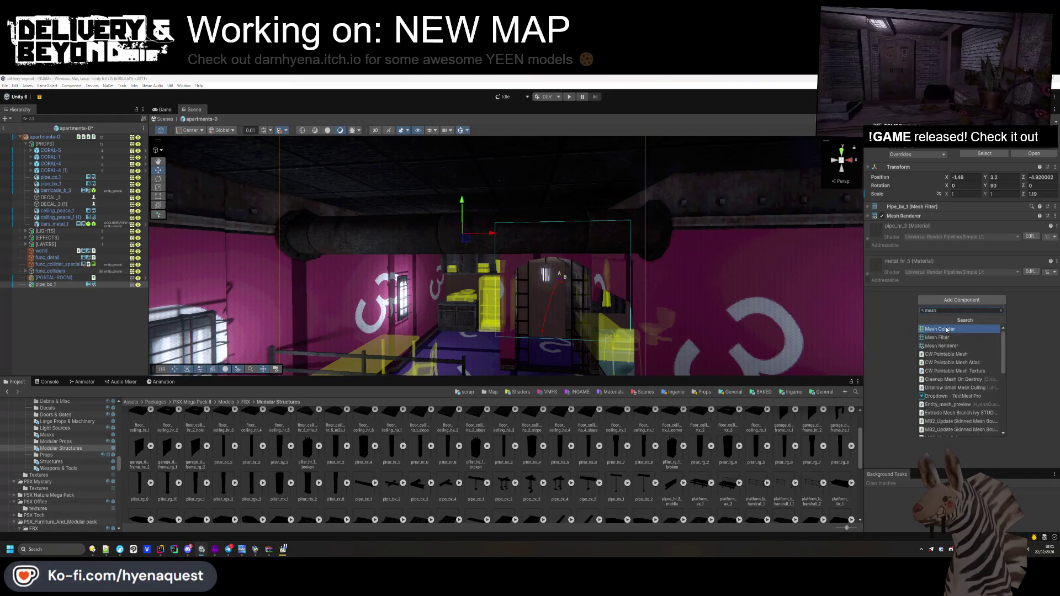
{"action": "left_click", "coordinate": [947, 330]}
{"action": "left_click", "coordinate": [1024, 145]}
{"action": "left_click", "coordinate": [1019, 207]}
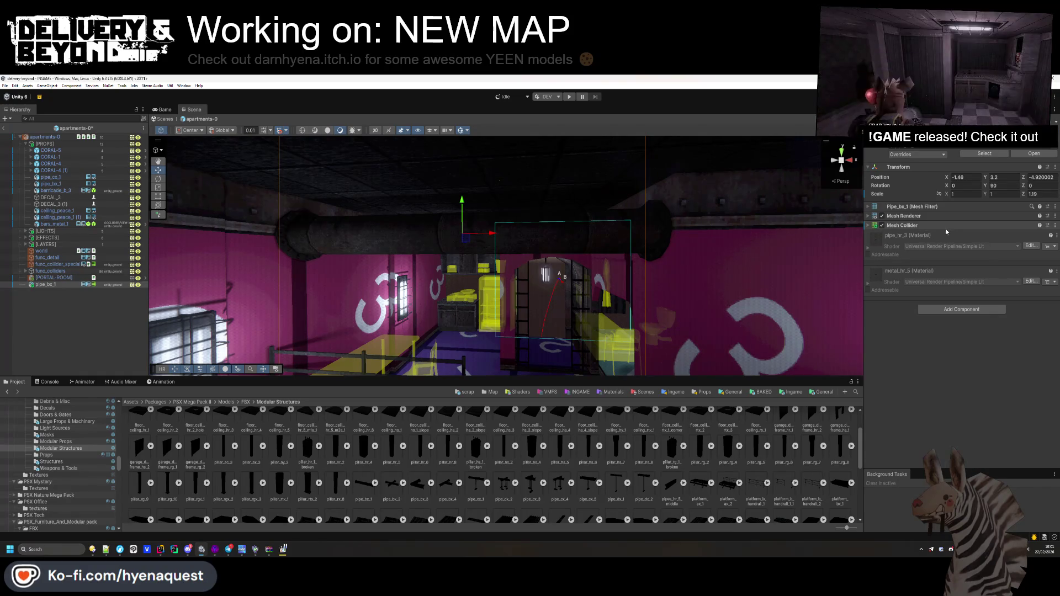
- Move pipe_bx_1 into [PROPS] above bars_metal_1
{"action": "left_click", "coordinate": [108, 329]}
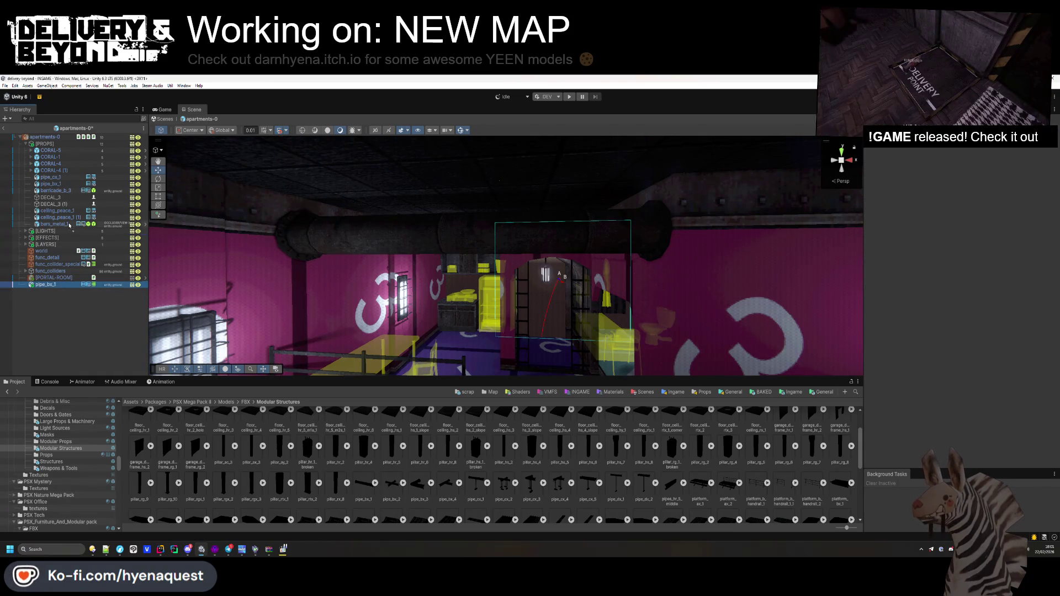
{"action": "left_click_drag", "start_coordinate": [69, 224], "coordinate": [69, 222]}
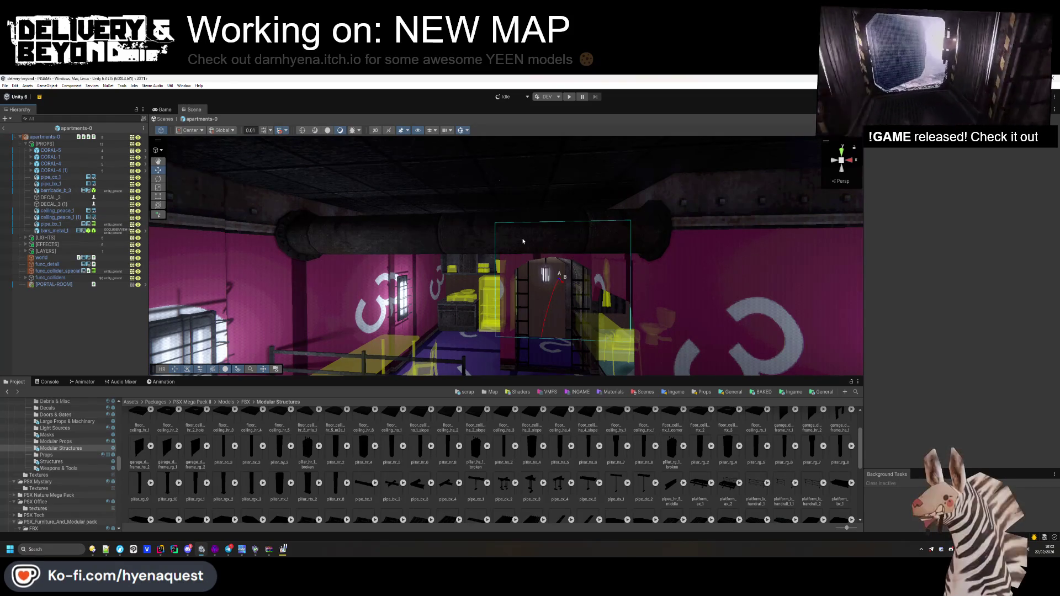
{"action": "left_click", "coordinate": [215, 549]}
- Select the ceiling face and try tiles_floor_pt_3, then woodplywood2c on it
{"action": "left_click_drag", "start_coordinate": [163, 226], "coordinate": [11, 193]}
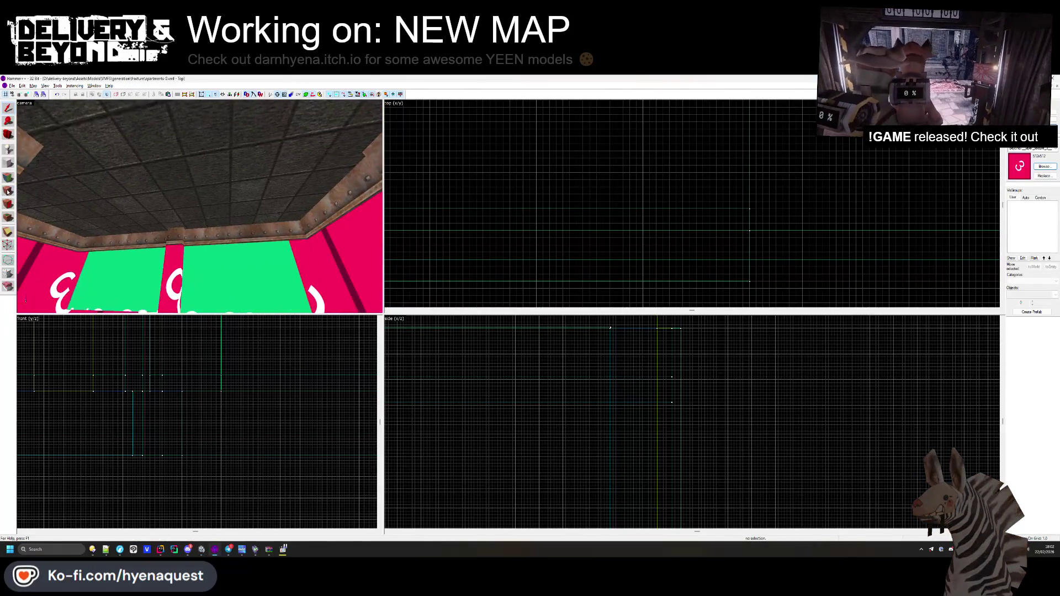
{"action": "left_click", "coordinate": [8, 178]}
{"action": "left_click", "coordinate": [519, 323]}
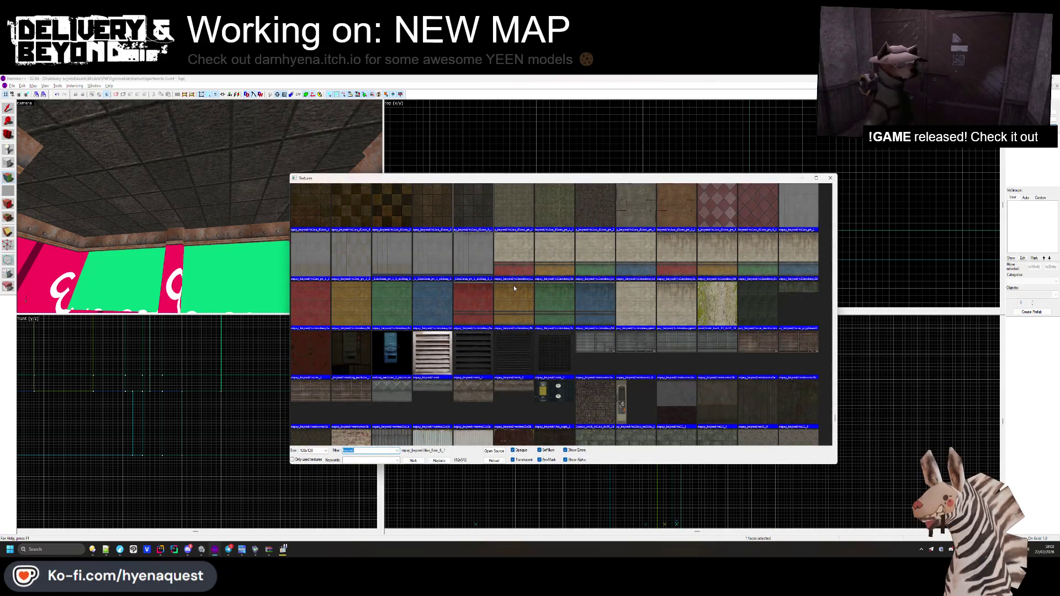
{"action": "double_click", "coordinate": [635, 207]}
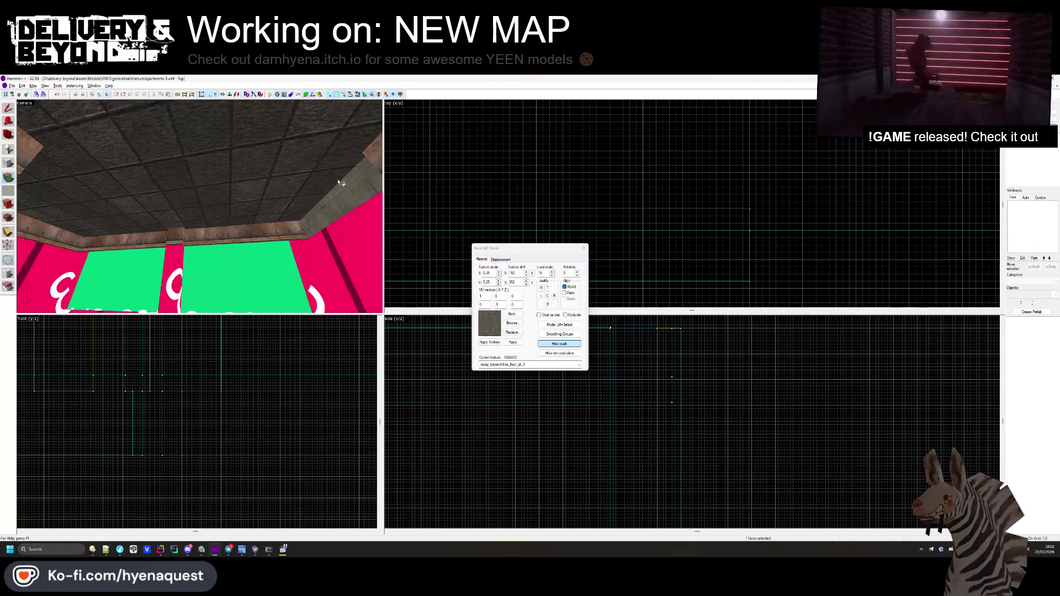
{"action": "key", "text": "z"}
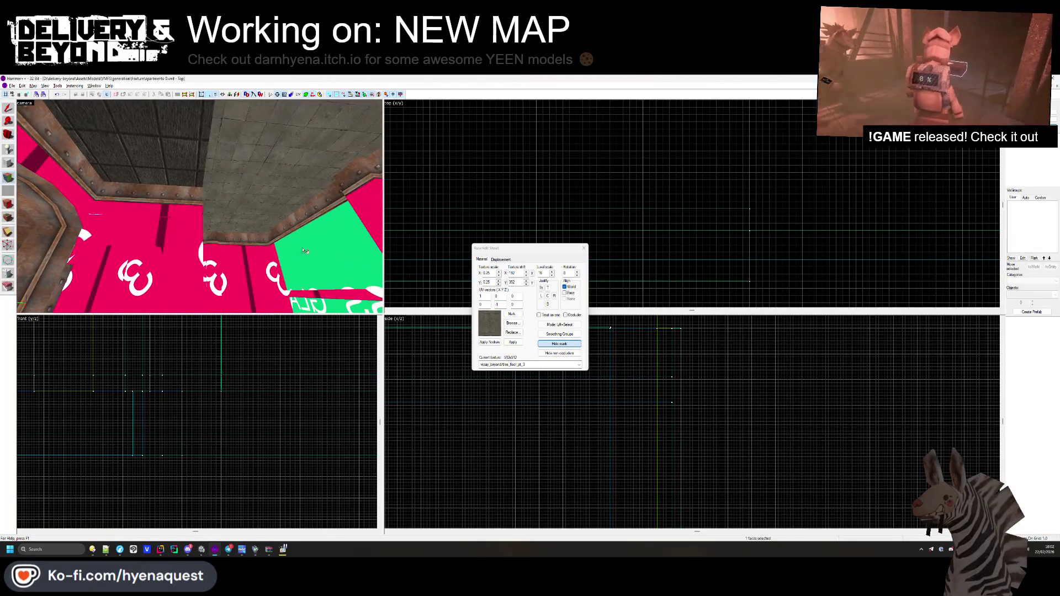
{"action": "key", "text": "z"}
{"action": "left_click", "coordinate": [513, 324]}
{"action": "scroll", "coordinate": [500, 317], "scroll_direction": "down", "scroll_amount": 5}
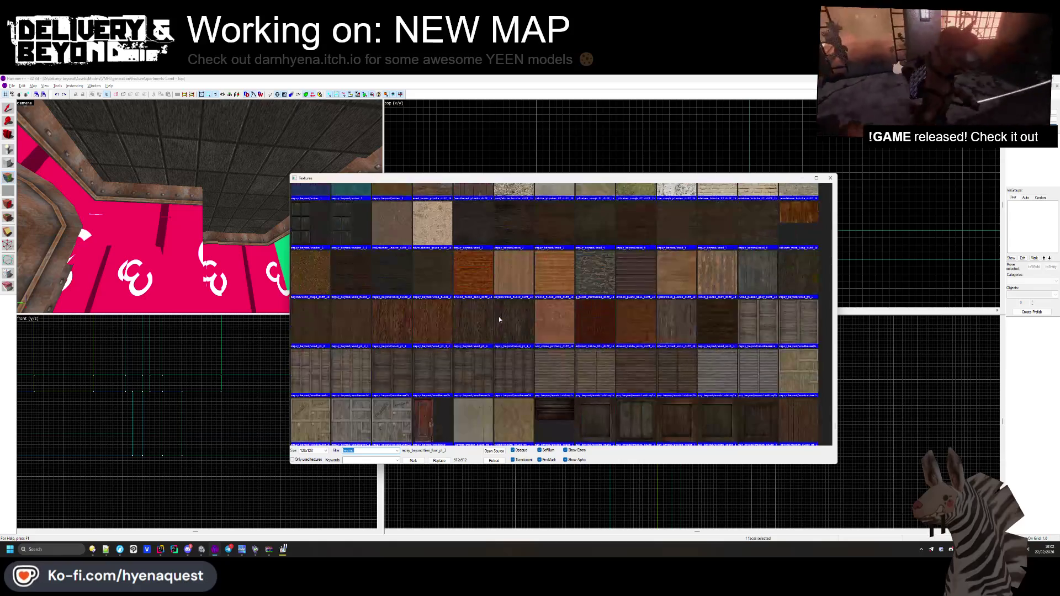
{"action": "scroll", "coordinate": [503, 326], "scroll_direction": "down", "scroll_amount": 3}
{"action": "scroll", "coordinate": [513, 337], "scroll_direction": "up", "scroll_amount": 3}
{"action": "double_click", "coordinate": [522, 346]}
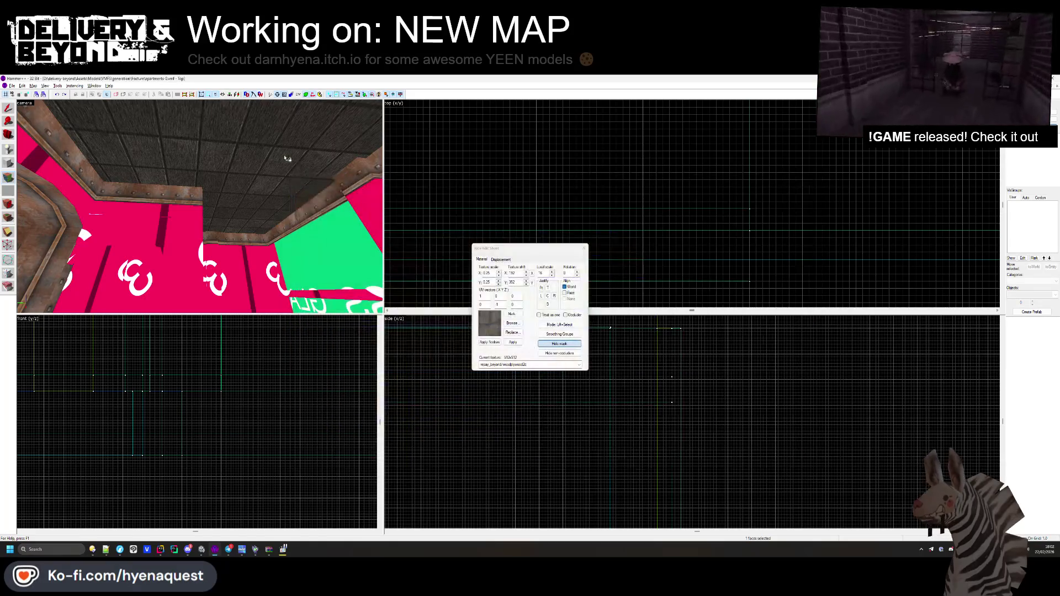
- Try woodplywood1c, worn brick floor, worn_patterned_pavers and red woodpainted2b on the ceiling face
{"action": "left_click", "coordinate": [514, 324]}
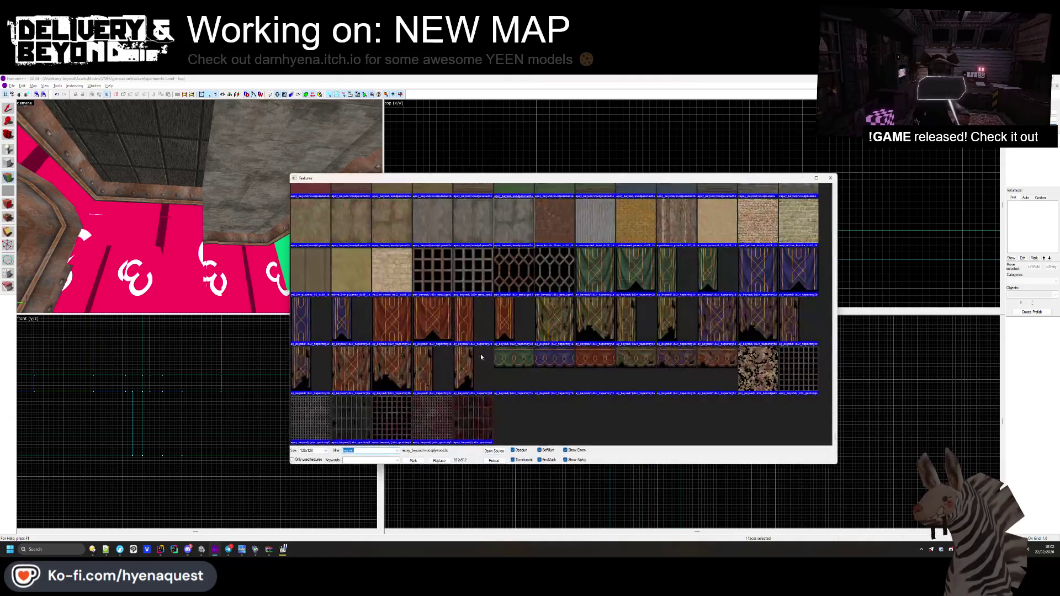
{"action": "double_click", "coordinate": [392, 286]}
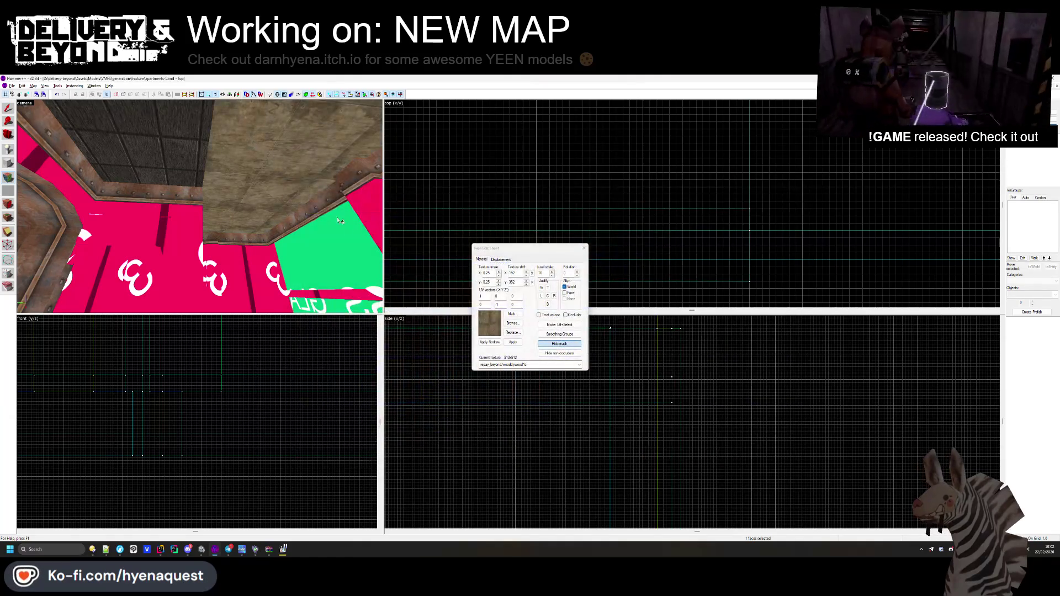
{"action": "left_click", "coordinate": [512, 323]}
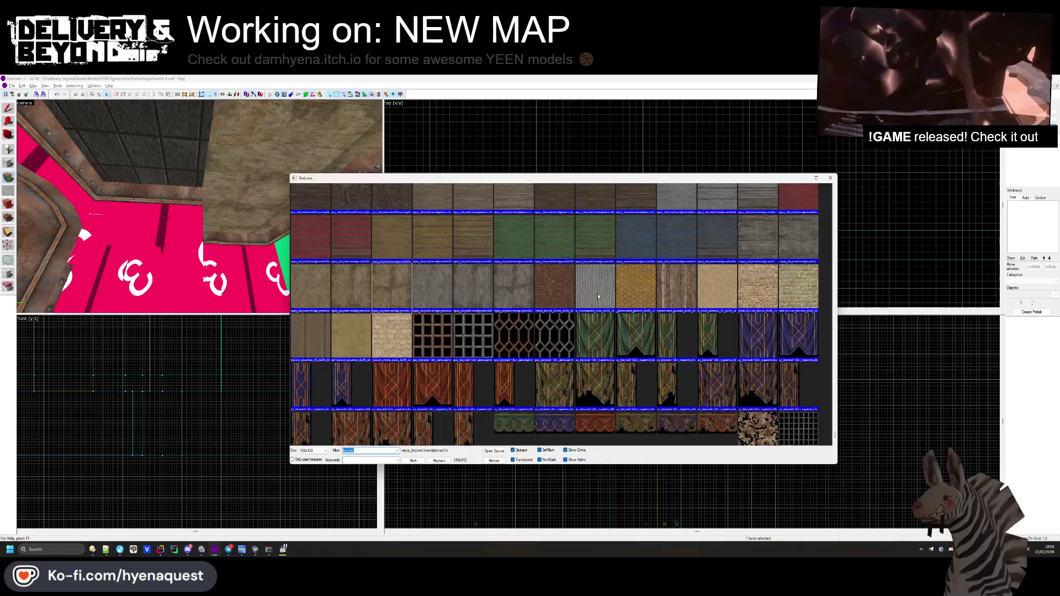
{"action": "double_click", "coordinate": [555, 287]}
{"action": "left_click", "coordinate": [510, 324]}
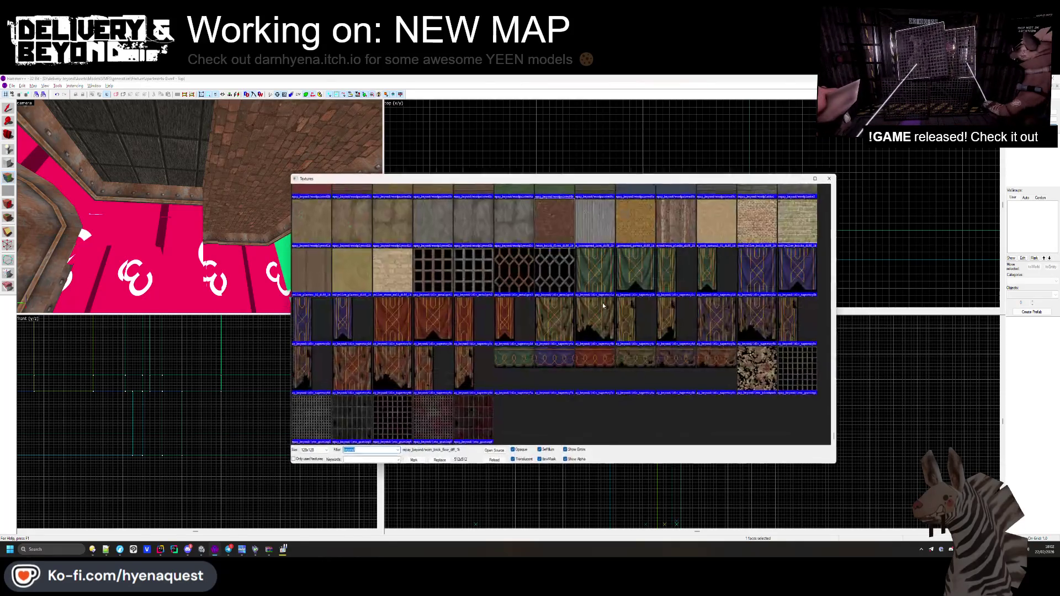
{"action": "double_click", "coordinate": [438, 208]}
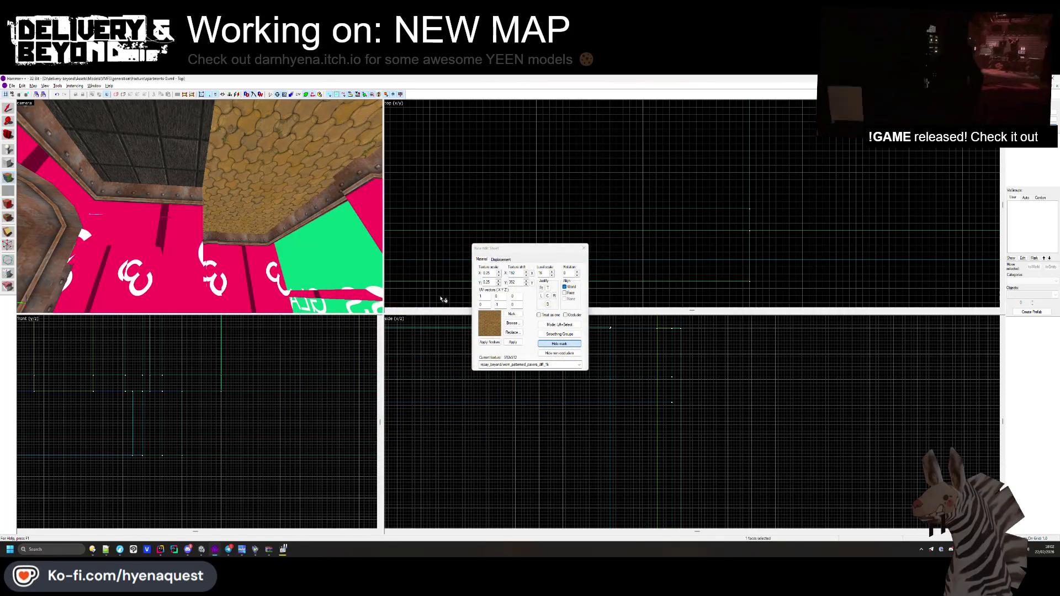
{"action": "left_click", "coordinate": [505, 324]}
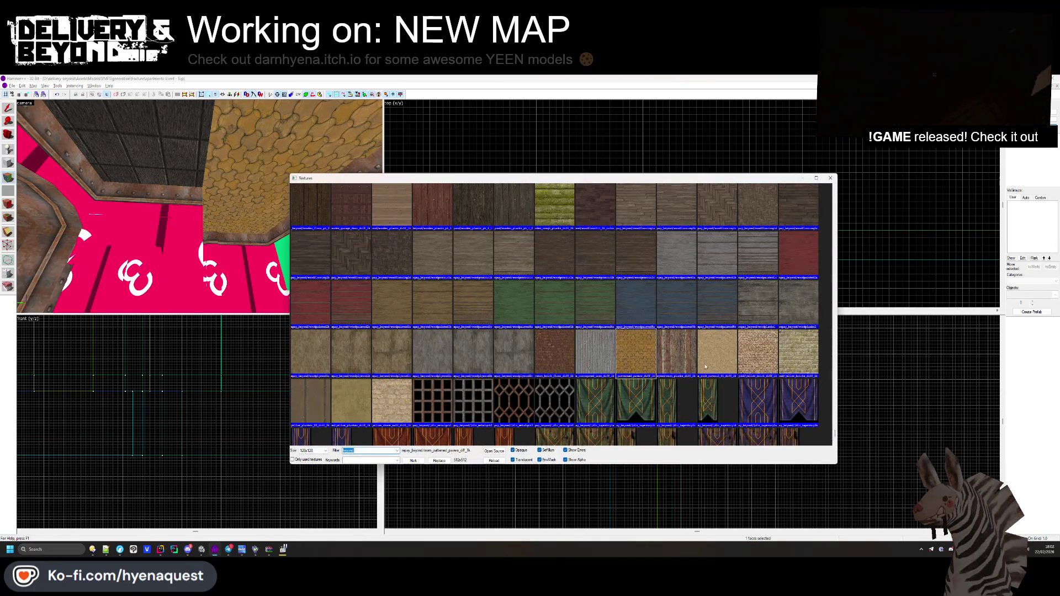
{"action": "scroll", "coordinate": [439, 333], "scroll_direction": "up", "scroll_amount": 3}
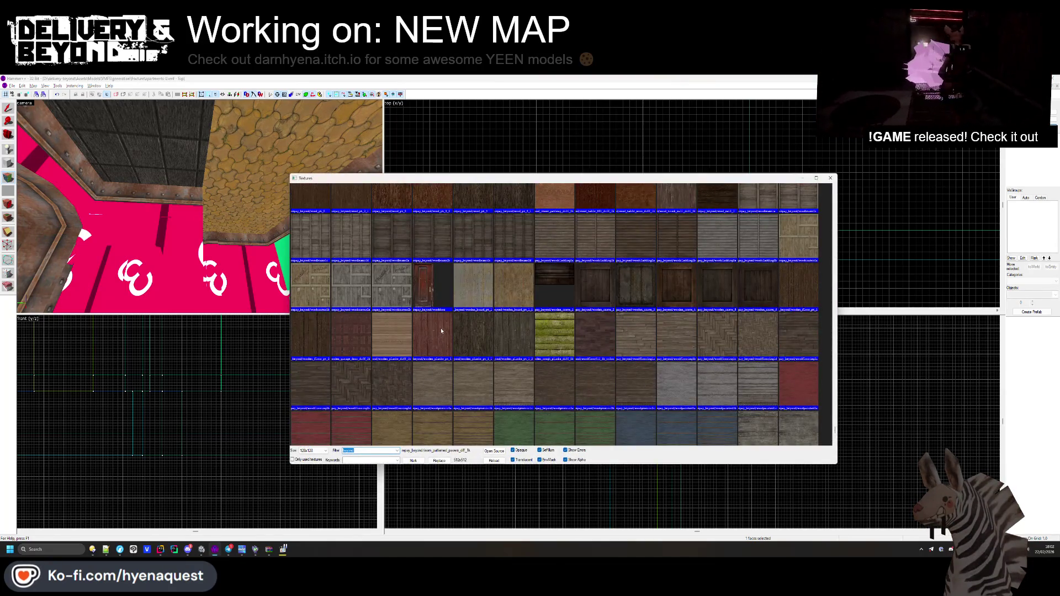
{"action": "double_click", "coordinate": [318, 370]}
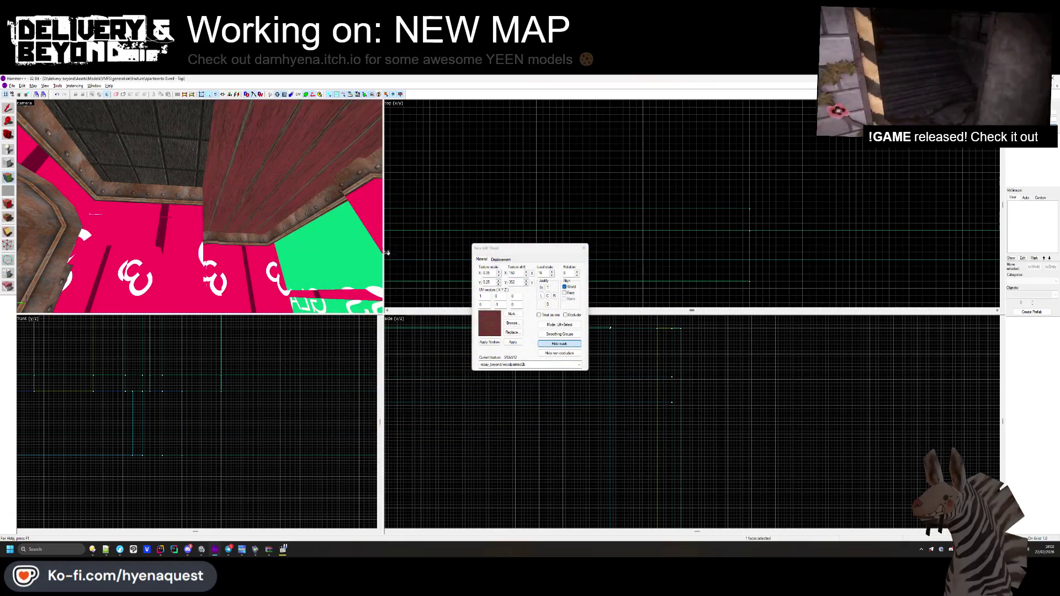
- Apply woodbeams2c to the ceiling face
{"action": "left_click", "coordinate": [513, 324]}
{"action": "scroll", "coordinate": [487, 319], "scroll_direction": "up", "scroll_amount": 5}
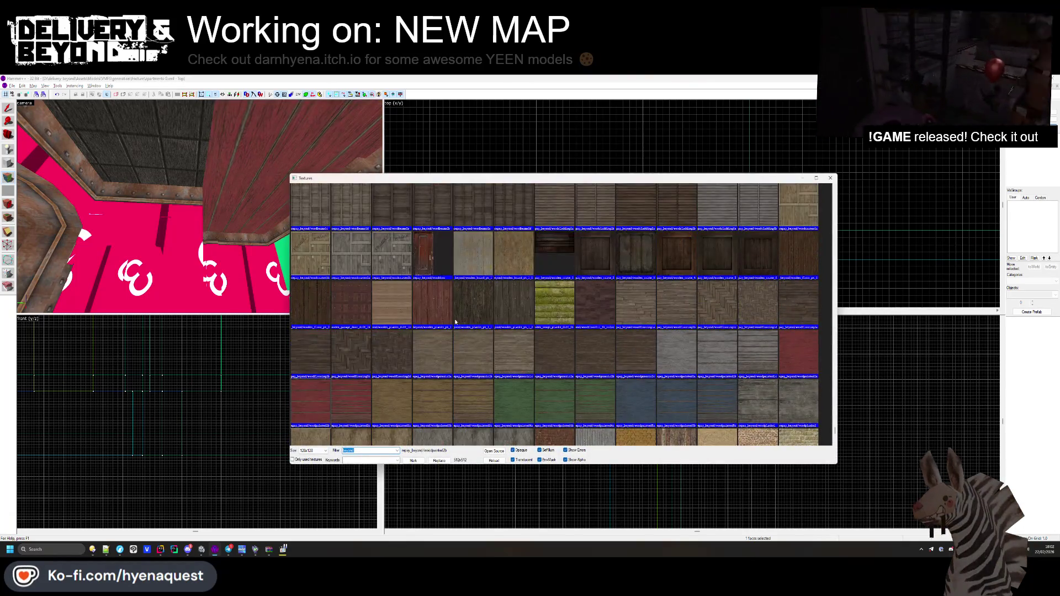
{"action": "scroll", "coordinate": [638, 317], "scroll_direction": "up", "scroll_amount": 3}
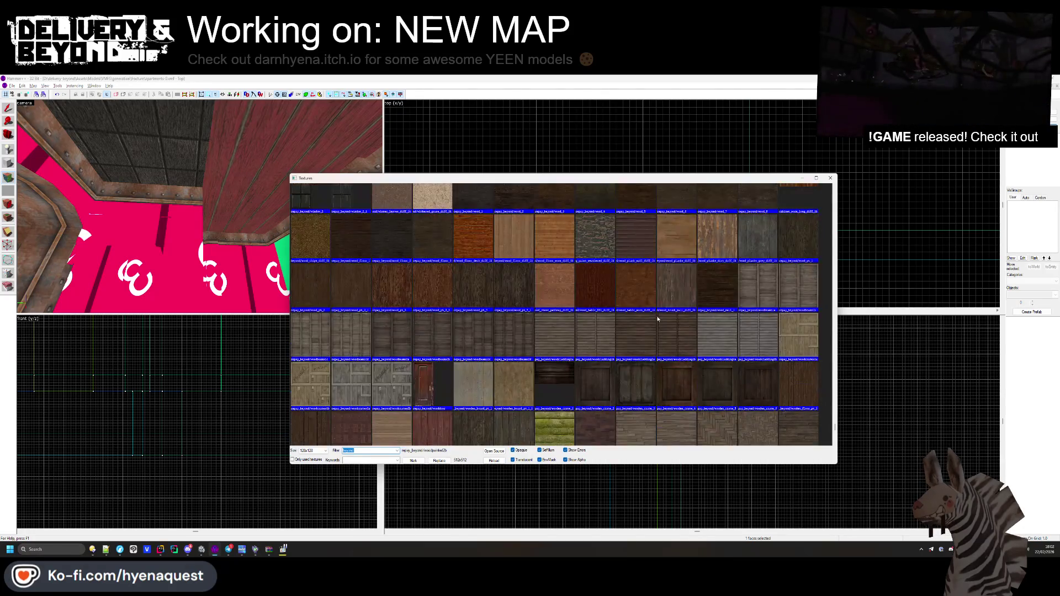
{"action": "double_click", "coordinate": [510, 401]}
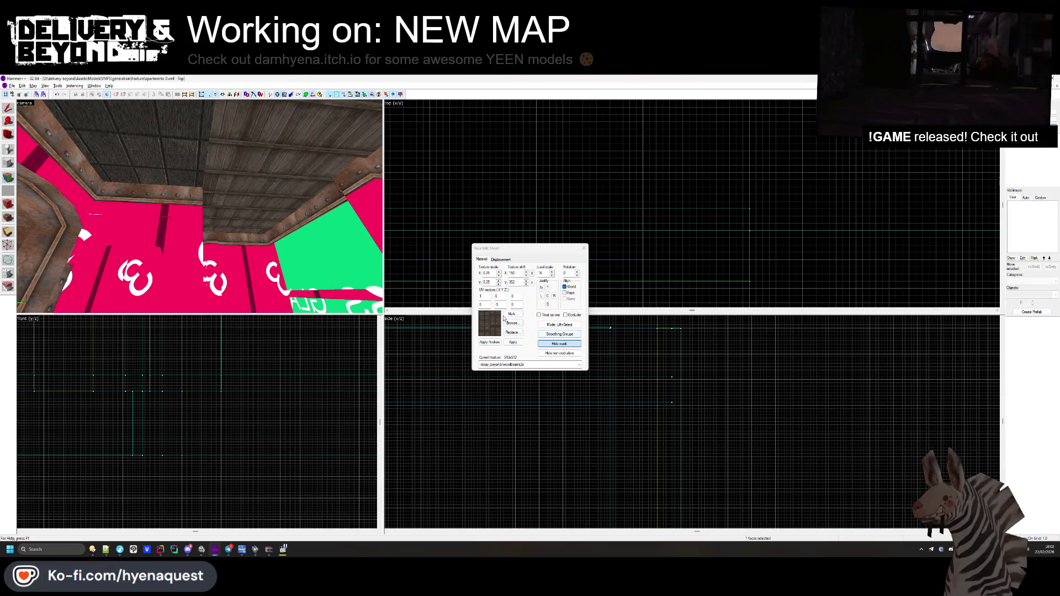
- Apply woodbeams2a to the ceiling face and look up at it
{"action": "left_click", "coordinate": [510, 323]}
{"action": "scroll", "coordinate": [441, 331], "scroll_direction": "up", "scroll_amount": 3}
{"action": "left_click", "coordinate": [395, 357]}
{"action": "double_click", "coordinate": [395, 359]}
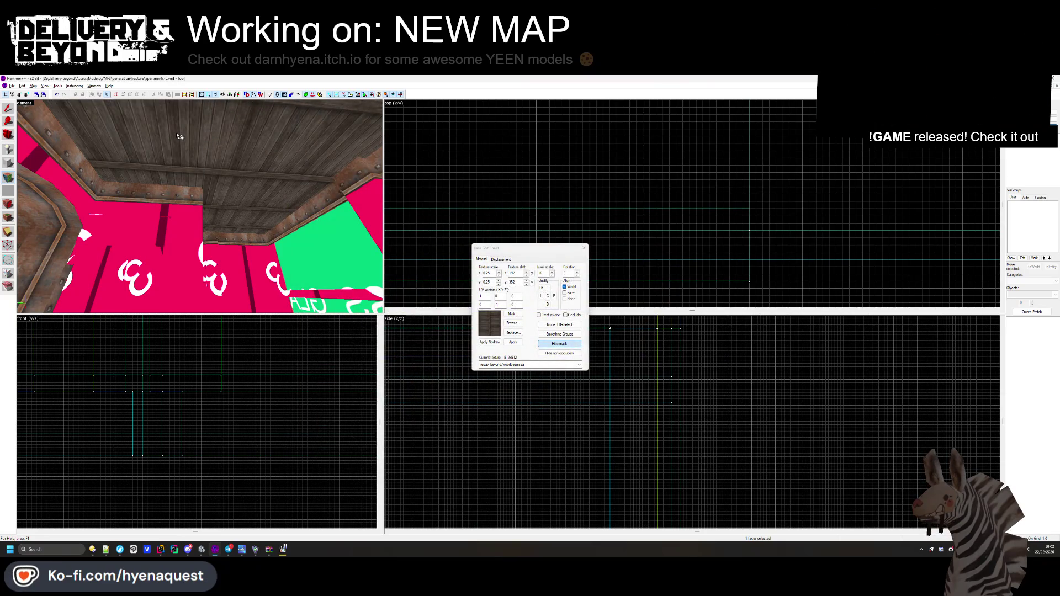
{"action": "key", "text": "z"}
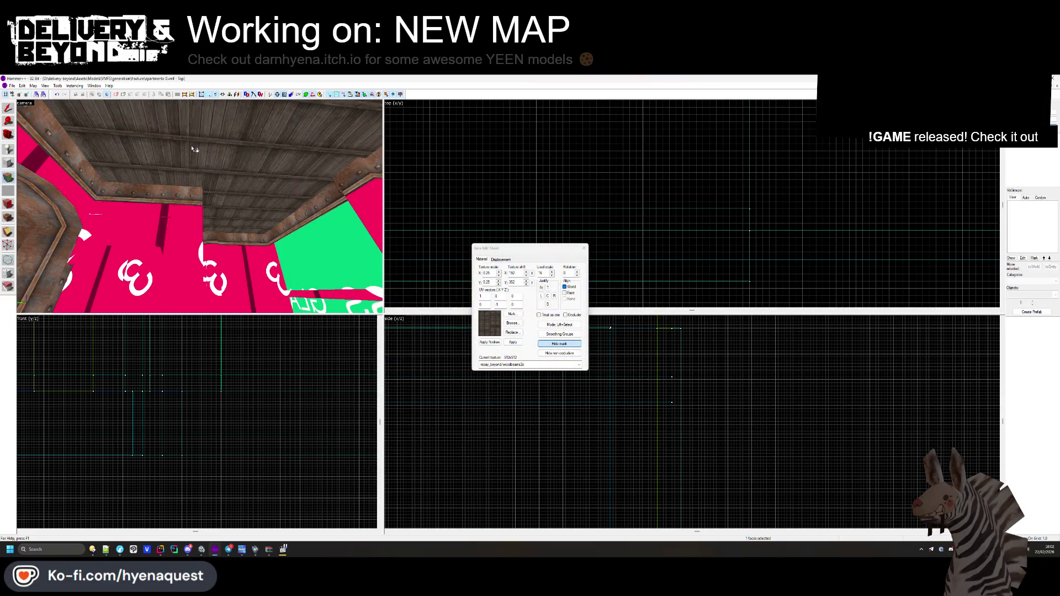
- Switch the ceiling to woodbeams2b with the adjusted Y scale applied, then view it in Unity
{"action": "left_click", "coordinate": [513, 322]}
{"action": "double_click", "coordinate": [395, 358]}
{"action": "mouse_move", "coordinate": [187, 227]}
{"action": "left_mouse_down"}
{"action": "mouse_move", "coordinate": [224, 225]}
{"action": "mouse_move", "coordinate": [66, 182]}
{"action": "mouse_move", "coordinate": [166, 221]}
{"action": "mouse_move", "coordinate": [277, 232]}
{"action": "left_mouse_up"}
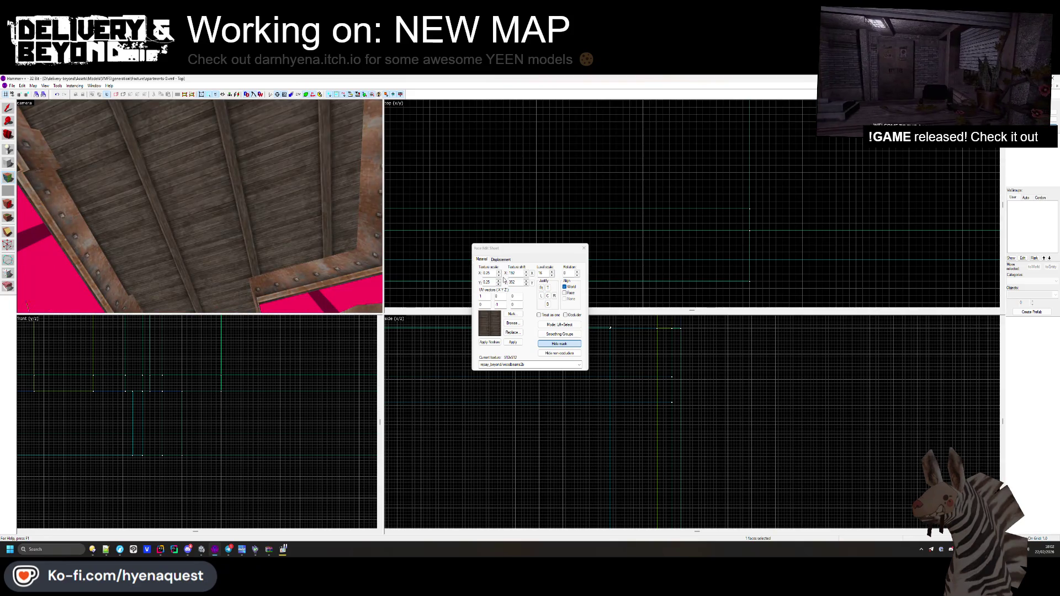
{"action": "left_click", "coordinate": [498, 282]}
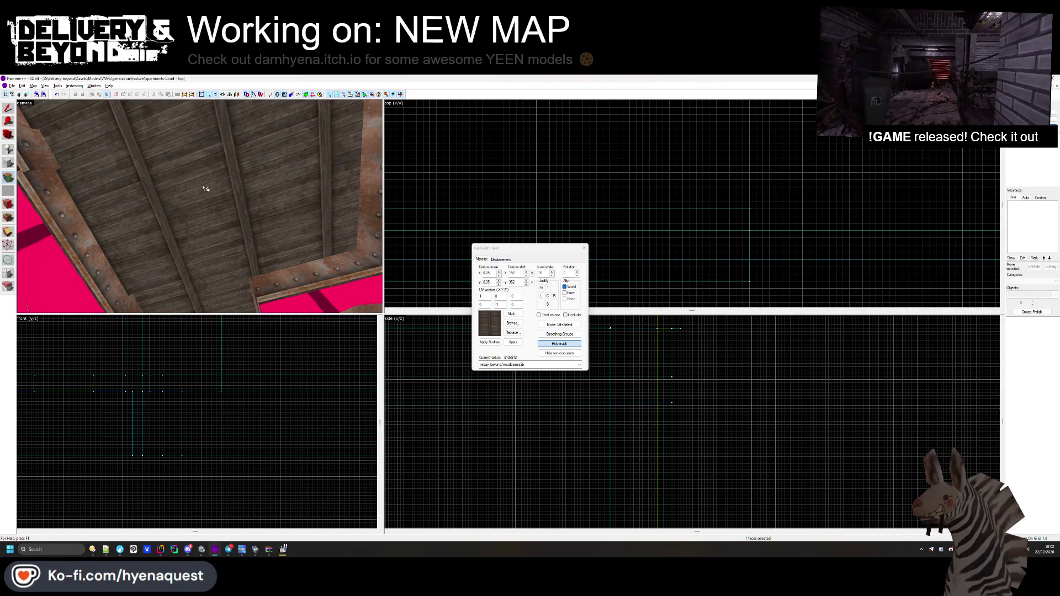
{"action": "left_click_drag", "start_coordinate": [230, 291], "coordinate": [203, 210]}
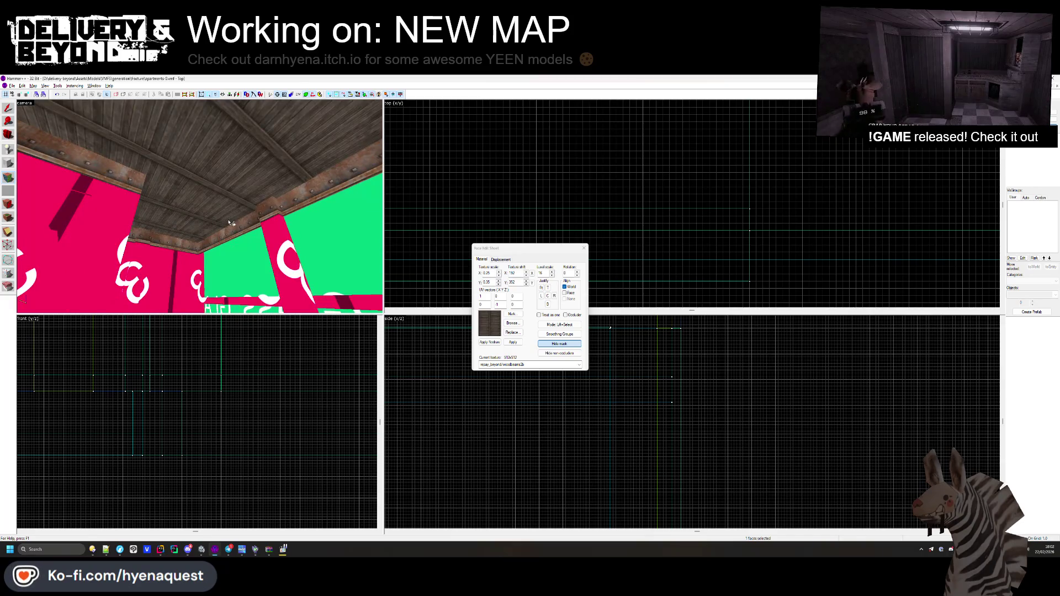
{"action": "key", "text": "alt+Tab"}
{"action": "mouse_move", "coordinate": [501, 327]}
{"action": "left_mouse_down"}
{"action": "mouse_move", "coordinate": [402, 208]}
{"action": "mouse_move", "coordinate": [378, 261]}
{"action": "mouse_move", "coordinate": [290, 261]}
{"action": "left_mouse_up"}
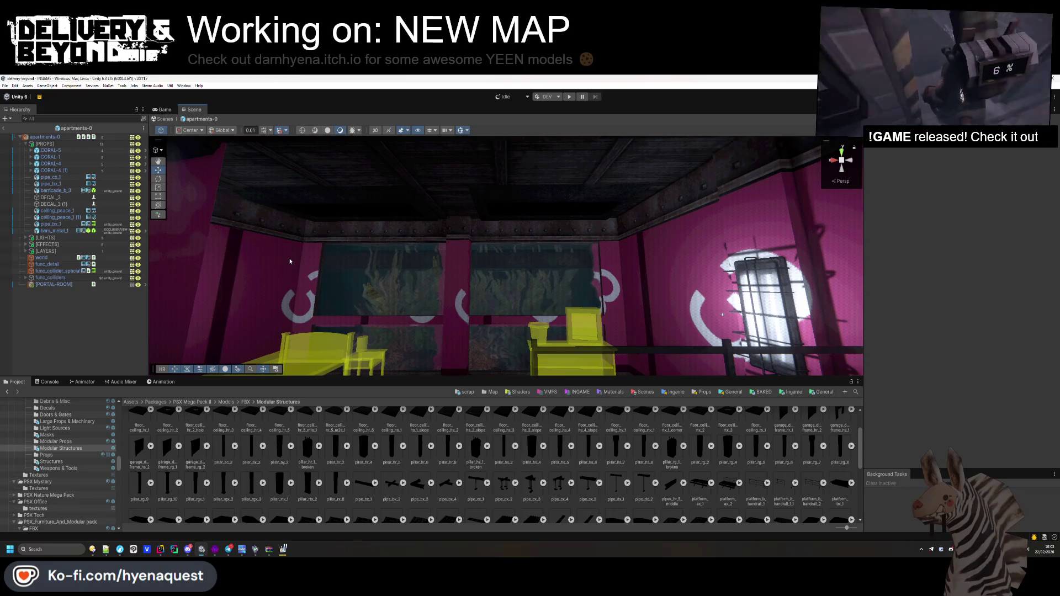
- Drag seam_hl_2 from Modular Structures onto the apartment ceiling and select it
{"action": "mouse_move", "coordinate": [296, 256]}
{"action": "left_mouse_down"}
{"action": "mouse_move", "coordinate": [309, 238]}
{"action": "mouse_move", "coordinate": [302, 259]}
{"action": "left_mouse_up"}
{"action": "scroll", "coordinate": [548, 455], "scroll_direction": "down", "scroll_amount": 2}
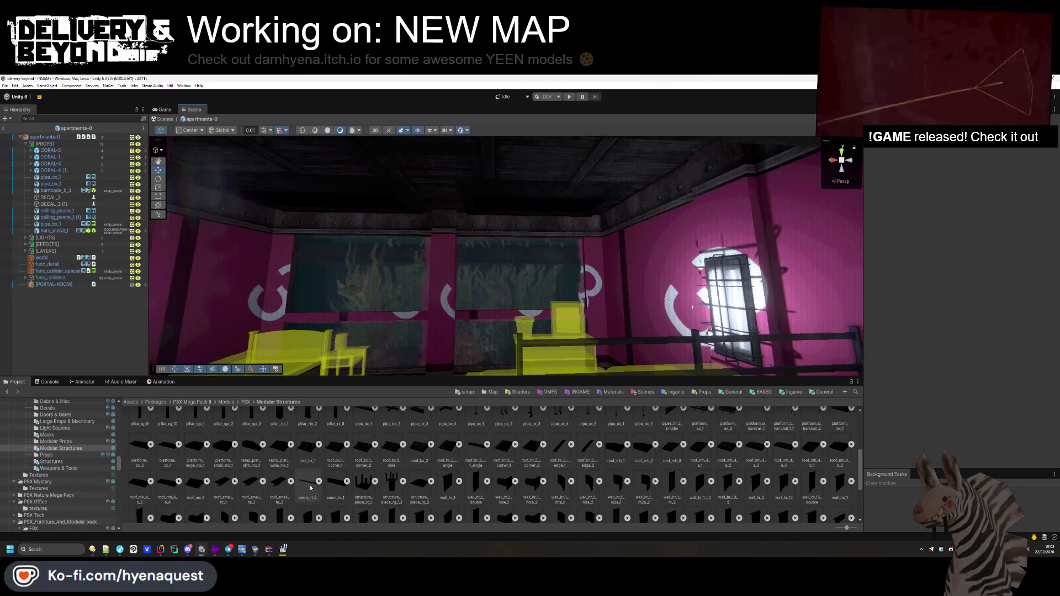
{"action": "mouse_move", "coordinate": [310, 487]}
{"action": "left_mouse_down"}
{"action": "mouse_move", "coordinate": [332, 259]}
{"action": "mouse_move", "coordinate": [386, 220]}
{"action": "mouse_move", "coordinate": [448, 221]}
{"action": "mouse_move", "coordinate": [442, 213]}
{"action": "mouse_move", "coordinate": [405, 237]}
{"action": "mouse_move", "coordinate": [267, 206]}
{"action": "mouse_move", "coordinate": [543, 269]}
{"action": "left_mouse_up"}
{"action": "left_click", "coordinate": [542, 270]}
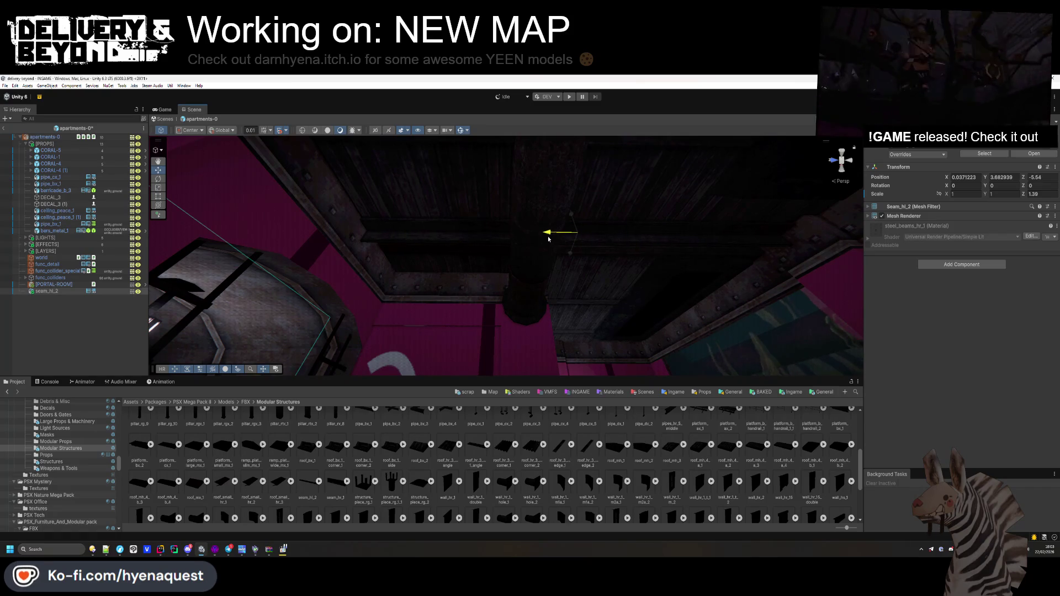
- Slide the seam_hl_2 beam to X 3.83, Z -5.81 into the pink-wall corner
{"action": "mouse_move", "coordinate": [461, 309]}
{"action": "left_mouse_down"}
{"action": "mouse_move", "coordinate": [386, 227]}
{"action": "mouse_move", "coordinate": [293, 296]}
{"action": "mouse_move", "coordinate": [244, 274]}
{"action": "mouse_move", "coordinate": [273, 221]}
{"action": "mouse_move", "coordinate": [255, 235]}
{"action": "mouse_move", "coordinate": [323, 287]}
{"action": "left_mouse_up"}
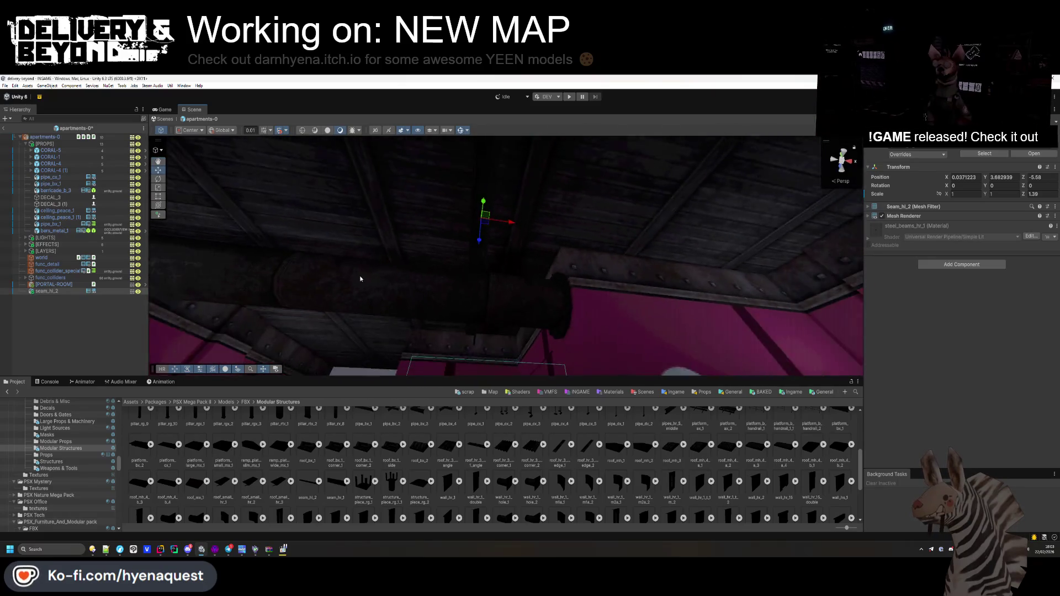
{"action": "left_click_drag", "start_coordinate": [591, 238], "coordinate": [814, 270]}
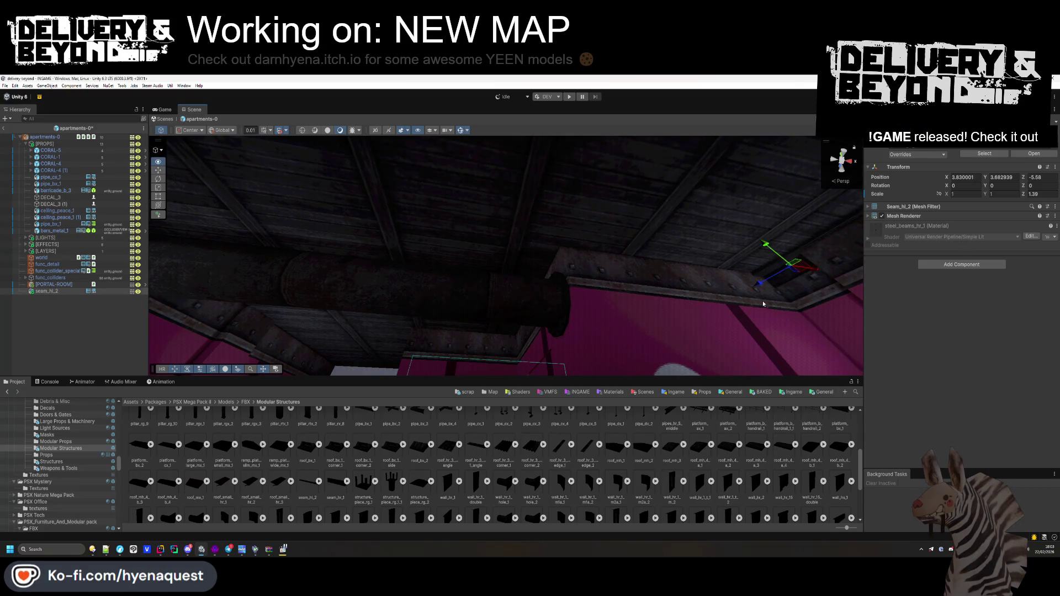
{"action": "left_click_drag", "start_coordinate": [750, 302], "coordinate": [894, 330]}
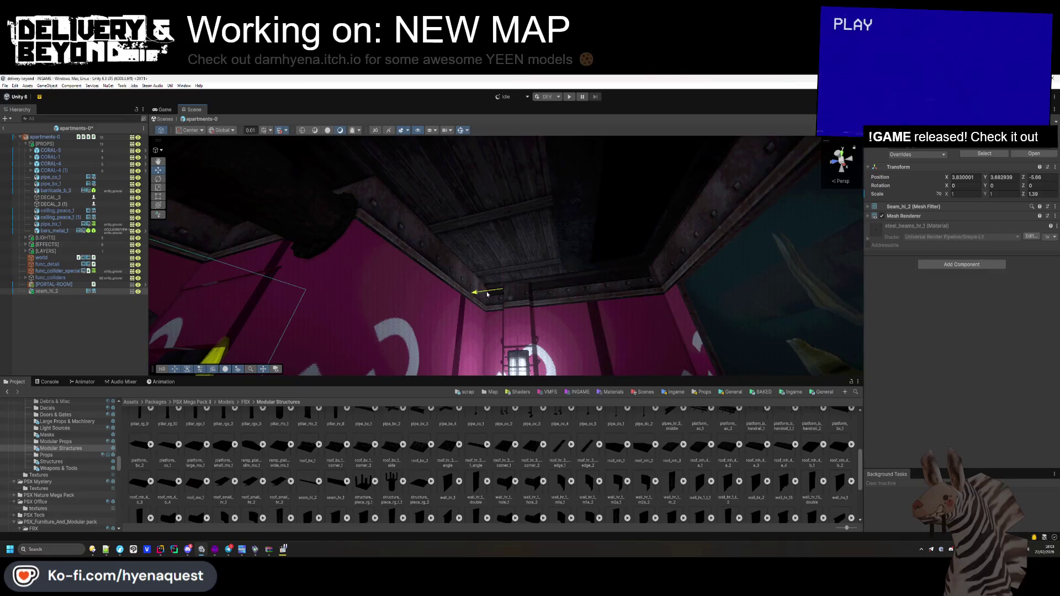
{"action": "left_click_drag", "start_coordinate": [493, 294], "coordinate": [494, 296]}
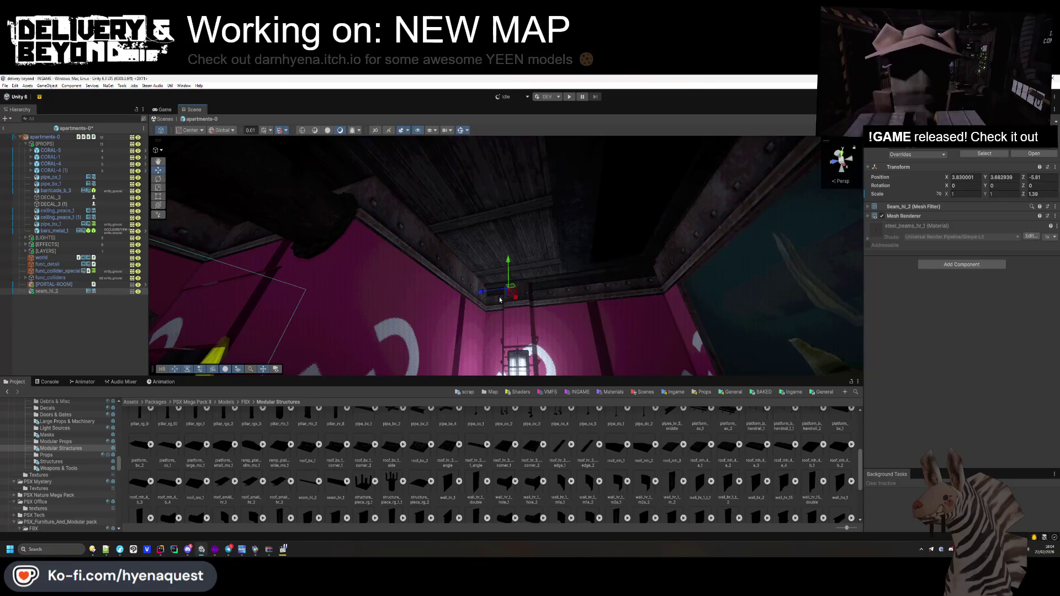
{"action": "key", "text": "alt+Tab"}
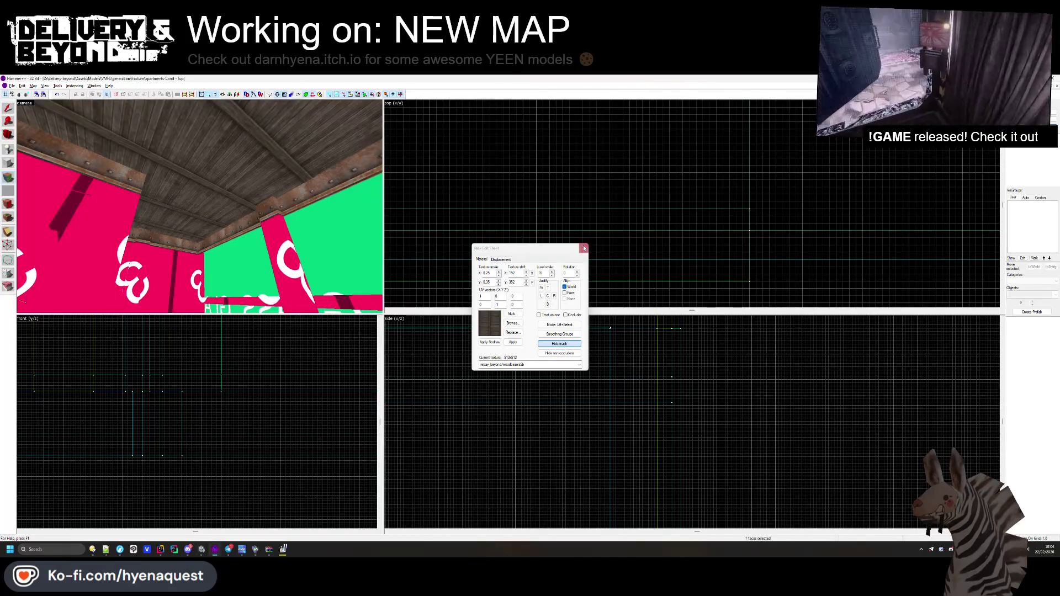
- Close the face edit sheet, select the ceiling beam, and outline a block at its left end
{"action": "left_click", "coordinate": [584, 248]}
{"action": "left_click", "coordinate": [200, 213]}
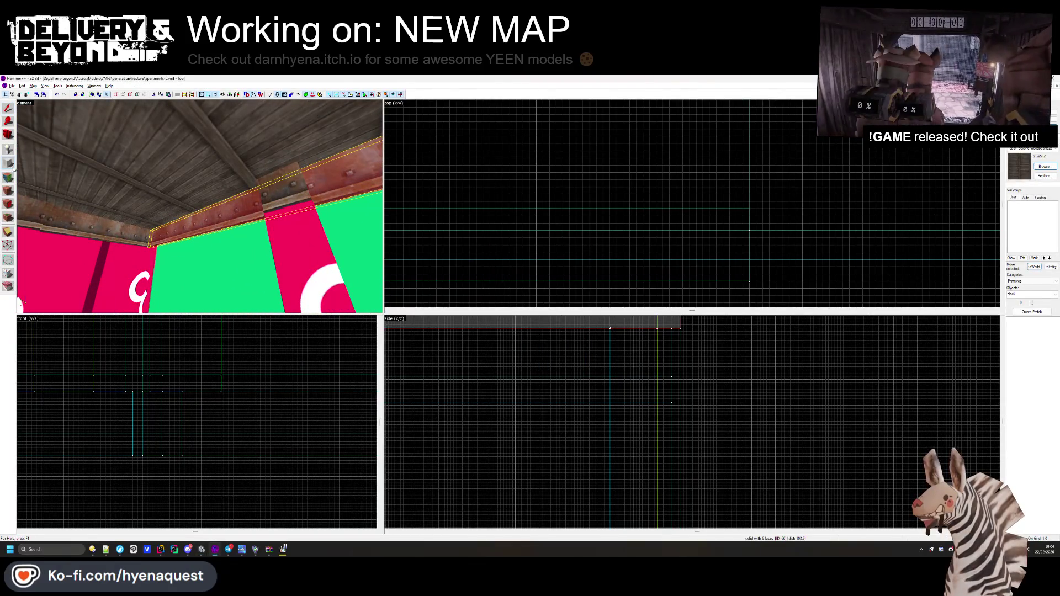
{"action": "scroll", "coordinate": [436, 225], "scroll_direction": "down", "scroll_amount": 3}
{"action": "scroll", "coordinate": [436, 225], "scroll_direction": "up", "scroll_amount": 5}
{"action": "mouse_move", "coordinate": [436, 214]}
{"action": "left_mouse_down"}
{"action": "mouse_move", "coordinate": [514, 177]}
{"action": "mouse_move", "coordinate": [554, 208]}
{"action": "left_mouse_up"}
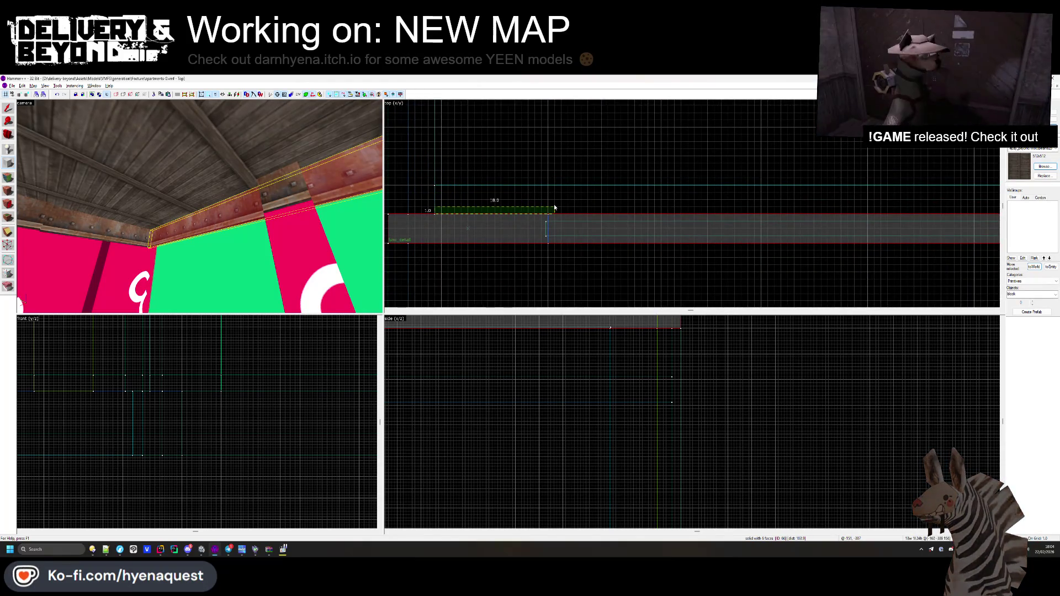
- Stretch the new block outline far to the right along the beam
{"action": "scroll", "coordinate": [564, 207], "scroll_direction": "down", "scroll_amount": 5}
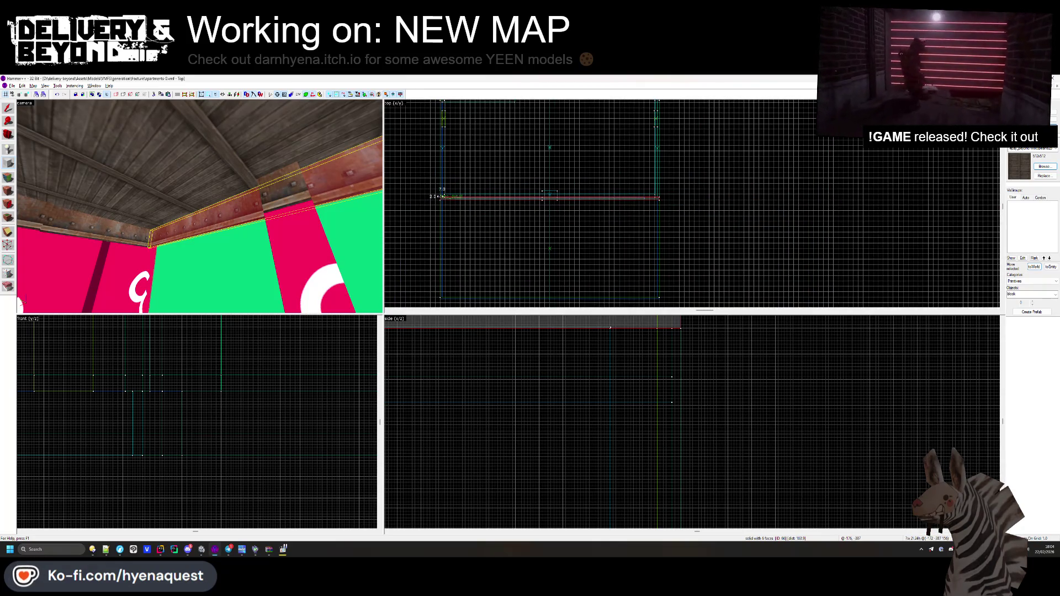
{"action": "scroll", "coordinate": [442, 196], "scroll_direction": "up", "scroll_amount": 5}
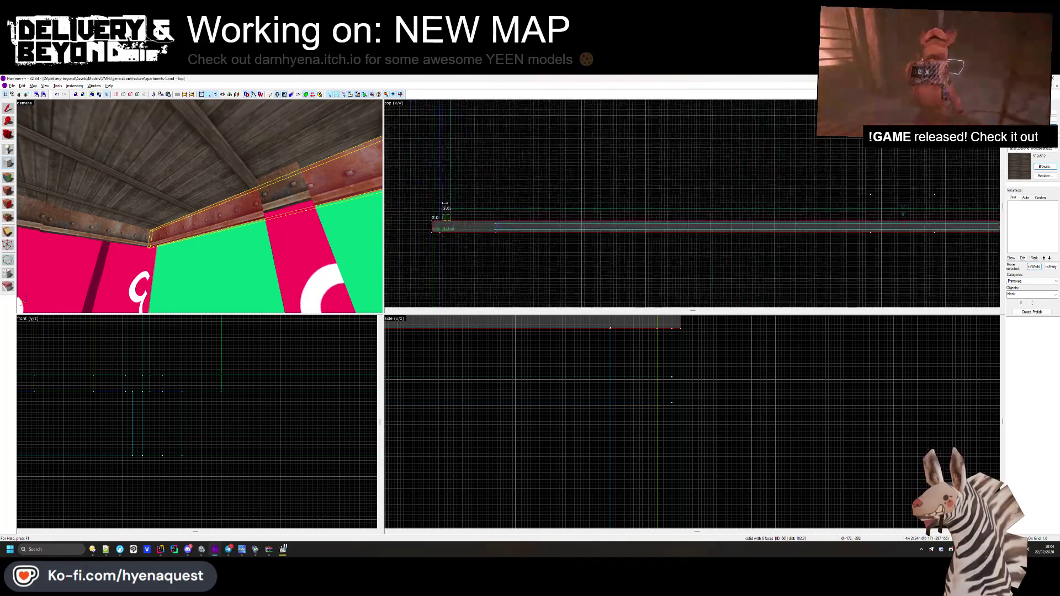
{"action": "left_click", "coordinate": [453, 218]}
{"action": "scroll", "coordinate": [446, 250], "scroll_direction": "down", "scroll_amount": 3}
{"action": "scroll", "coordinate": [446, 249], "scroll_direction": "up", "scroll_amount": 3}
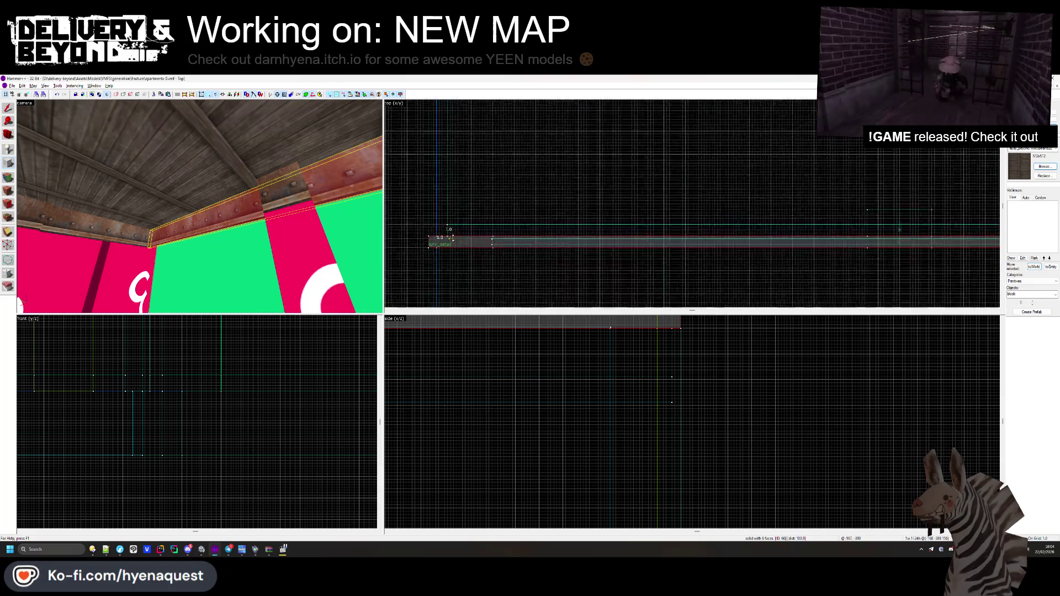
{"action": "left_click_drag", "start_coordinate": [448, 229], "coordinate": [976, 230]}
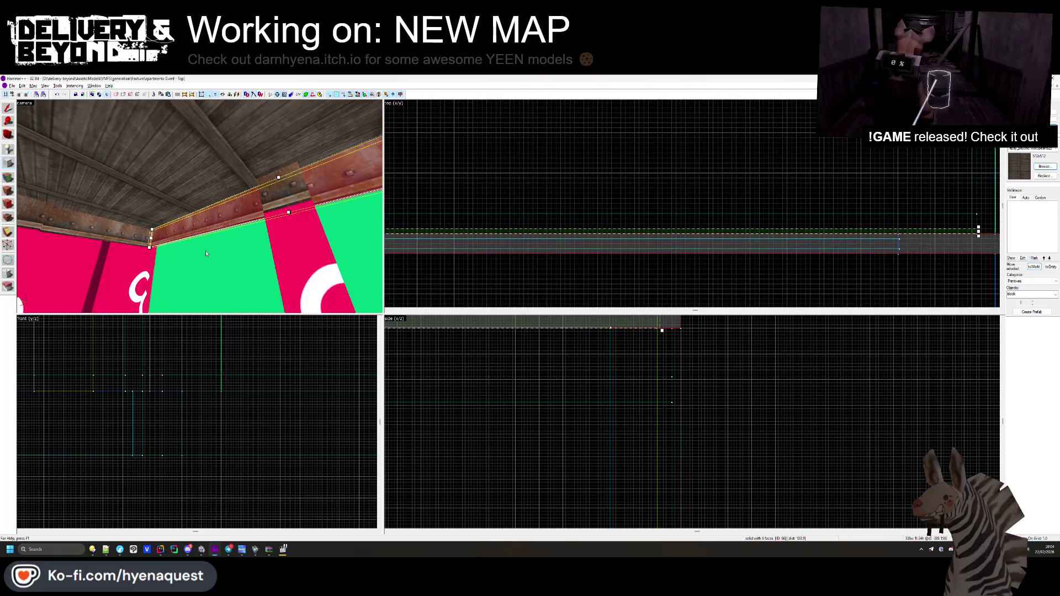
{"action": "key", "text": "alt+Tab"}
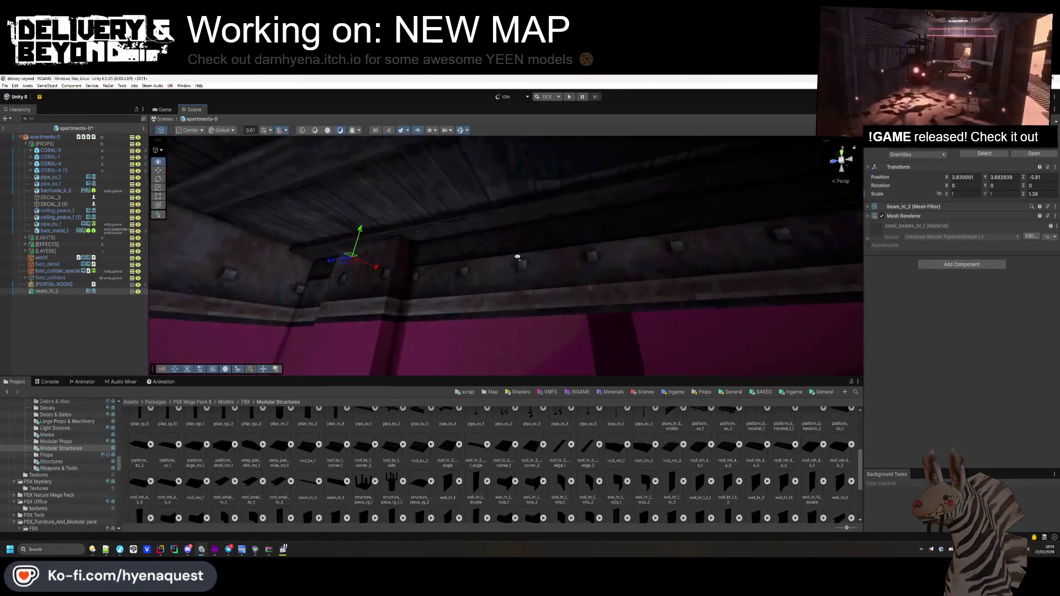
{"action": "key", "text": "alt+Tab"}
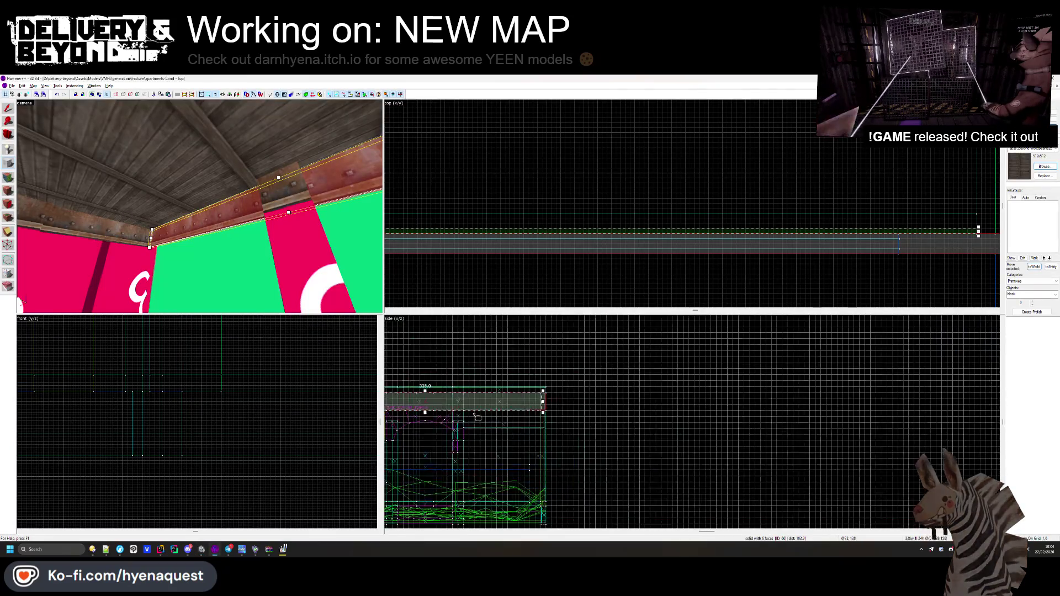
{"action": "scroll", "coordinate": [478, 418], "scroll_direction": "up", "scroll_amount": 4}
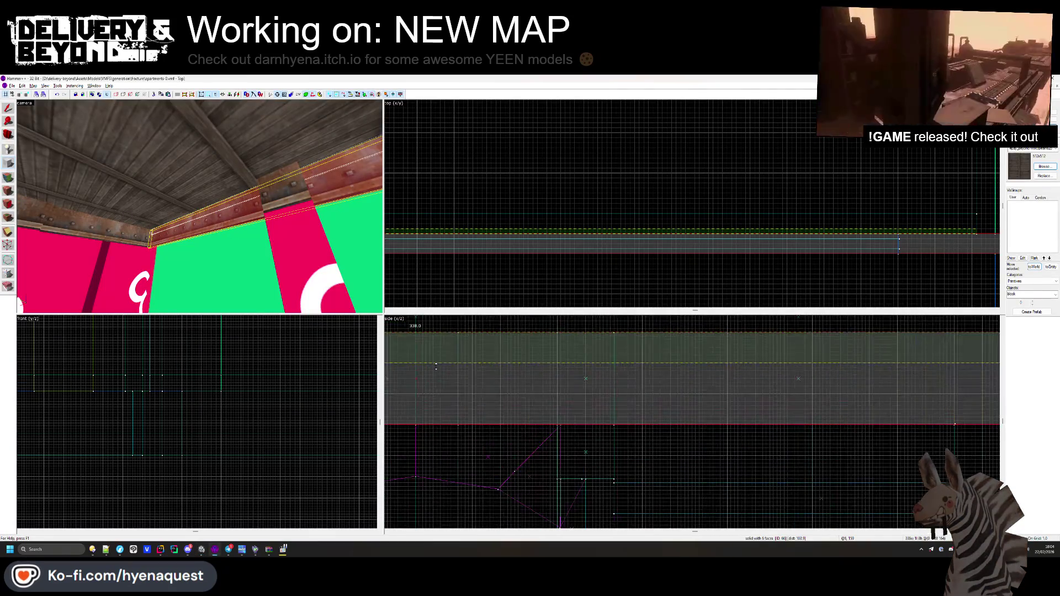
{"action": "key", "text": "z"}
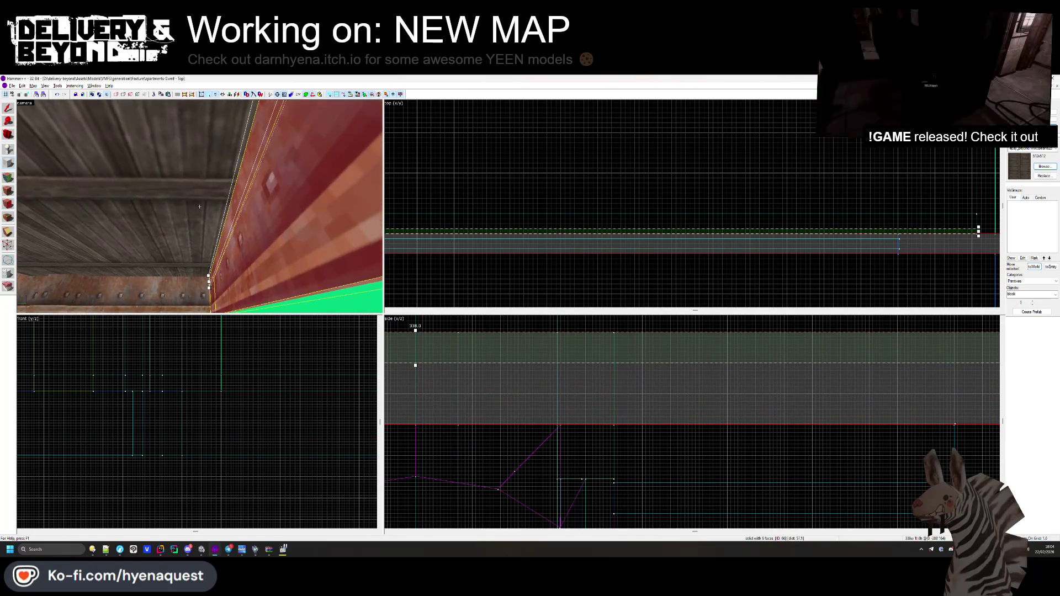
- Choose the OUTSIDE texture from the texture browser
{"action": "left_click", "coordinate": [1036, 168]}
{"action": "scroll", "coordinate": [497, 285], "scroll_direction": "down", "scroll_amount": 10}
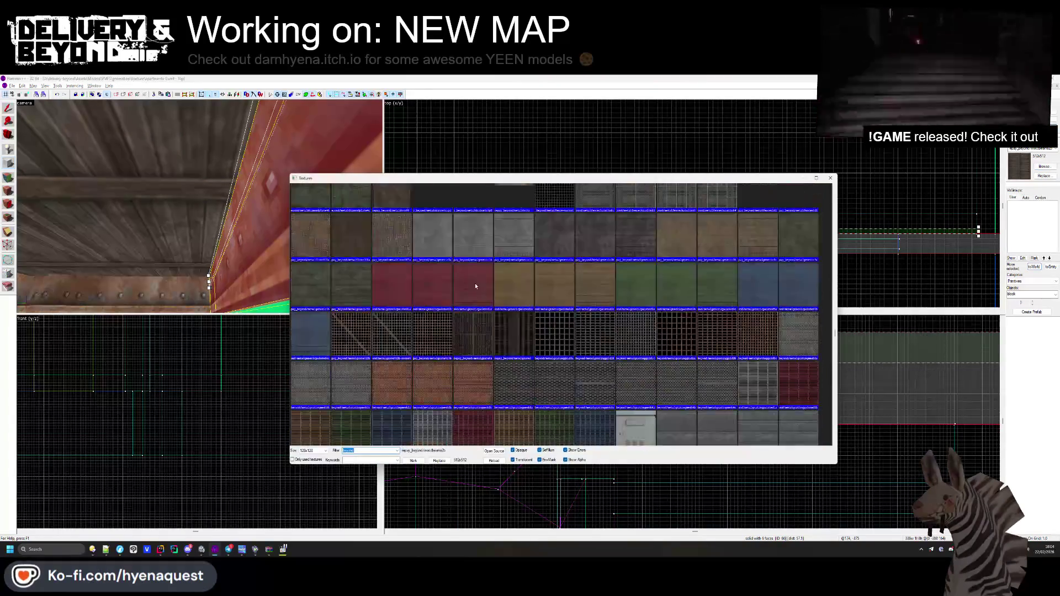
{"action": "scroll", "coordinate": [475, 286], "scroll_direction": "up", "scroll_amount": 15}
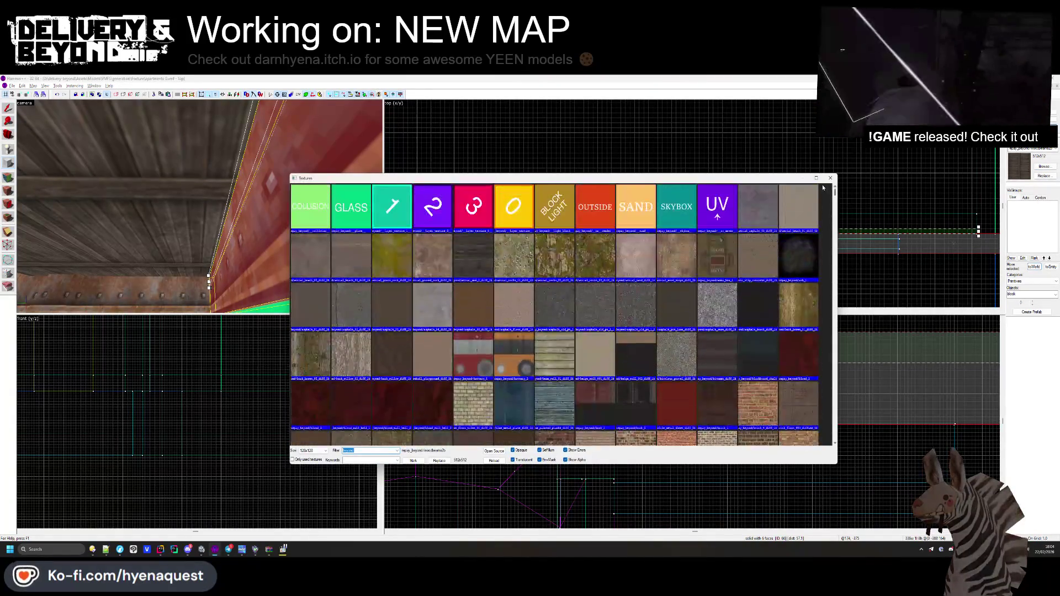
{"action": "double_click", "coordinate": [587, 201]}
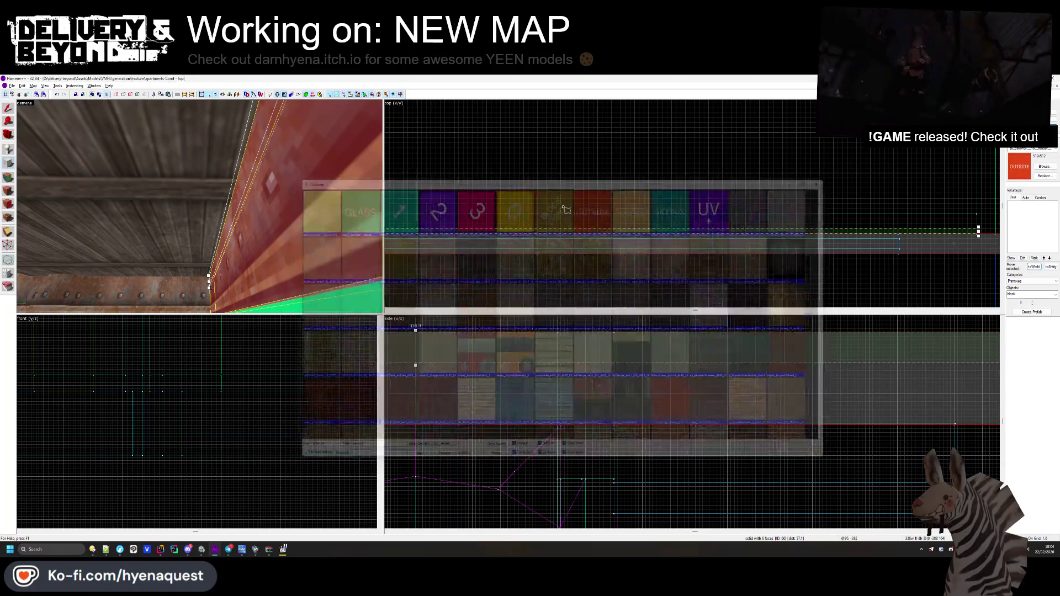
{"action": "scroll", "coordinate": [982, 194], "scroll_direction": "up", "scroll_amount": 1}
{"action": "scroll", "coordinate": [982, 194], "scroll_direction": "up", "scroll_amount": 1}
- Draw a thin 30x5 block, stretch it to 338 units long, and reduce its height
{"action": "mouse_move", "coordinate": [939, 227]}
{"action": "left_mouse_down"}
{"action": "mouse_move", "coordinate": [876, 182]}
{"action": "mouse_move", "coordinate": [699, 182]}
{"action": "left_mouse_up"}
{"action": "scroll", "coordinate": [883, 240], "scroll_direction": "down", "scroll_amount": 3}
{"action": "left_click_drag", "start_coordinate": [854, 237], "coordinate": [389, 237]}
{"action": "scroll", "coordinate": [738, 228], "scroll_direction": "up", "scroll_amount": 2}
{"action": "scroll", "coordinate": [742, 236], "scroll_direction": "up", "scroll_amount": 1}
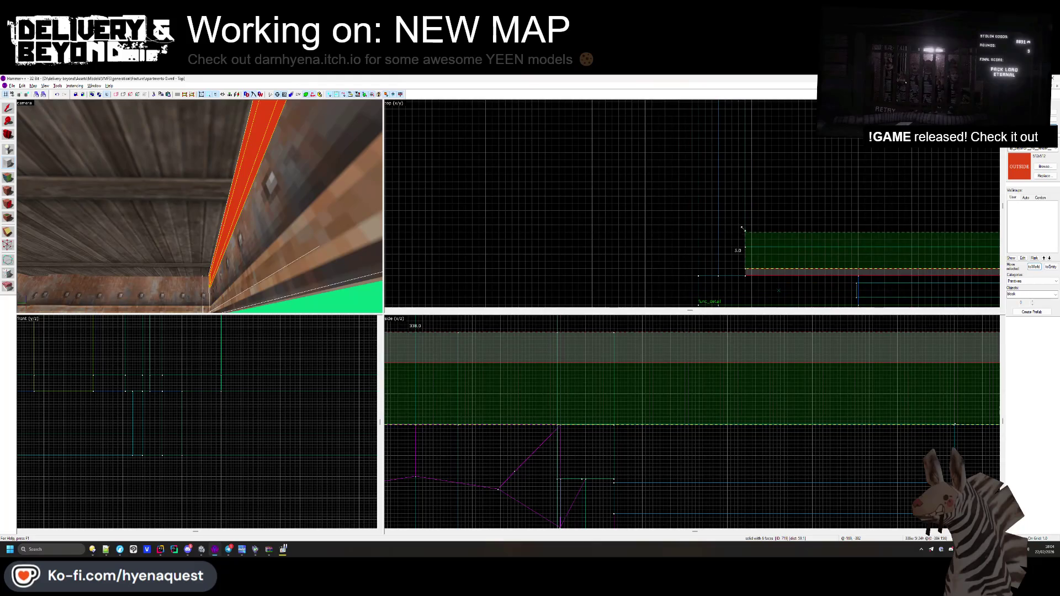
{"action": "scroll", "coordinate": [485, 422], "scroll_direction": "down", "scroll_amount": 3}
{"action": "scroll", "coordinate": [486, 422], "scroll_direction": "up", "scroll_amount": 1}
{"action": "left_click_drag", "start_coordinate": [479, 421], "coordinate": [470, 363]}
{"action": "scroll", "coordinate": [474, 360], "scroll_direction": "up", "scroll_amount": 1}
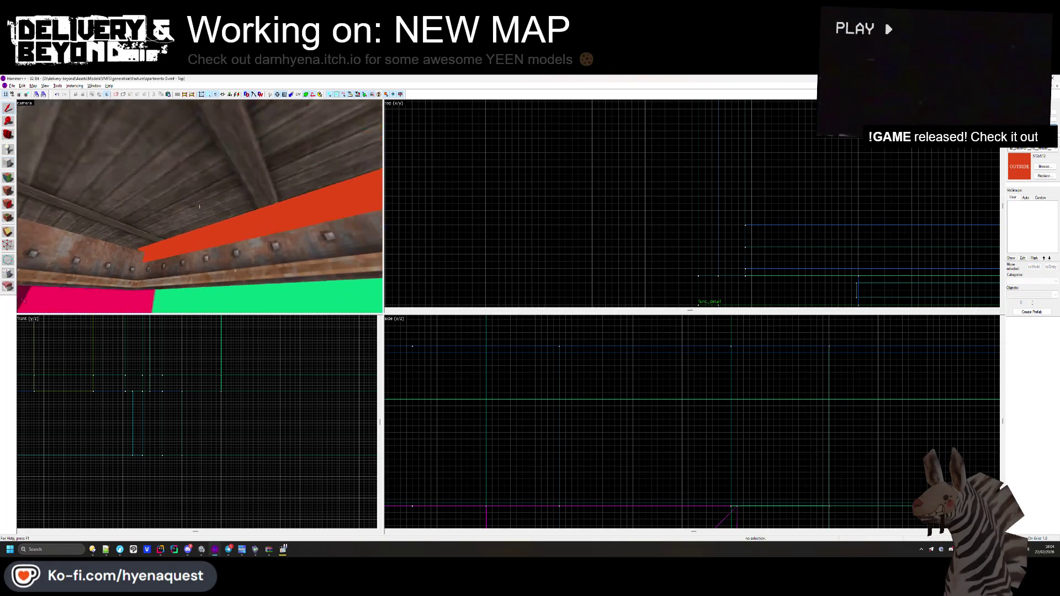
{"action": "key", "text": "alt+Tab"}
{"action": "key", "text": "alt+Tab"}
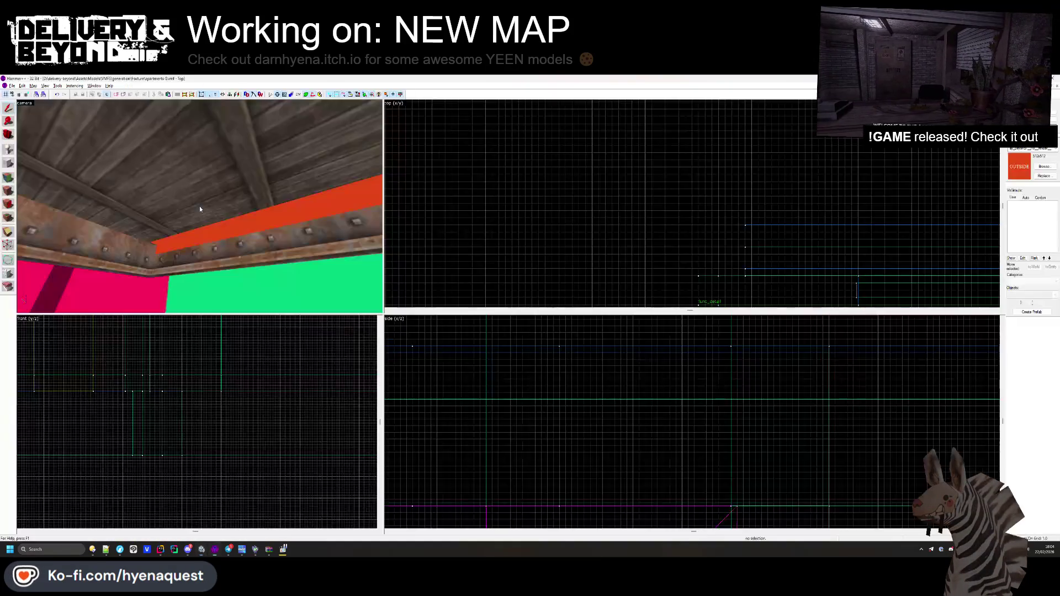
- Extend the orange trim block's right end slightly in the Top view
{"action": "left_click", "coordinate": [201, 230]}
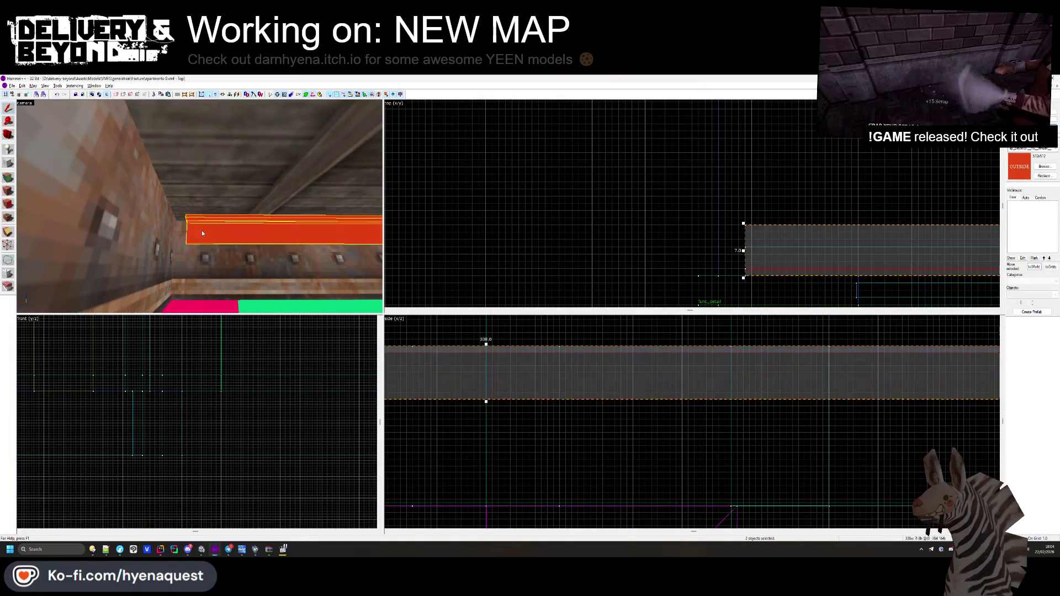
{"action": "scroll", "coordinate": [773, 235], "scroll_direction": "down", "scroll_amount": 5}
{"action": "scroll", "coordinate": [844, 232], "scroll_direction": "up", "scroll_amount": 5}
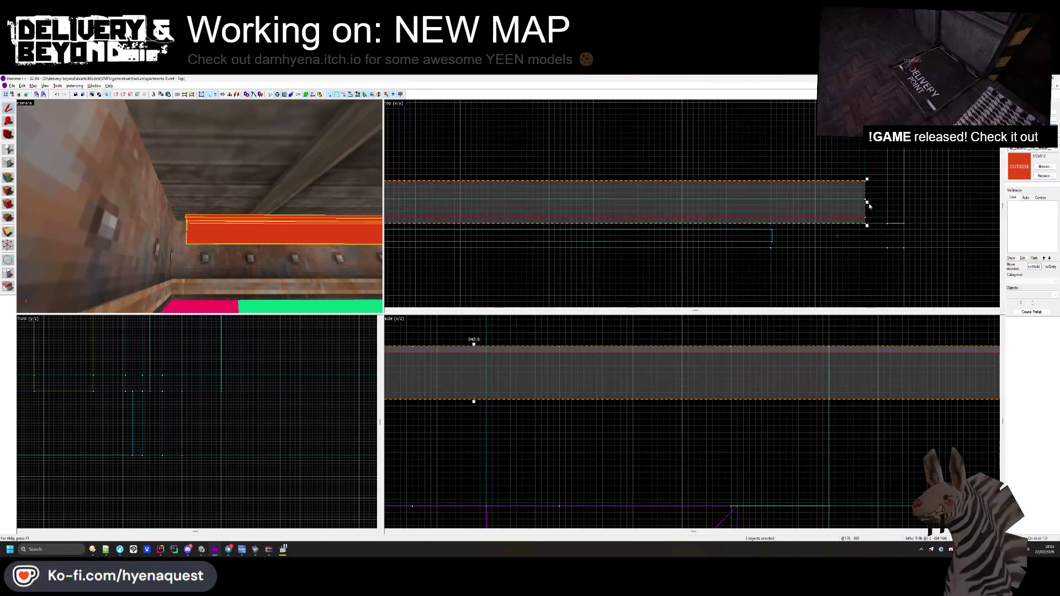
{"action": "left_click_drag", "start_coordinate": [859, 203], "coordinate": [883, 203]}
{"action": "key", "text": "Escape"}
- Pick the trim block's faces for texture editing
{"action": "key", "text": "z"}
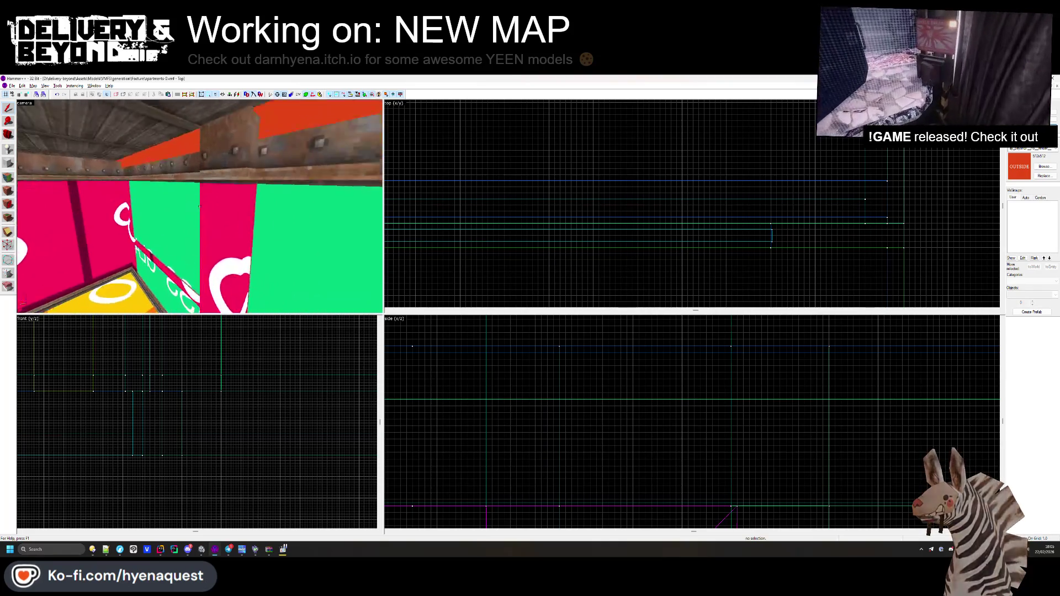
{"action": "key", "text": "z"}
{"action": "left_click", "coordinate": [9, 178]}
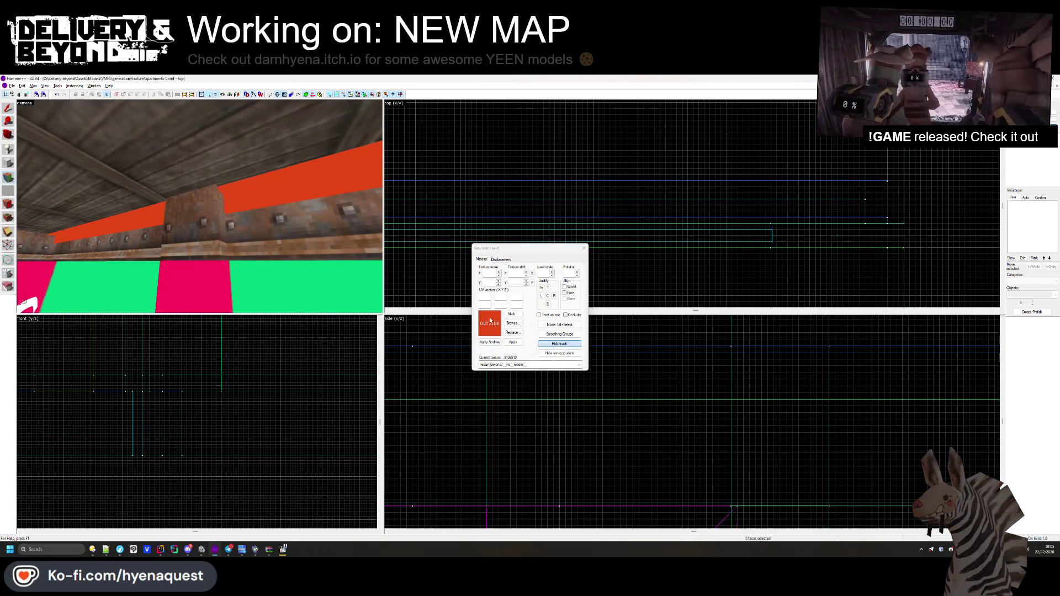
- Apply the floor_3_metal texture from the texture browser
{"action": "left_click", "coordinate": [519, 326]}
{"action": "scroll", "coordinate": [631, 265], "scroll_direction": "down", "scroll_amount": 10}
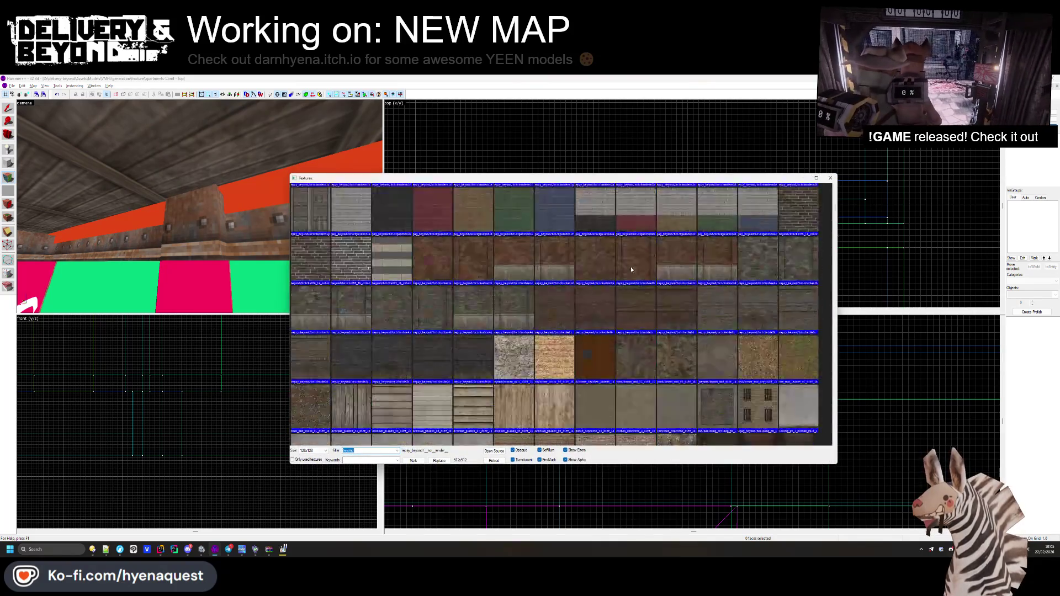
{"action": "scroll", "coordinate": [600, 343], "scroll_direction": "down", "scroll_amount": 5}
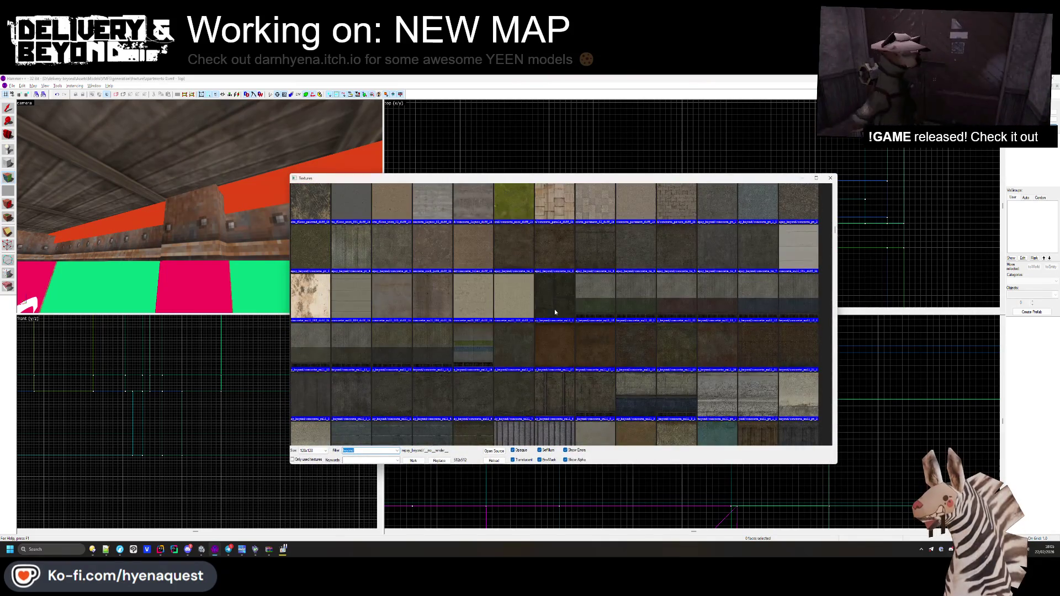
{"action": "scroll", "coordinate": [554, 310], "scroll_direction": "down", "scroll_amount": 10}
{"action": "scroll", "coordinate": [564, 314], "scroll_direction": "down", "scroll_amount": 10}
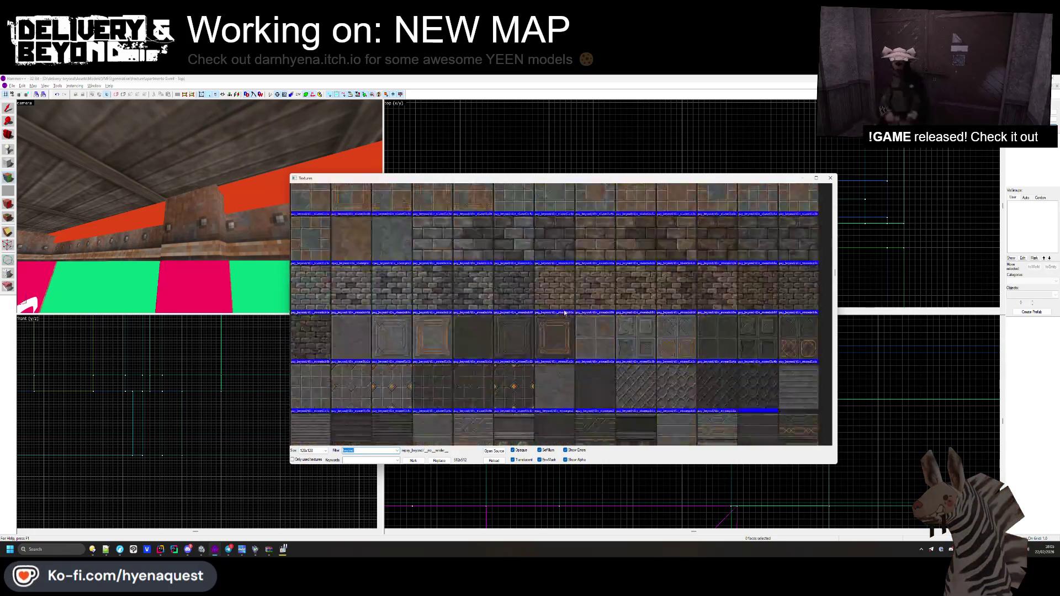
{"action": "scroll", "coordinate": [565, 307], "scroll_direction": "down", "scroll_amount": 3}
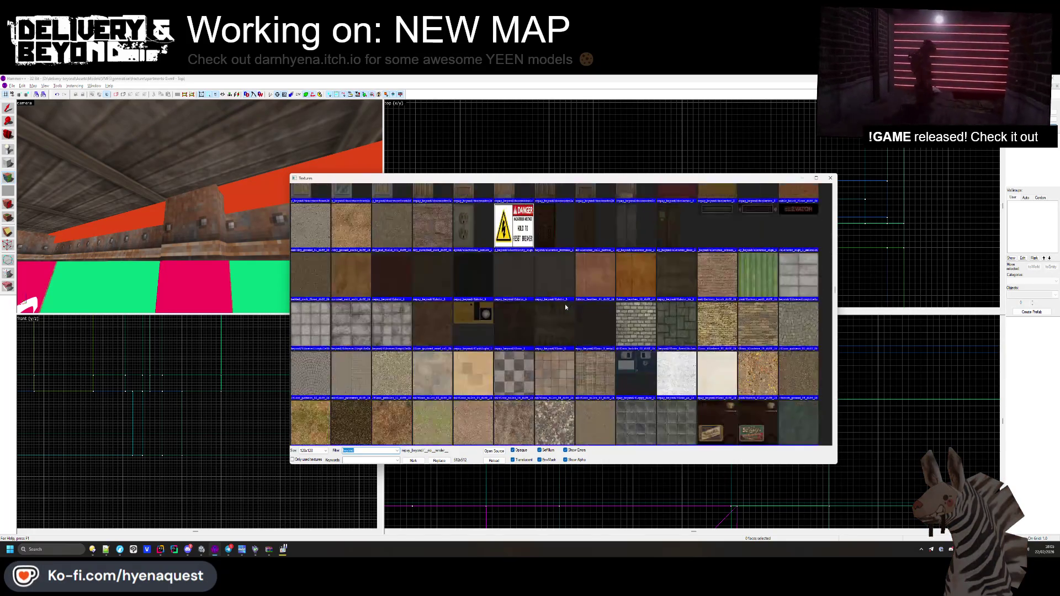
{"action": "double_click", "coordinate": [565, 306]}
- Put metal_mp_6 on a trim face and shift it upward on the strip
{"action": "left_click", "coordinate": [250, 200]}
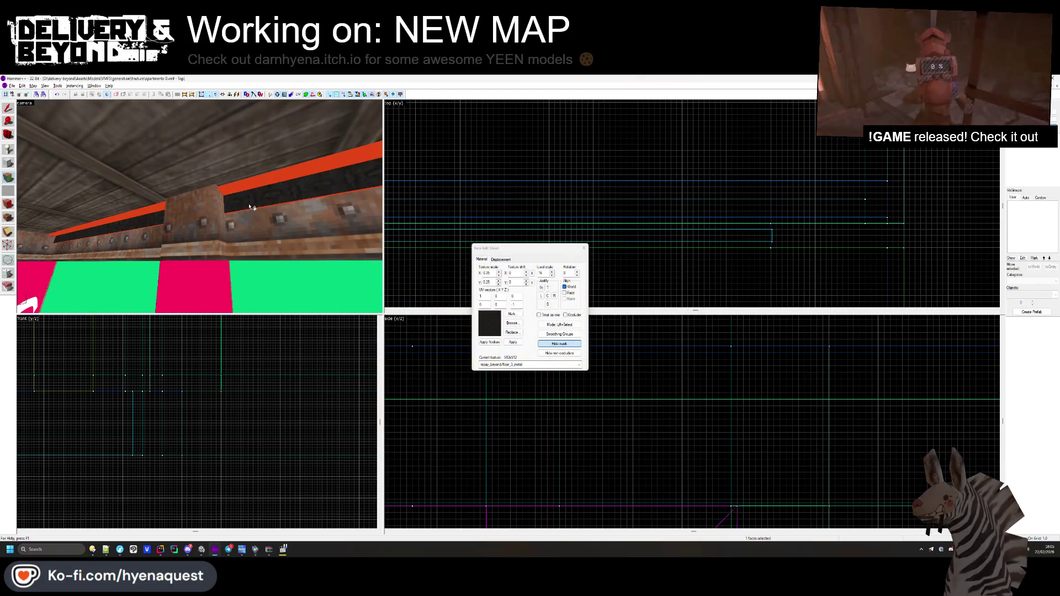
{"action": "scroll", "coordinate": [232, 193], "scroll_direction": "up", "scroll_amount": 3}
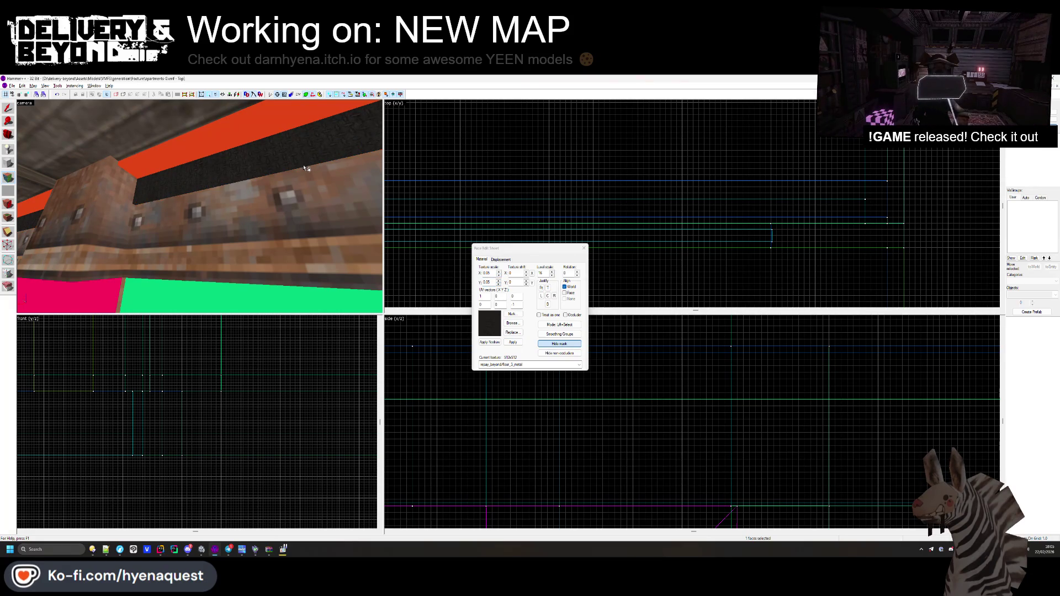
{"action": "left_click", "coordinate": [511, 323]}
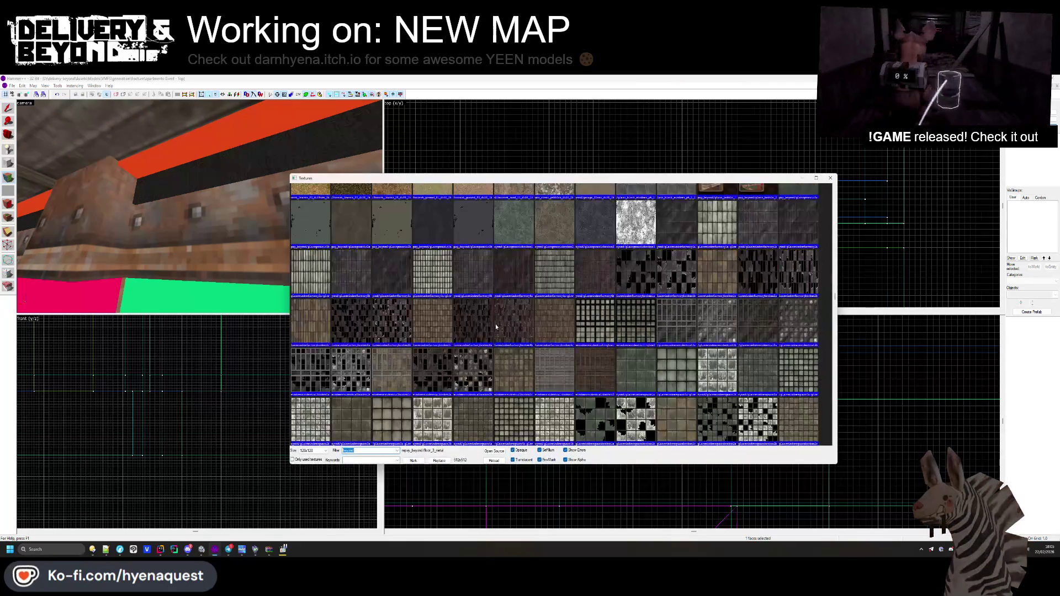
{"action": "scroll", "coordinate": [508, 320], "scroll_direction": "down", "scroll_amount": 5}
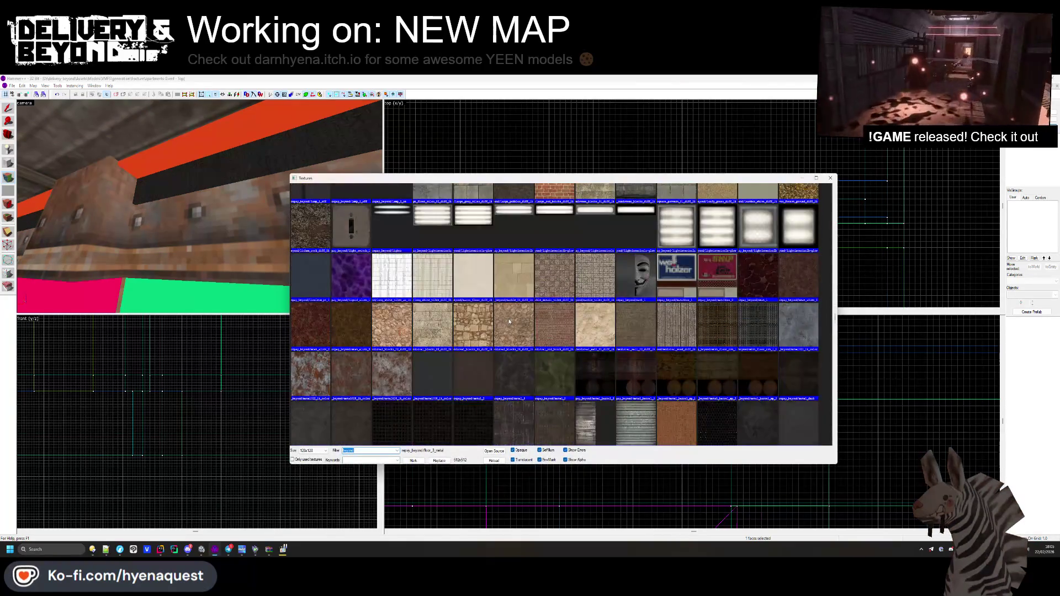
{"action": "scroll", "coordinate": [509, 321], "scroll_direction": "down", "scroll_amount": 3}
{"action": "double_click", "coordinate": [385, 333]}
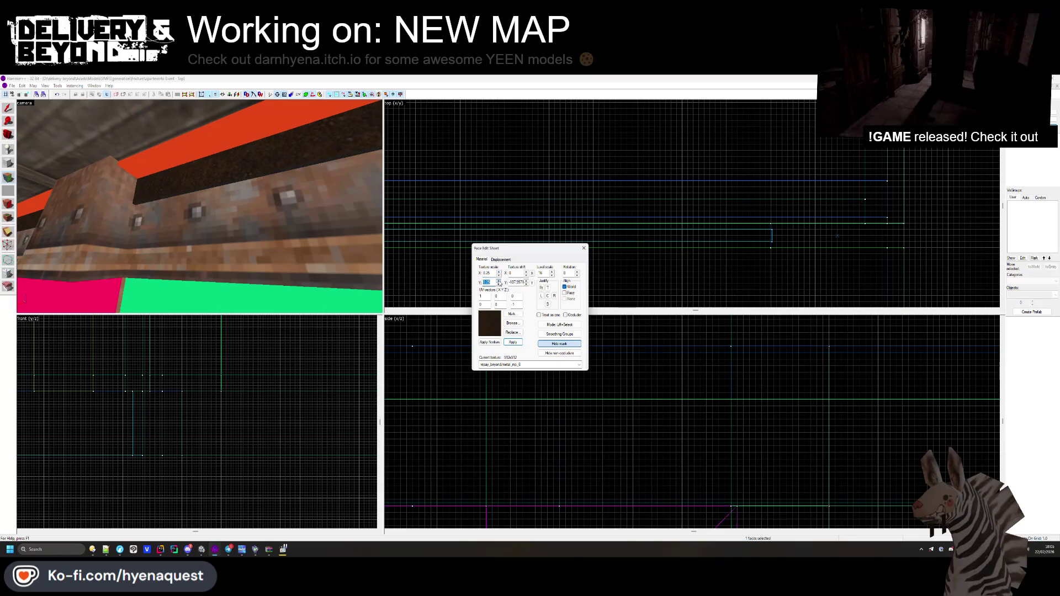
{"action": "left_click_drag", "start_coordinate": [278, 173], "coordinate": [212, 128]}
- Check the wall in the Unity scene, then return to Hammer
{"action": "key", "text": "alt+Tab"}
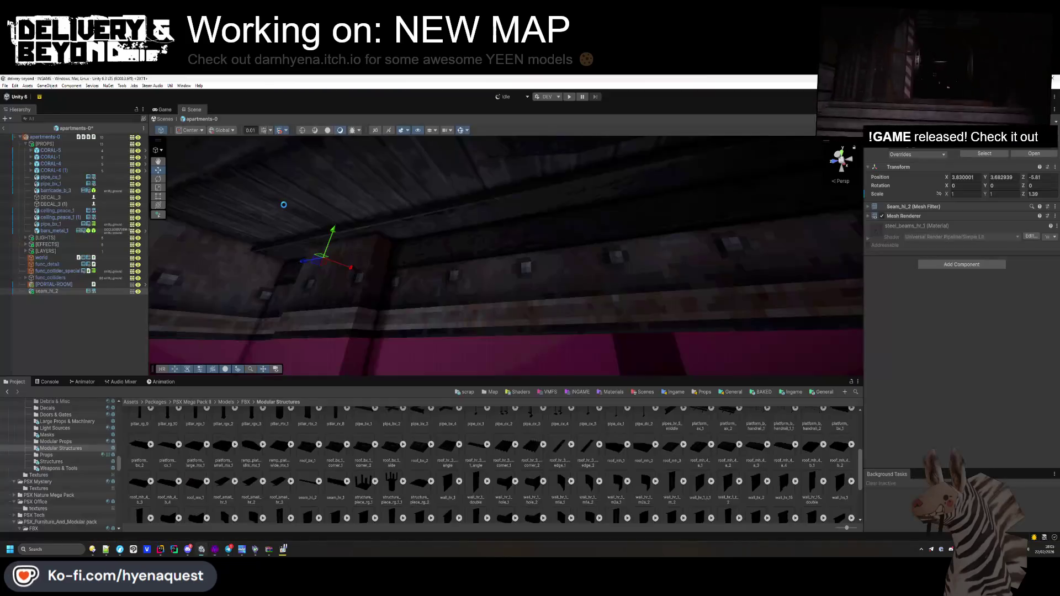
{"action": "mouse_move", "coordinate": [479, 231]}
{"action": "left_mouse_down"}
{"action": "mouse_move", "coordinate": [610, 225]}
{"action": "mouse_move", "coordinate": [793, 248]}
{"action": "mouse_move", "coordinate": [819, 232]}
{"action": "mouse_move", "coordinate": [817, 247]}
{"action": "left_mouse_up"}
{"action": "key", "text": "alt+Tab"}
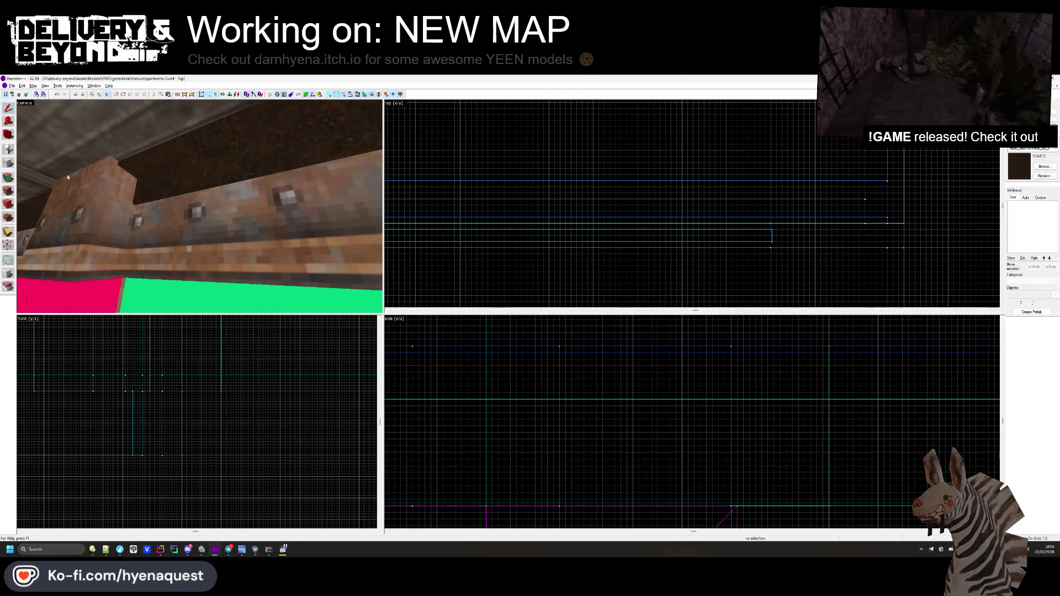
- Replace the upper trim strip's texture with a darker one from the texture browser
{"action": "left_click", "coordinate": [9, 177]}
{"action": "left_click", "coordinate": [558, 334]}
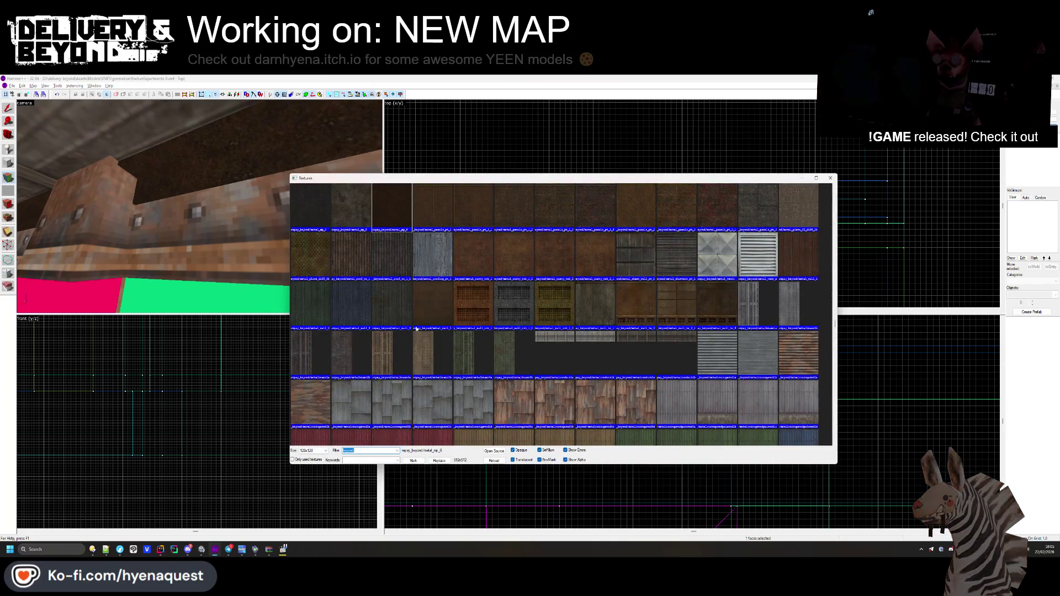
{"action": "scroll", "coordinate": [652, 352], "scroll_direction": "down", "scroll_amount": 5}
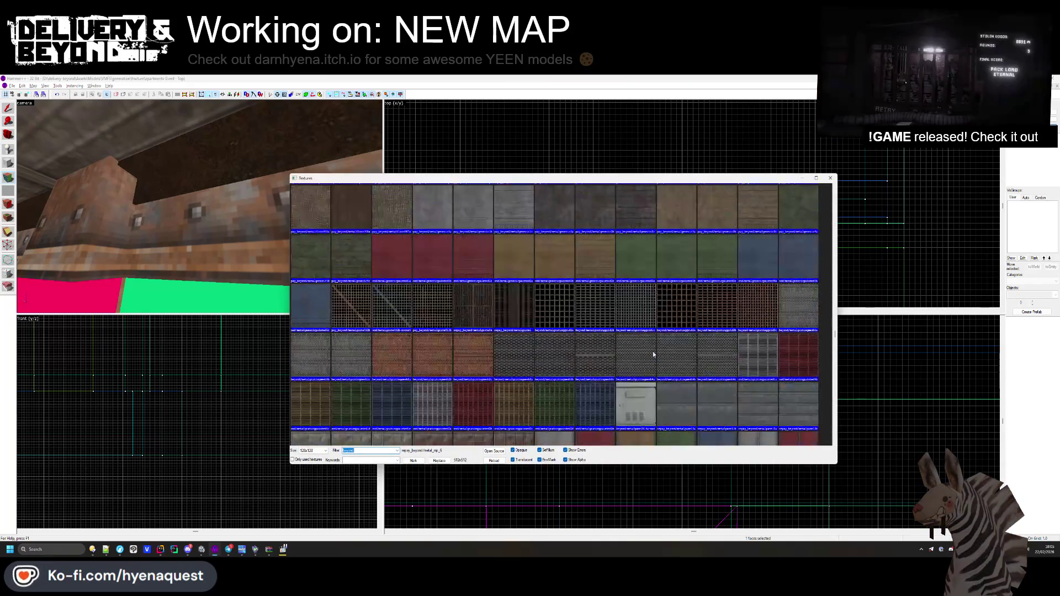
{"action": "scroll", "coordinate": [652, 353], "scroll_direction": "down", "scroll_amount": 10}
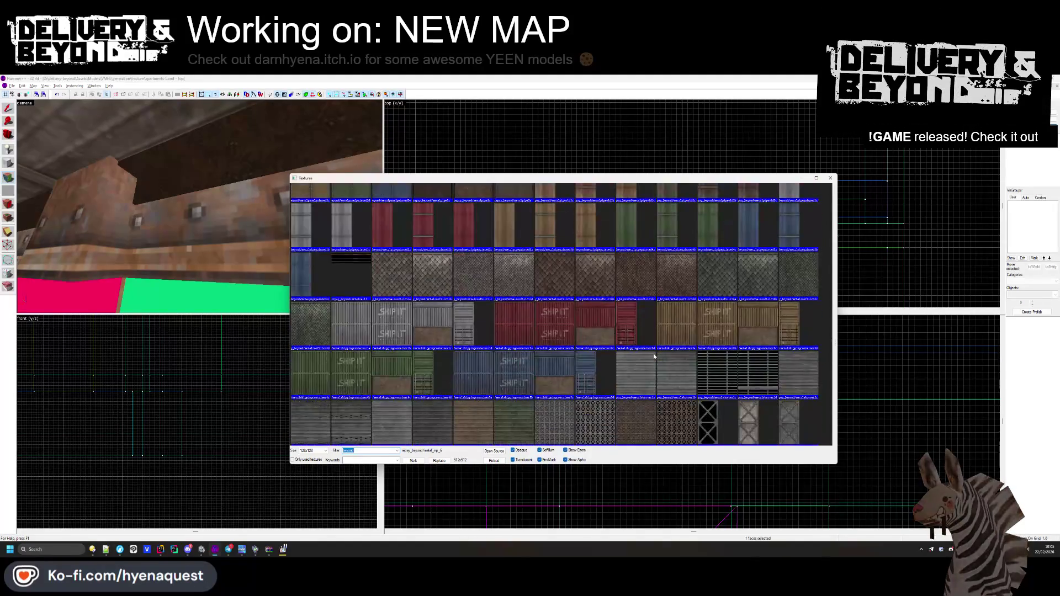
{"action": "scroll", "coordinate": [655, 355], "scroll_direction": "down", "scroll_amount": 10}
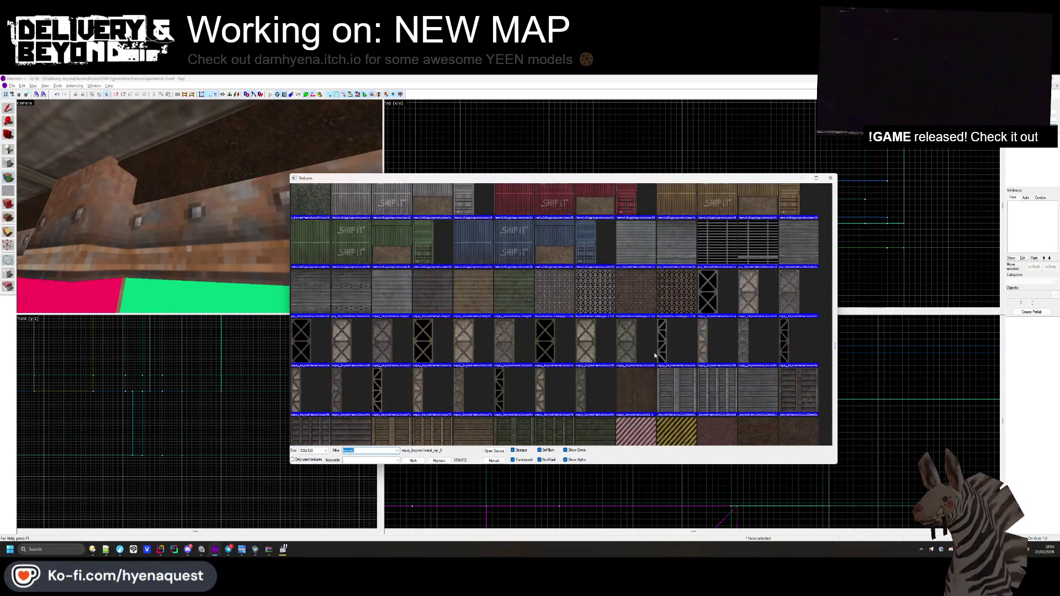
{"action": "scroll", "coordinate": [655, 356], "scroll_direction": "down", "scroll_amount": 3}
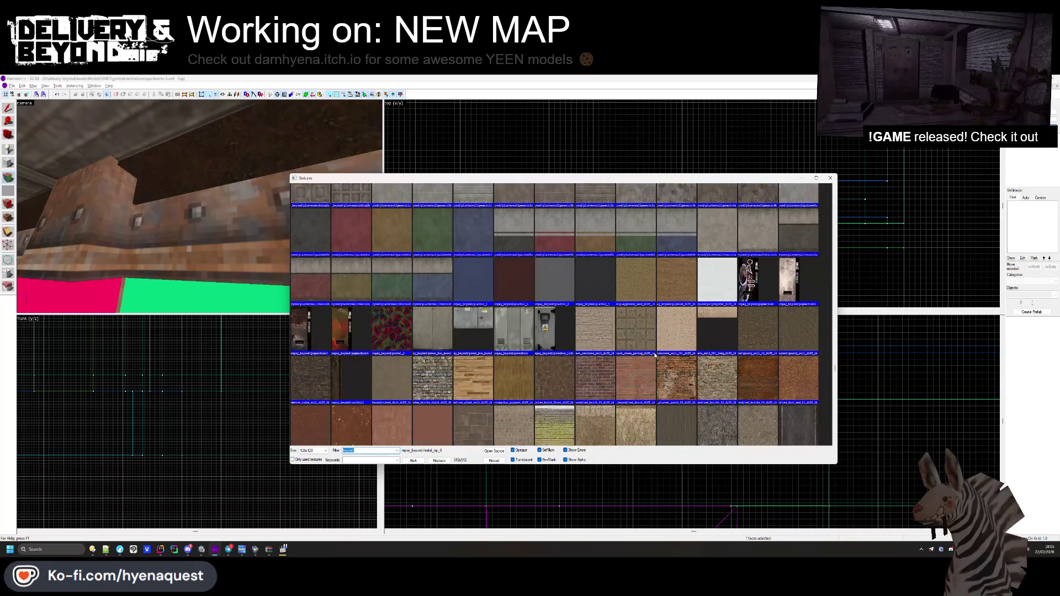
{"action": "double_click", "coordinate": [358, 364]}
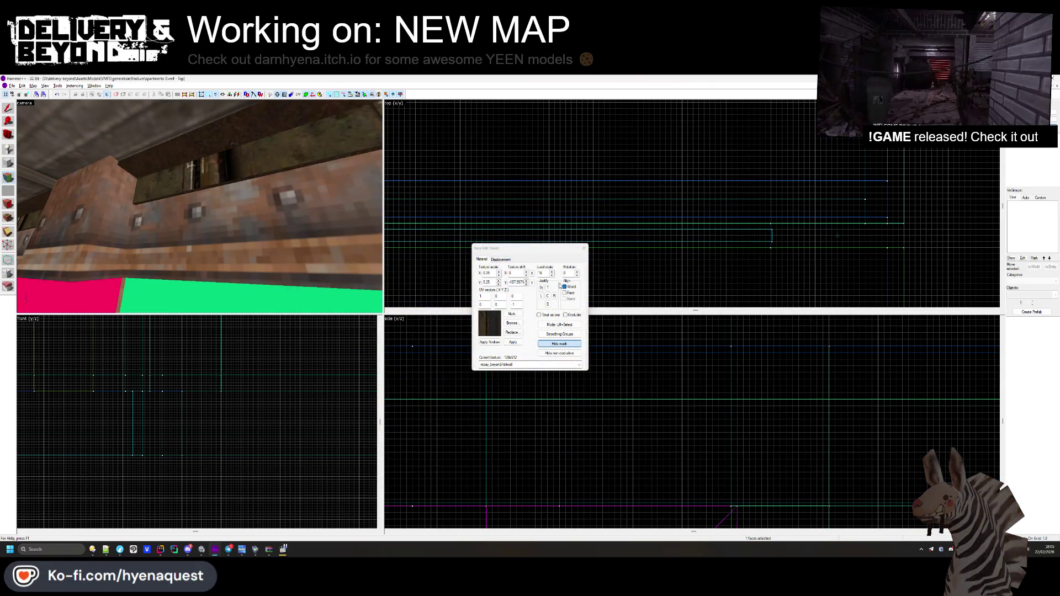
- Rotate the trim texture 90°, set both scales to 0.15, and fit it to the face
{"action": "left_click", "coordinate": [257, 178]}
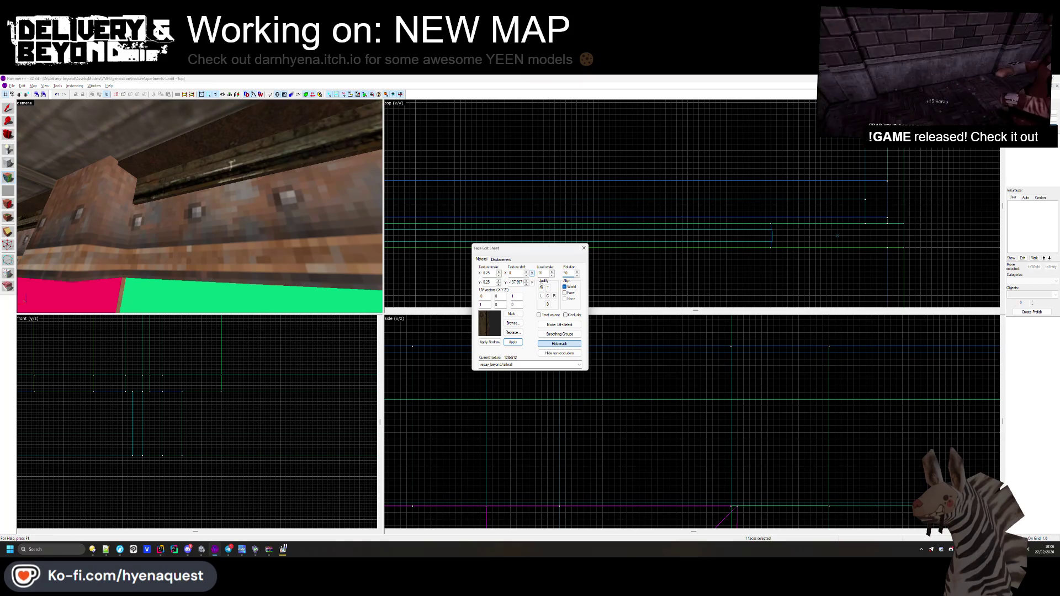
{"action": "double_click", "coordinate": [487, 273]}
{"action": "type", "text": "0.15"}
{"action": "key", "text": "Tab"}
{"action": "type", "text": "0.15"}
{"action": "key", "text": "Return"}
{"action": "left_click", "coordinate": [541, 289]}
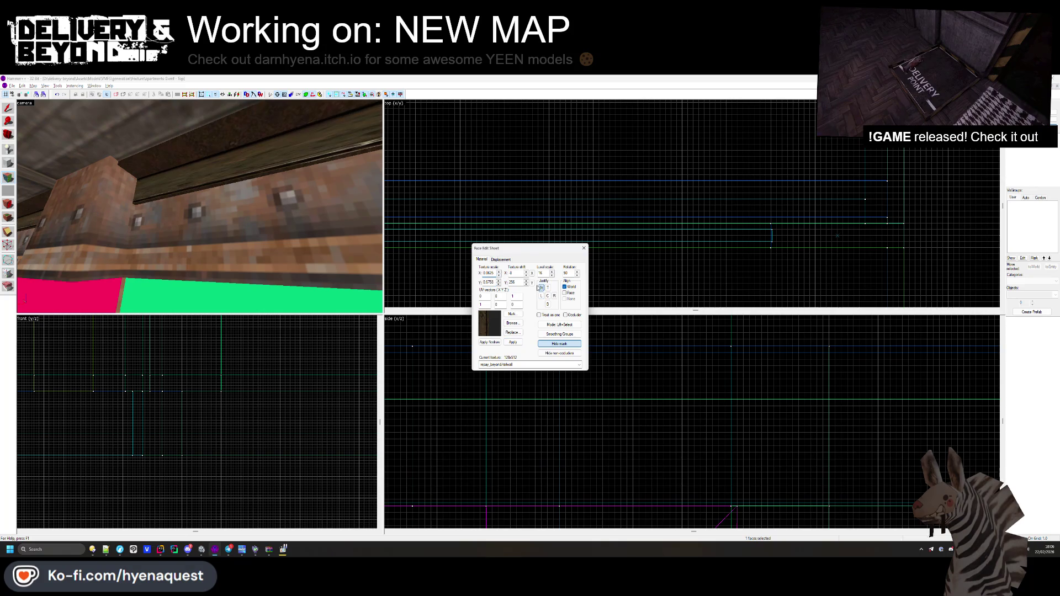
- Fine-tune the texture scale, including 0.0469 horizontally, close Face Edit, and switch to Unity
{"action": "left_click", "coordinate": [519, 281]}
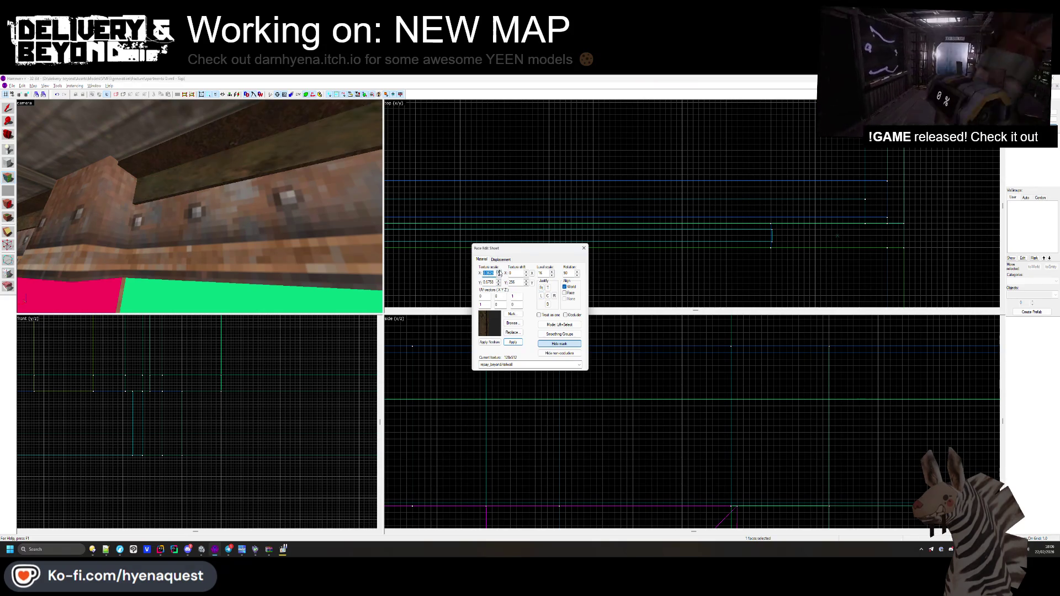
{"action": "double_click", "coordinate": [489, 282]}
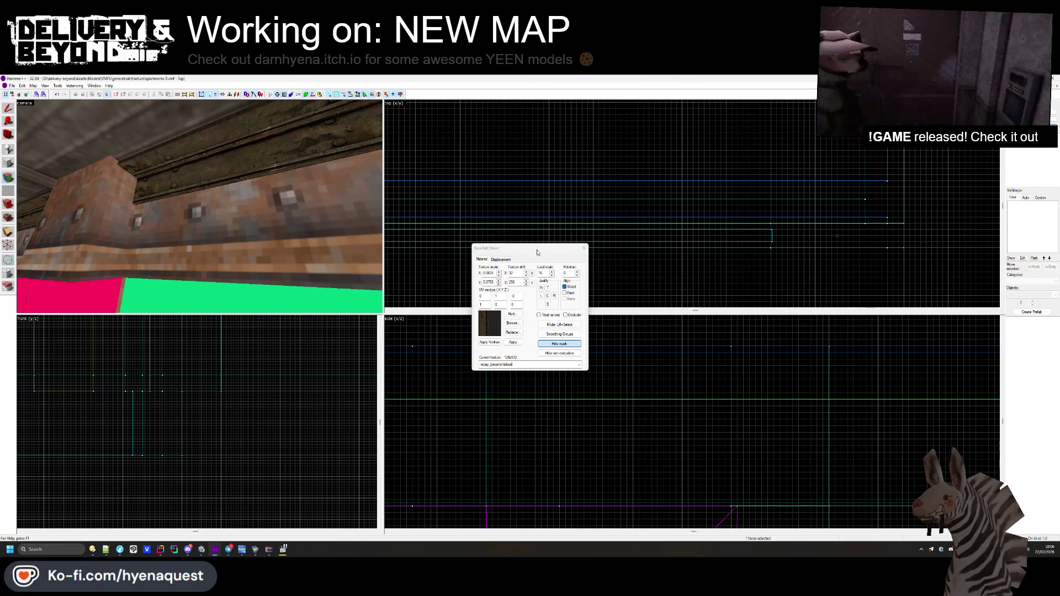
{"action": "left_click", "coordinate": [542, 289]}
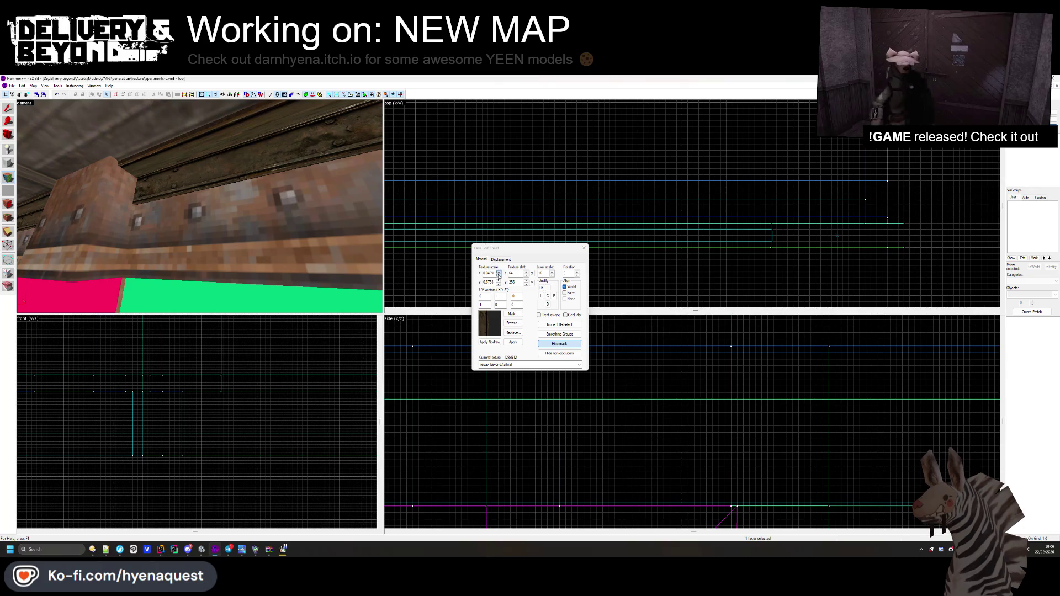
{"action": "left_click", "coordinate": [499, 275]}
{"action": "left_click", "coordinate": [498, 284]}
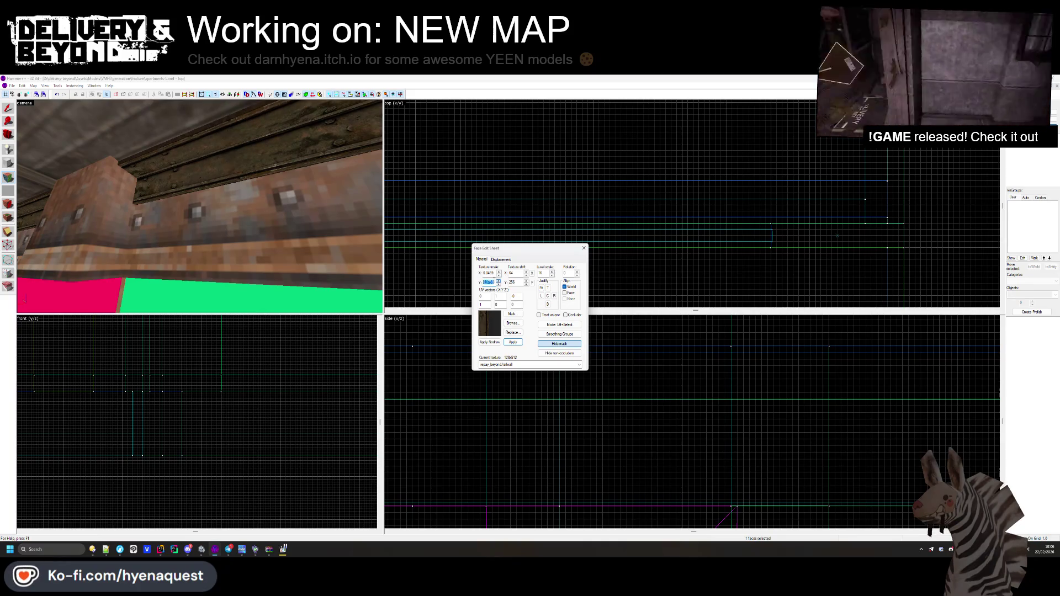
{"action": "key", "text": "z"}
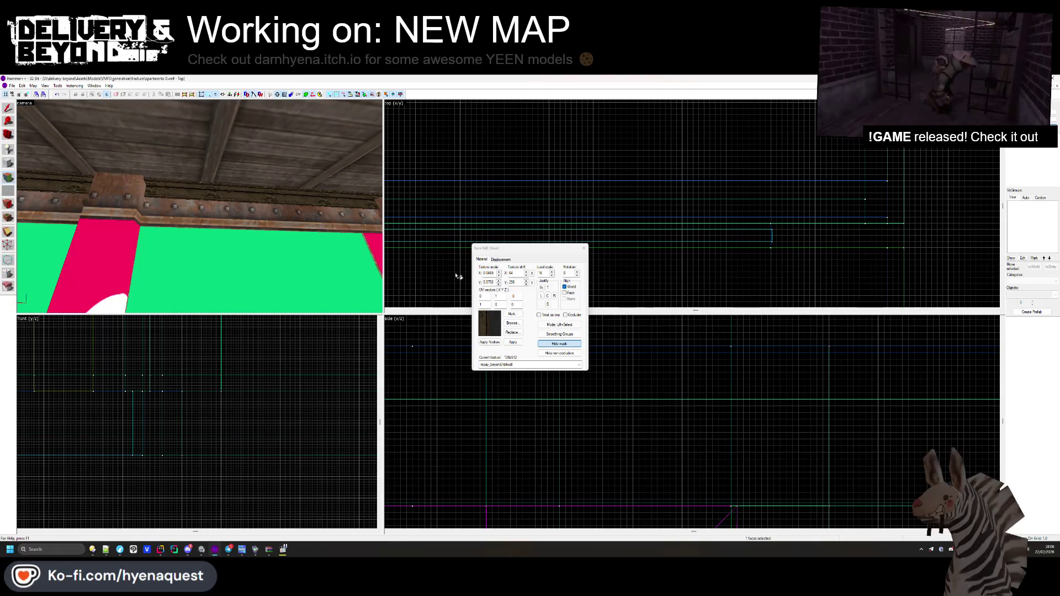
{"action": "left_click", "coordinate": [582, 250]}
{"action": "key", "text": "alt+Tab"}
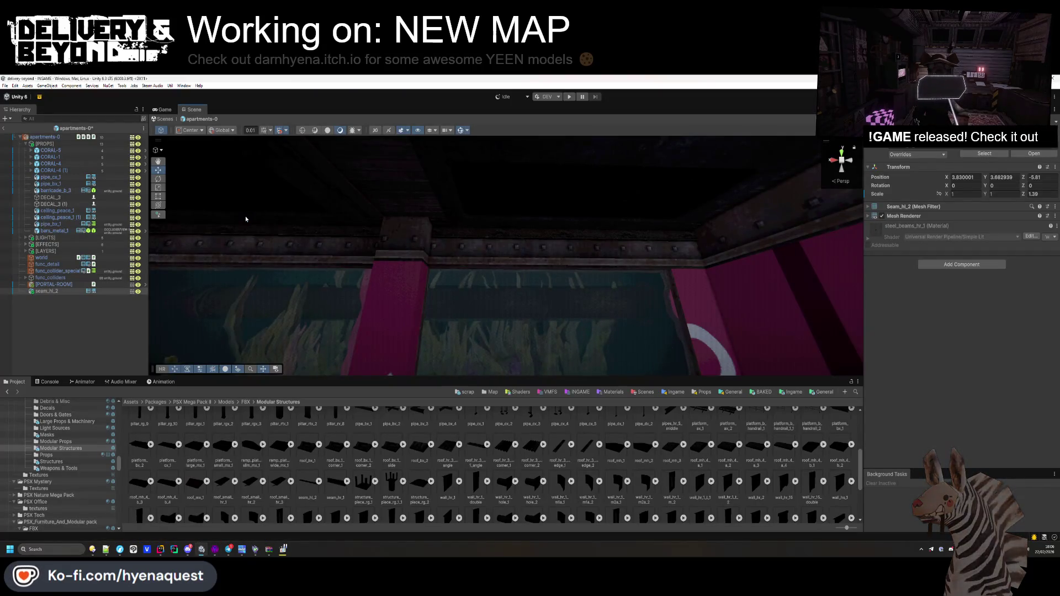
- Inspect the ceiling beam in Unity, then select Hammer's ceiling trim brush
{"action": "mouse_move", "coordinate": [246, 219]}
{"action": "left_mouse_down"}
{"action": "mouse_move", "coordinate": [414, 204]}
{"action": "mouse_move", "coordinate": [441, 144]}
{"action": "mouse_move", "coordinate": [445, 227]}
{"action": "left_mouse_up"}
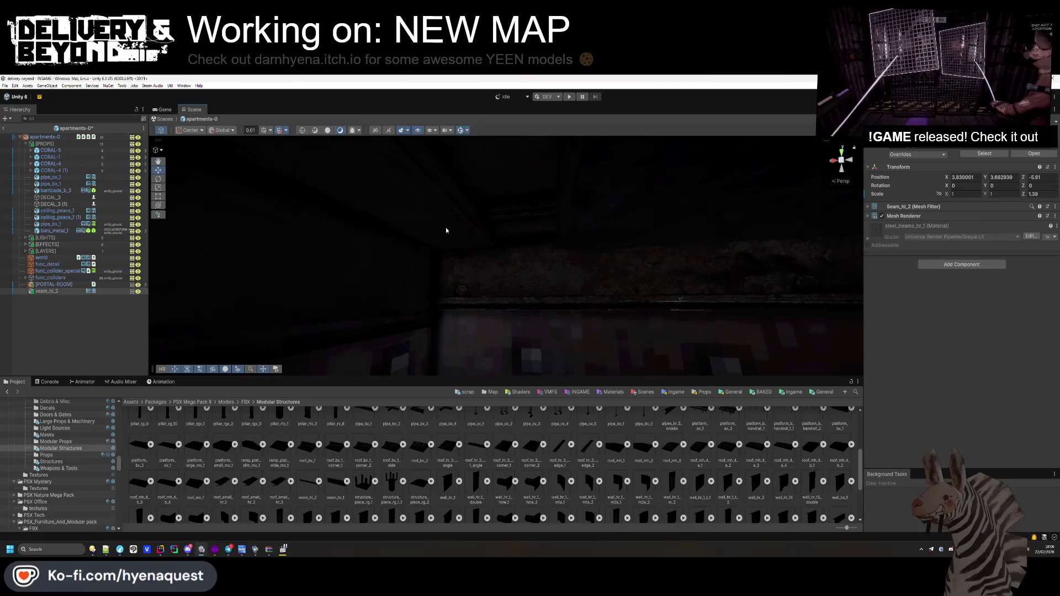
{"action": "key", "text": "alt+Tab"}
{"action": "scroll", "coordinate": [483, 362], "scroll_direction": "up", "scroll_amount": 2}
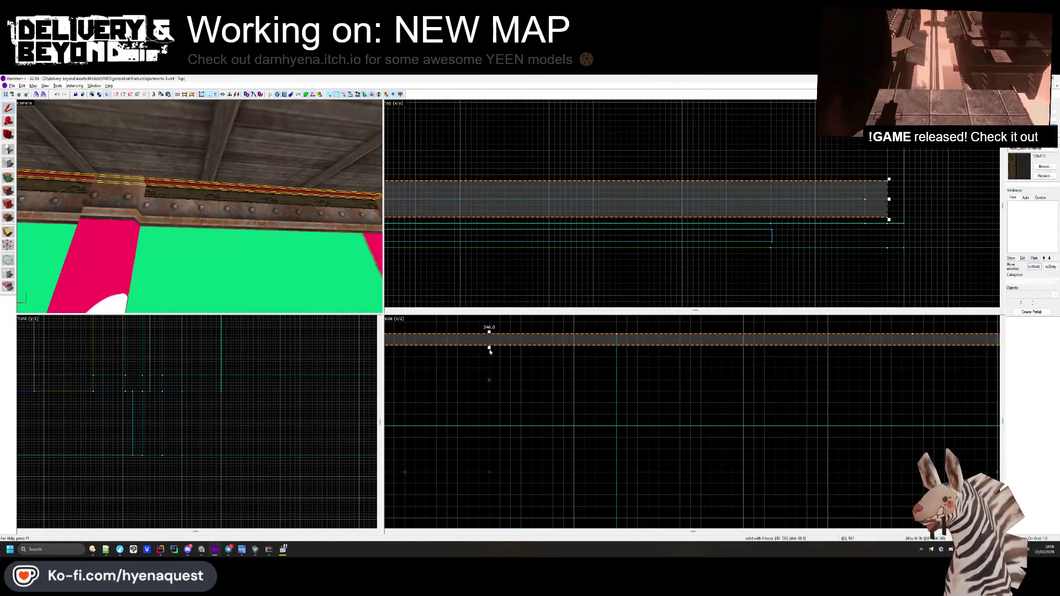
{"action": "left_click", "coordinate": [489, 380]}
- Extend the ceiling trim brush's bottom edge downward and check the result in Unity
{"action": "left_click_drag", "start_coordinate": [492, 429], "coordinate": [490, 450]}
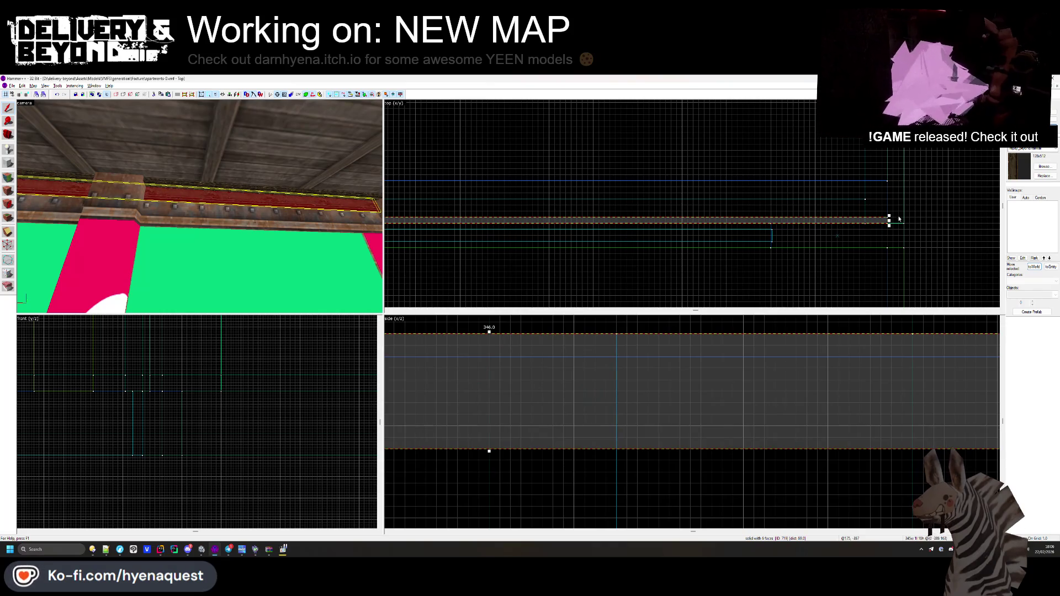
{"action": "left_click", "coordinate": [803, 197]}
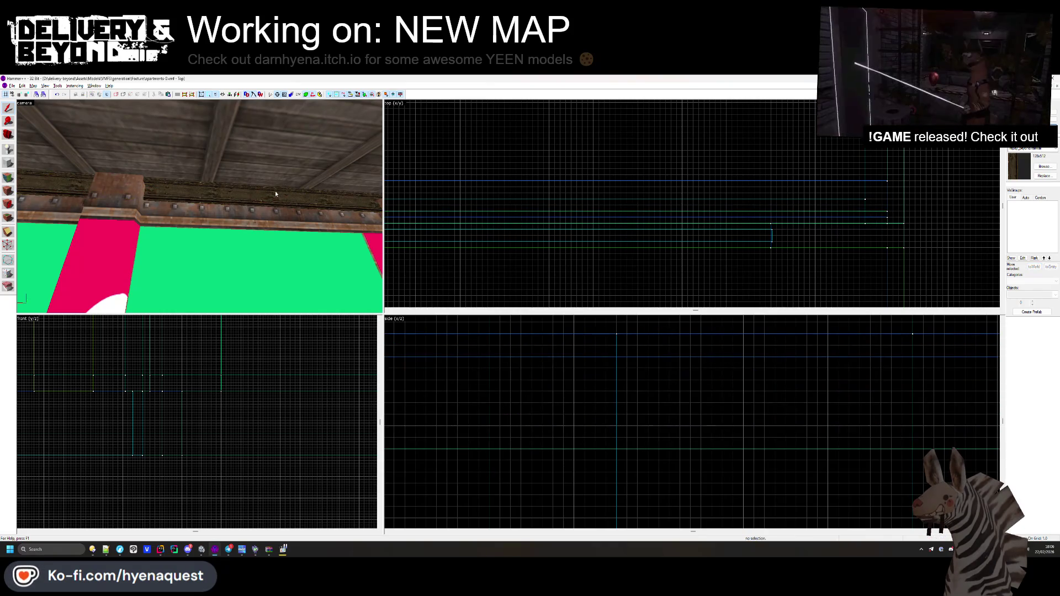
{"action": "key", "text": "alt+Tab"}
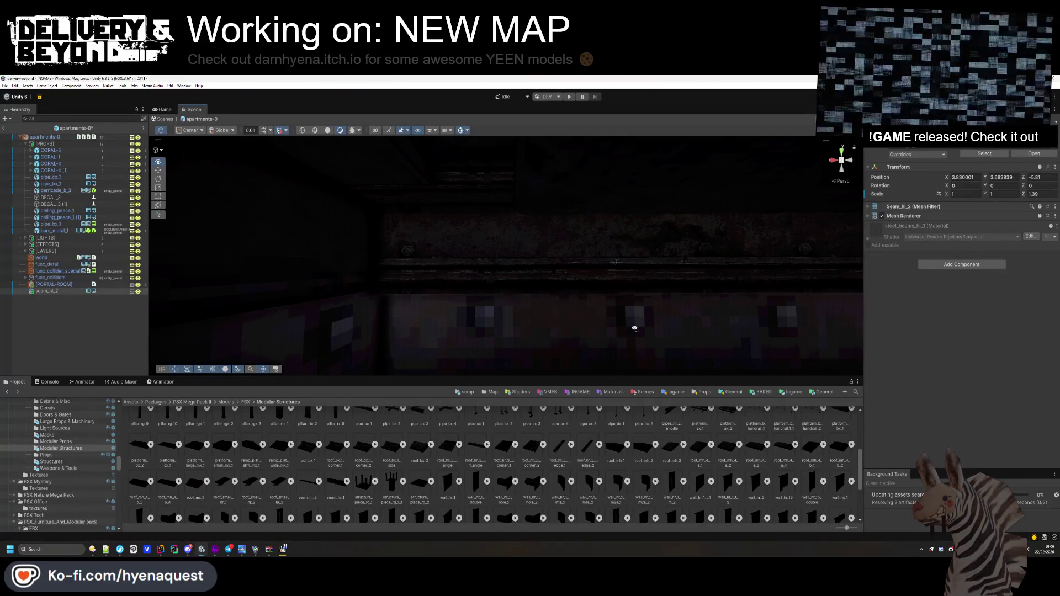
{"action": "mouse_move", "coordinate": [625, 289]}
{"action": "left_mouse_down"}
{"action": "mouse_move", "coordinate": [590, 274]}
{"action": "mouse_move", "coordinate": [289, 266]}
{"action": "left_mouse_up"}
- Back in Hammer, open the face texture browser with Shift+A
{"action": "key", "text": "alt+Tab"}
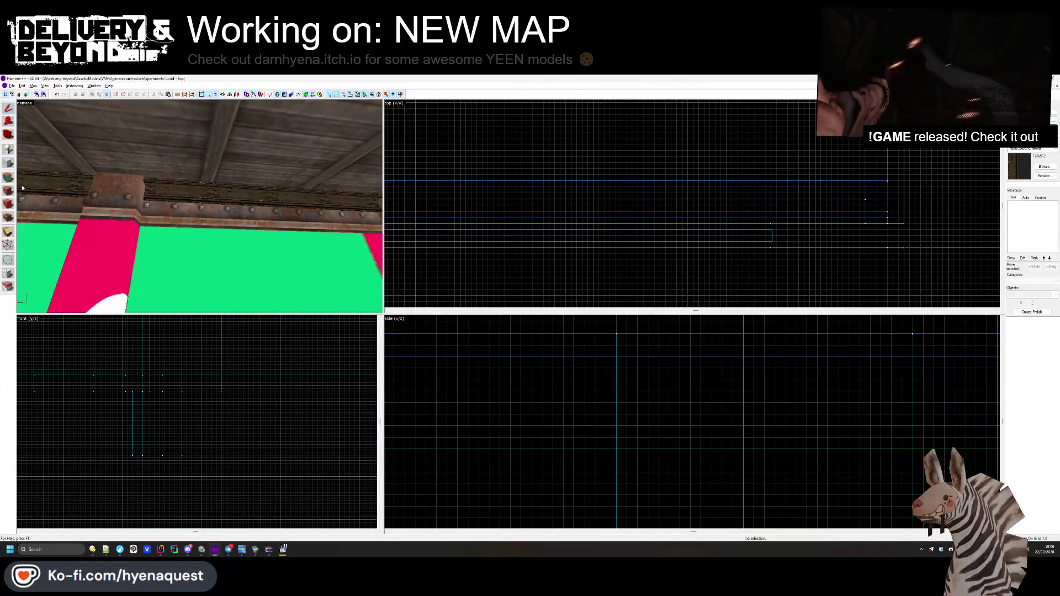
{"action": "key", "text": "shift+a"}
{"action": "left_click", "coordinate": [512, 323]}
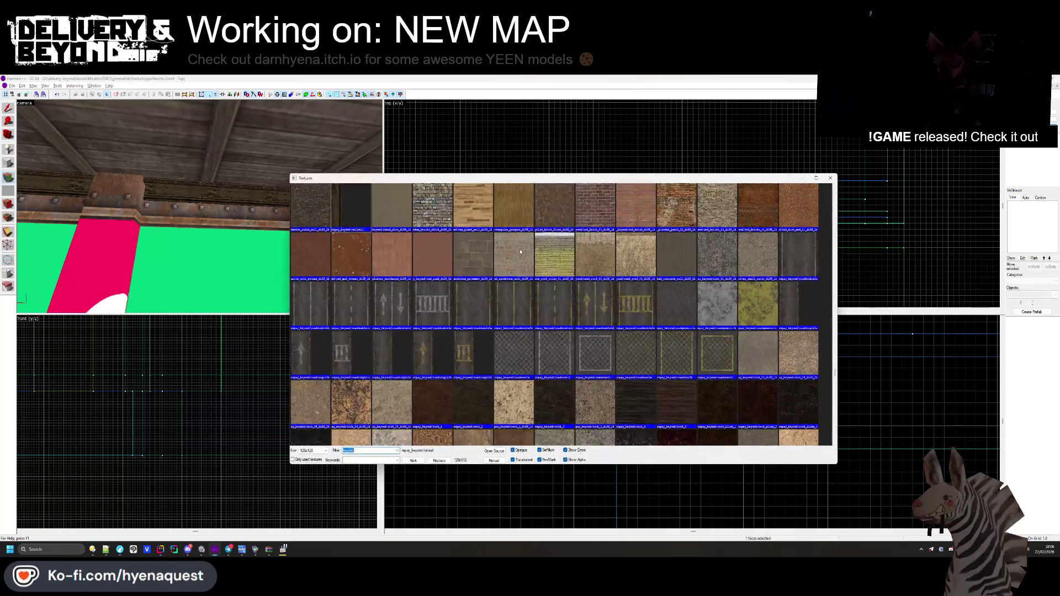
- Apply metalwallbed2c to the rail faces with 90° rotation
{"action": "scroll", "coordinate": [522, 258], "scroll_direction": "up", "scroll_amount": 3}
{"action": "scroll", "coordinate": [522, 258], "scroll_direction": "down", "scroll_amount": 10}
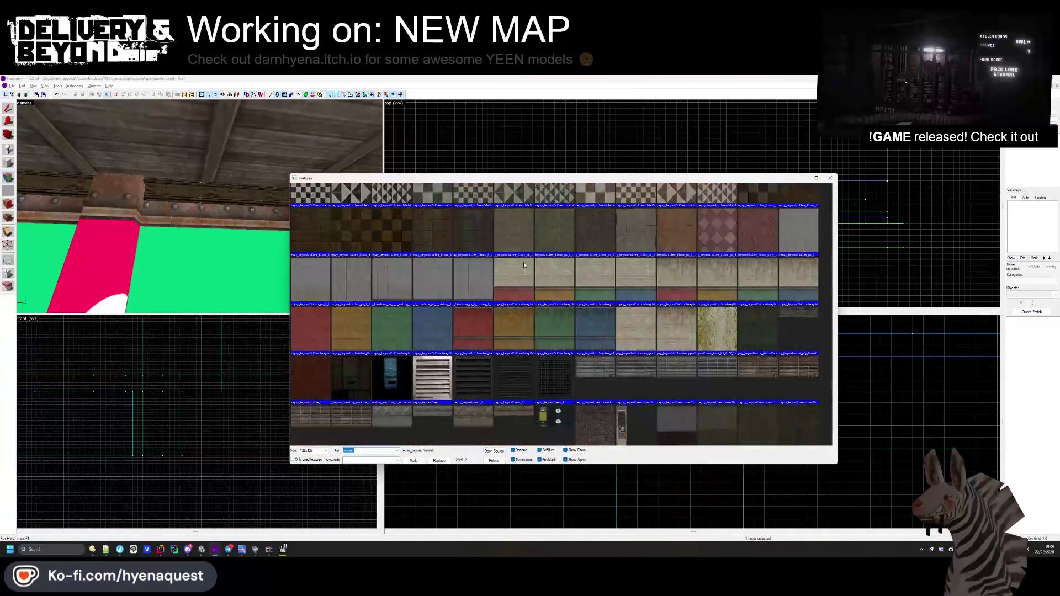
{"action": "scroll", "coordinate": [574, 343], "scroll_direction": "up", "scroll_amount": 15}
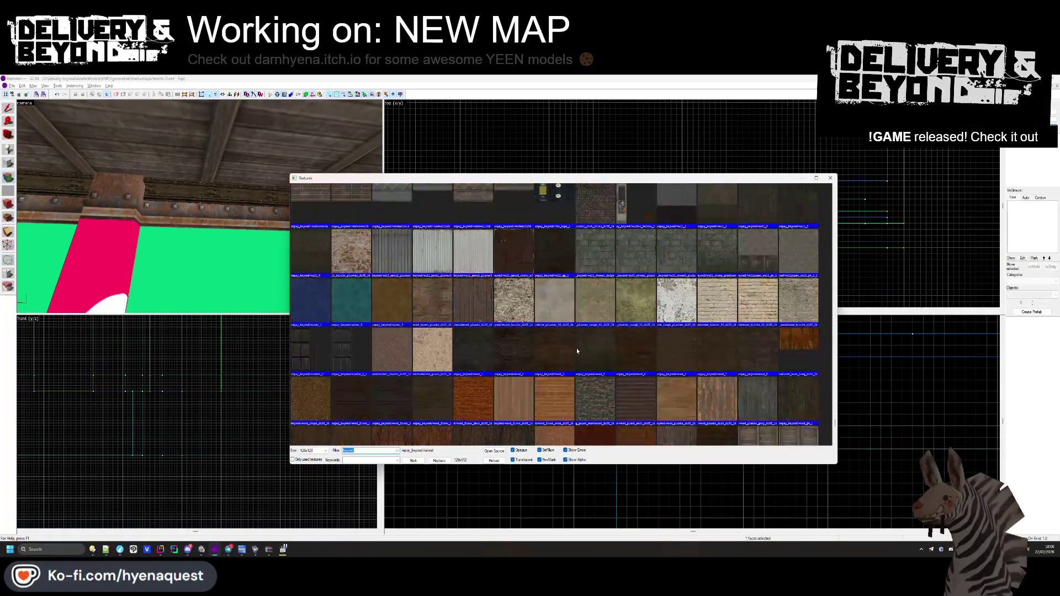
{"action": "scroll", "coordinate": [577, 333], "scroll_direction": "up", "scroll_amount": 10}
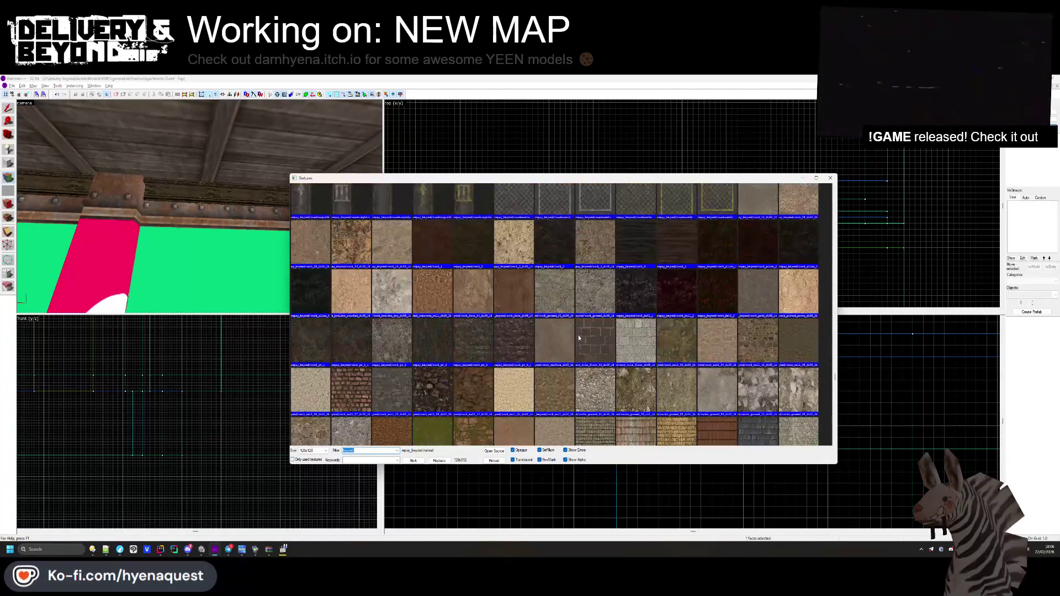
{"action": "scroll", "coordinate": [581, 330], "scroll_direction": "up", "scroll_amount": 5}
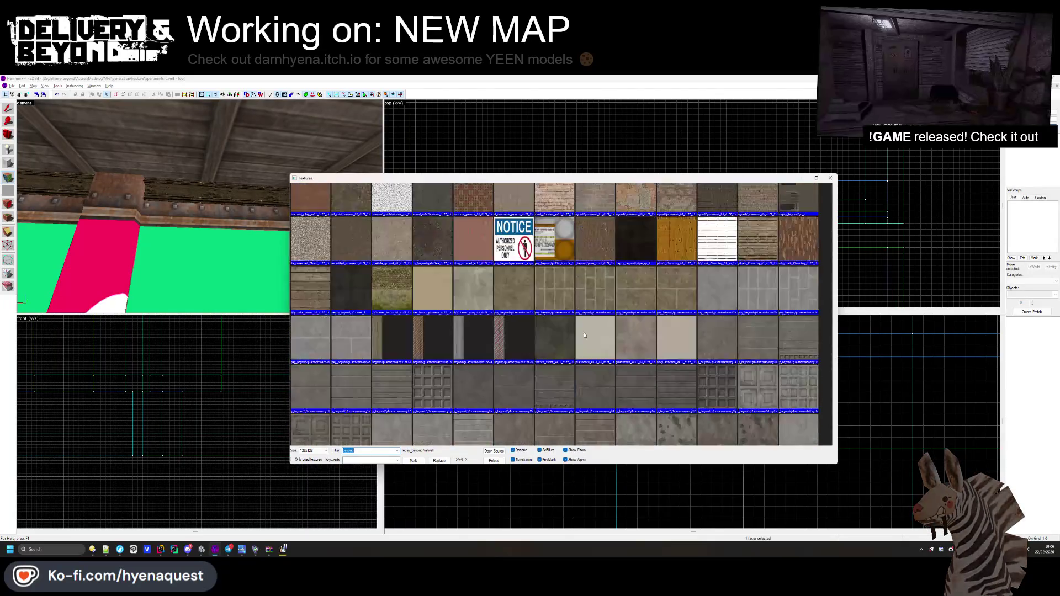
{"action": "scroll", "coordinate": [471, 351], "scroll_direction": "up", "scroll_amount": 10}
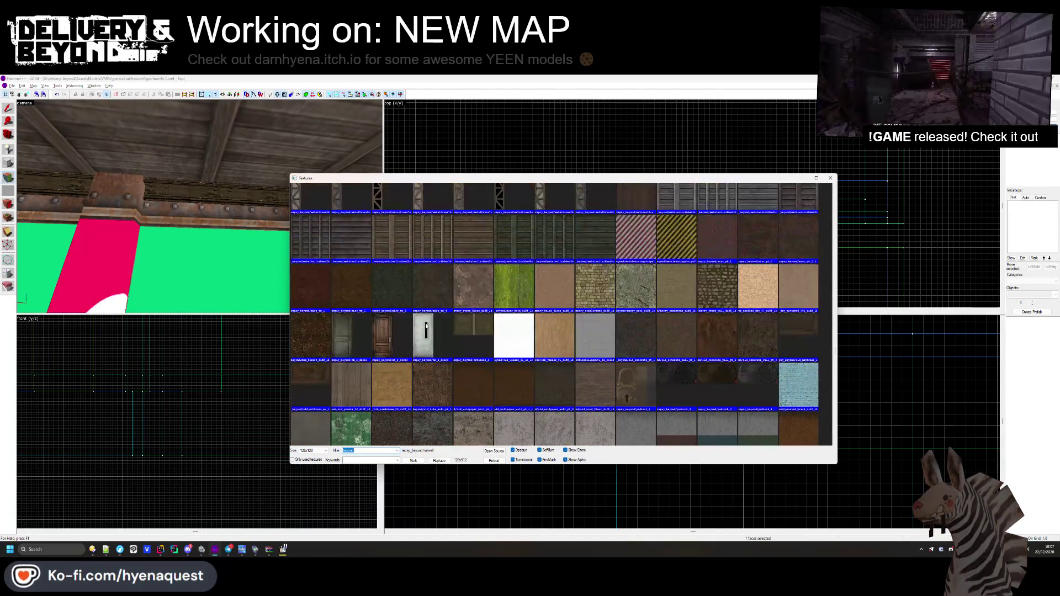
{"action": "double_click", "coordinate": [362, 425]}
{"action": "right_click", "coordinate": [236, 197]}
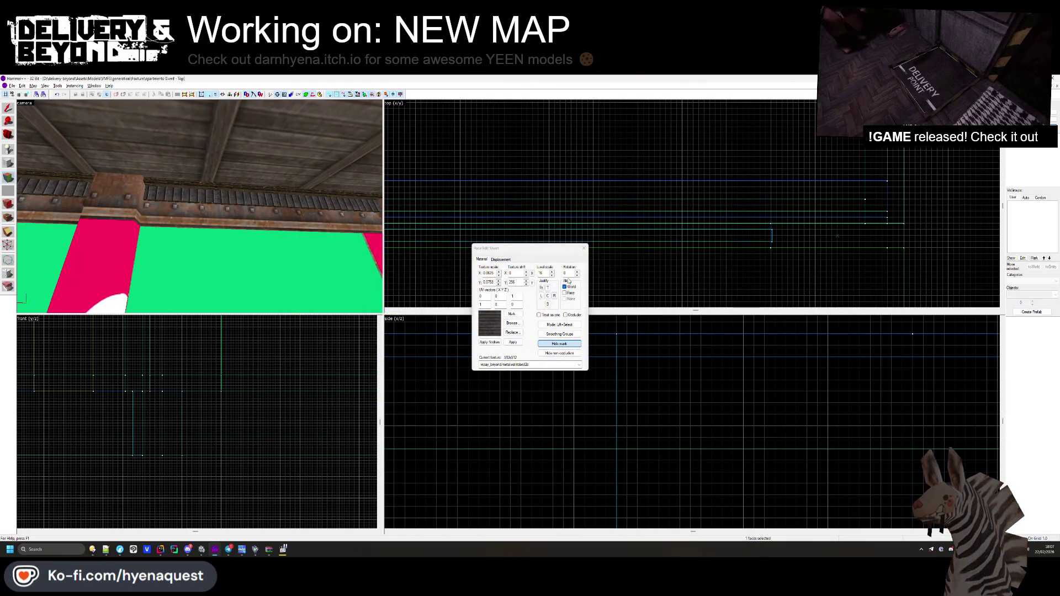
{"action": "key", "text": "Return"}
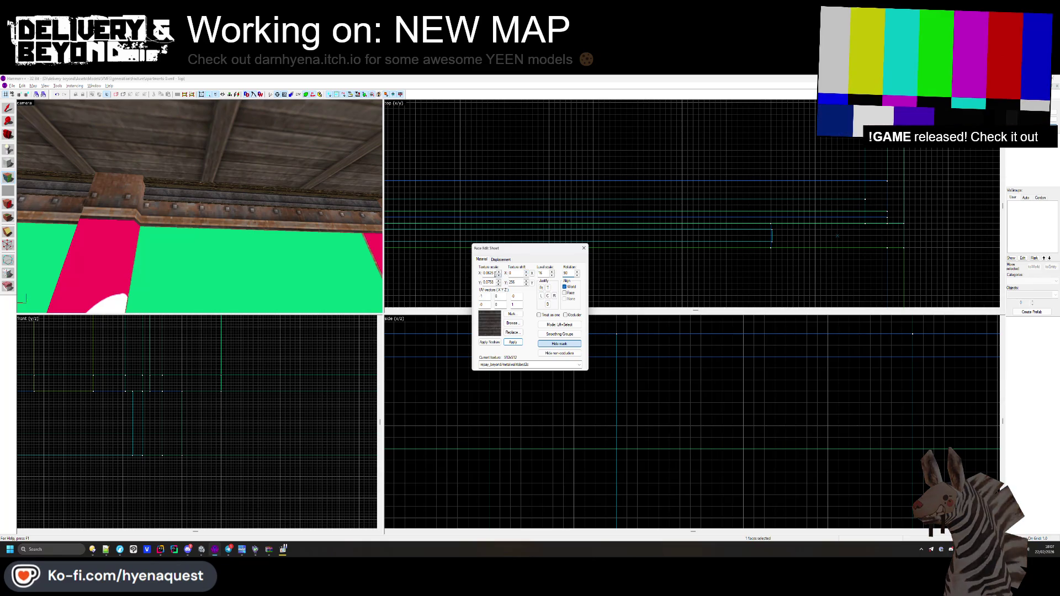
{"action": "key", "text": "Return"}
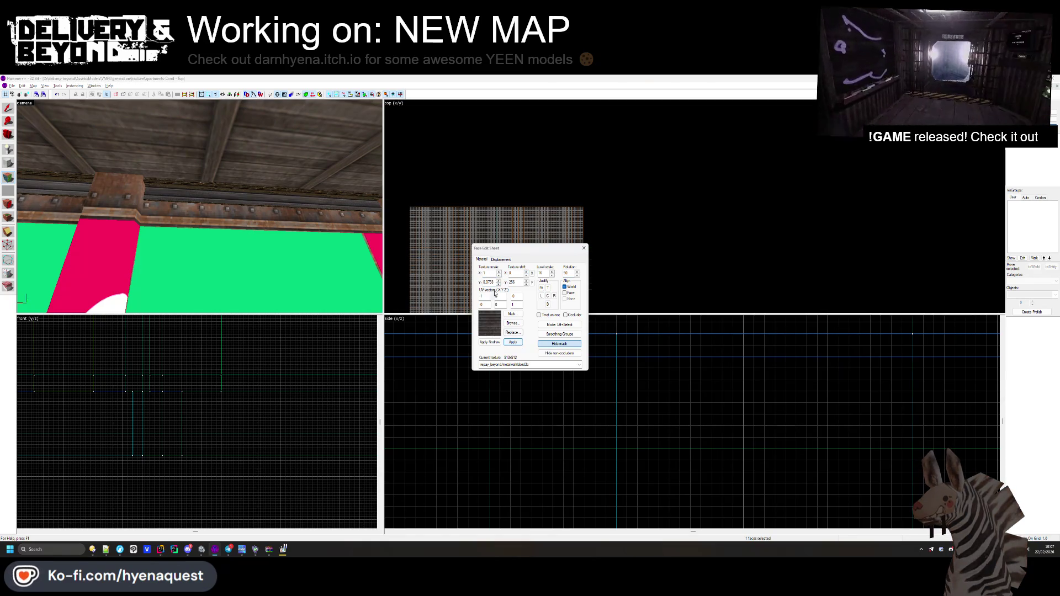
{"action": "left_click", "coordinate": [513, 342]}
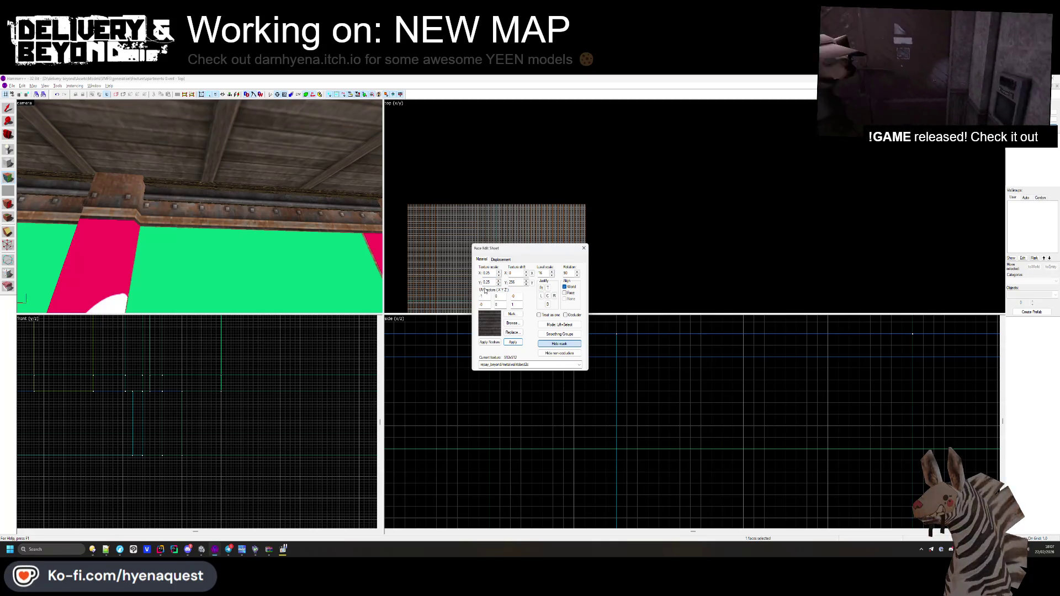
- Inspect the wall pipe and ceiling beams, then switch to Unity to compare
{"action": "left_click_drag", "start_coordinate": [213, 194], "coordinate": [206, 185]}
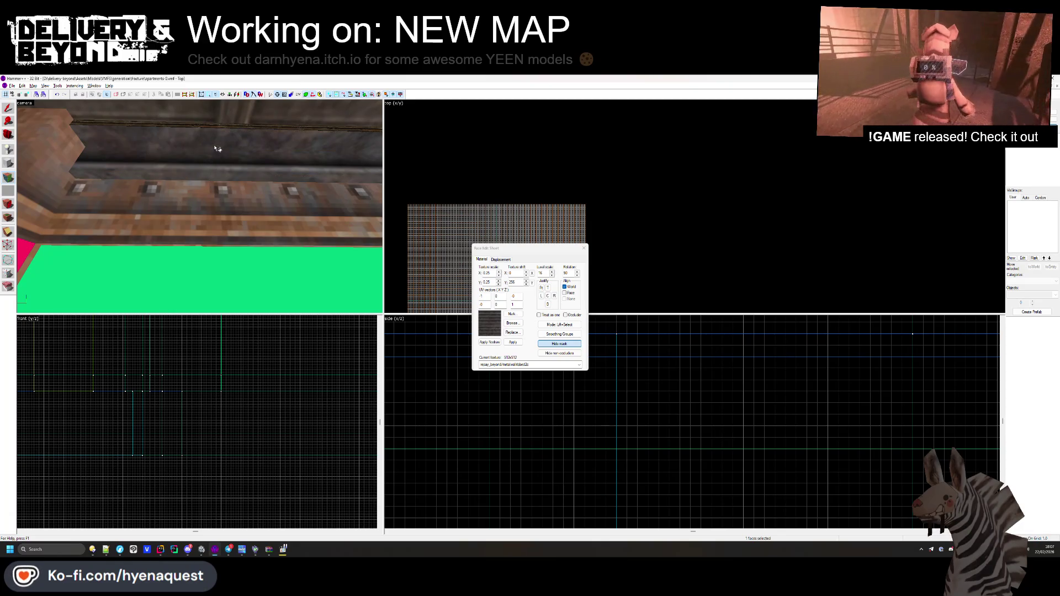
{"action": "left_click_drag", "start_coordinate": [218, 131], "coordinate": [202, 210]}
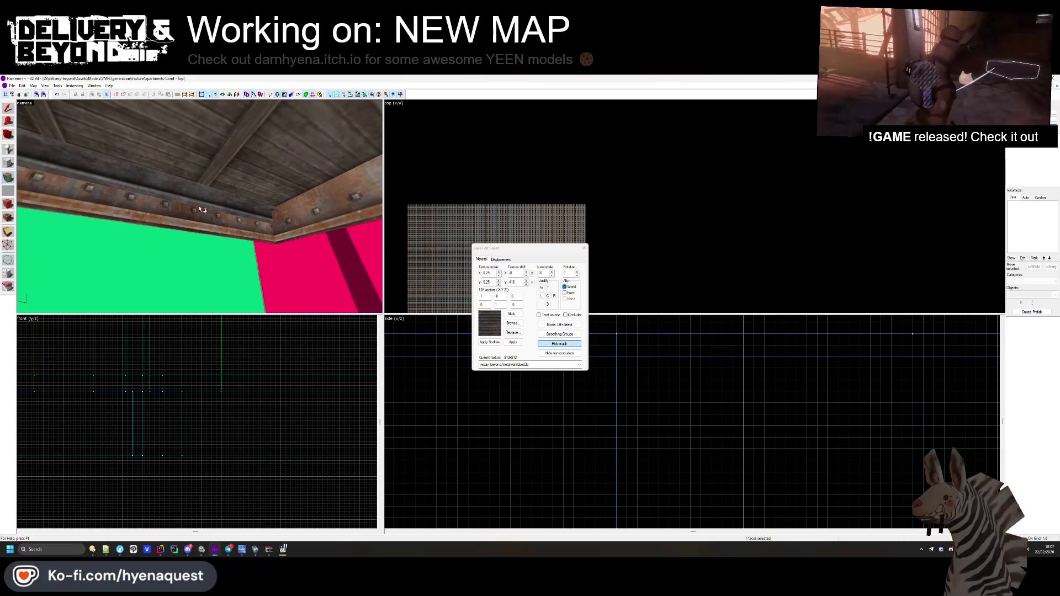
{"action": "key", "text": "alt+Tab"}
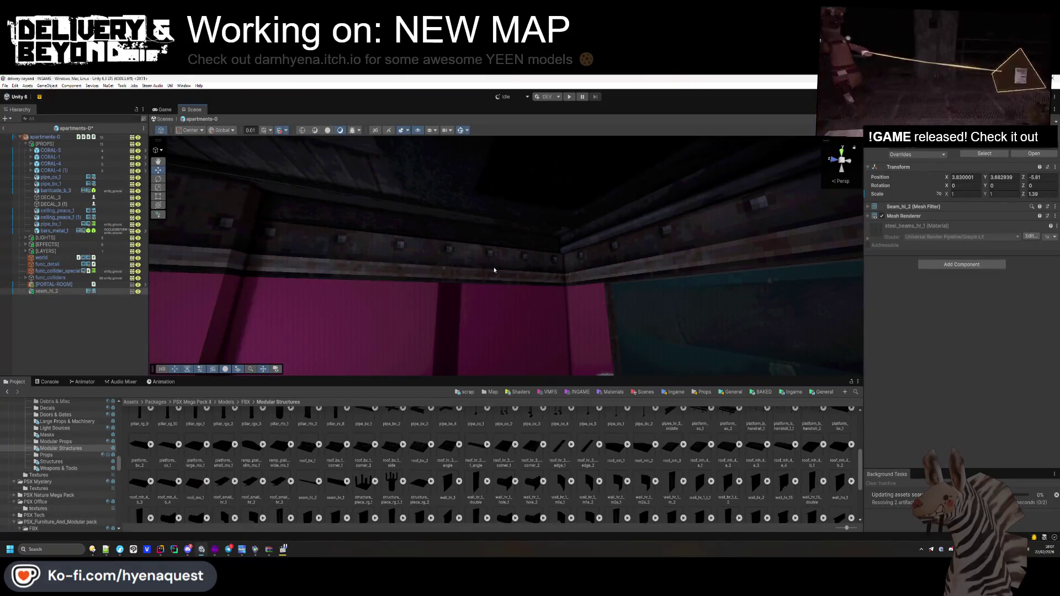
- Try metalsteps2 on the ceiling frieze, then undo it
{"action": "mouse_move", "coordinate": [613, 254]}
{"action": "left_mouse_down"}
{"action": "mouse_move", "coordinate": [674, 237]}
{"action": "mouse_move", "coordinate": [693, 253]}
{"action": "mouse_move", "coordinate": [690, 286]}
{"action": "mouse_move", "coordinate": [697, 223]}
{"action": "mouse_move", "coordinate": [698, 286]}
{"action": "mouse_move", "coordinate": [599, 303]}
{"action": "left_mouse_up"}
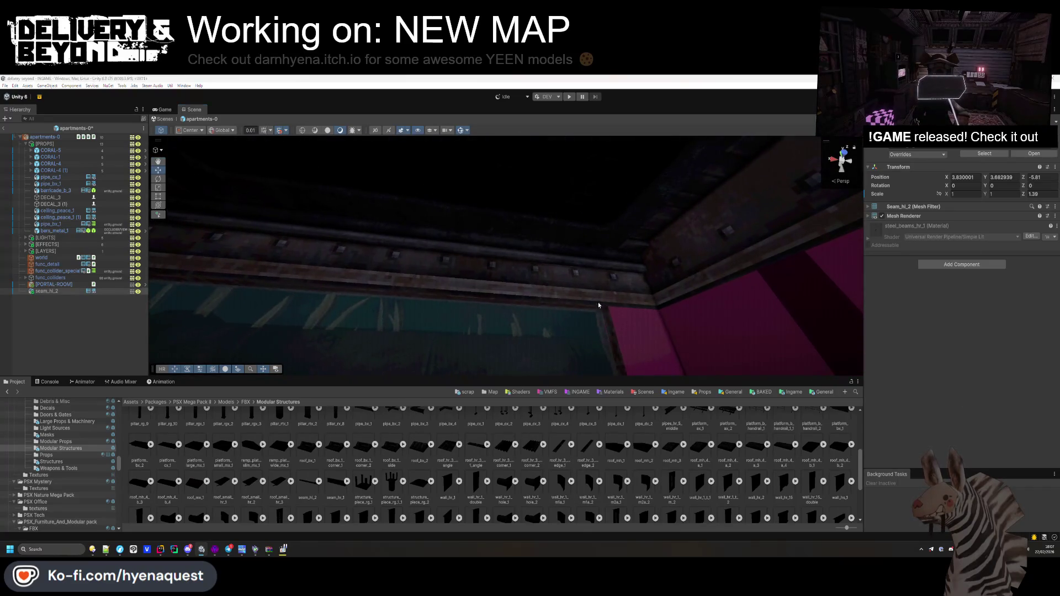
{"action": "key", "text": "alt+Tab"}
{"action": "left_click", "coordinate": [515, 323]}
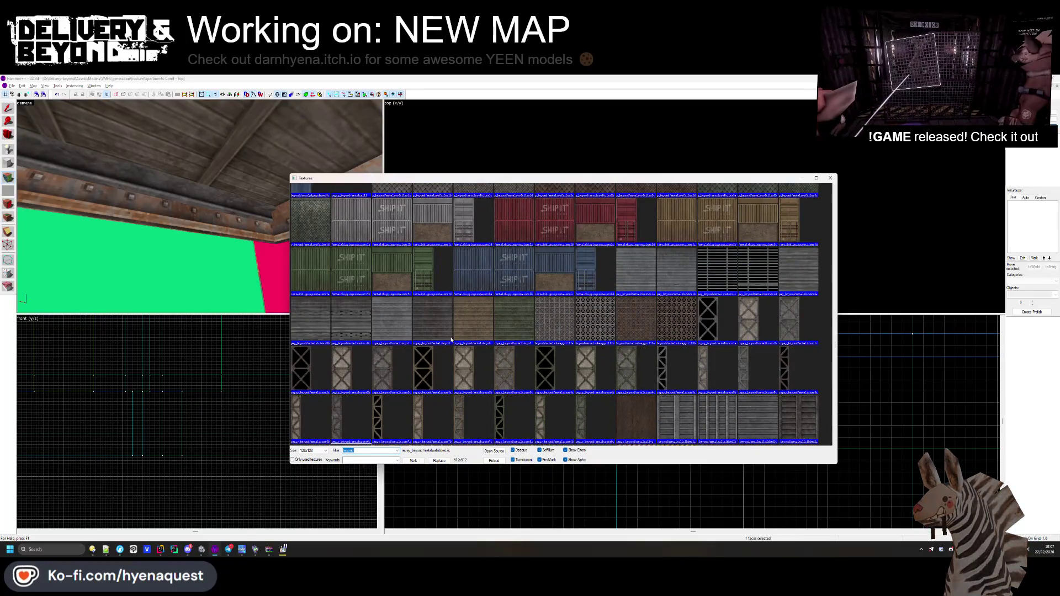
{"action": "double_click", "coordinate": [433, 319]}
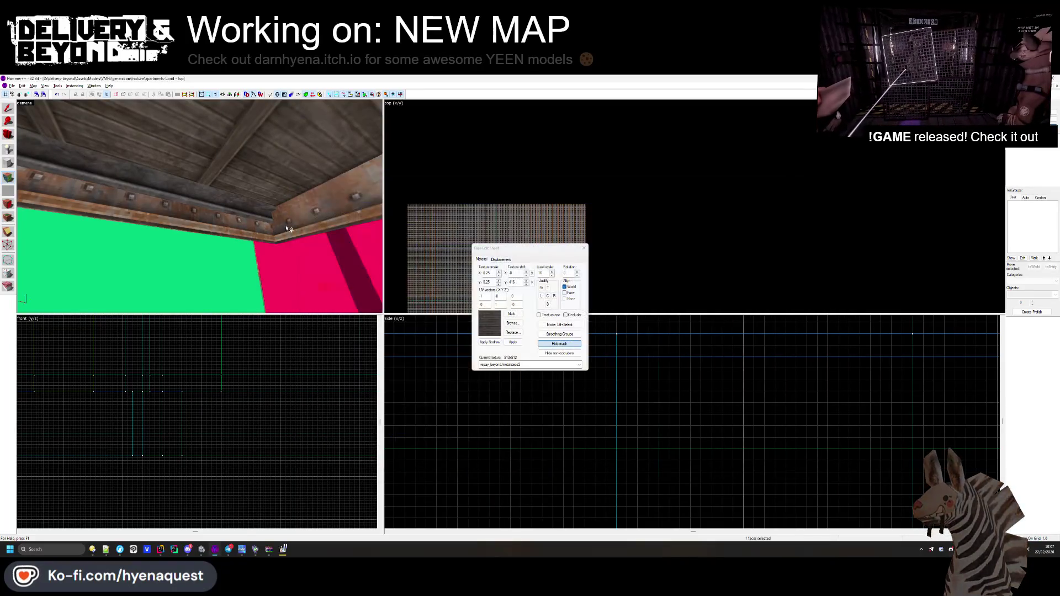
{"action": "right_click", "coordinate": [204, 206]}
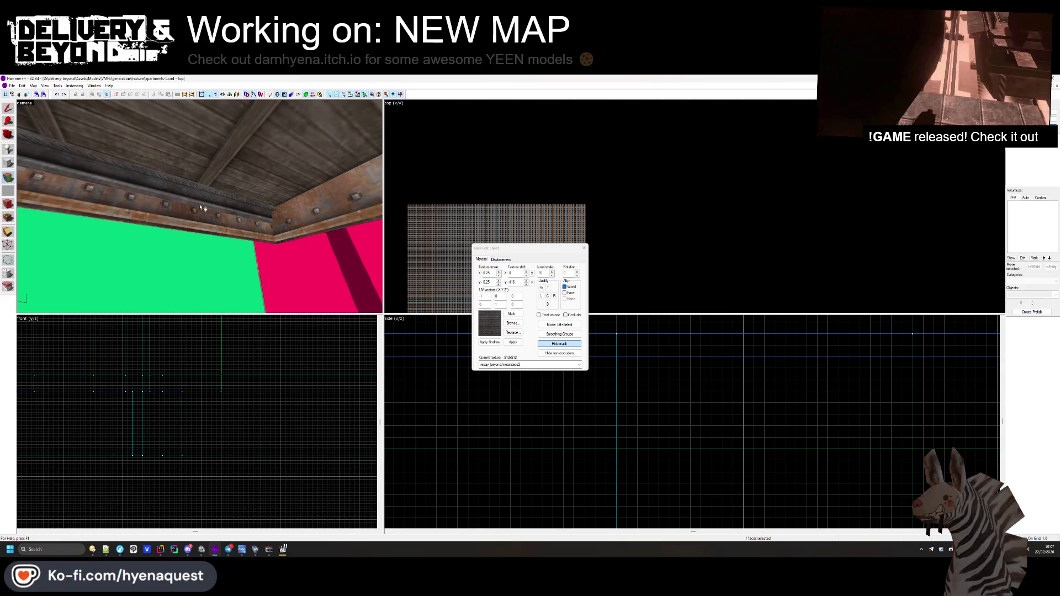
{"action": "key", "text": "ctrl+z"}
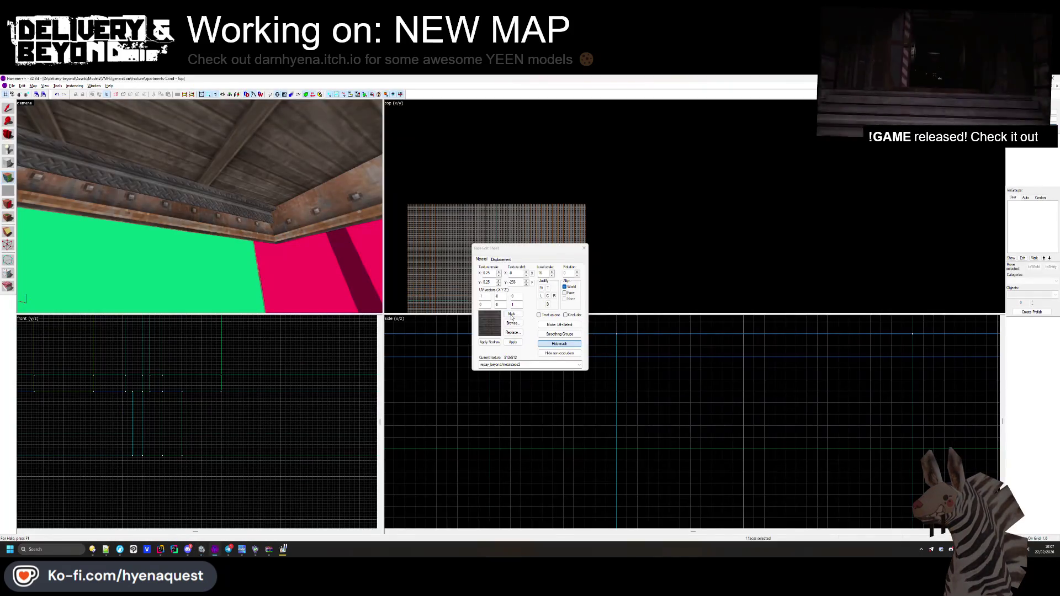
- Put the metal truss texture on the ceiling frieze
{"action": "left_click", "coordinate": [512, 323]}
{"action": "scroll", "coordinate": [608, 331], "scroll_direction": "down", "scroll_amount": 15}
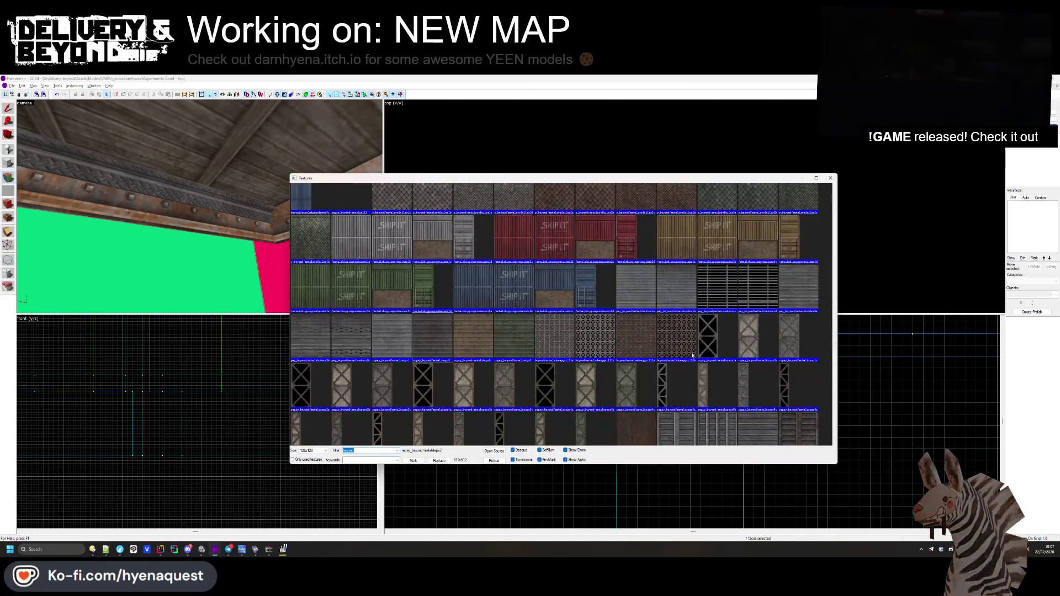
{"action": "double_click", "coordinate": [641, 365]}
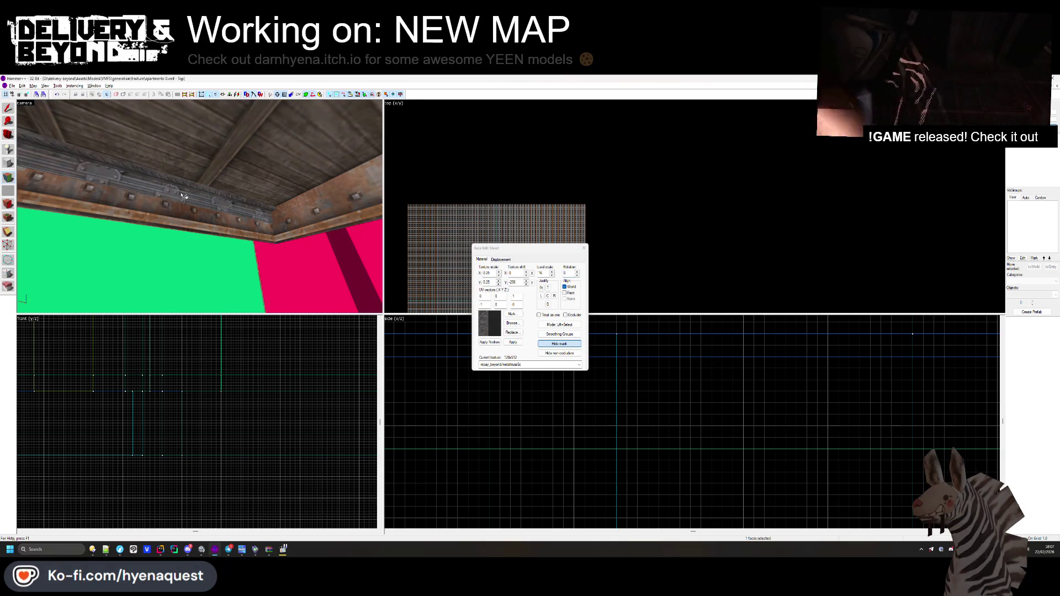
{"action": "key", "text": "Right"}
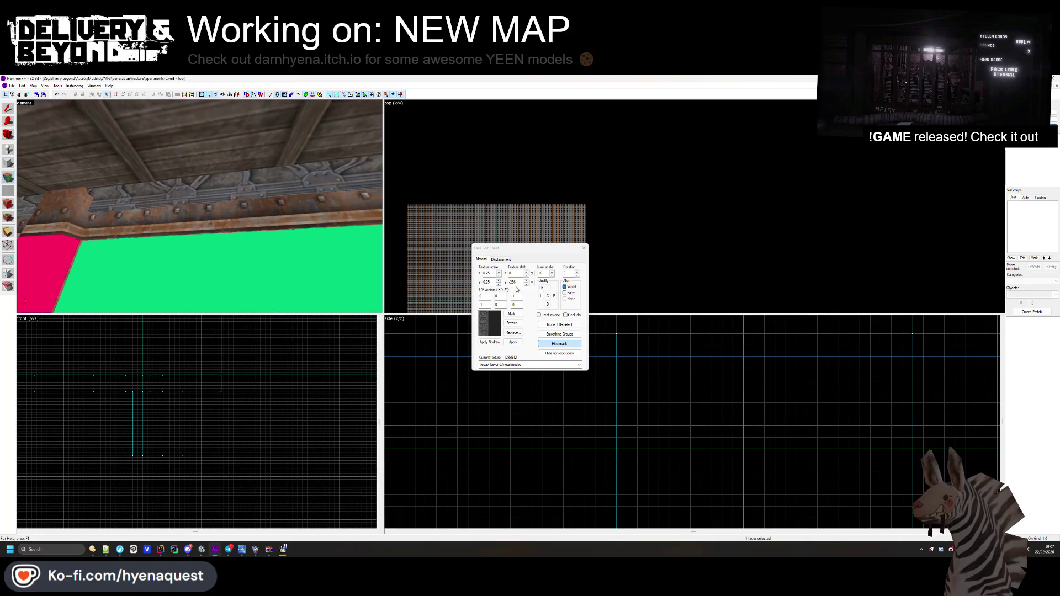
- Centre the textures on the frieze and another trim face, then close Face Edit
{"action": "left_click", "coordinate": [548, 295]}
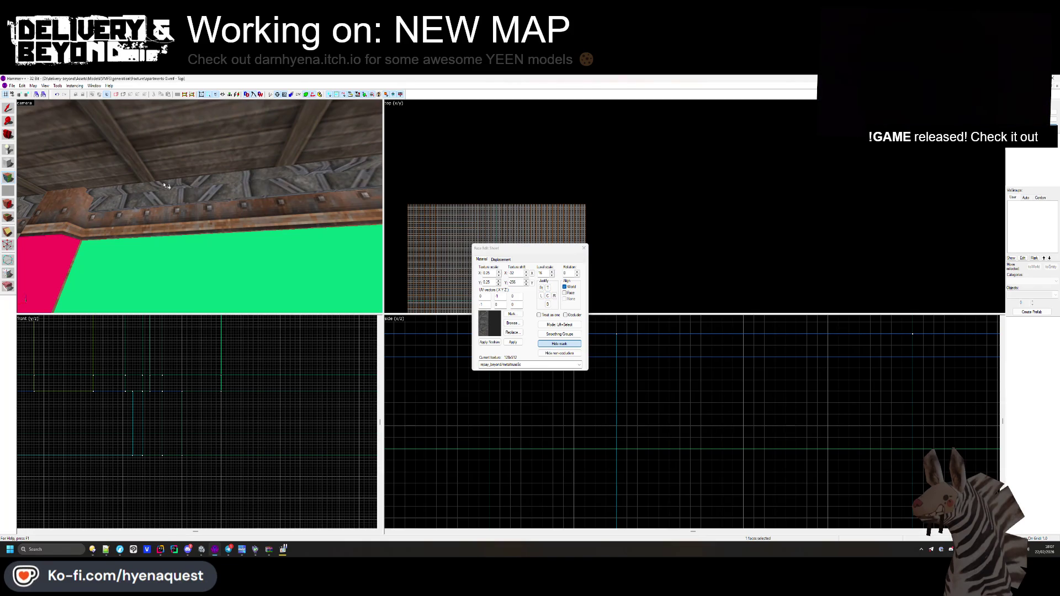
{"action": "key", "text": "Up"}
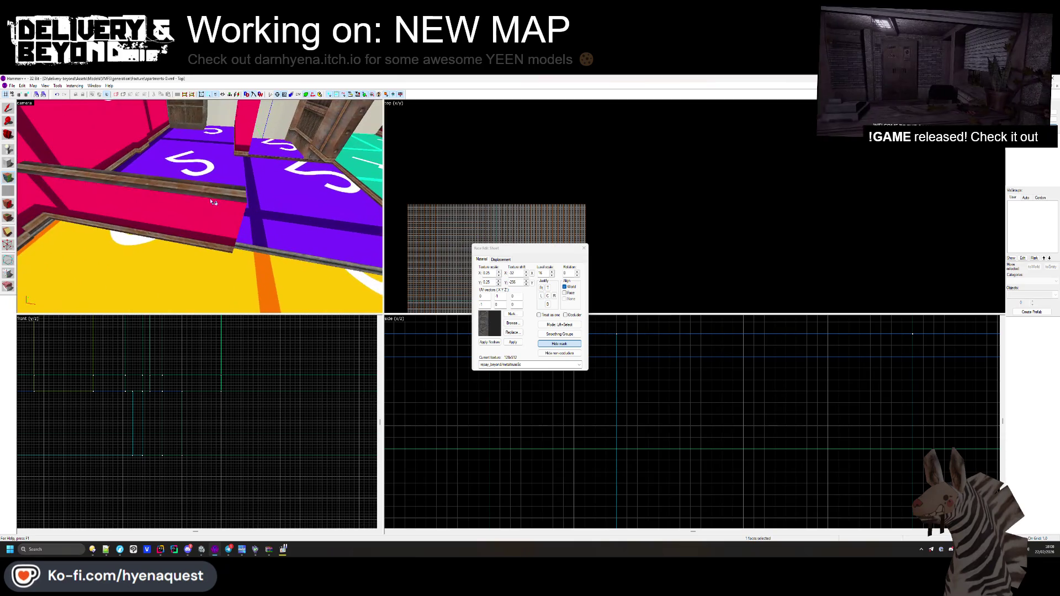
{"action": "left_click", "coordinate": [199, 206]}
{"action": "key", "text": "Up"}
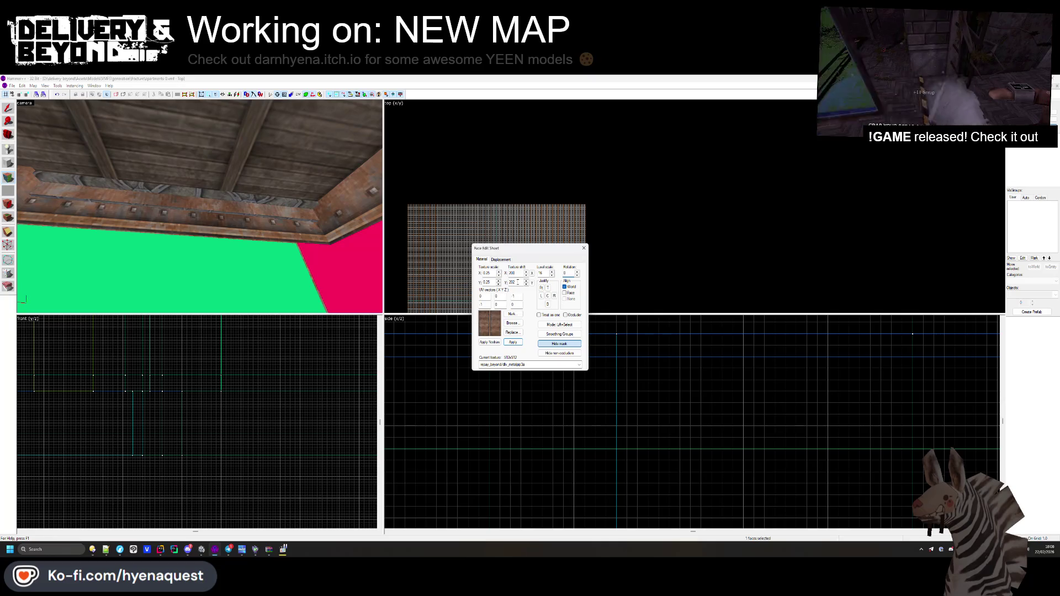
{"action": "left_click", "coordinate": [547, 296]}
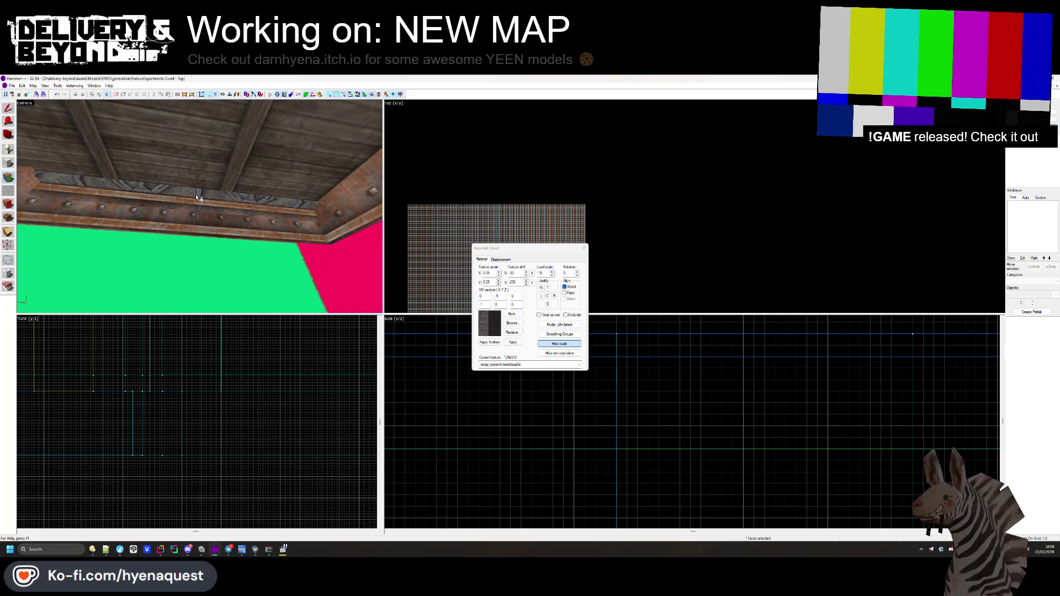
{"action": "key", "text": "Left"}
{"action": "key", "text": "Left"}
{"action": "key", "text": "Left"}
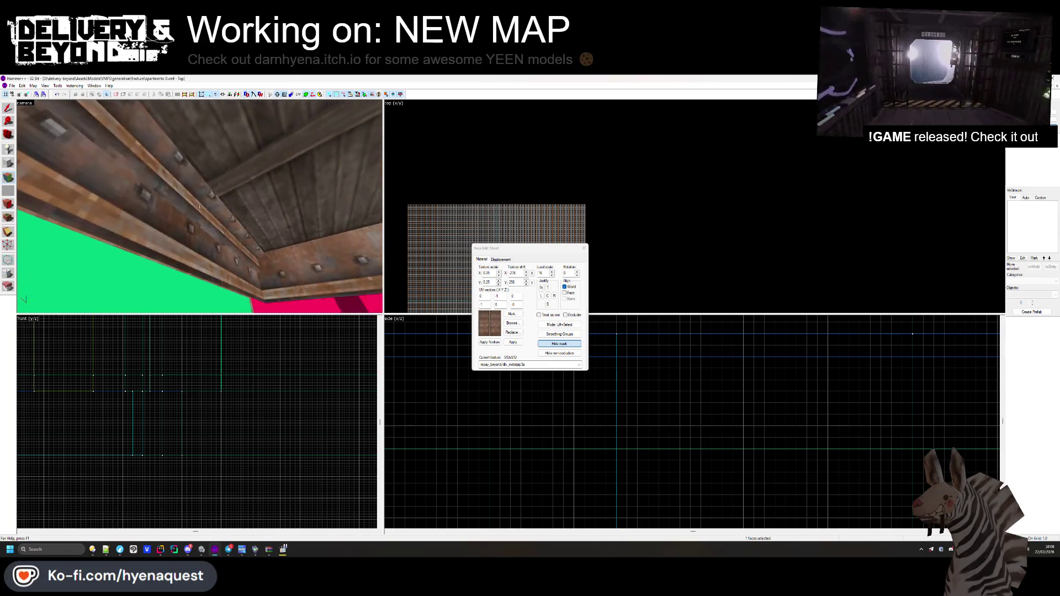
{"action": "left_click", "coordinate": [584, 248]}
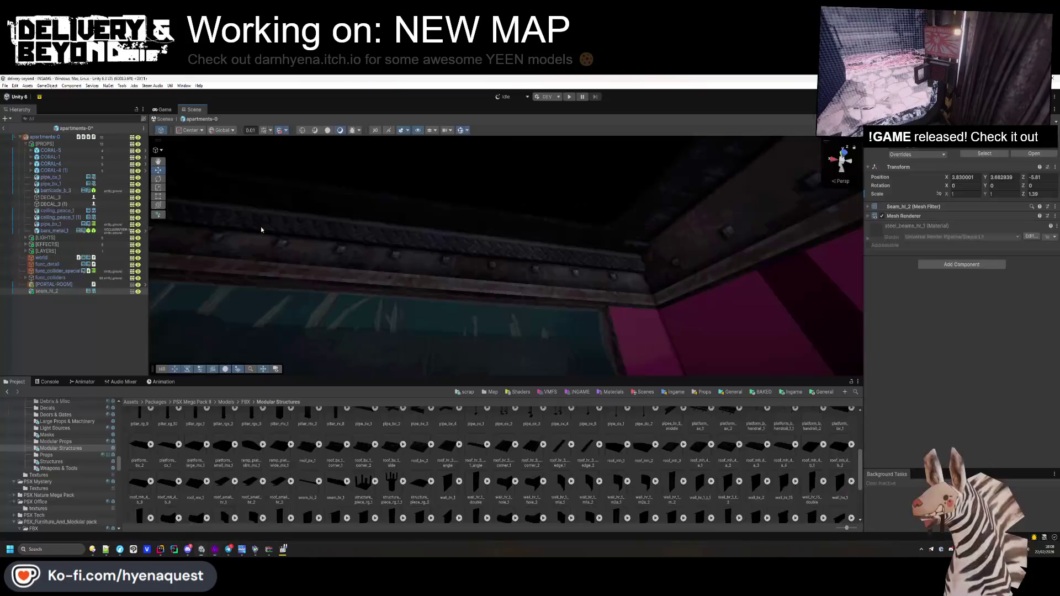
- Delete the seam_hl_2 object from the Unity scene
{"action": "key", "text": "alt+Tab"}
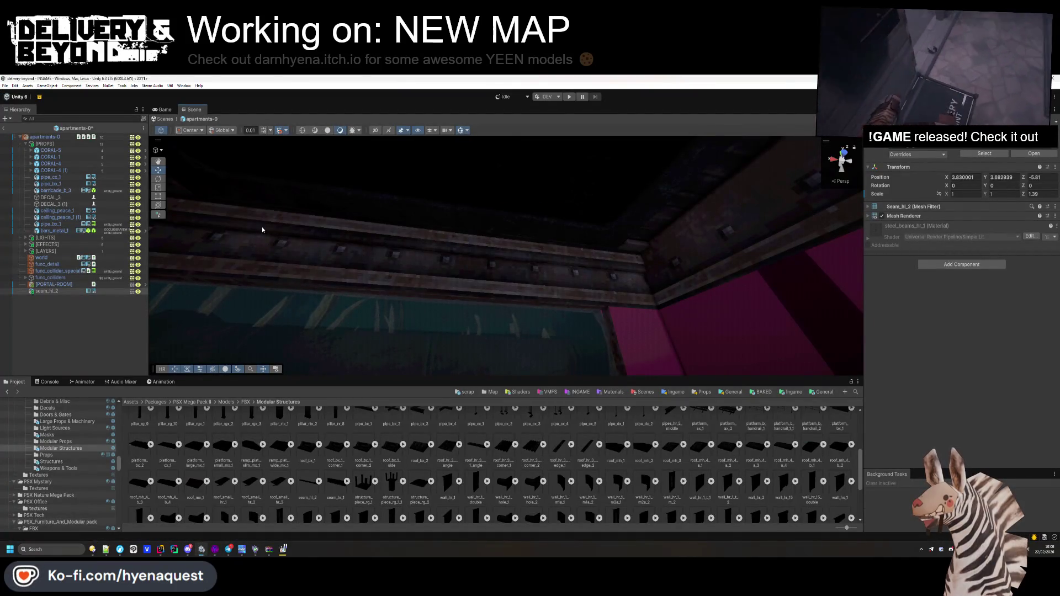
{"action": "mouse_move", "coordinate": [262, 226]}
{"action": "left_mouse_down"}
{"action": "mouse_move", "coordinate": [672, 229]}
{"action": "mouse_move", "coordinate": [367, 287]}
{"action": "left_mouse_up"}
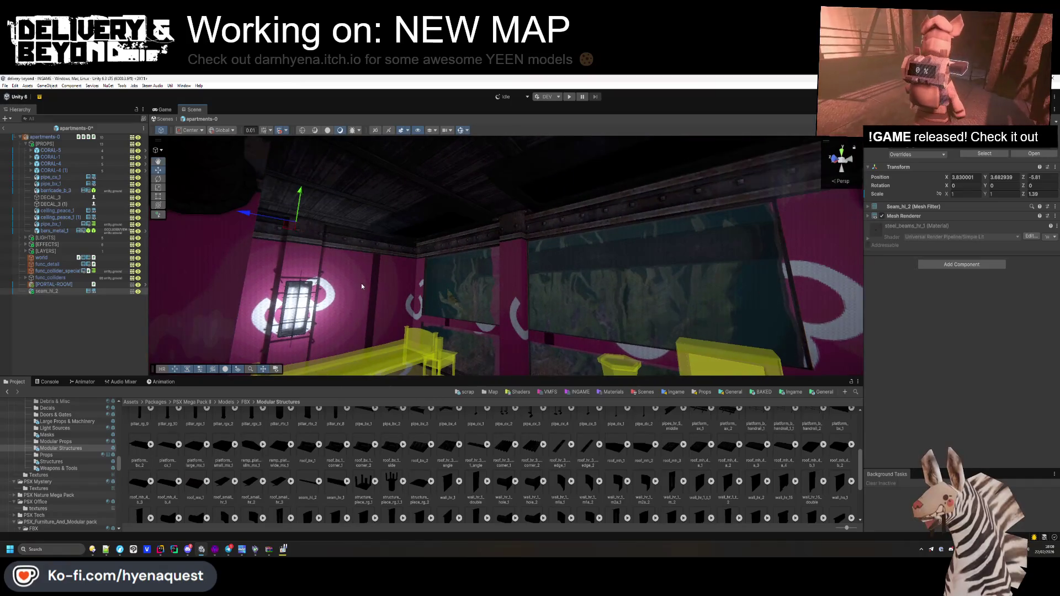
{"action": "key", "text": "Delete"}
{"action": "left_click_drag", "start_coordinate": [251, 336], "coordinate": [627, 301]}
{"action": "key", "text": "alt+Tab"}
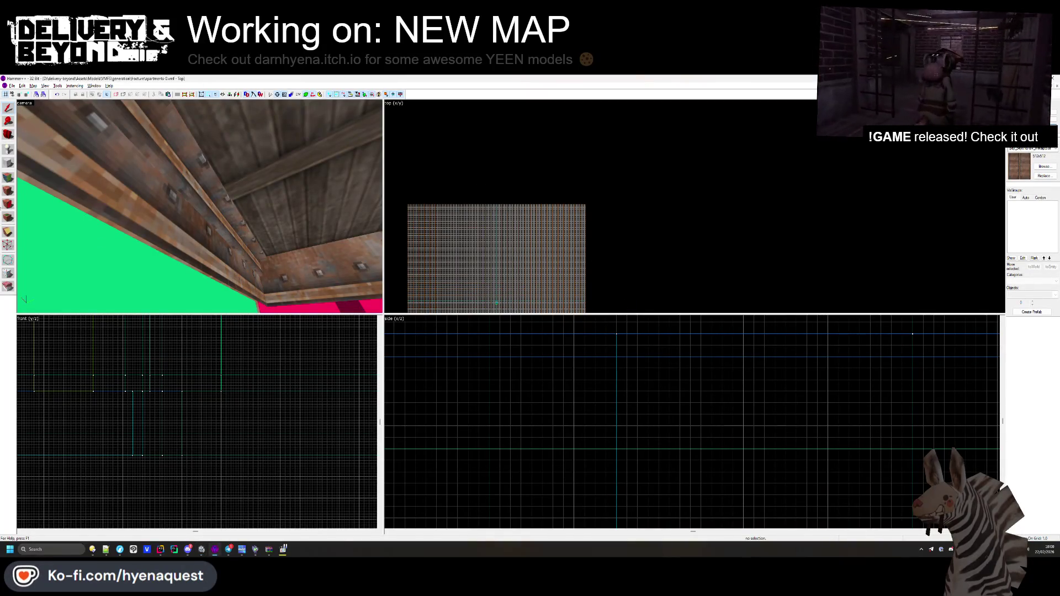
- Retune the rusty ceiling beam face's horizontal texture shift and recheck the trim in Unity
{"action": "left_click", "coordinate": [8, 177]}
{"action": "left_click", "coordinate": [168, 185]}
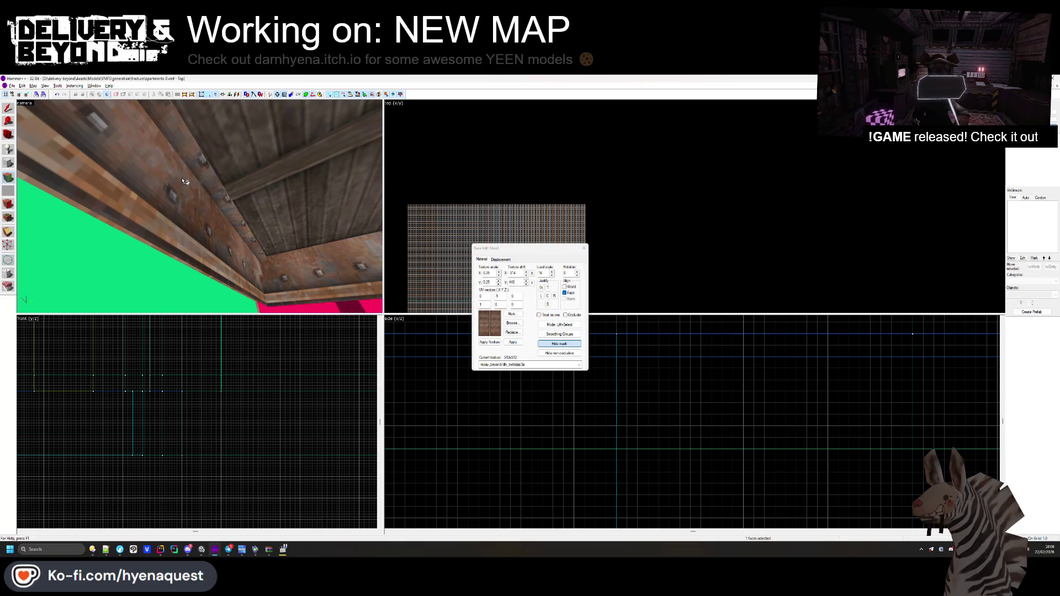
{"action": "left_click", "coordinate": [194, 173]}
{"action": "left_click_drag", "start_coordinate": [211, 167], "coordinate": [202, 210]}
{"action": "left_click", "coordinate": [584, 248]}
{"action": "key", "text": "alt+Tab"}
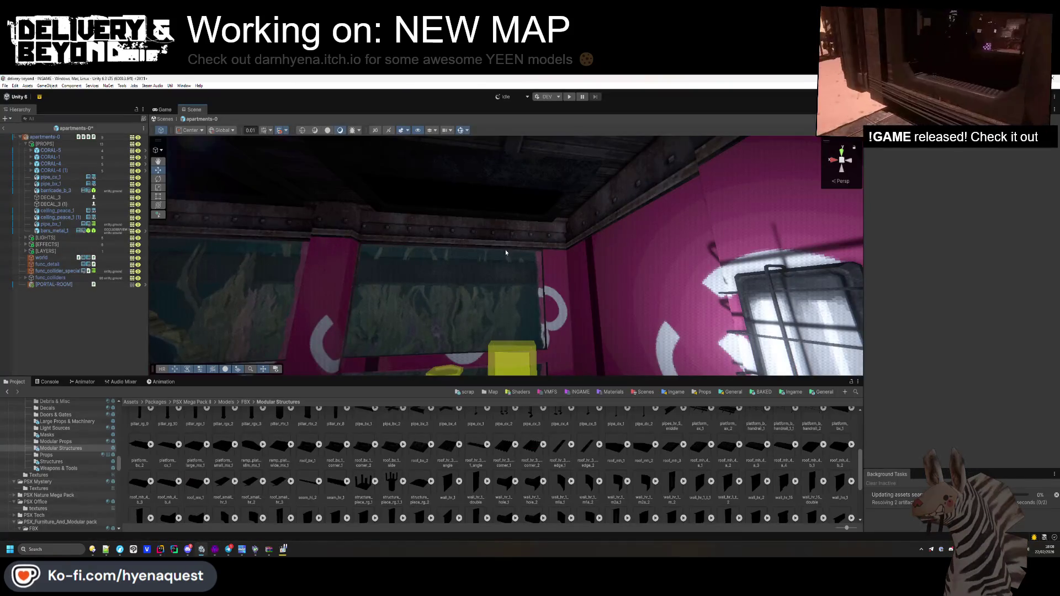
{"action": "left_click_drag", "start_coordinate": [190, 216], "coordinate": [502, 258]}
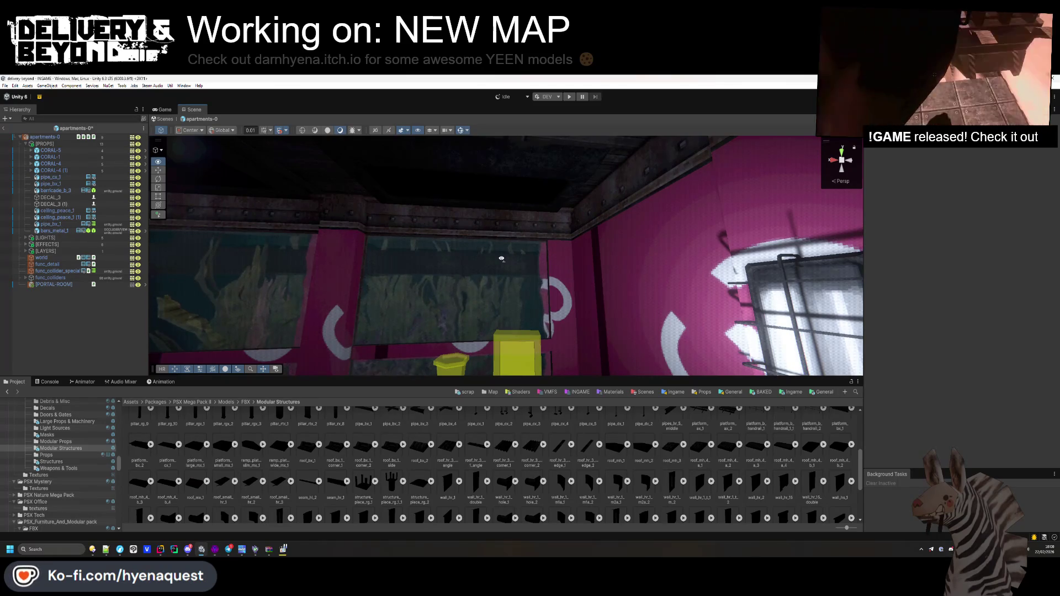
{"action": "key", "text": "alt+Tab"}
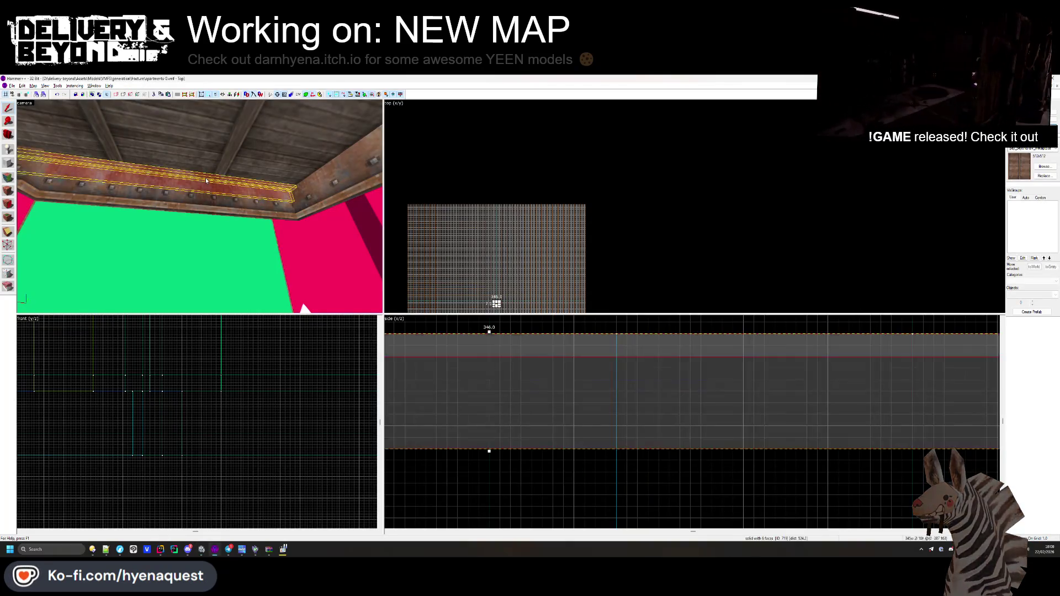
- Rotate the func_detail ceiling beam a quarter turn in the Top view
{"action": "key", "text": "Escape"}
{"action": "left_click", "coordinate": [245, 213]}
{"action": "key", "text": "alt+Return"}
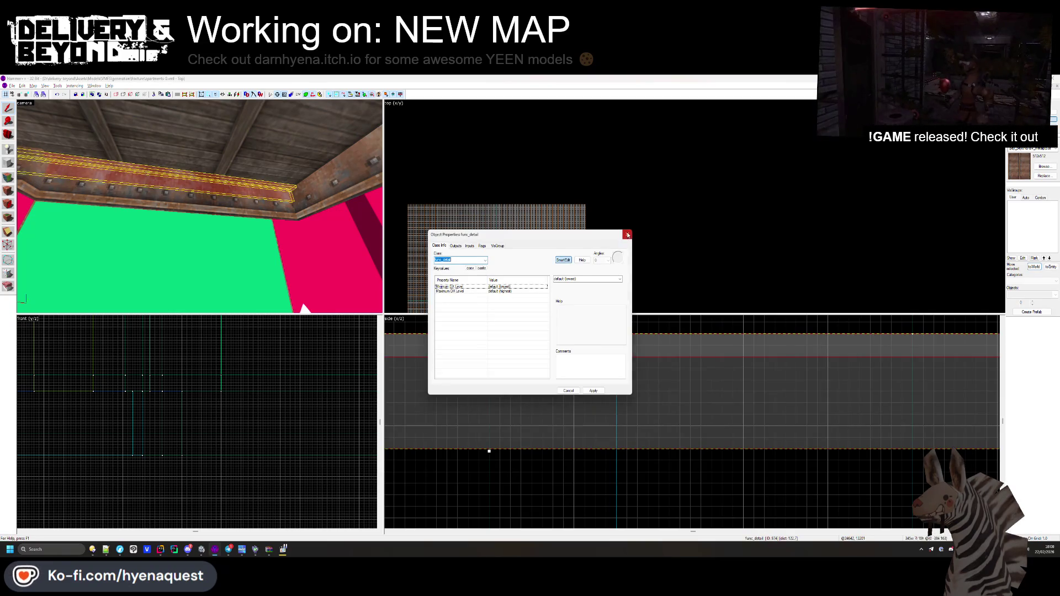
{"action": "left_click", "coordinate": [627, 235]}
{"action": "scroll", "coordinate": [509, 238], "scroll_direction": "up", "scroll_amount": 5}
{"action": "scroll", "coordinate": [544, 271], "scroll_direction": "up", "scroll_amount": 3}
{"action": "left_click", "coordinate": [739, 227]}
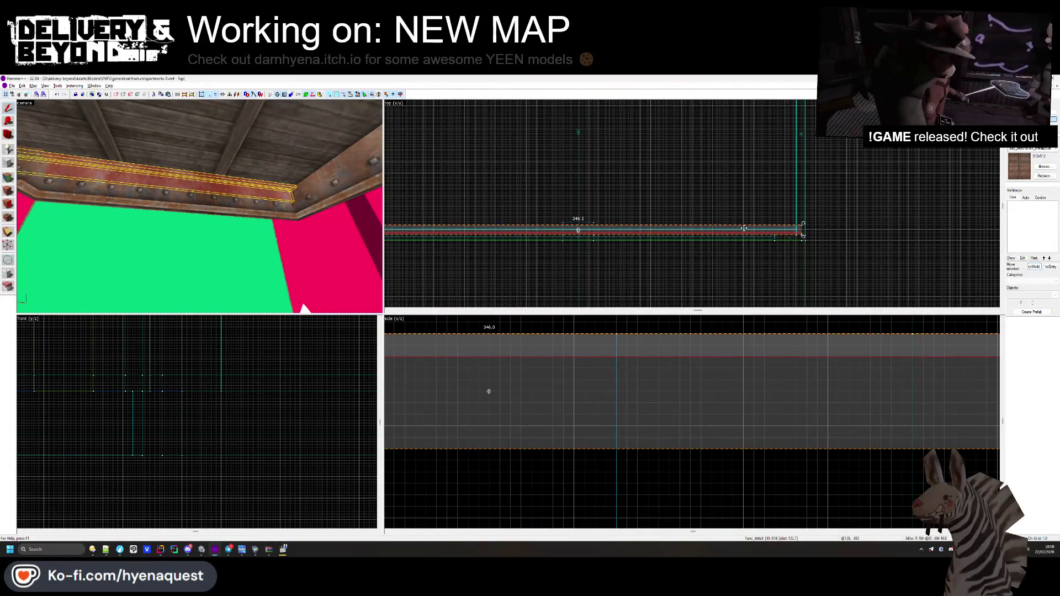
{"action": "mouse_move", "coordinate": [803, 237]}
{"action": "left_mouse_down"}
{"action": "mouse_move", "coordinate": [617, 305]}
{"action": "mouse_move", "coordinate": [577, 306]}
{"action": "left_mouse_up"}
- Move the rotated beam over to the adjoining wall at the ceiling edge
{"action": "scroll", "coordinate": [577, 220], "scroll_direction": "down", "scroll_amount": 4}
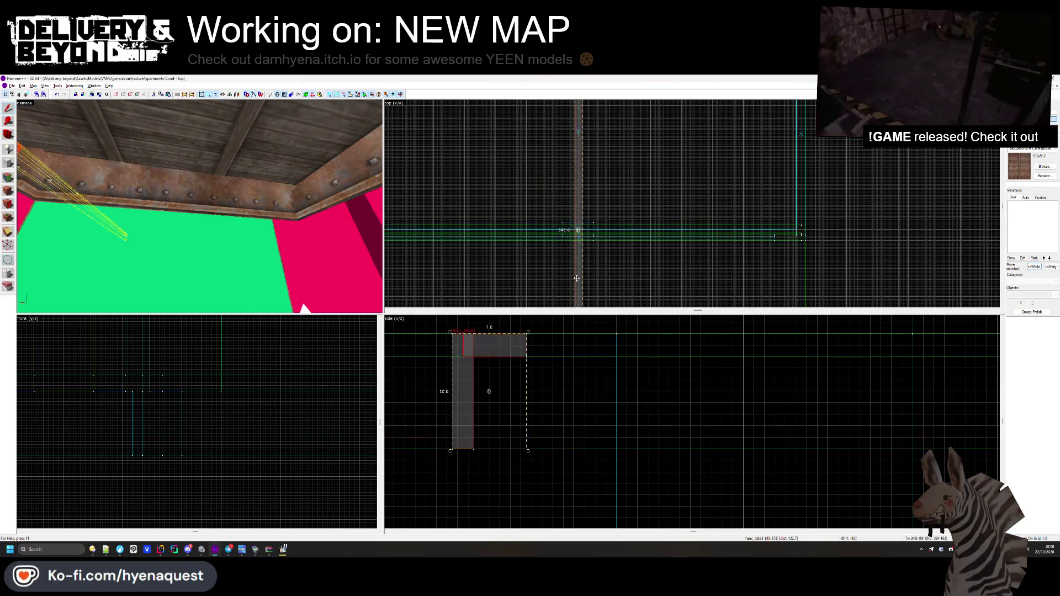
{"action": "key", "text": "w"}
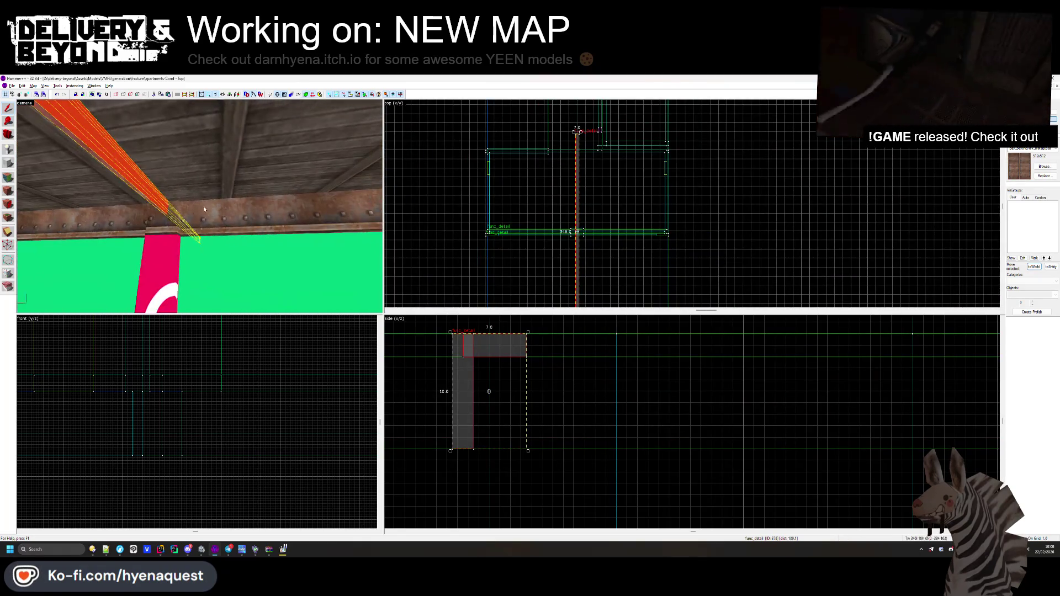
{"action": "scroll", "coordinate": [504, 174], "scroll_direction": "up", "scroll_amount": 5}
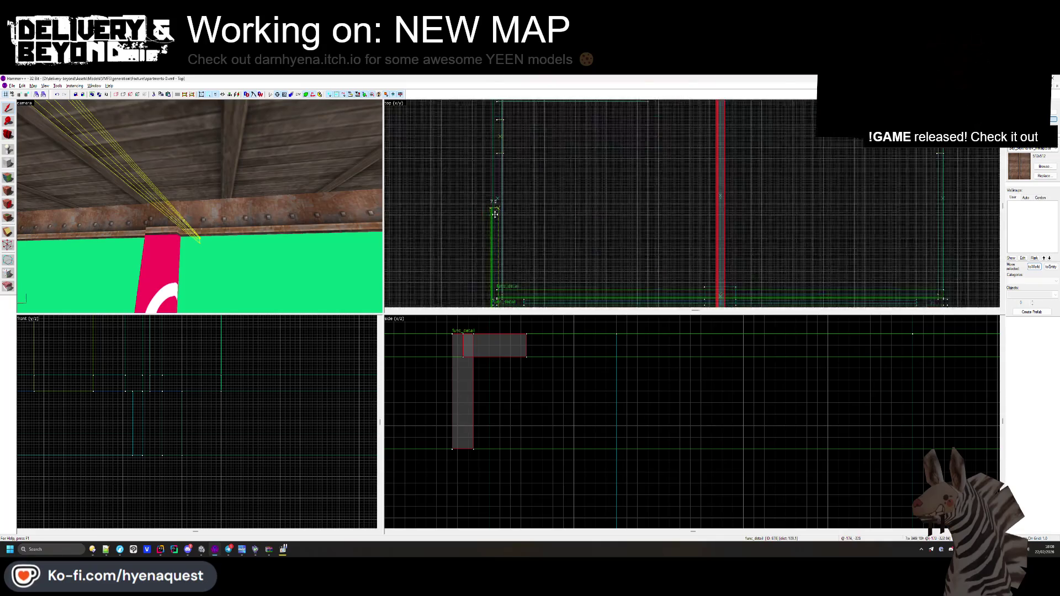
{"action": "left_click_drag", "start_coordinate": [504, 173], "coordinate": [501, 237]}
{"action": "scroll", "coordinate": [501, 238], "scroll_direction": "down", "scroll_amount": 3}
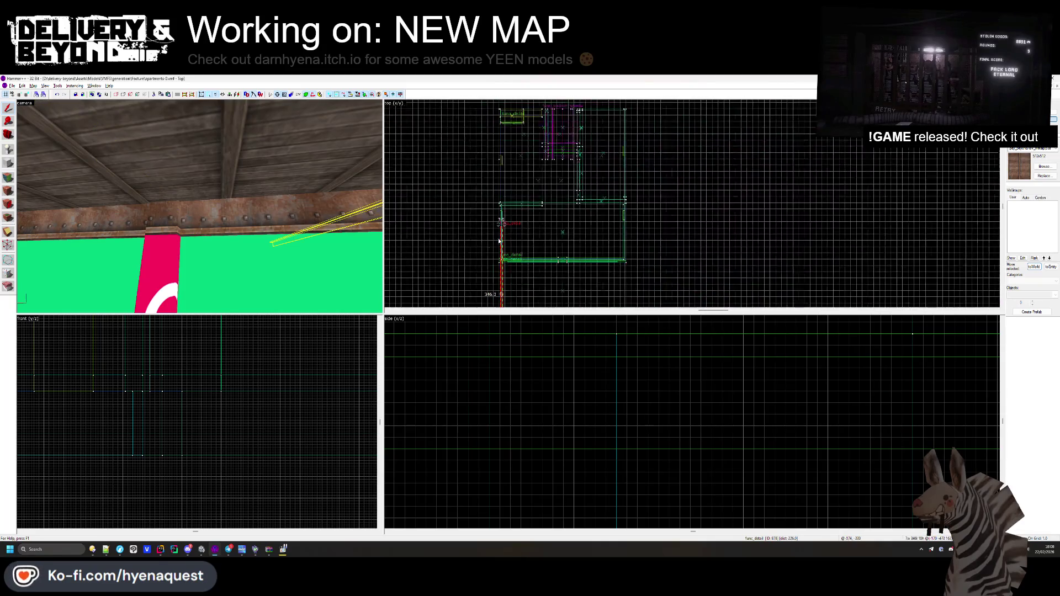
{"action": "key", "text": "s"}
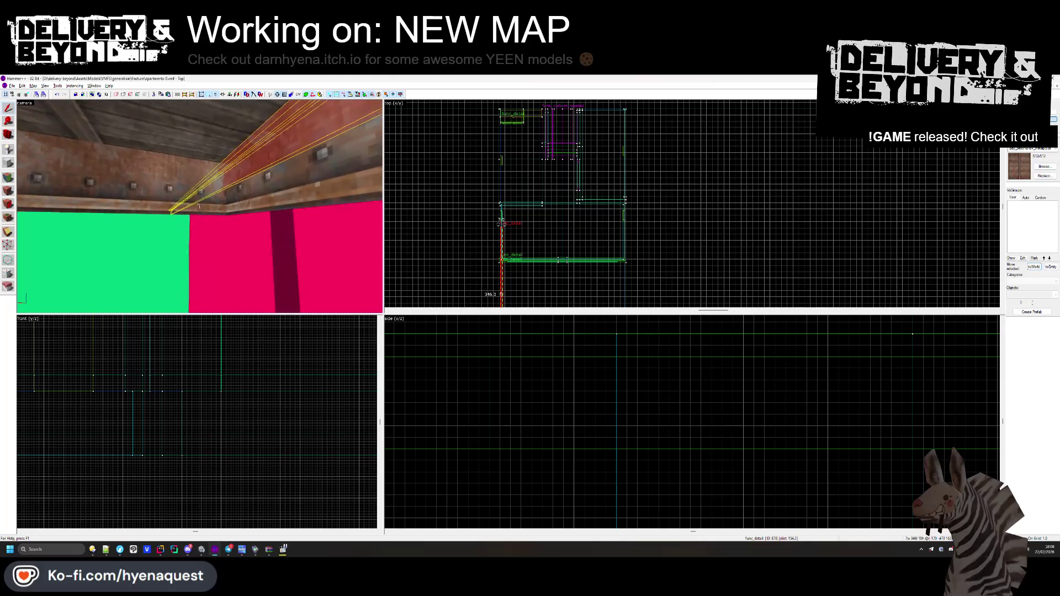
{"action": "scroll", "coordinate": [504, 225], "scroll_direction": "up", "scroll_amount": 3}
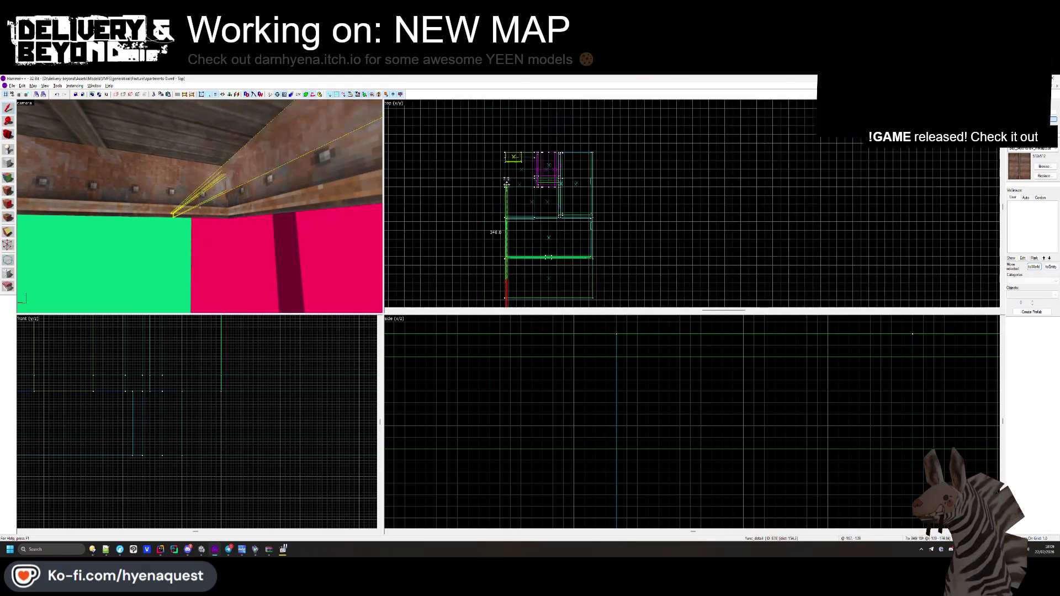
{"action": "scroll", "coordinate": [508, 143], "scroll_direction": "up", "scroll_amount": 3}
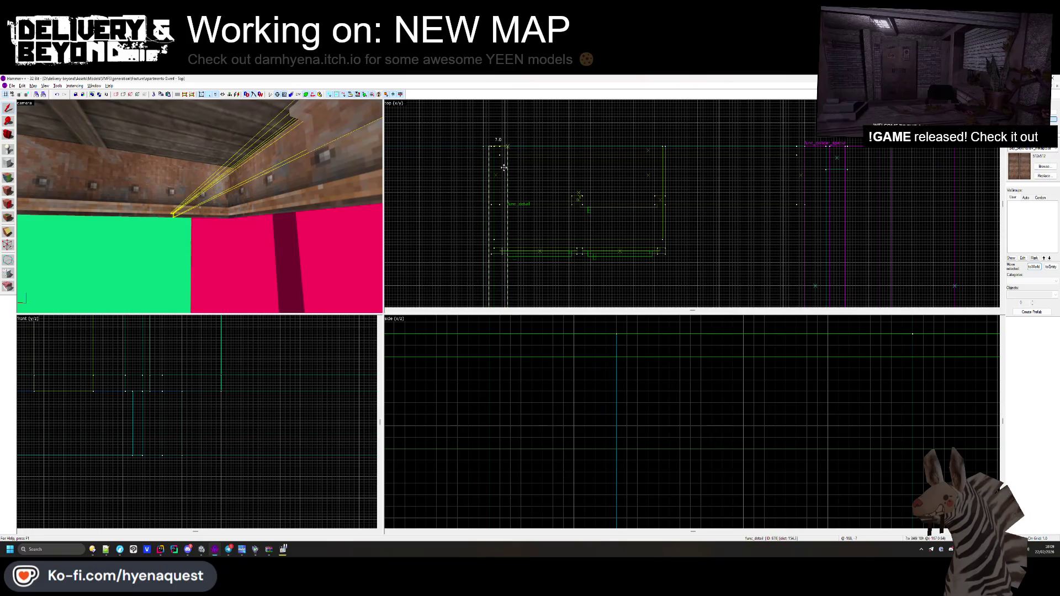
{"action": "key", "text": "ctrl+shift+e"}
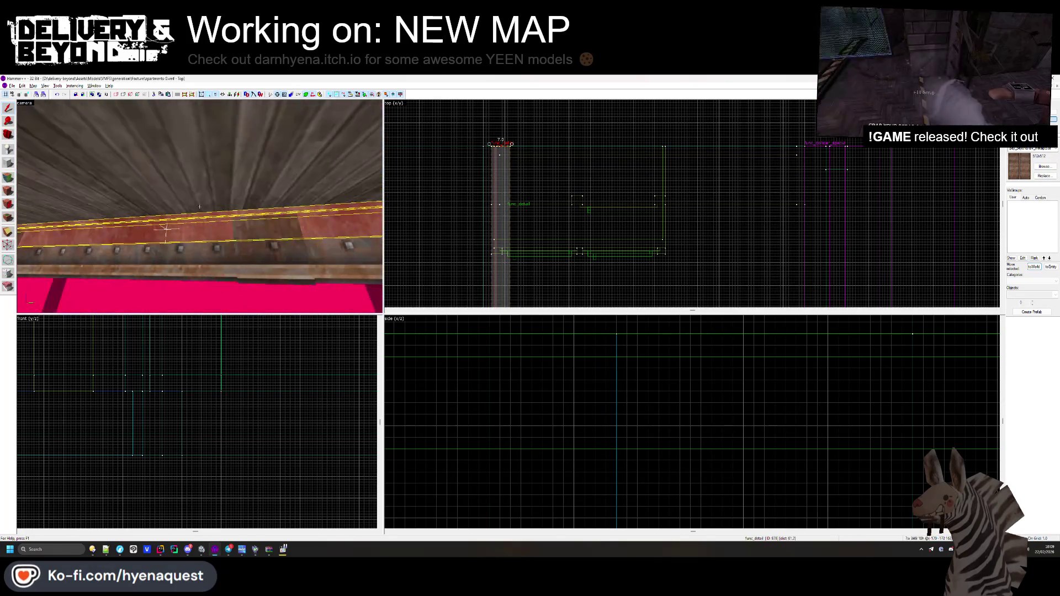
{"action": "scroll", "coordinate": [598, 134], "scroll_direction": "down", "scroll_amount": 3}
{"action": "key", "text": "Down"}
{"action": "key", "text": "Down"}
{"action": "key", "text": "Down"}
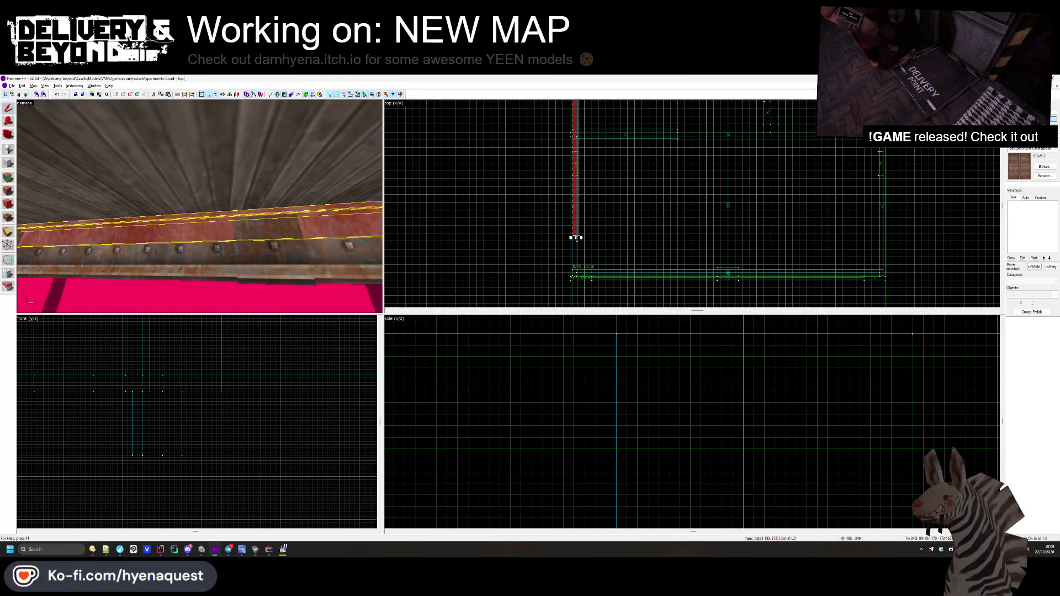
{"action": "scroll", "coordinate": [575, 237], "scroll_direction": "up", "scroll_amount": 2}
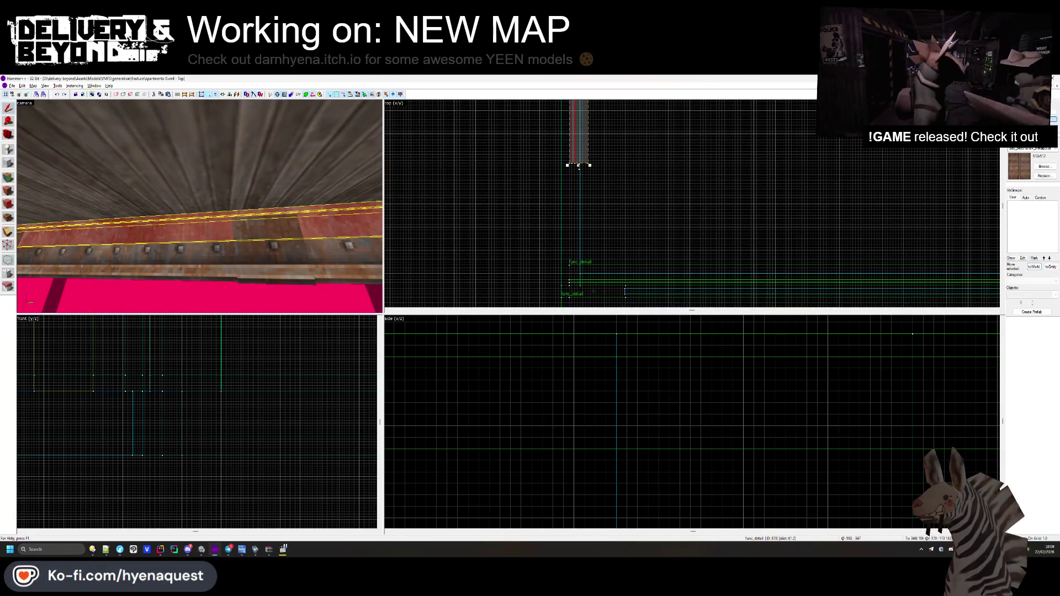
{"action": "scroll", "coordinate": [572, 248], "scroll_direction": "up", "scroll_amount": 2}
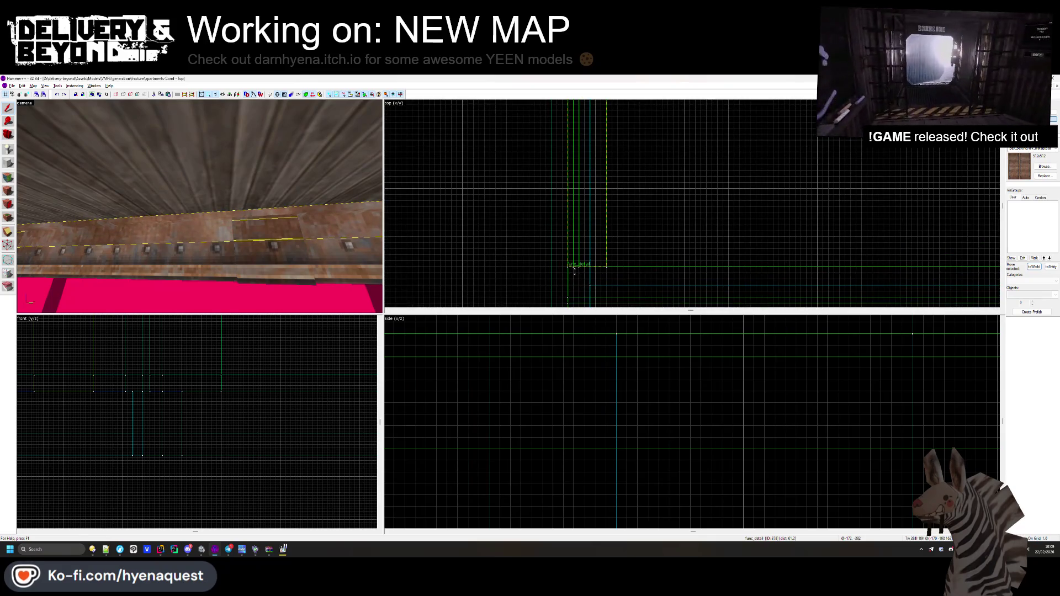
{"action": "key", "text": "z"}
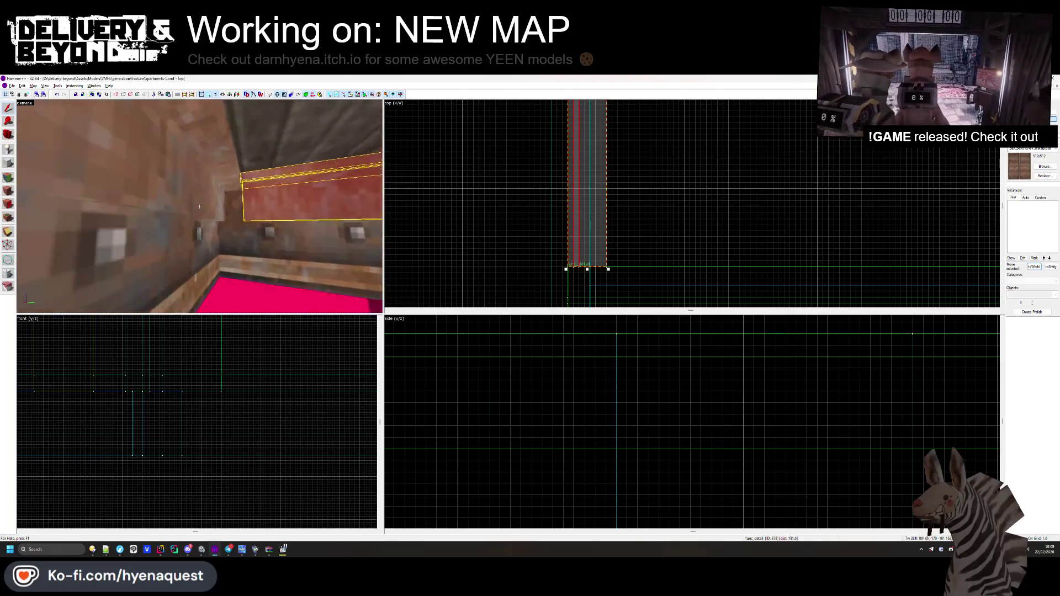
{"action": "key", "text": "z"}
- Deselect the beam and select the wall brush
{"action": "key", "text": "Escape"}
{"action": "key", "text": "ctrl+z"}
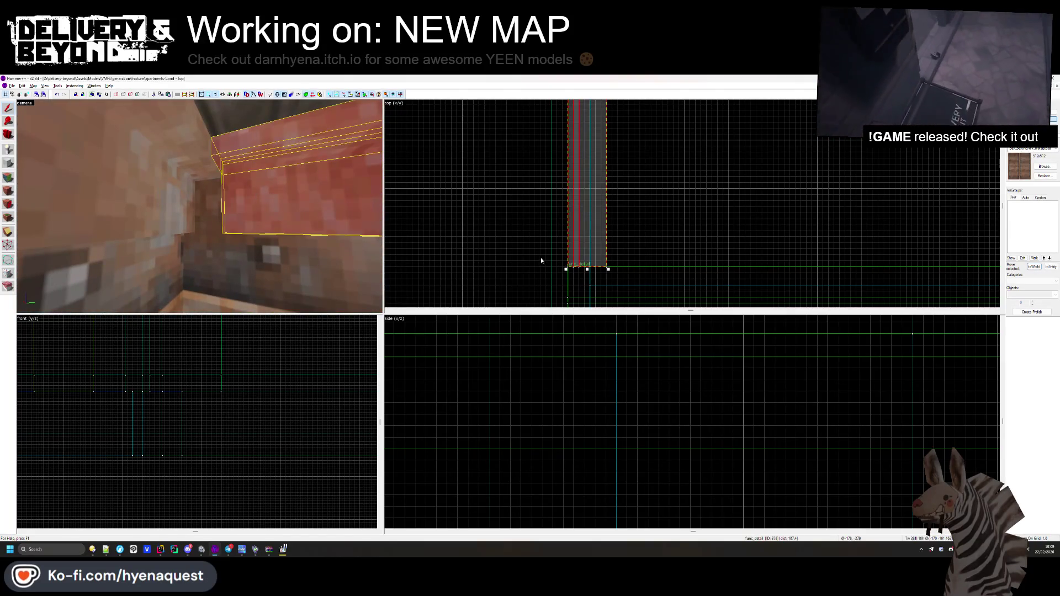
{"action": "key", "text": "Escape"}
{"action": "left_click", "coordinate": [312, 191]}
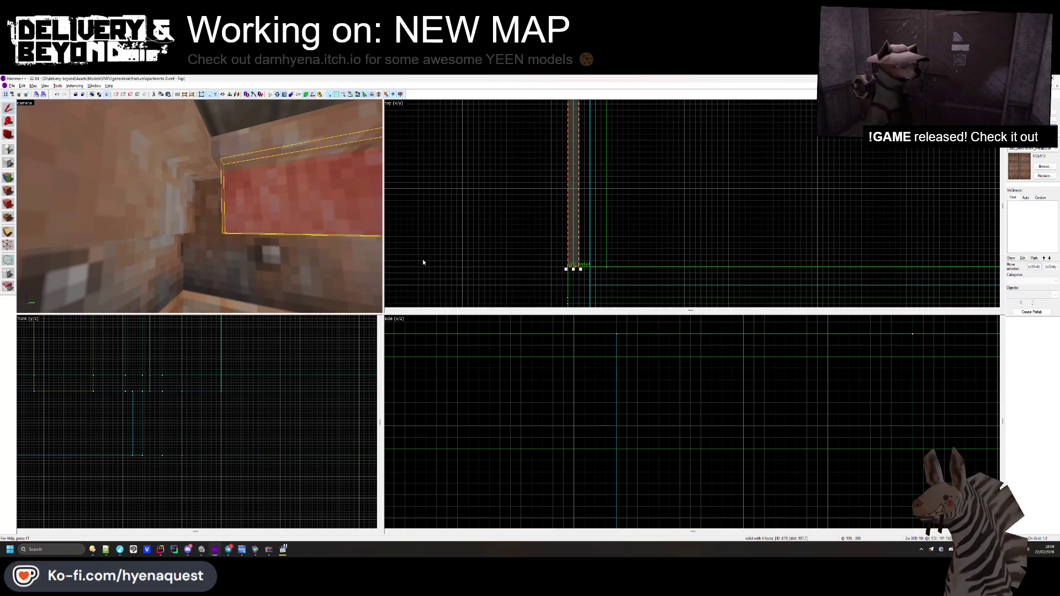
- Try stretching the wall brush downward, then cancel and deselect
{"action": "left_click_drag", "start_coordinate": [573, 270], "coordinate": [574, 299]}
{"action": "key", "text": "Escape"}
{"action": "key", "text": "z"}
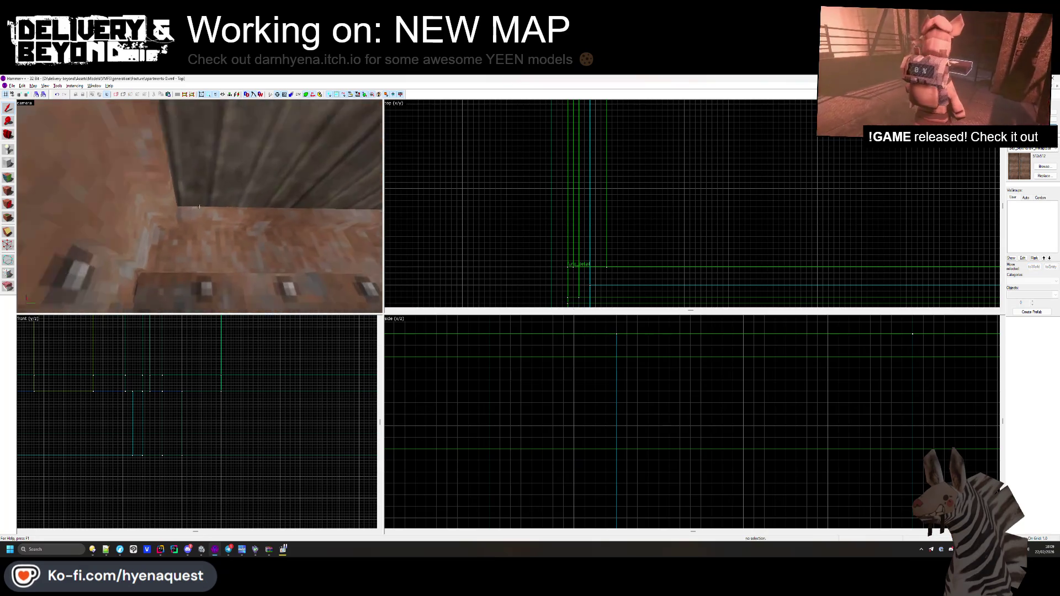
{"action": "key", "text": "w"}
{"action": "key", "text": "z"}
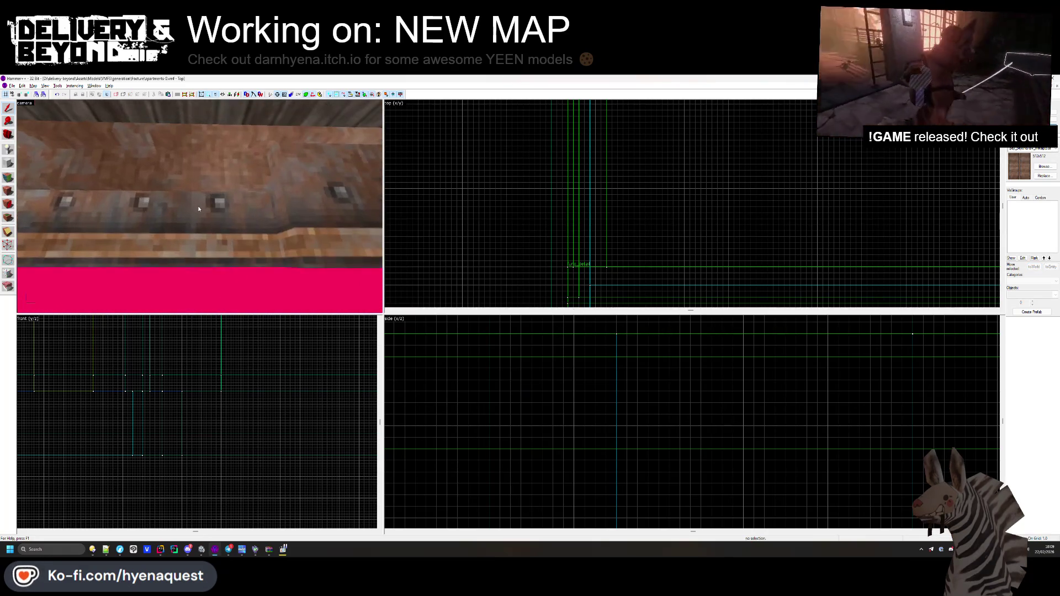
- Review the trim beam's face texture settings, deselect, and switch to Unity
{"action": "left_click", "coordinate": [8, 177]}
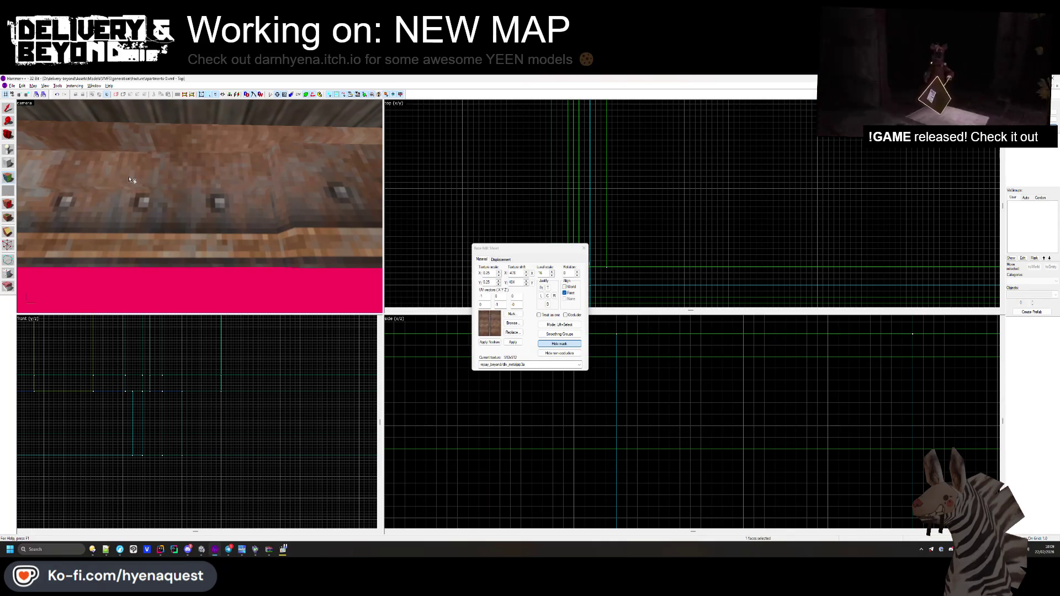
{"action": "key", "text": "z"}
{"action": "key", "text": "s"}
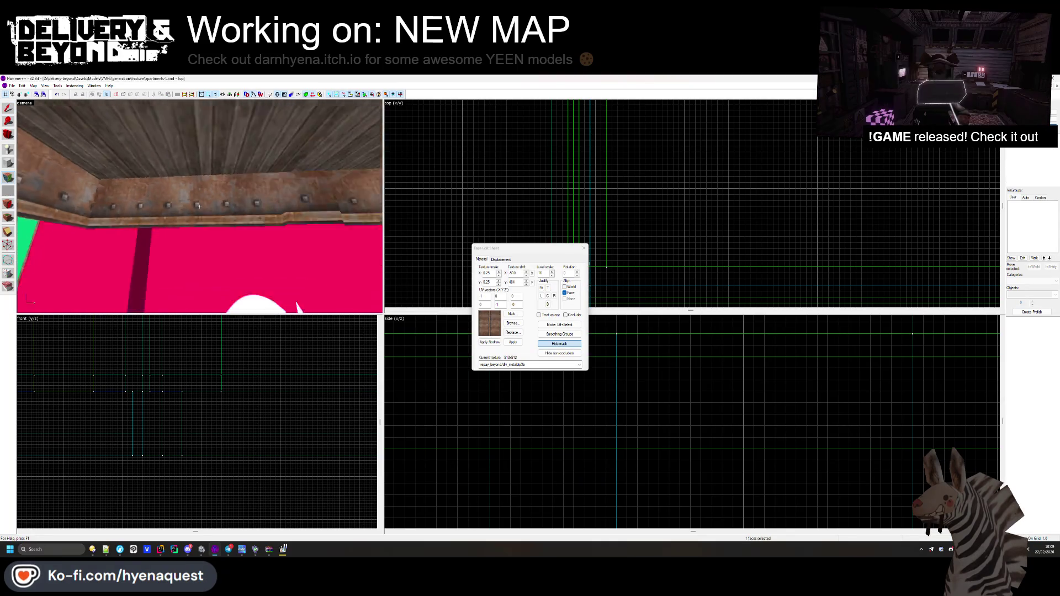
{"action": "key", "text": "Right"}
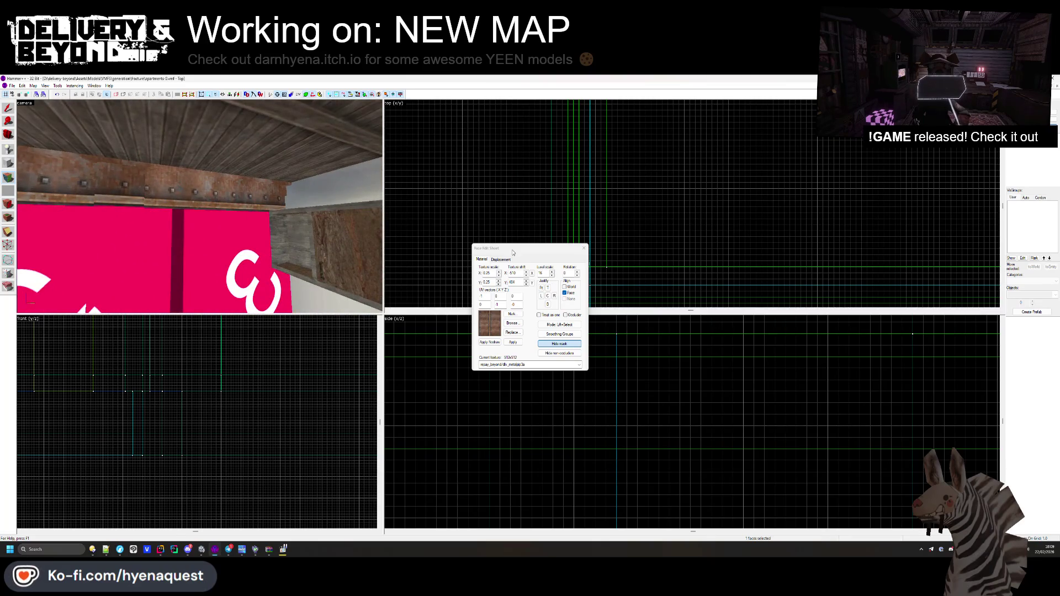
{"action": "left_click", "coordinate": [584, 248]}
{"action": "left_click", "coordinate": [199, 207]}
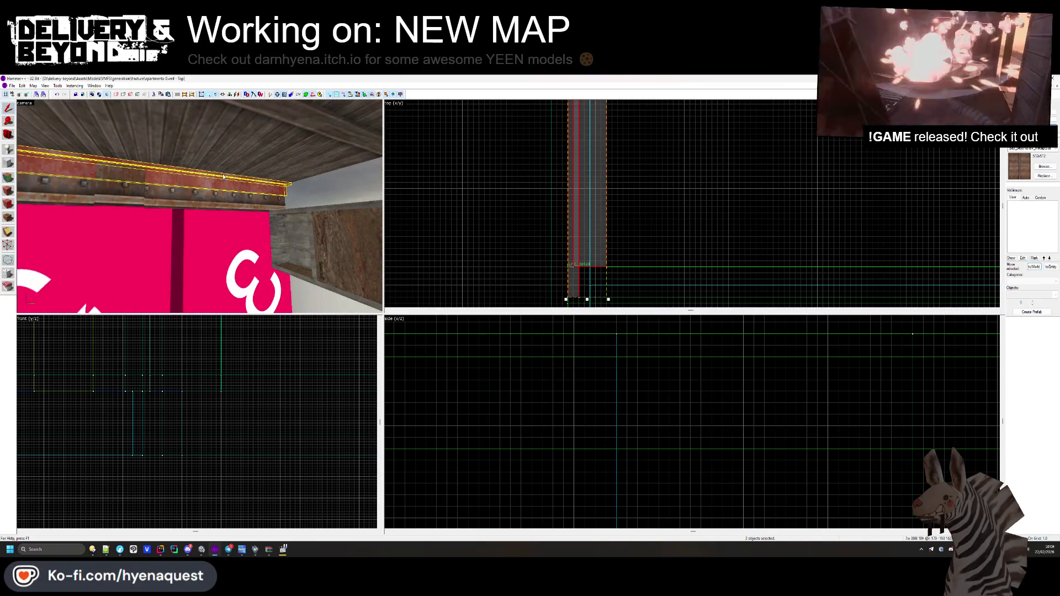
{"action": "key", "text": "Right"}
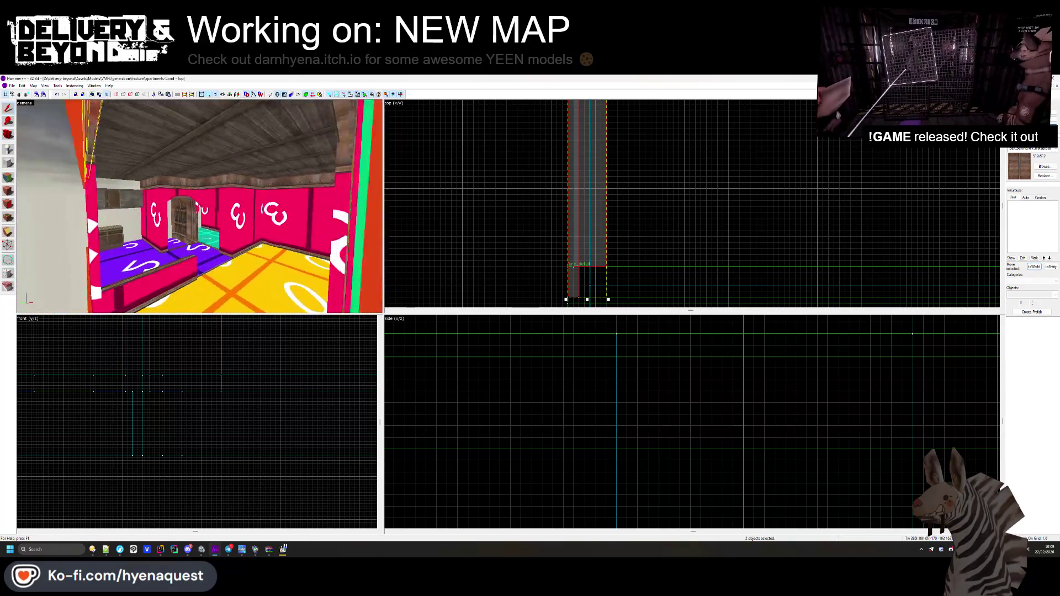
{"action": "left_click", "coordinate": [466, 236]}
{"action": "key", "text": "alt+Tab"}
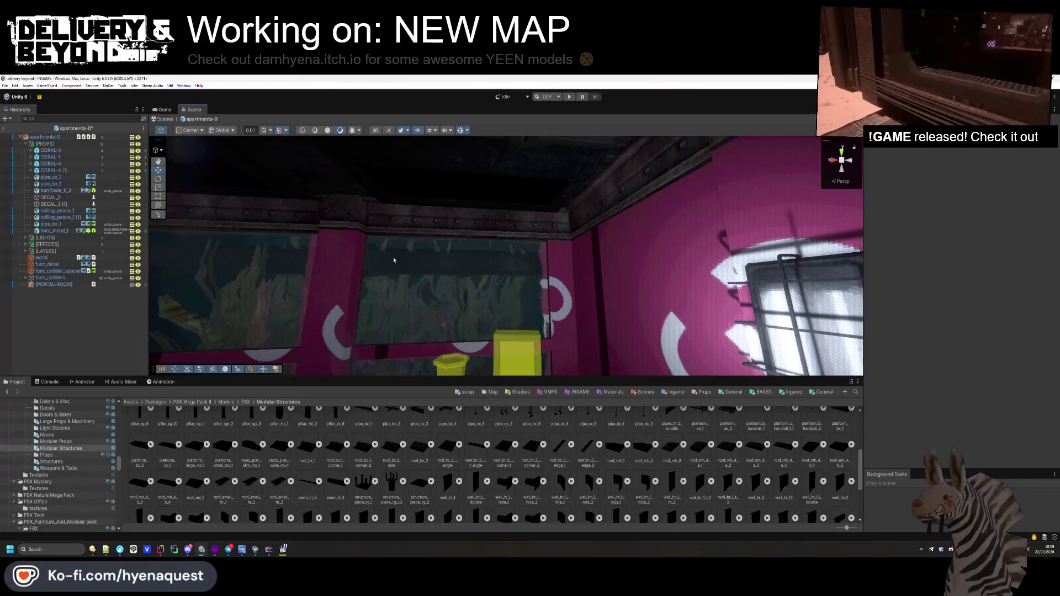
{"action": "mouse_move", "coordinate": [393, 274]}
{"action": "left_mouse_down"}
{"action": "mouse_move", "coordinate": [639, 284]}
{"action": "mouse_move", "coordinate": [563, 301]}
{"action": "left_mouse_up"}
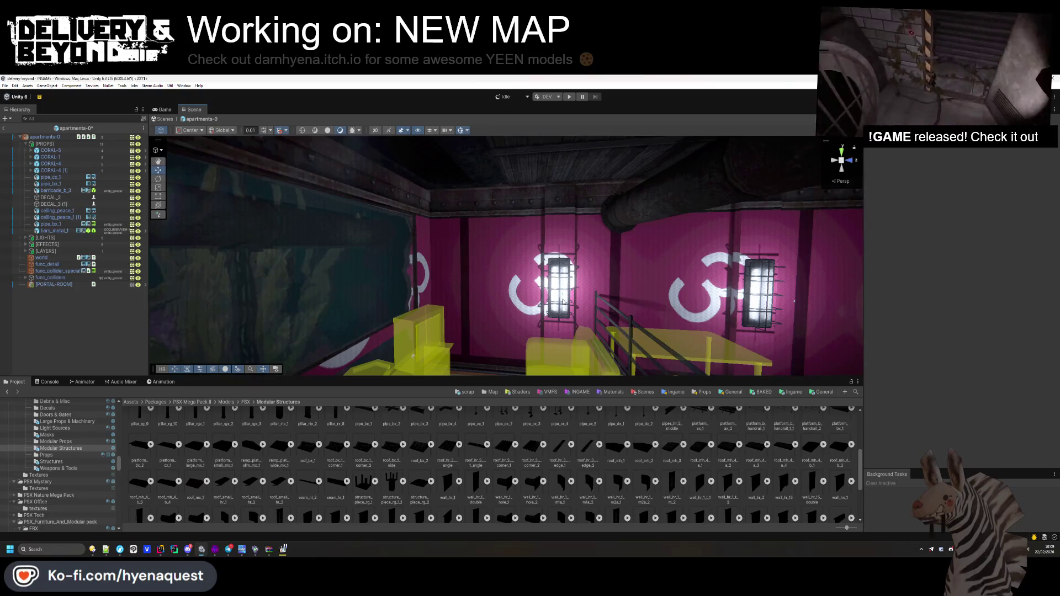
{"action": "mouse_move", "coordinate": [563, 301]}
{"action": "left_mouse_down"}
{"action": "mouse_move", "coordinate": [729, 279]}
{"action": "mouse_move", "coordinate": [708, 258]}
{"action": "mouse_move", "coordinate": [624, 224]}
{"action": "left_mouse_up"}
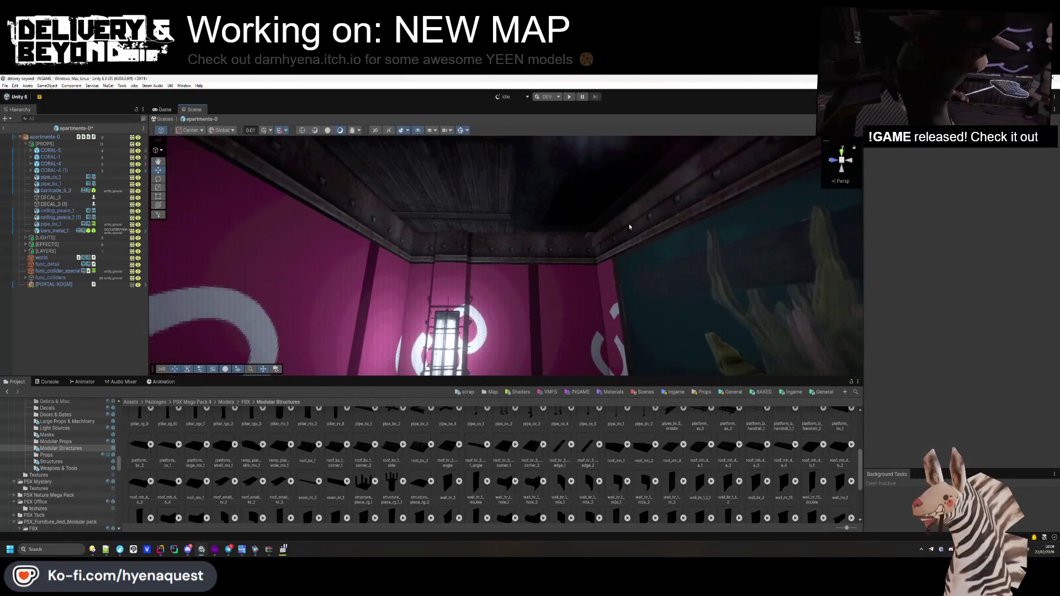
{"action": "mouse_move", "coordinate": [425, 232]}
{"action": "left_mouse_down"}
{"action": "mouse_move", "coordinate": [381, 208]}
{"action": "mouse_move", "coordinate": [410, 190]}
{"action": "mouse_move", "coordinate": [536, 208]}
{"action": "mouse_move", "coordinate": [539, 220]}
{"action": "mouse_move", "coordinate": [482, 246]}
{"action": "left_mouse_up"}
- Select the pair of ceiling trim brushes and drag them to the right in the front view
{"action": "key", "text": "alt+Tab"}
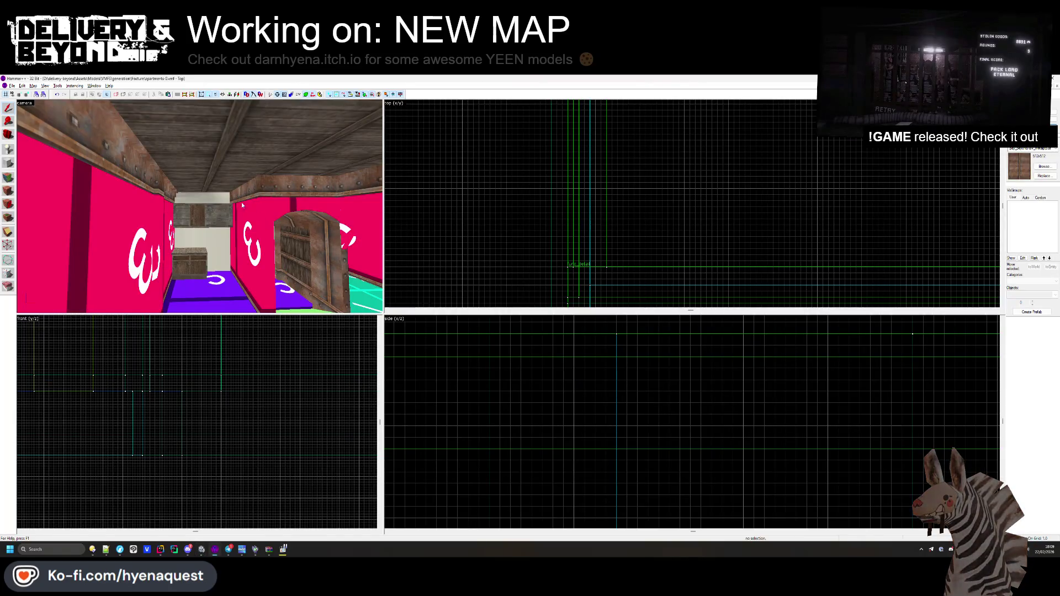
{"action": "left_click", "coordinate": [148, 162]}
{"action": "key", "text": "ctrl+shift+e"}
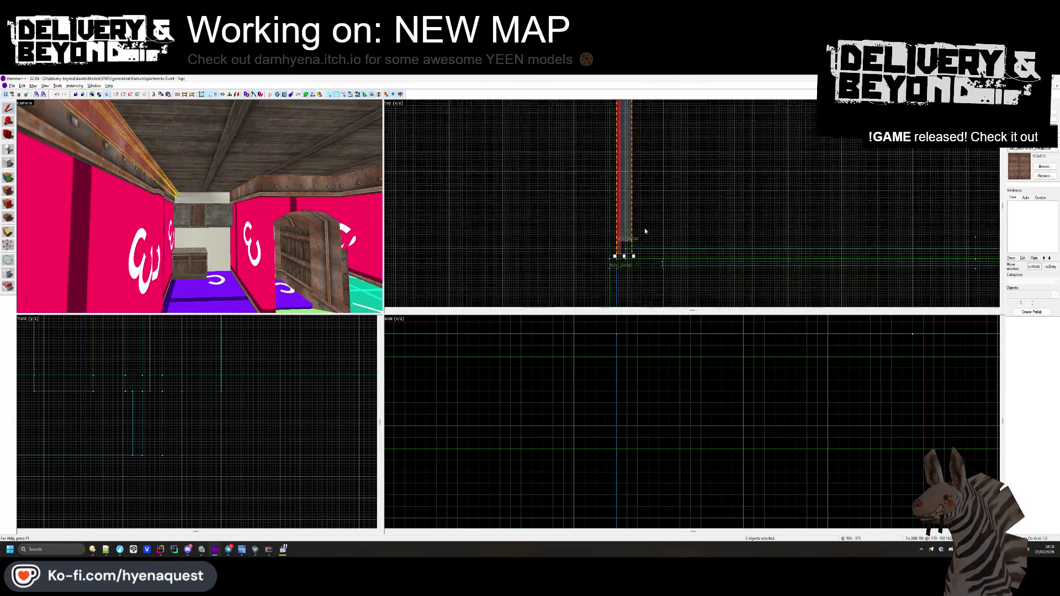
{"action": "mouse_move", "coordinate": [636, 242]}
{"action": "left_mouse_down"}
{"action": "mouse_move", "coordinate": [624, 244]}
{"action": "mouse_move", "coordinate": [822, 241]}
{"action": "left_mouse_up"}
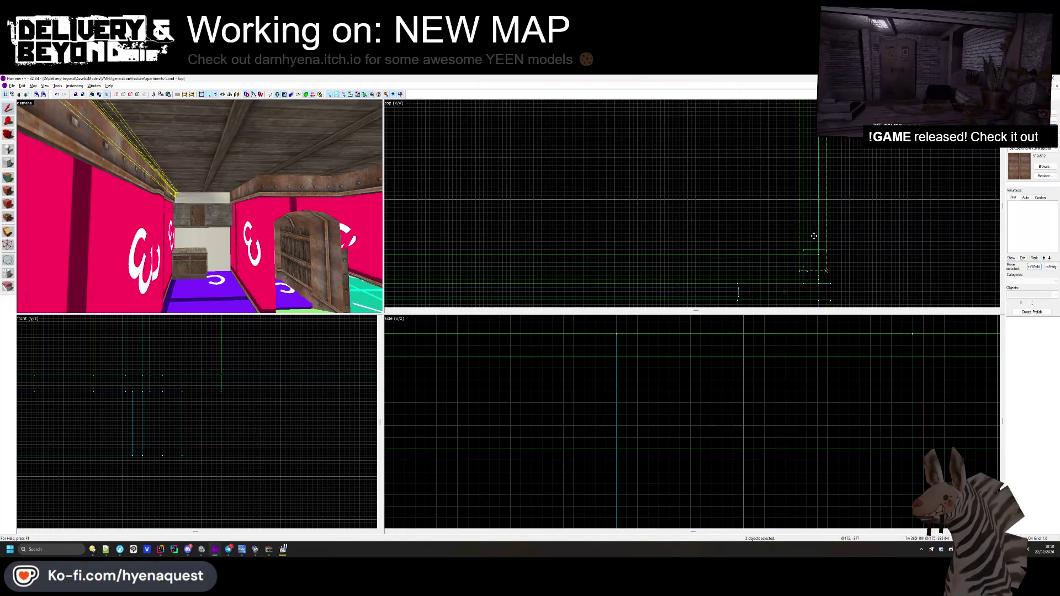
{"action": "scroll", "coordinate": [706, 386], "scroll_direction": "down", "scroll_amount": 3}
{"action": "scroll", "coordinate": [188, 381], "scroll_direction": "up", "scroll_amount": 2}
{"action": "scroll", "coordinate": [212, 391], "scroll_direction": "up", "scroll_amount": 5}
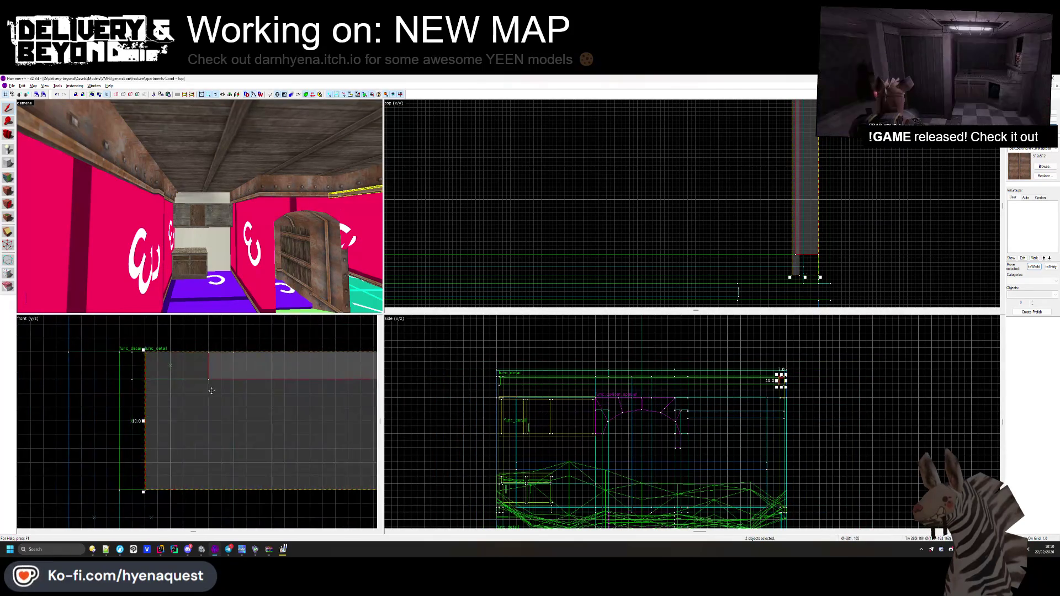
{"action": "left_click", "coordinate": [144, 390]}
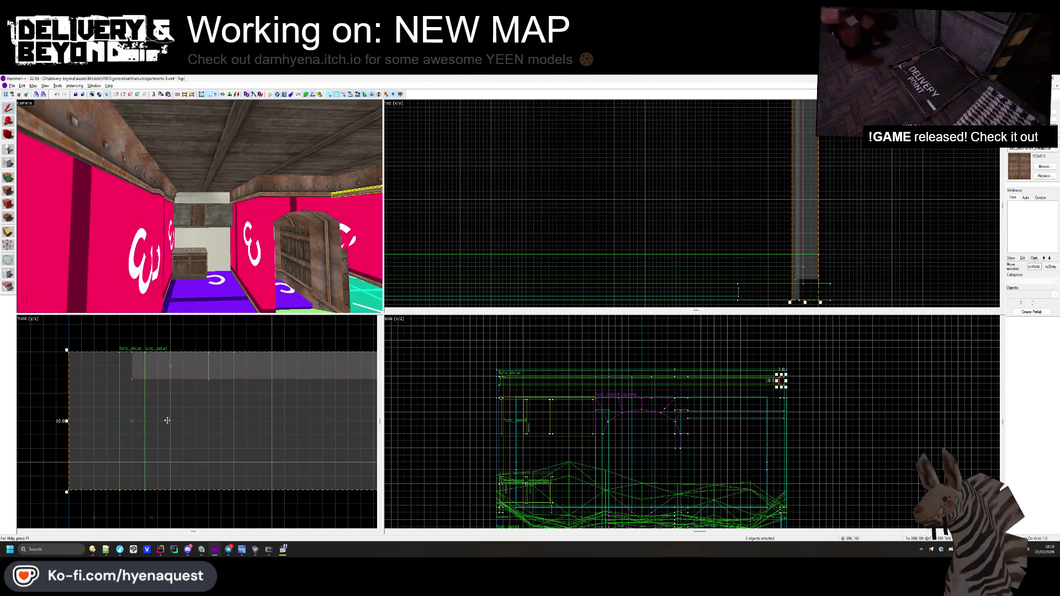
{"action": "mouse_move", "coordinate": [158, 386]}
{"action": "left_mouse_down"}
{"action": "mouse_move", "coordinate": [297, 409]}
{"action": "mouse_move", "coordinate": [278, 408]}
{"action": "left_mouse_up"}
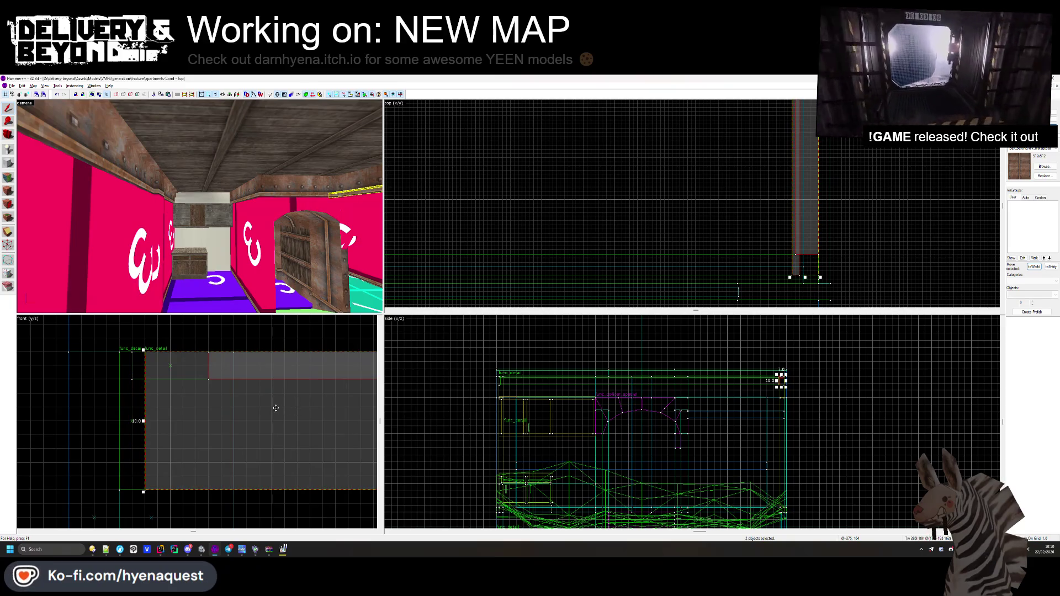
{"action": "left_click_drag", "start_coordinate": [203, 406], "coordinate": [205, 390]}
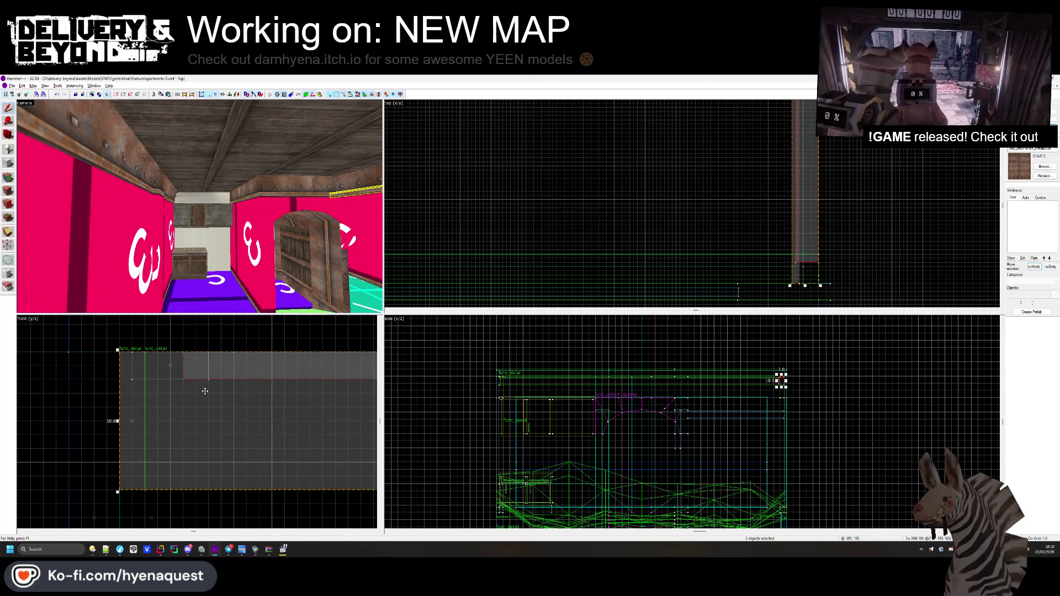
- Flip the trim brushes with Flip Objects, fly in to check them, and clear the selection
{"action": "right_click", "coordinate": [798, 241]}
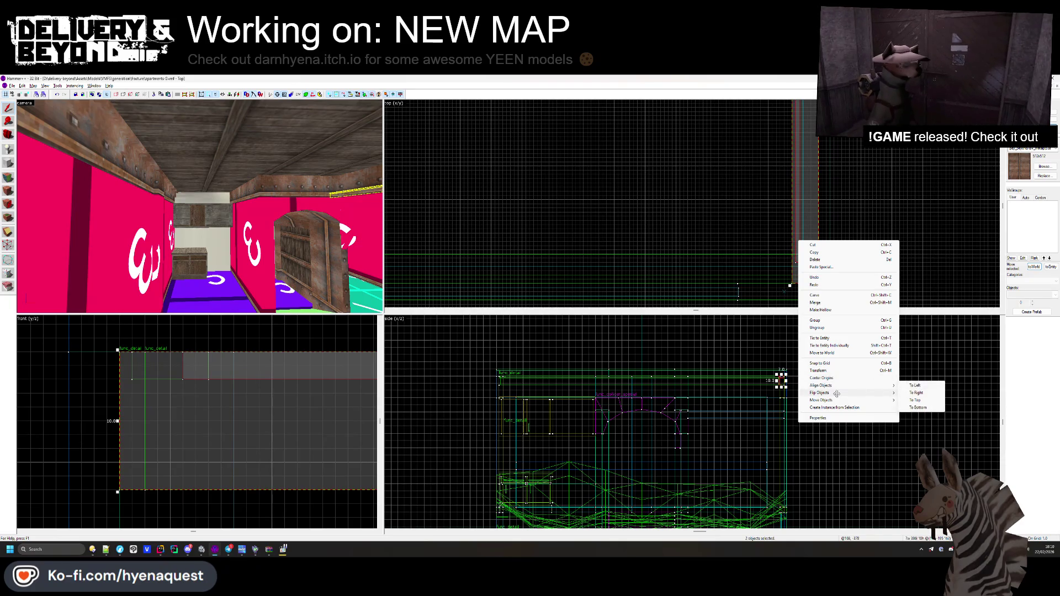
{"action": "left_click", "coordinate": [916, 392]}
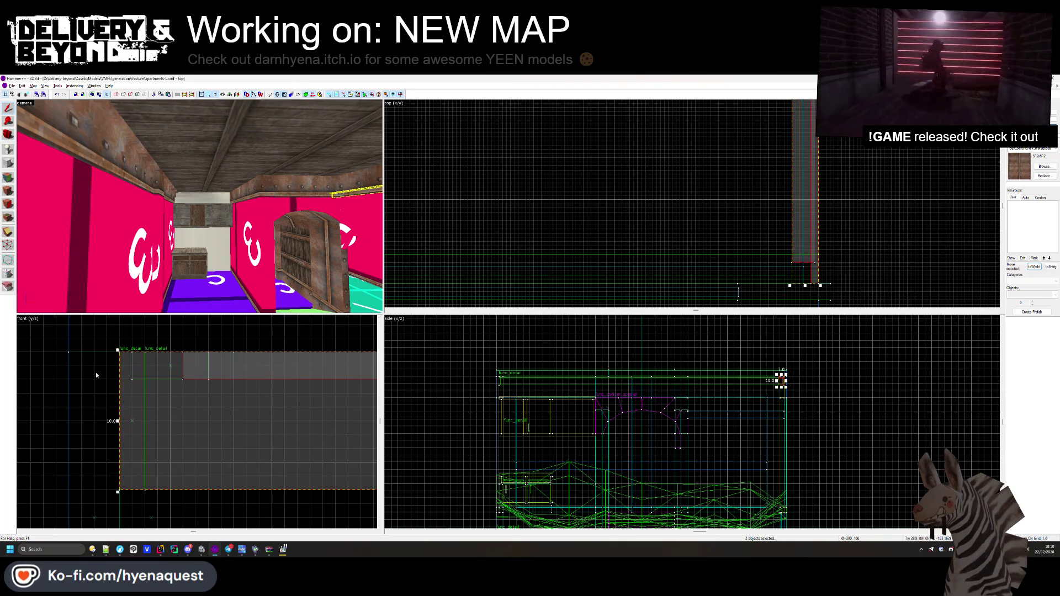
{"action": "key", "text": "z"}
{"action": "key", "text": "w"}
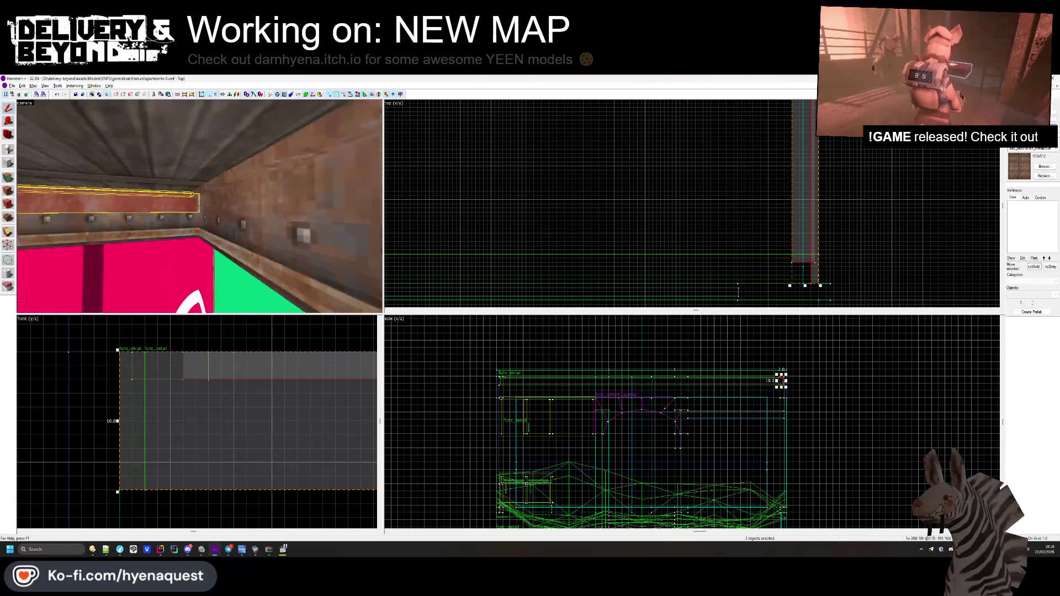
{"action": "key", "text": "w"}
{"action": "key", "text": "z"}
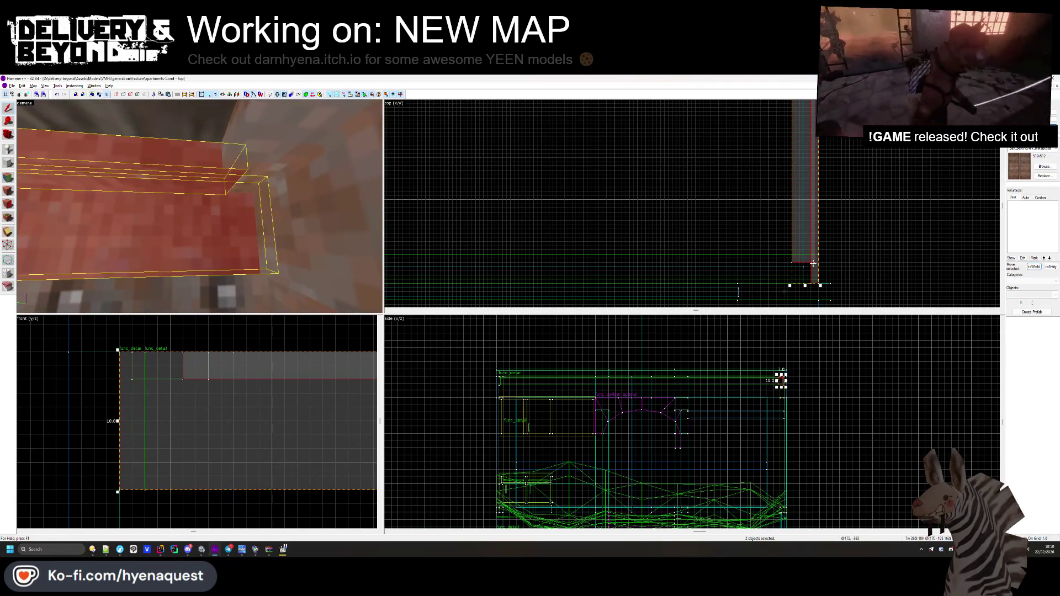
{"action": "left_click", "coordinate": [778, 260]}
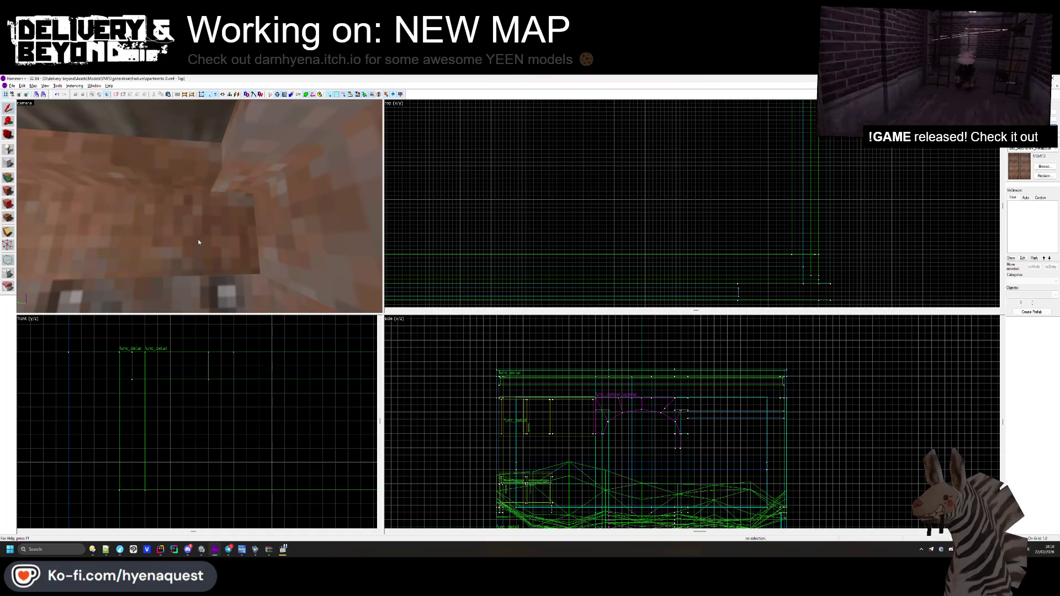
- Adjust the rusty metal texture on the trim faces, then select the two trim brushes
{"action": "key", "text": "z"}
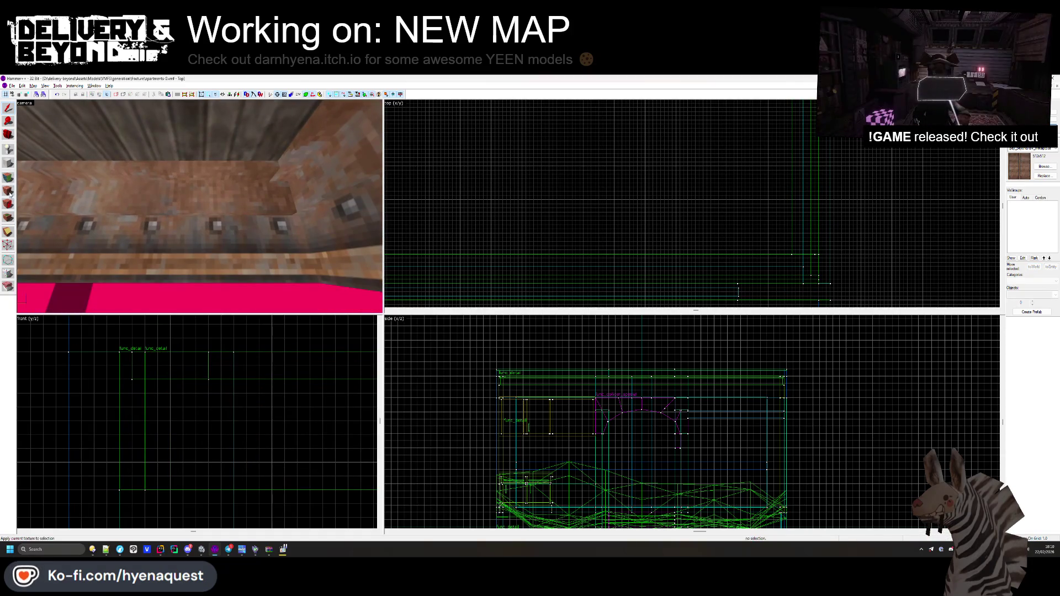
{"action": "left_click", "coordinate": [9, 191]}
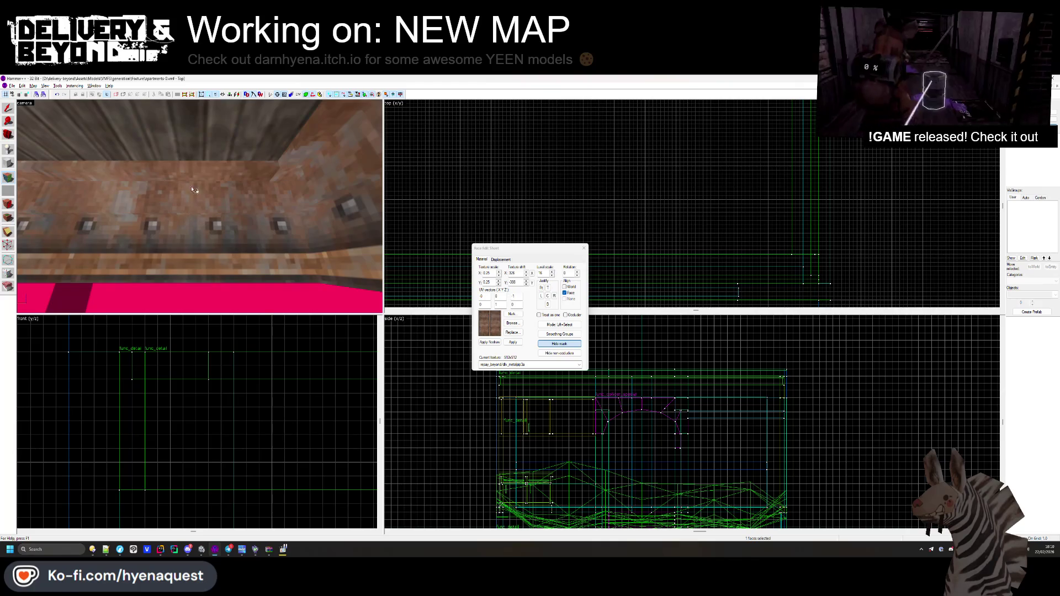
{"action": "left_click", "coordinate": [584, 248]}
{"action": "left_click", "coordinate": [782, 380]}
- Fly around the room to inspect the trim, then reselect the ceiling trim brushes
{"action": "key", "text": "w"}
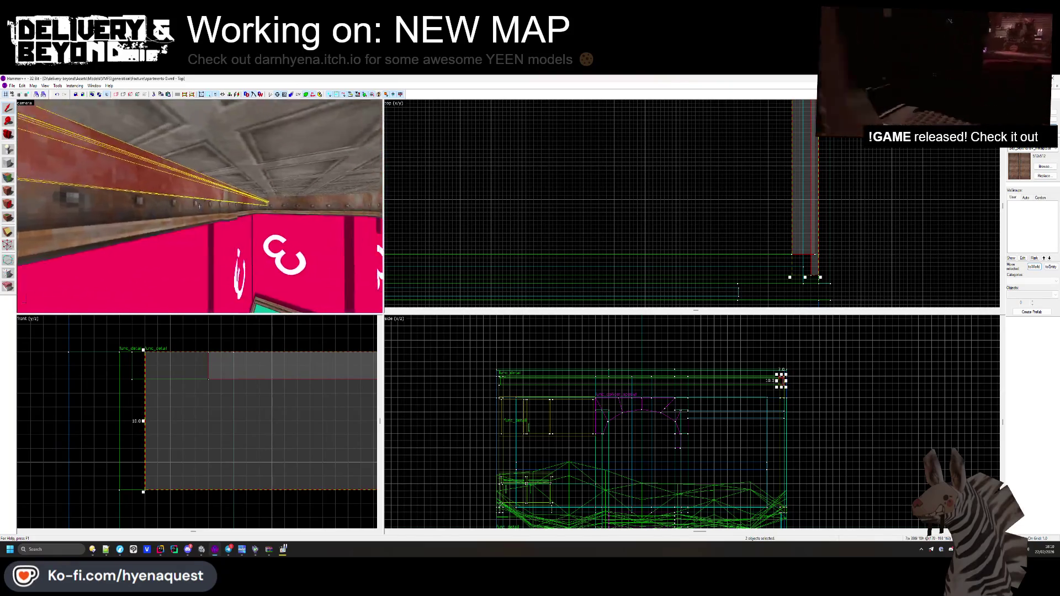
{"action": "key", "text": "Escape"}
{"action": "key", "text": "w"}
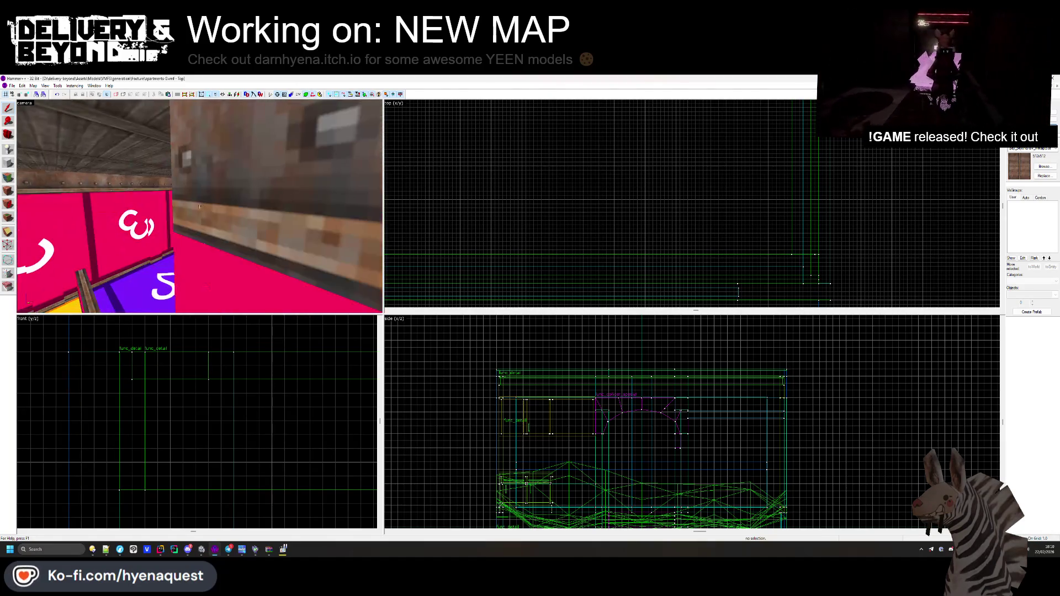
{"action": "key", "text": "s"}
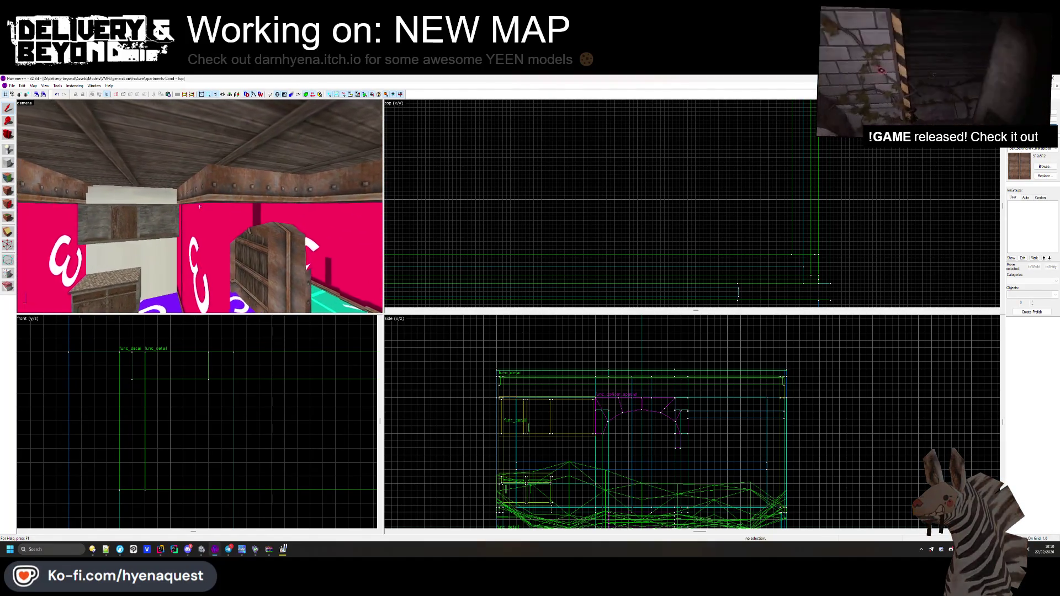
{"action": "left_click", "coordinate": [200, 201]}
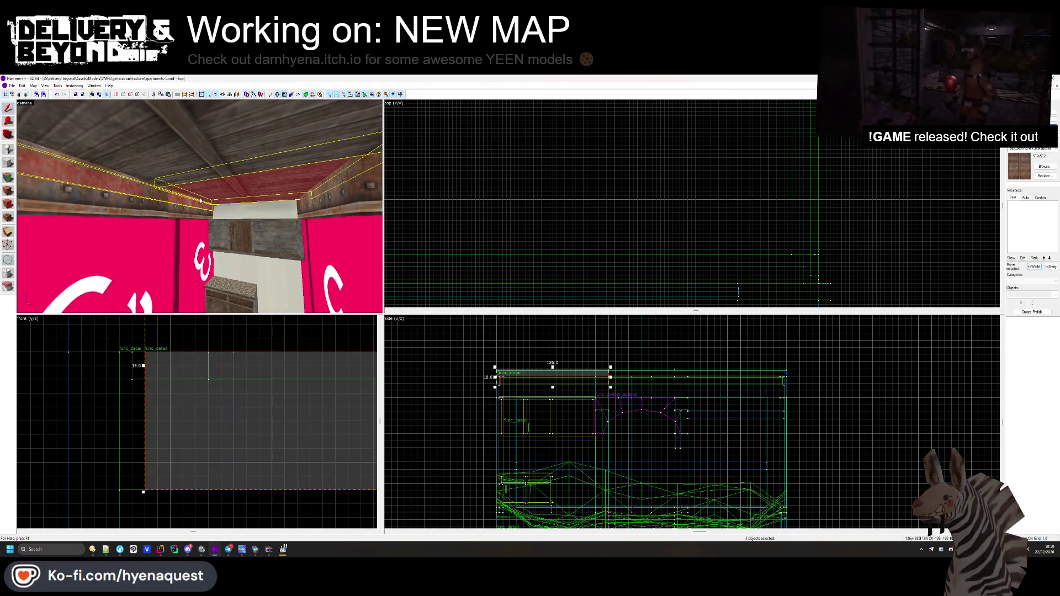
- Move the small trim brush right along the wall and flip it horizontally
{"action": "left_click", "coordinate": [196, 200]}
{"action": "scroll", "coordinate": [553, 199], "scroll_direction": "down", "scroll_amount": 5}
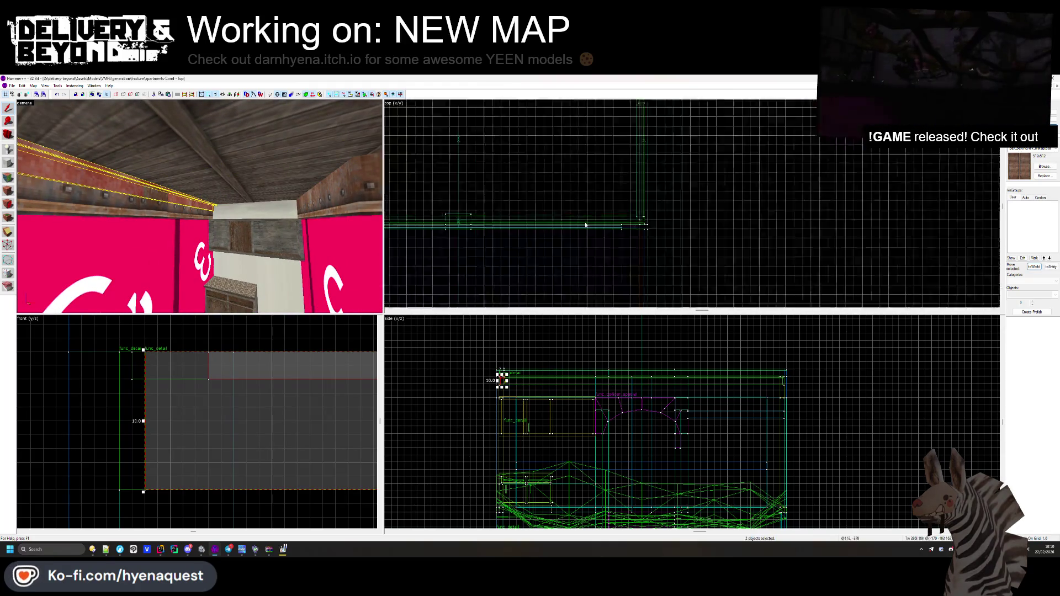
{"action": "scroll", "coordinate": [554, 200], "scroll_direction": "up", "scroll_amount": 5}
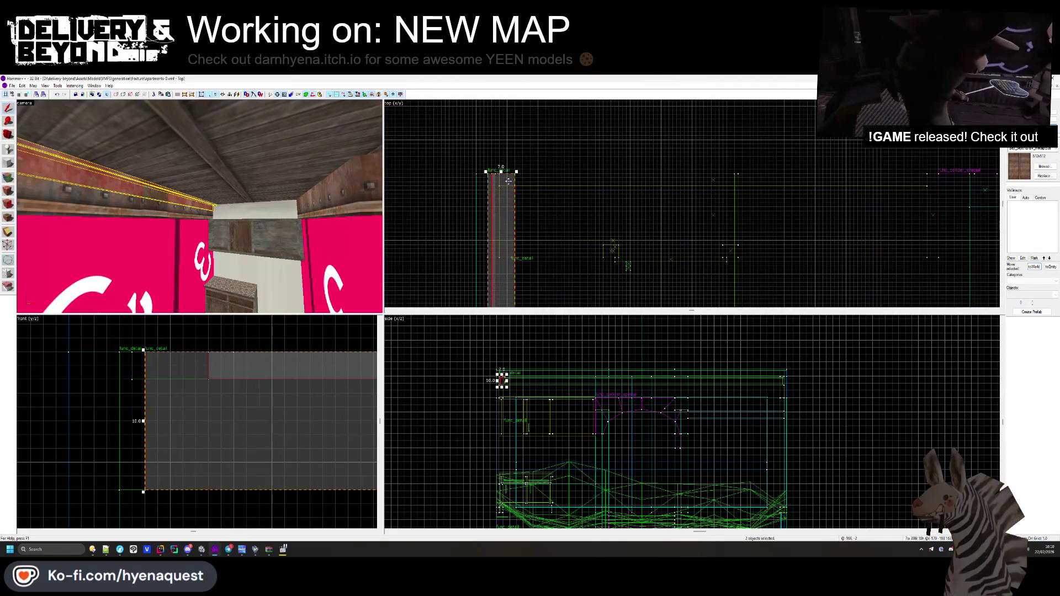
{"action": "left_click_drag", "start_coordinate": [841, 185], "coordinate": [924, 184]}
{"action": "right_click", "coordinate": [930, 183]}
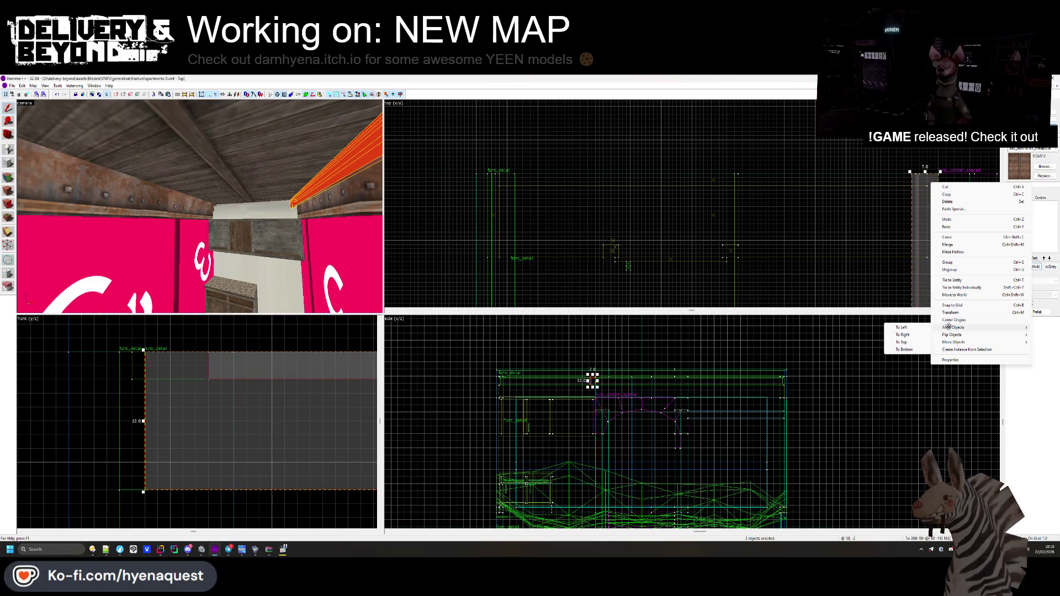
{"action": "left_click", "coordinate": [928, 335]}
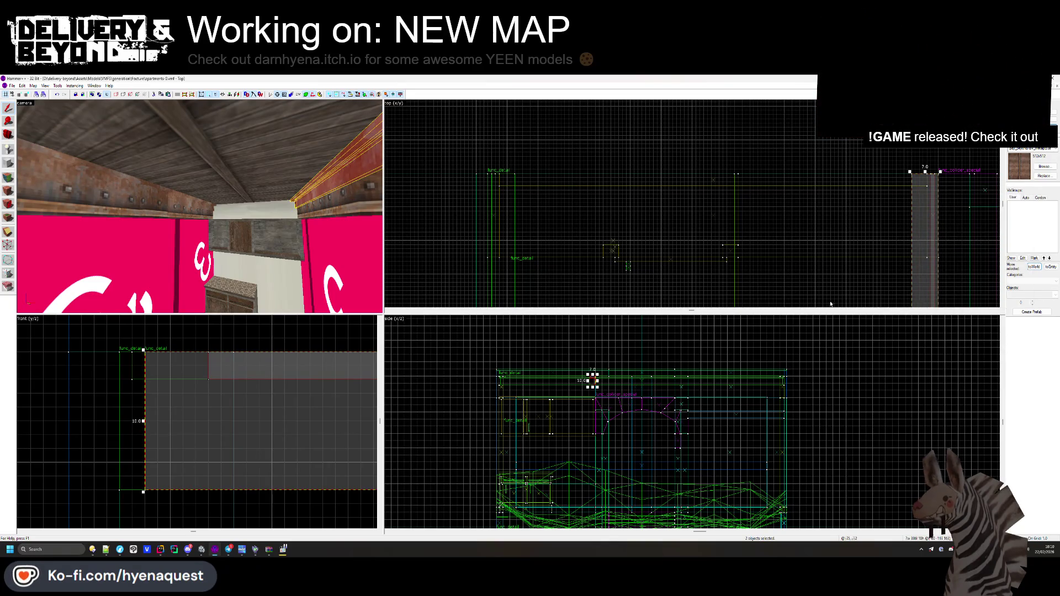
- Select the beam pieces, including the 7.0-wide vertical piece, and inspect them
{"action": "key", "text": "z"}
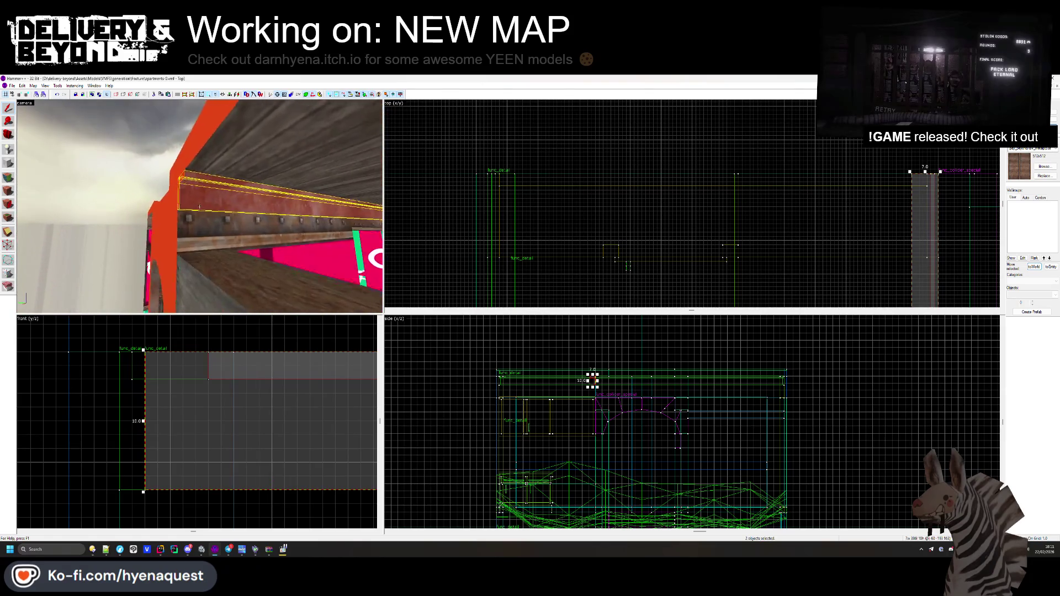
{"action": "scroll", "coordinate": [647, 131], "scroll_direction": "down", "scroll_amount": 3}
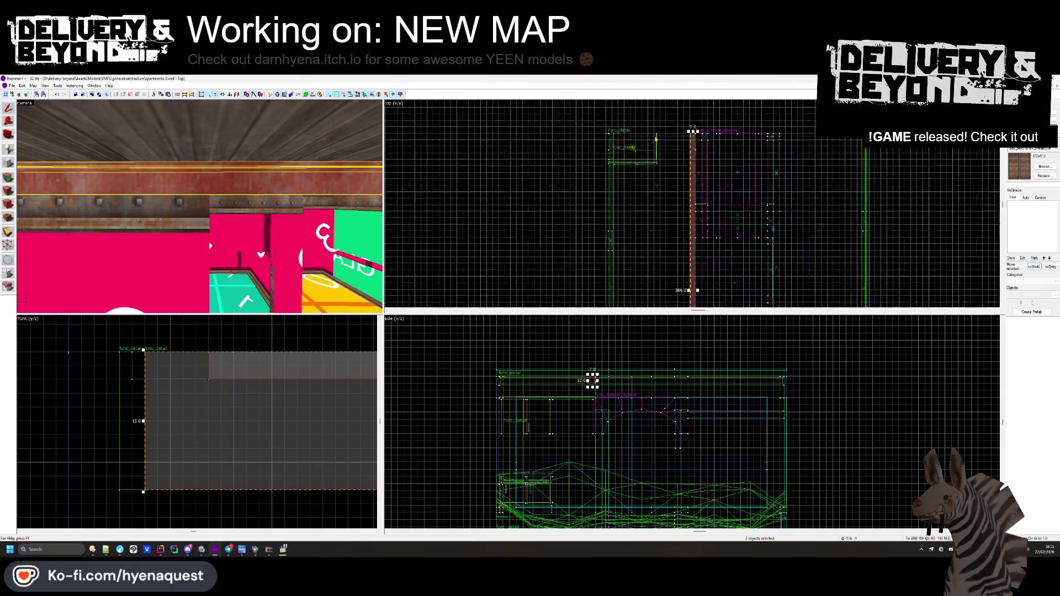
{"action": "scroll", "coordinate": [698, 215], "scroll_direction": "up", "scroll_amount": 3}
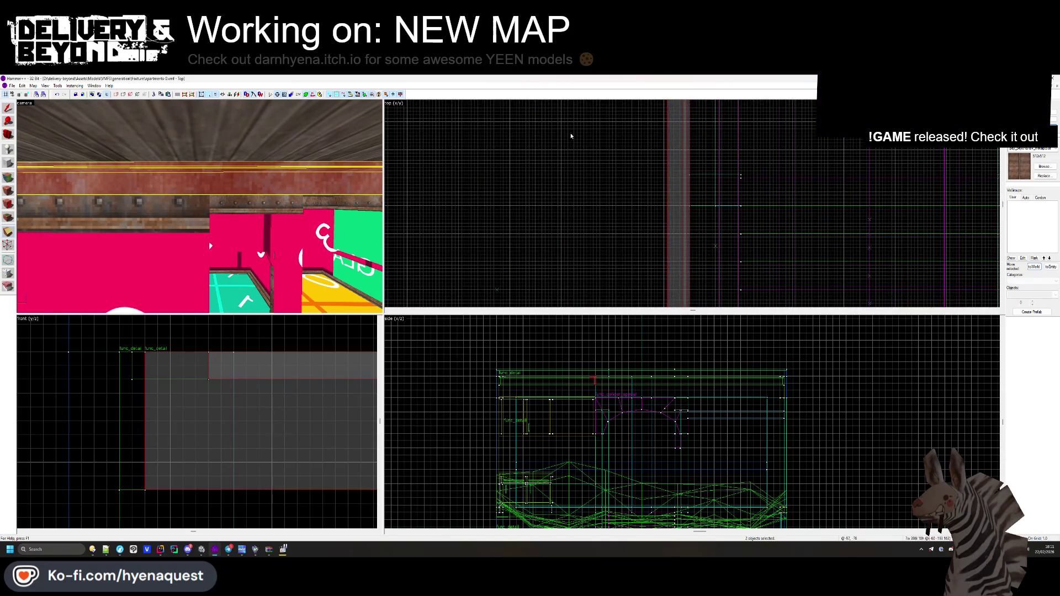
{"action": "scroll", "coordinate": [678, 226], "scroll_direction": "down", "scroll_amount": 2}
{"action": "scroll", "coordinate": [672, 270], "scroll_direction": "up", "scroll_amount": 2}
{"action": "left_click", "coordinate": [667, 234]}
{"action": "left_click", "coordinate": [667, 258]}
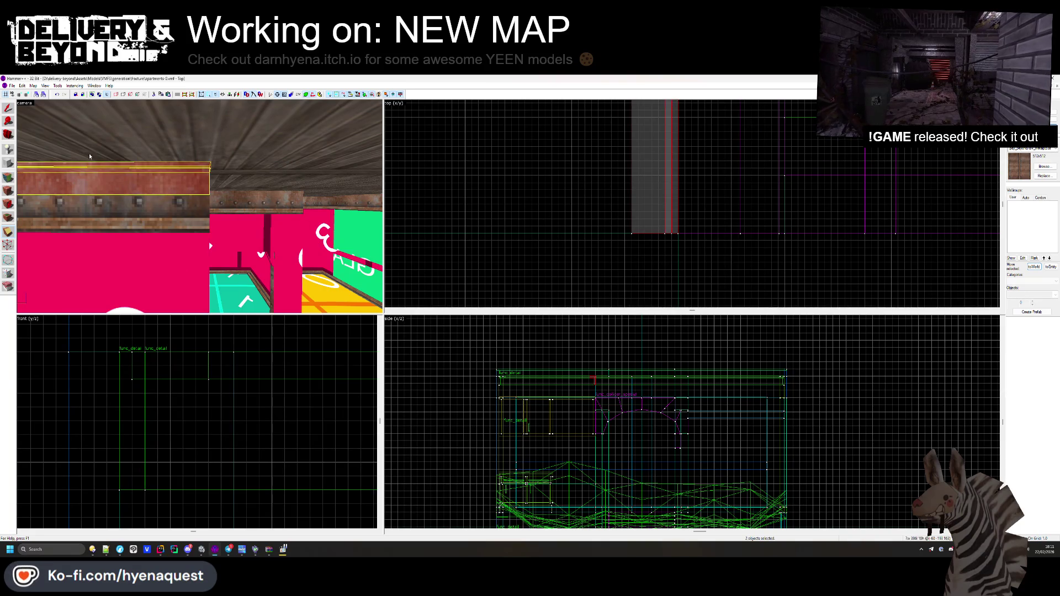
{"action": "scroll", "coordinate": [663, 202], "scroll_direction": "down", "scroll_amount": 3}
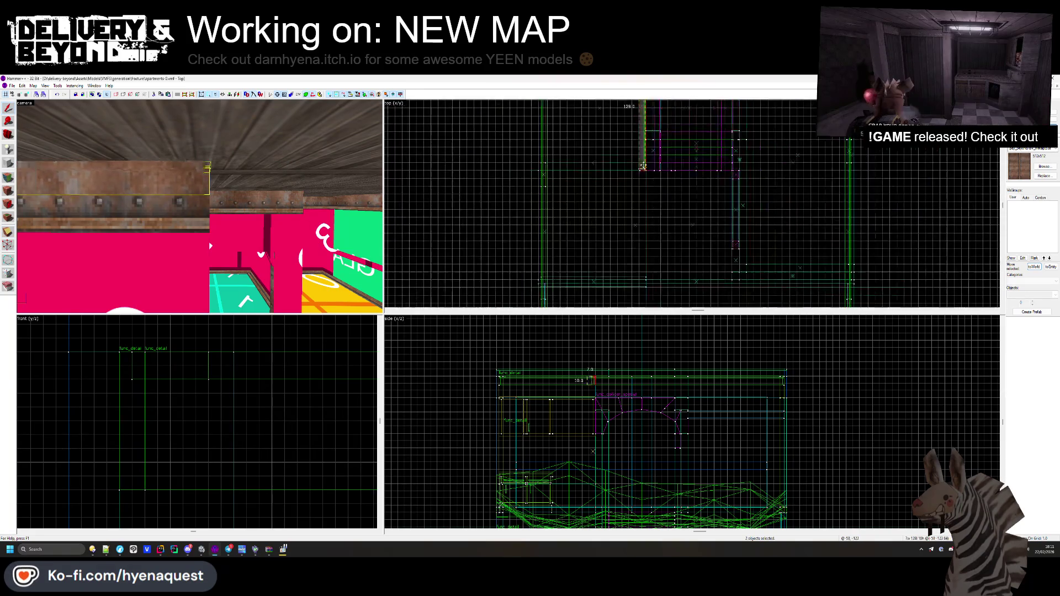
{"action": "left_click", "coordinate": [728, 291]}
{"action": "scroll", "coordinate": [740, 172], "scroll_direction": "up", "scroll_amount": 4}
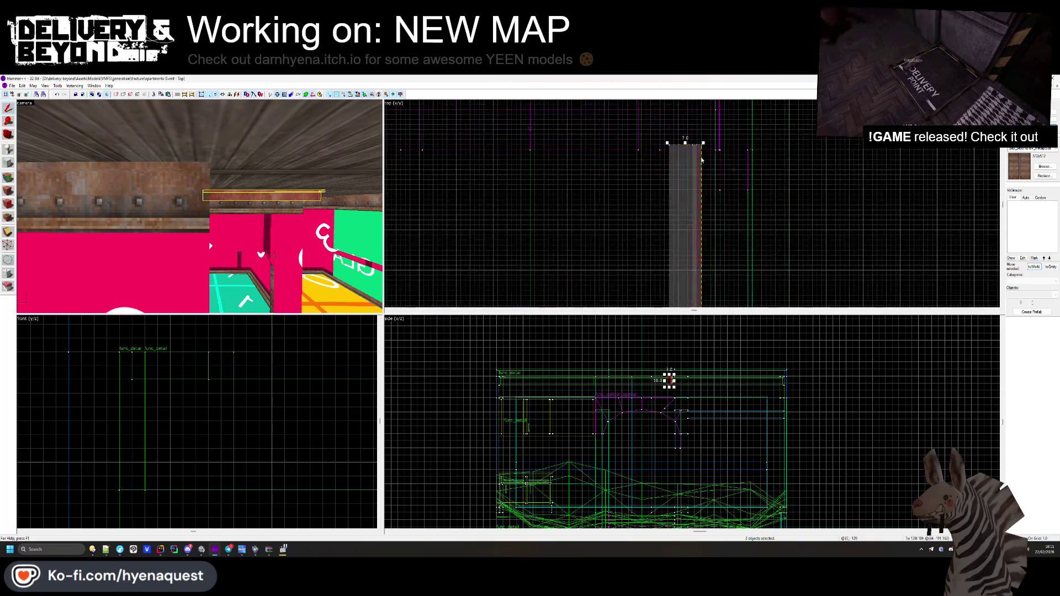
{"action": "key", "text": "z"}
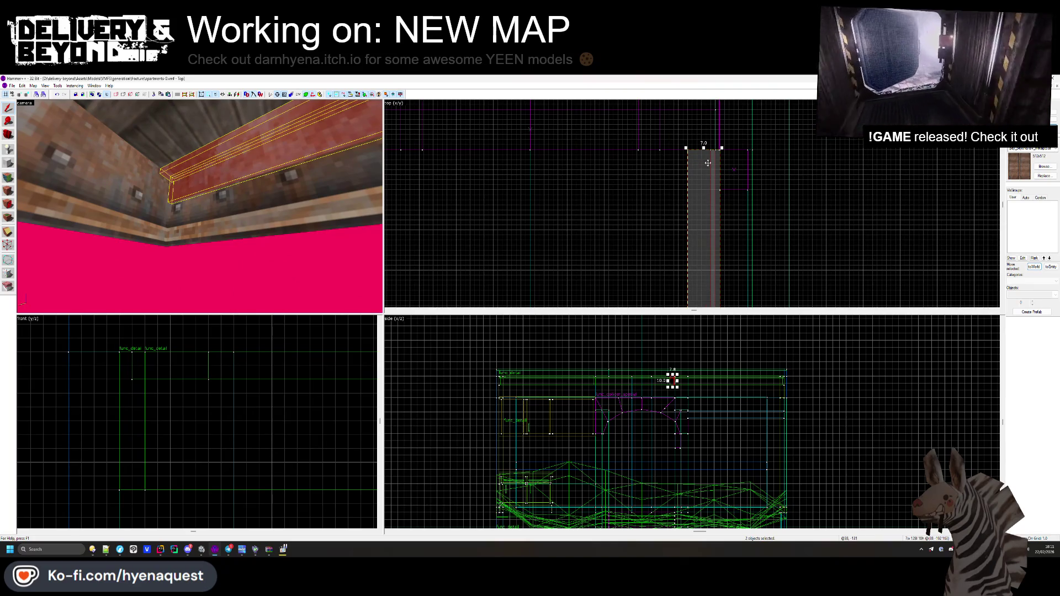
{"action": "key", "text": "Escape"}
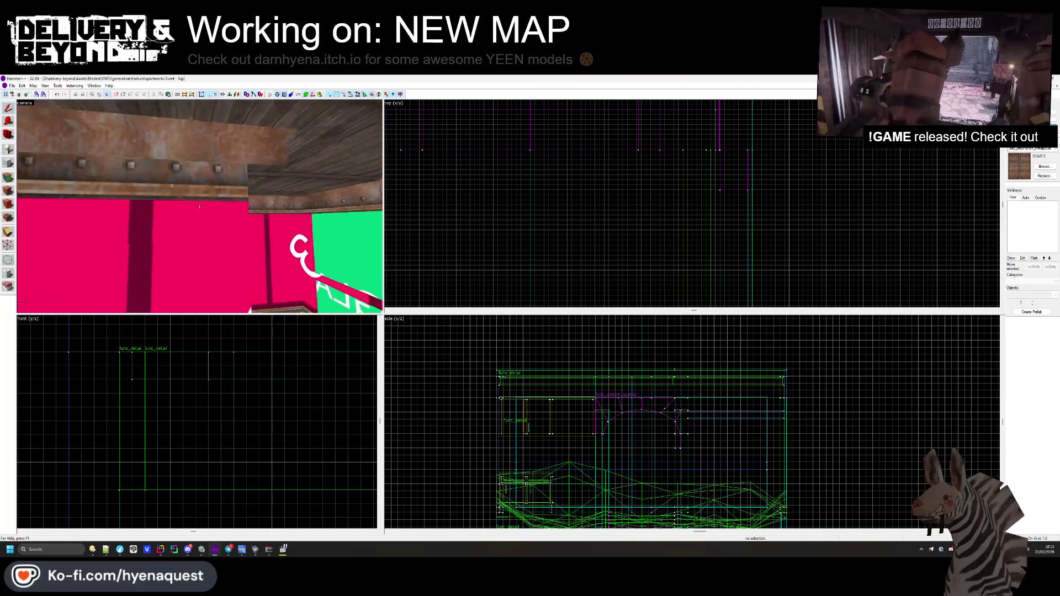
- Check the ceiling beam's transform handles, clear the selection, and open the face texture editor
{"action": "left_click", "coordinate": [138, 146]}
{"action": "scroll", "coordinate": [682, 229], "scroll_direction": "up", "scroll_amount": 3}
{"action": "scroll", "coordinate": [683, 229], "scroll_direction": "up", "scroll_amount": 1}
{"action": "scroll", "coordinate": [621, 200], "scroll_direction": "up", "scroll_amount": 1}
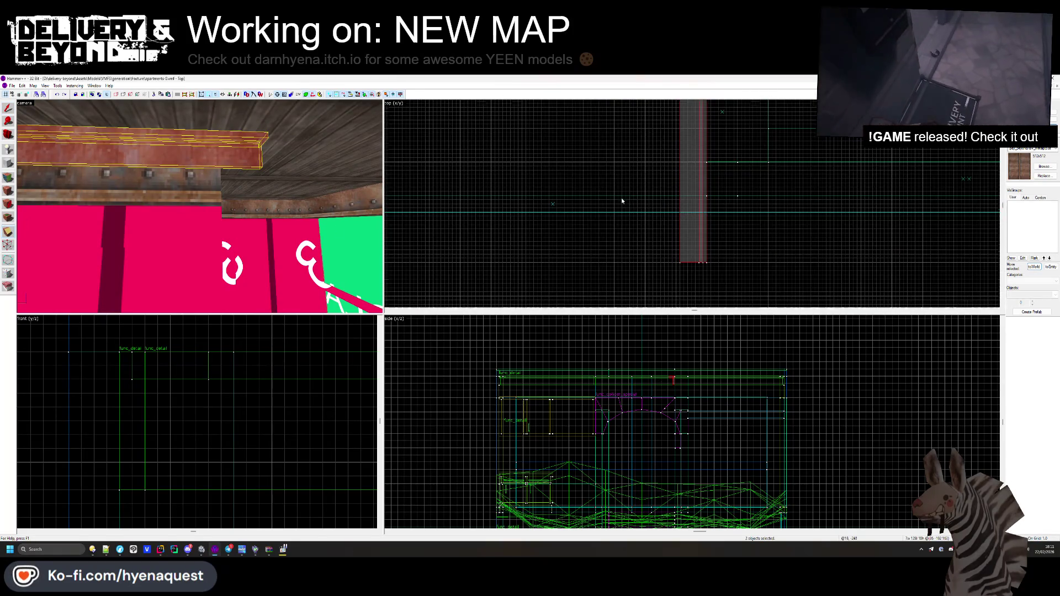
{"action": "left_click", "coordinate": [694, 197]}
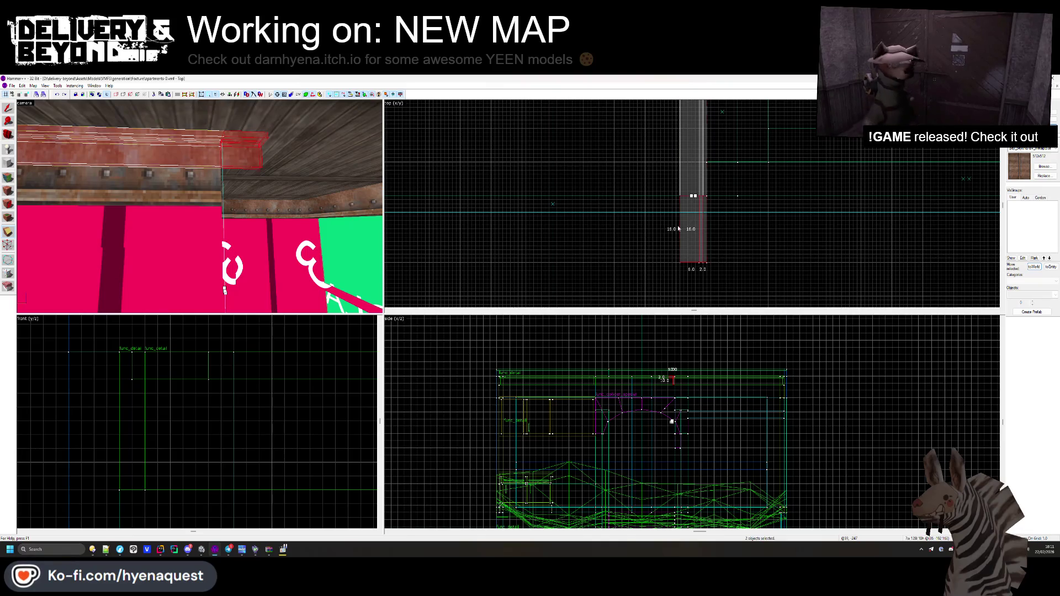
{"action": "left_click", "coordinate": [123, 149]}
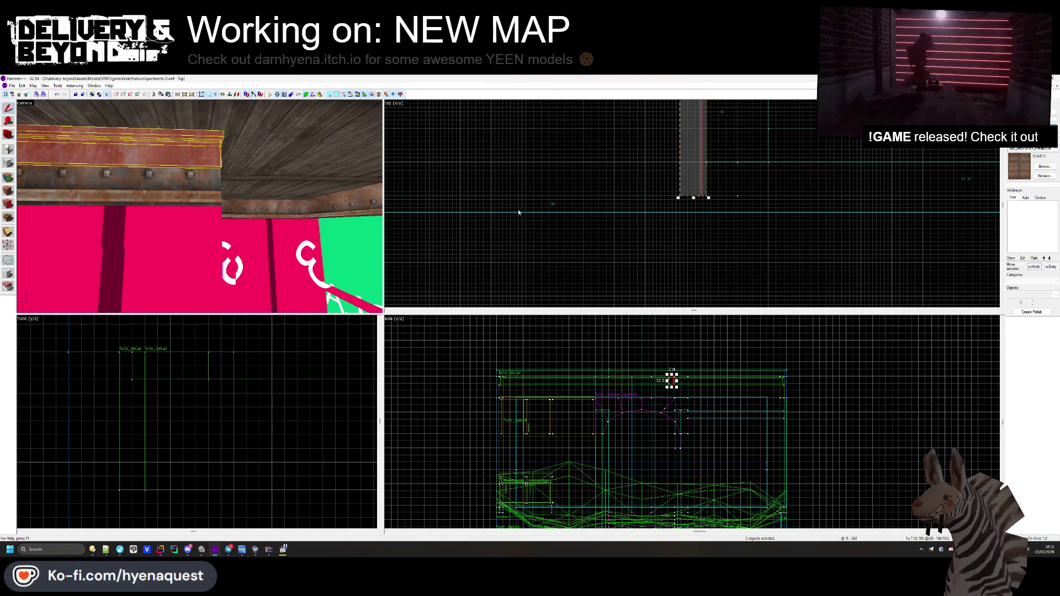
{"action": "key", "text": "Escape"}
{"action": "left_click", "coordinate": [8, 177]}
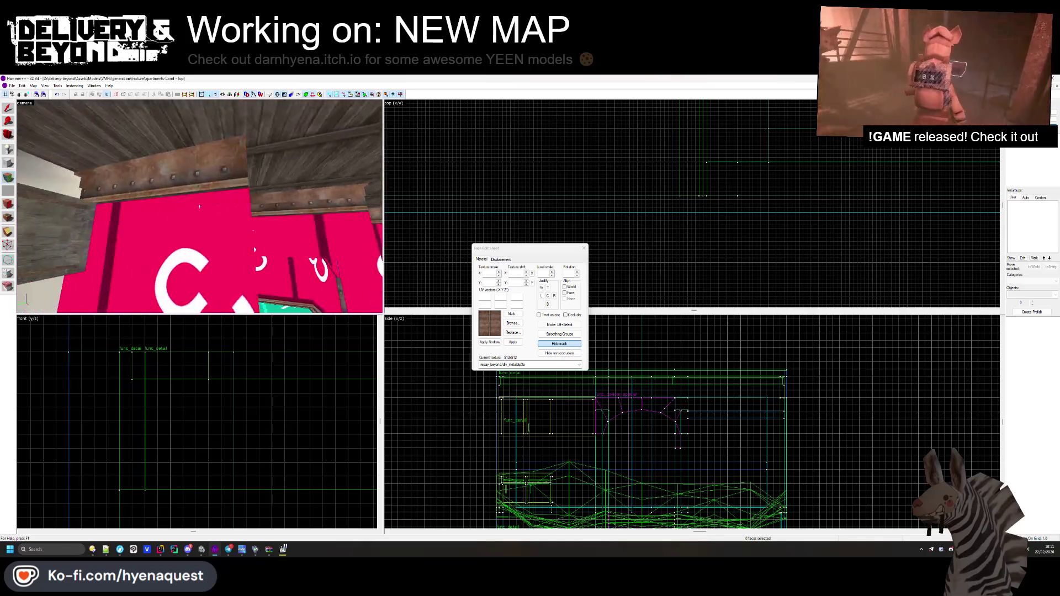
- Pick the beam's trim faces, including its end face, to align the riveted texture
{"action": "left_click", "coordinate": [204, 198]}
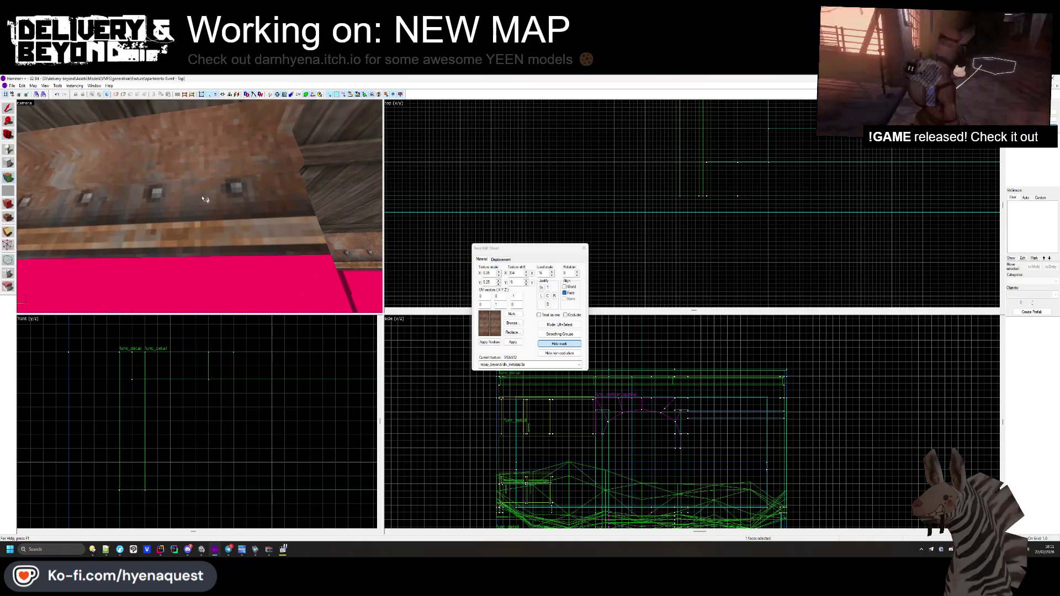
{"action": "left_click", "coordinate": [213, 135]}
{"action": "key", "text": "z"}
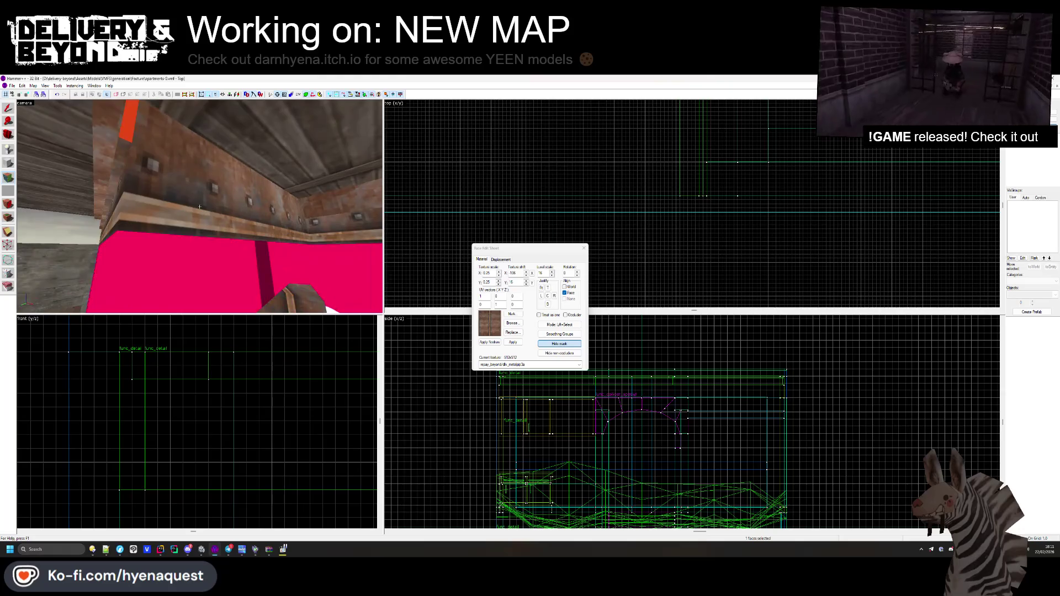
{"action": "key", "text": "a"}
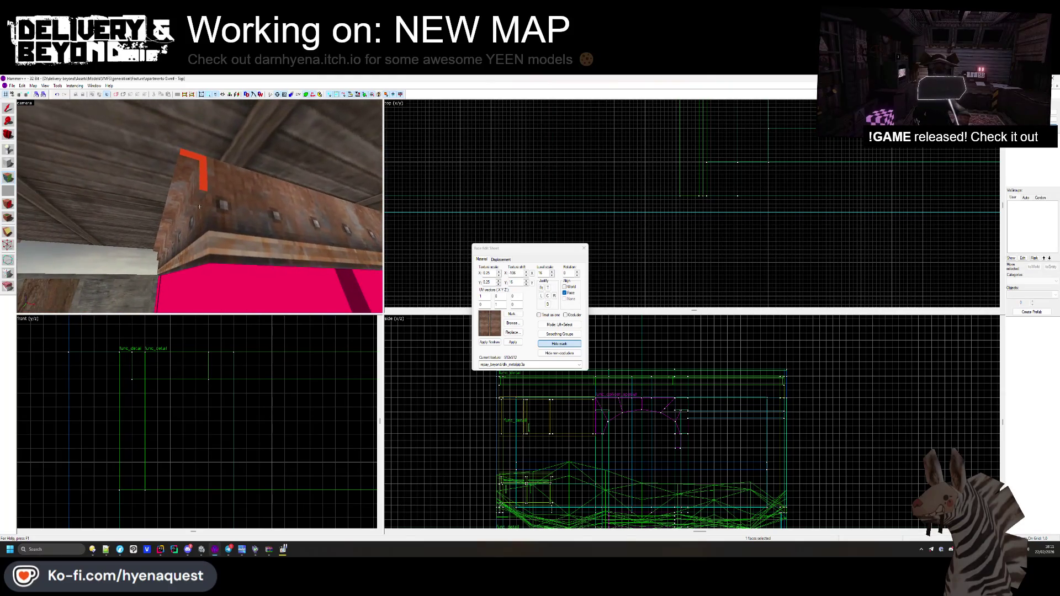
{"action": "left_click", "coordinate": [206, 176]}
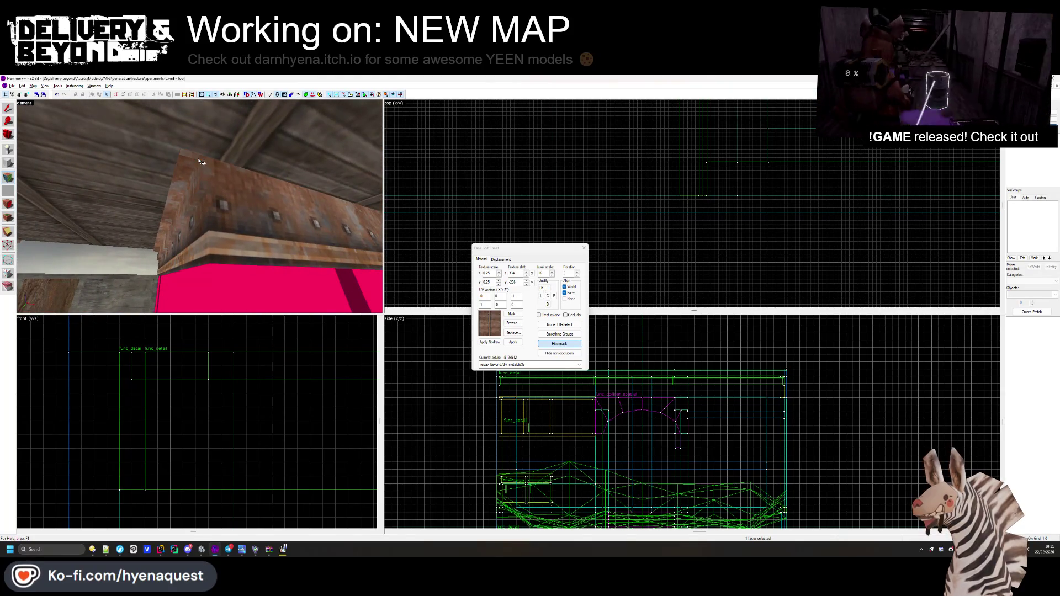
{"action": "key", "text": "z"}
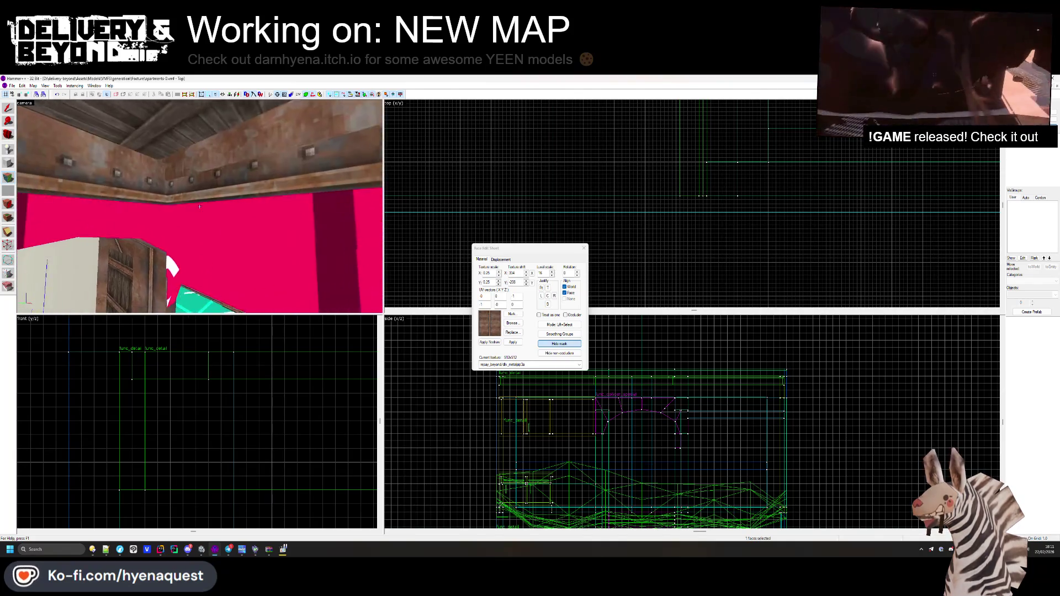
{"action": "key", "text": "z"}
{"action": "left_click", "coordinate": [197, 169]}
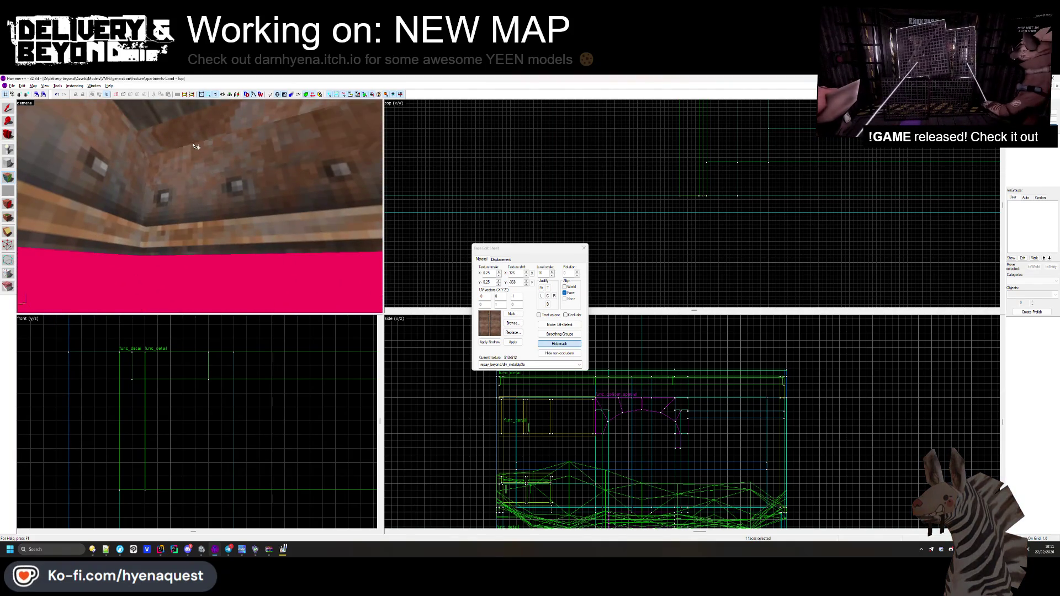
{"action": "key", "text": "z"}
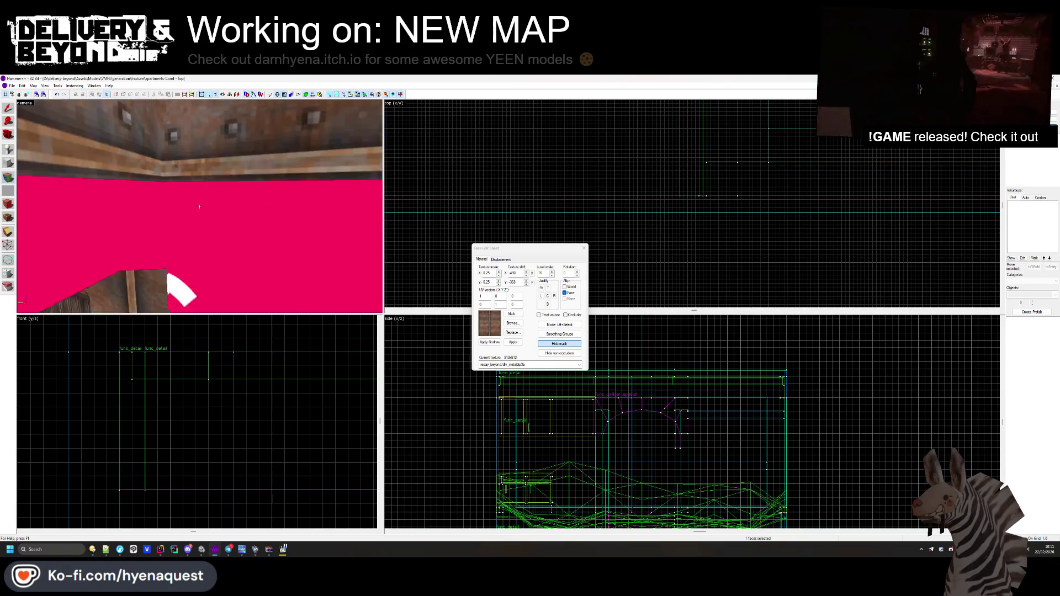
{"action": "key", "text": "z"}
{"action": "left_click", "coordinate": [197, 150]}
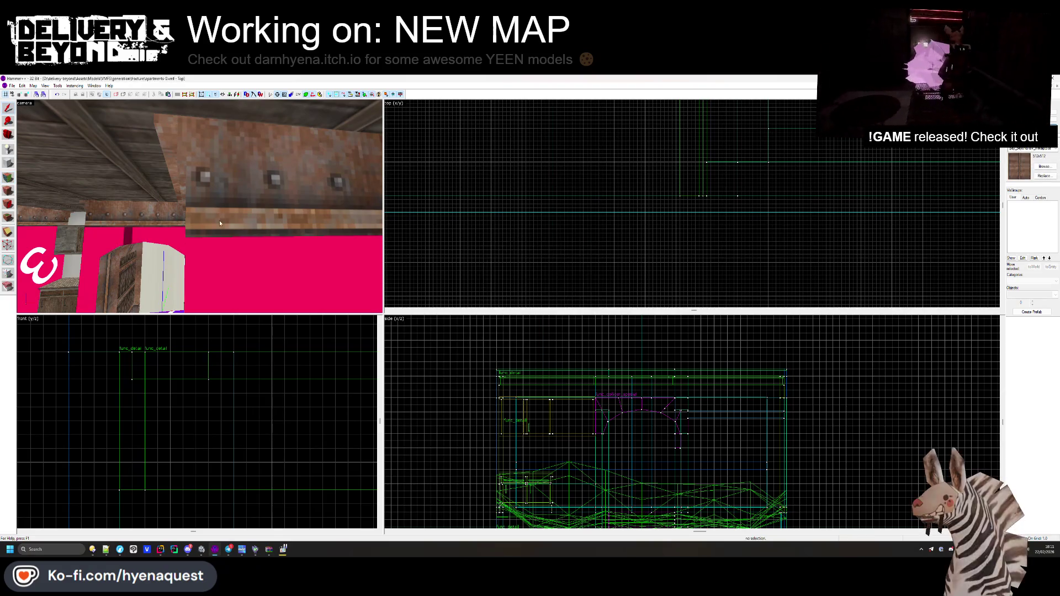
- Compare against another wall in the Unity scene, then rotate Hammer's 3D view
{"action": "key", "text": "alt+Tab"}
{"action": "mouse_move", "coordinate": [224, 214]}
{"action": "left_mouse_down"}
{"action": "mouse_move", "coordinate": [471, 205]}
{"action": "mouse_move", "coordinate": [457, 217]}
{"action": "left_mouse_up"}
{"action": "key", "text": "alt+Tab"}
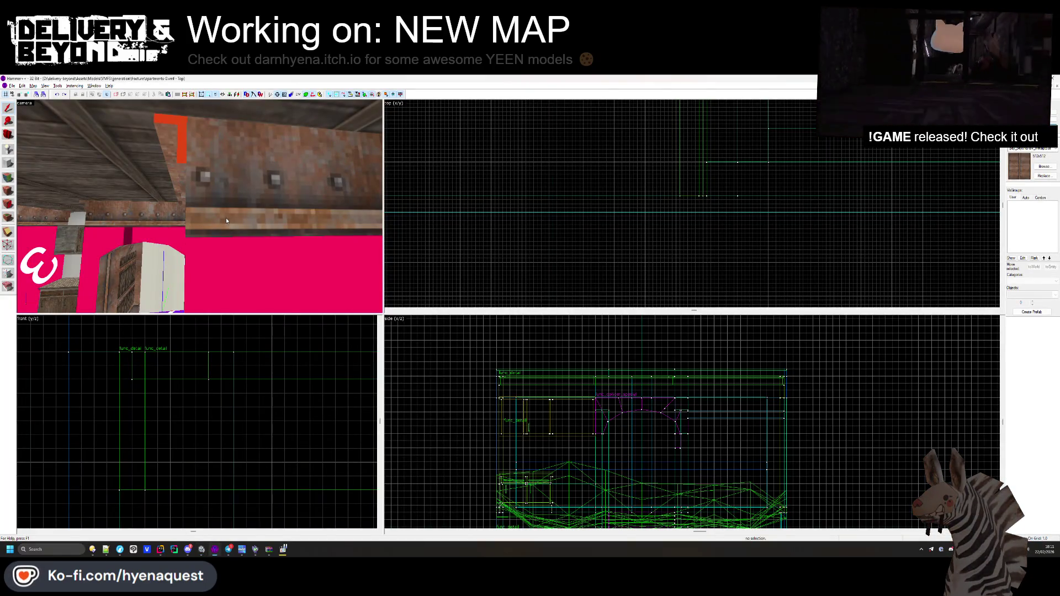
{"action": "left_click_drag", "start_coordinate": [224, 218], "coordinate": [88, 198]}
- Shift the face texture into alignment at 0.25 scale, close the editor, and select the wall brush
{"action": "left_click", "coordinate": [9, 177]}
{"action": "scroll", "coordinate": [200, 220], "scroll_direction": "up", "scroll_amount": 5}
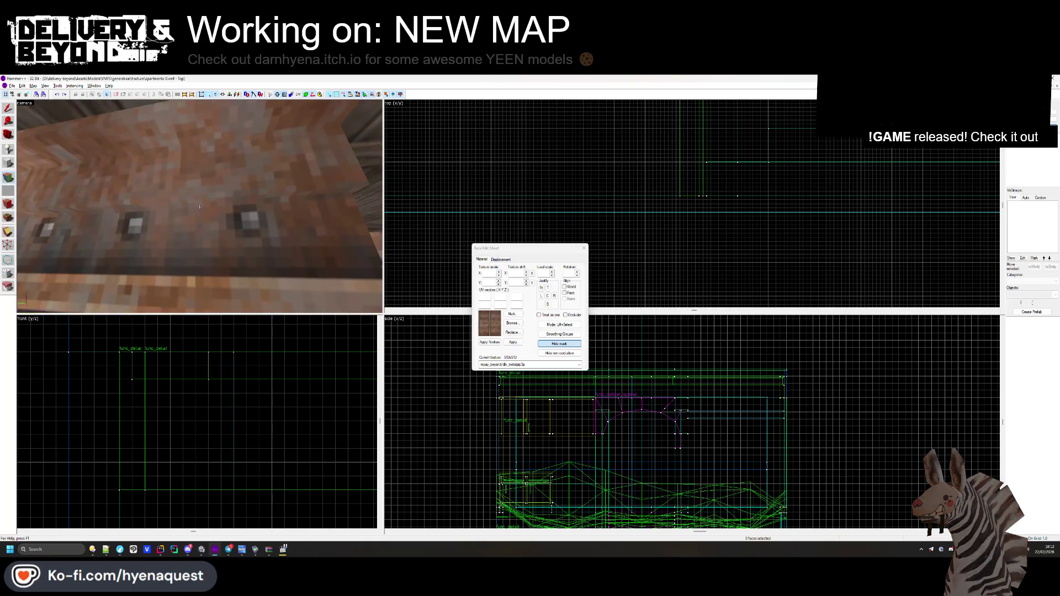
{"action": "scroll", "coordinate": [203, 202], "scroll_direction": "down", "scroll_amount": 5}
{"action": "scroll", "coordinate": [202, 209], "scroll_direction": "up", "scroll_amount": 5}
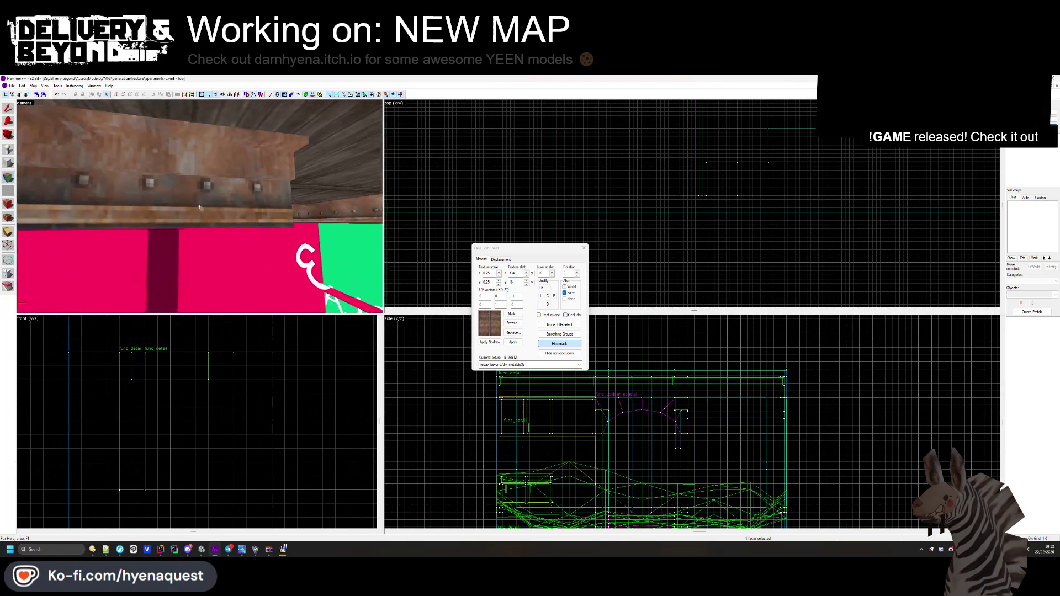
{"action": "left_click_drag", "start_coordinate": [207, 194], "coordinate": [209, 135]}
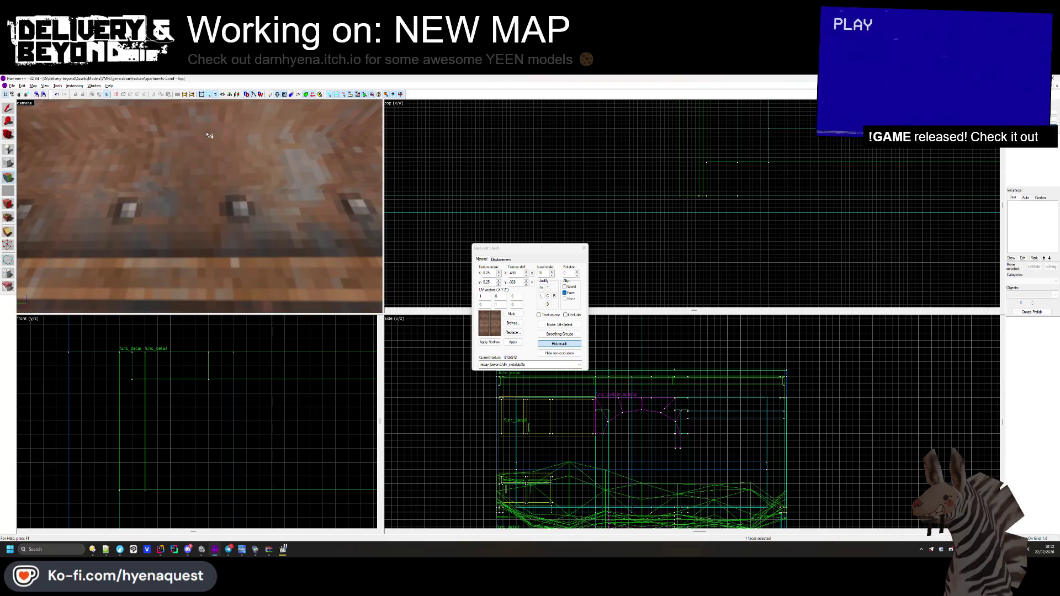
{"action": "scroll", "coordinate": [191, 115], "scroll_direction": "down", "scroll_amount": 5}
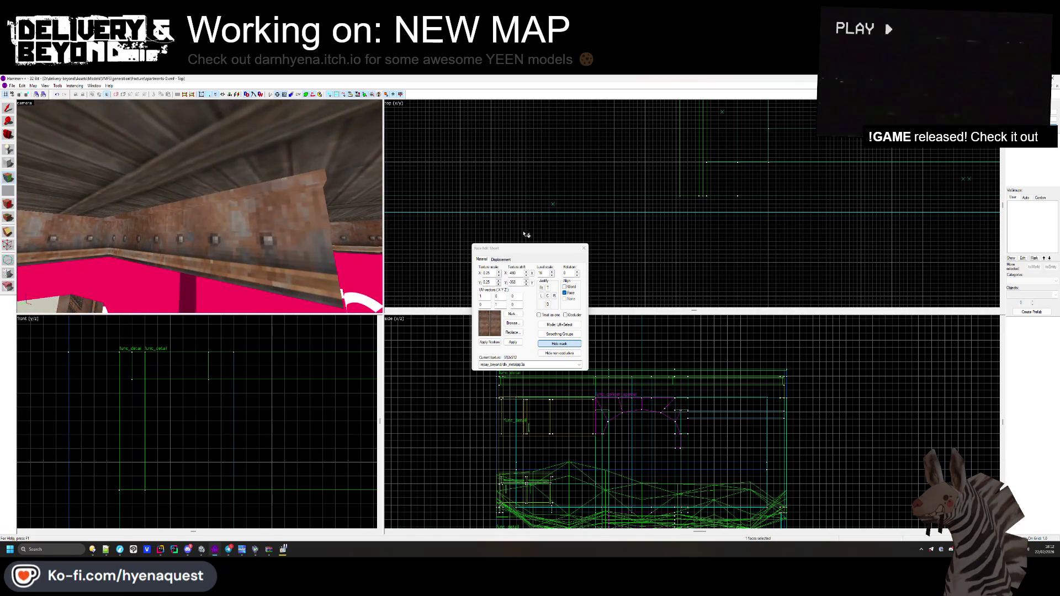
{"action": "left_click", "coordinate": [583, 248]}
{"action": "scroll", "coordinate": [245, 235], "scroll_direction": "down", "scroll_amount": 3}
{"action": "left_click", "coordinate": [265, 182]}
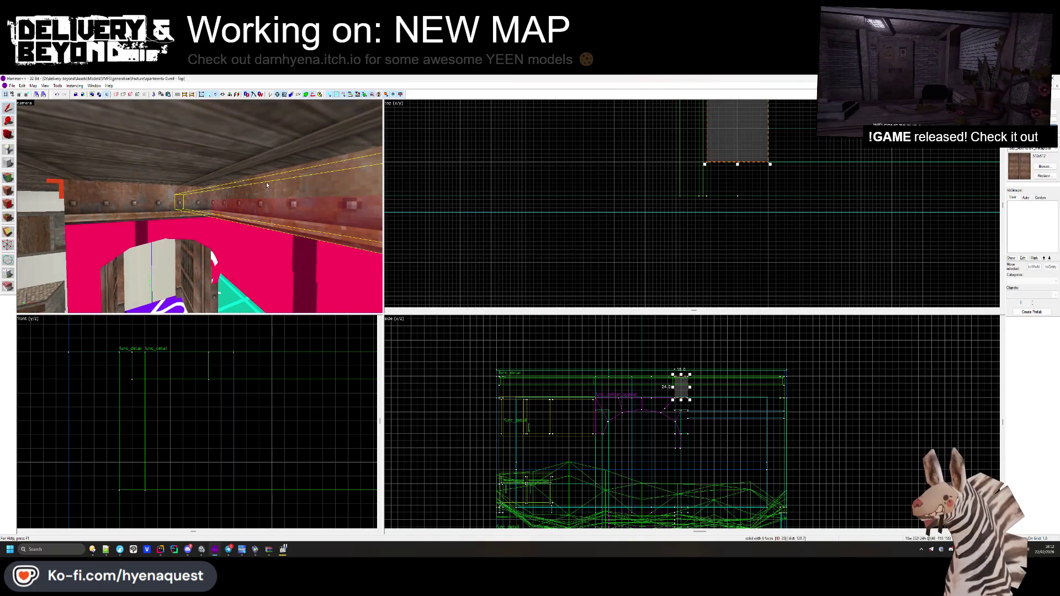
- Move the rotated trim brushes along the ceiling and shorten the brush from 112 to 103 wide
{"action": "left_click", "coordinate": [265, 180], "text": "ctrl"}
{"action": "scroll", "coordinate": [686, 235], "scroll_direction": "up", "scroll_amount": 3}
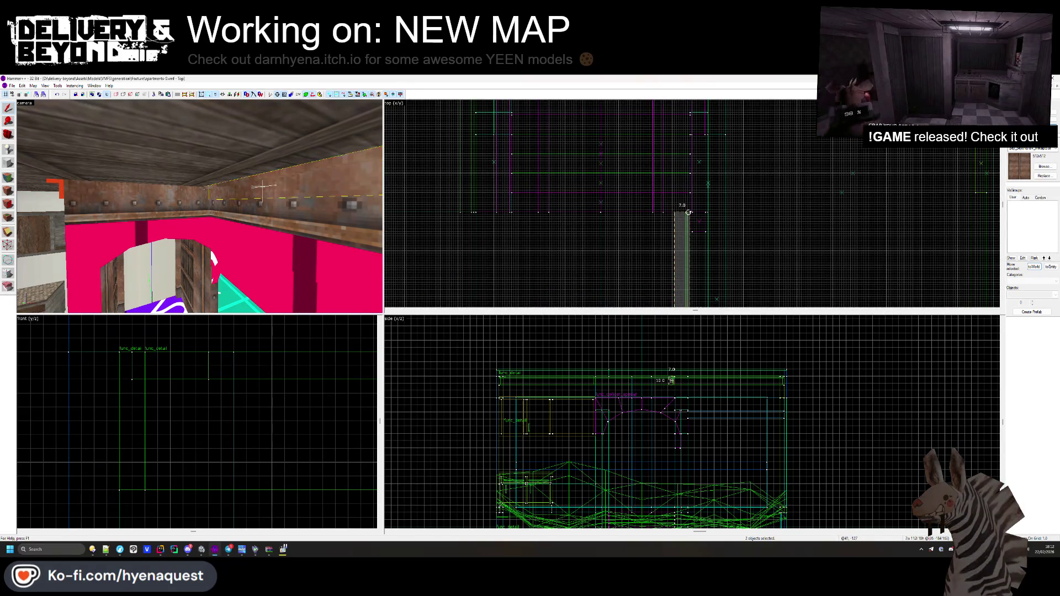
{"action": "scroll", "coordinate": [691, 211], "scroll_direction": "down", "scroll_amount": 2}
{"action": "mouse_move", "coordinate": [692, 210]}
{"action": "left_mouse_down"}
{"action": "mouse_move", "coordinate": [651, 273]}
{"action": "mouse_move", "coordinate": [494, 205]}
{"action": "left_mouse_up"}
{"action": "scroll", "coordinate": [716, 217], "scroll_direction": "up", "scroll_amount": 3}
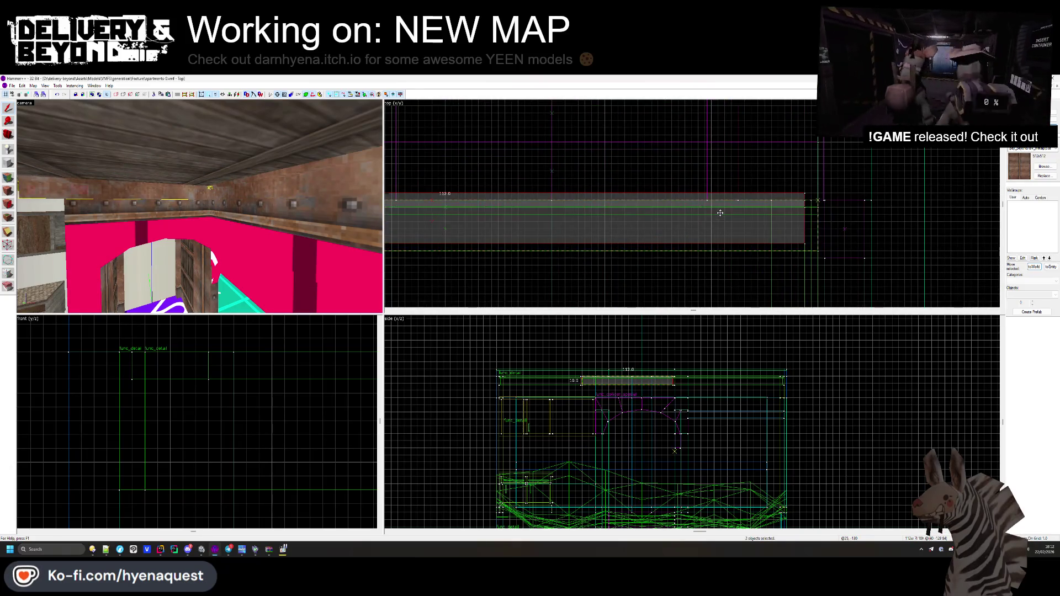
{"action": "scroll", "coordinate": [720, 213], "scroll_direction": "down", "scroll_amount": 3}
{"action": "scroll", "coordinate": [539, 199], "scroll_direction": "up", "scroll_amount": 3}
{"action": "left_click", "coordinate": [540, 199]}
{"action": "left_click", "coordinate": [548, 194]}
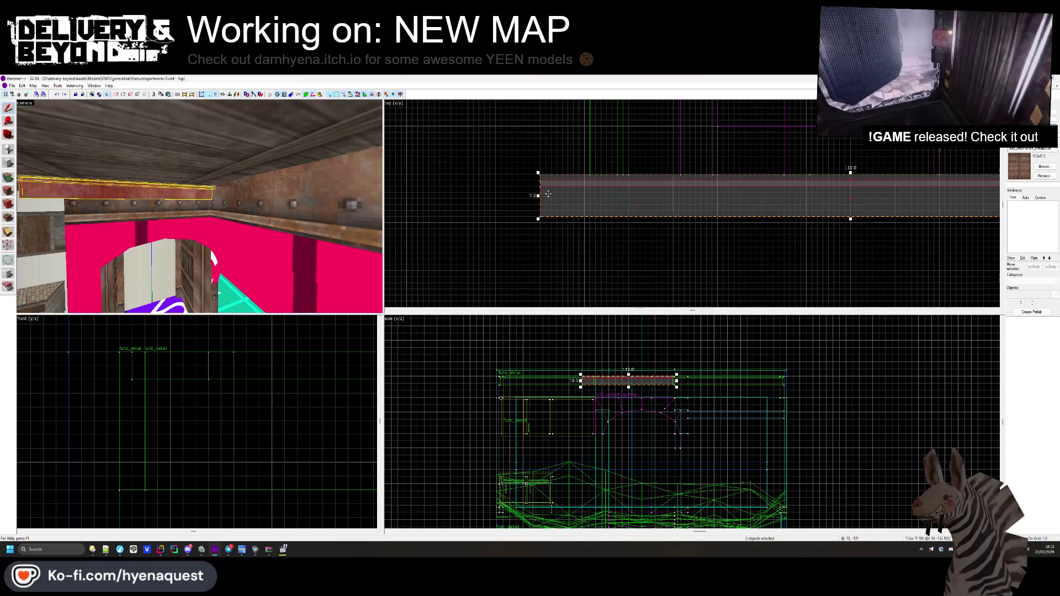
{"action": "left_click_drag", "start_coordinate": [539, 196], "coordinate": [586, 196]}
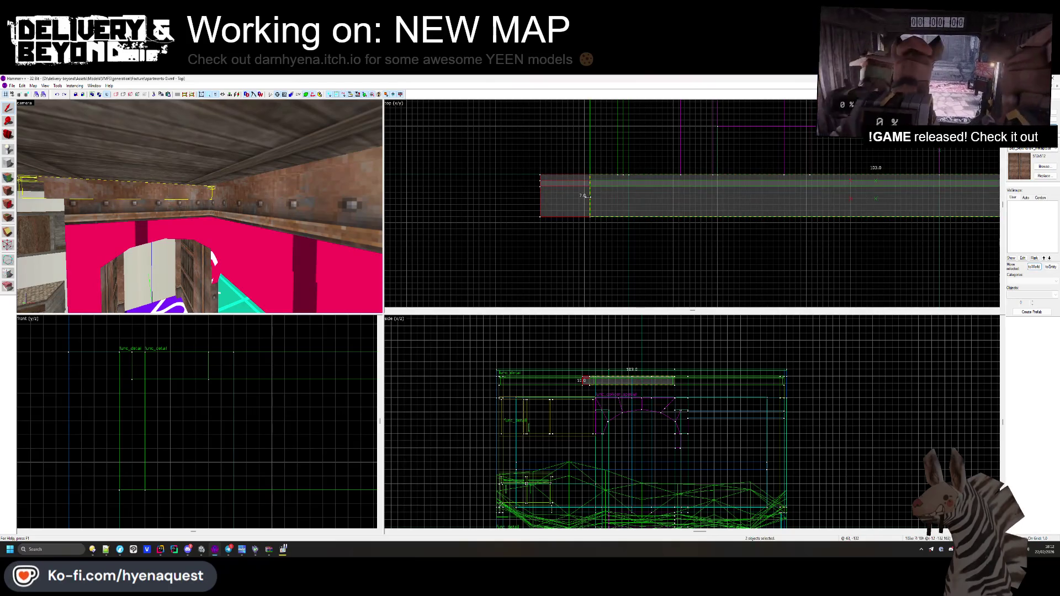
{"action": "left_click_drag", "start_coordinate": [221, 210], "coordinate": [199, 206]}
- Resize the thin trim strip's left end, then undo and redo the brush changes
{"action": "left_click", "coordinate": [280, 191]}
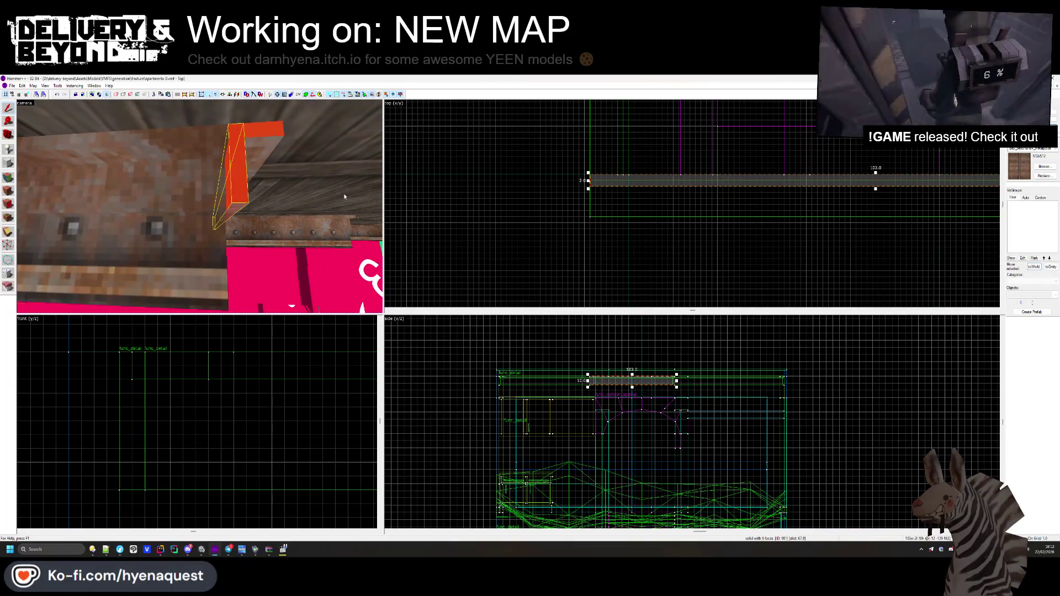
{"action": "scroll", "coordinate": [582, 188], "scroll_direction": "up", "scroll_amount": 1}
{"action": "scroll", "coordinate": [581, 188], "scroll_direction": "up", "scroll_amount": 1}
{"action": "left_click_drag", "start_coordinate": [633, 180], "coordinate": [636, 175]}
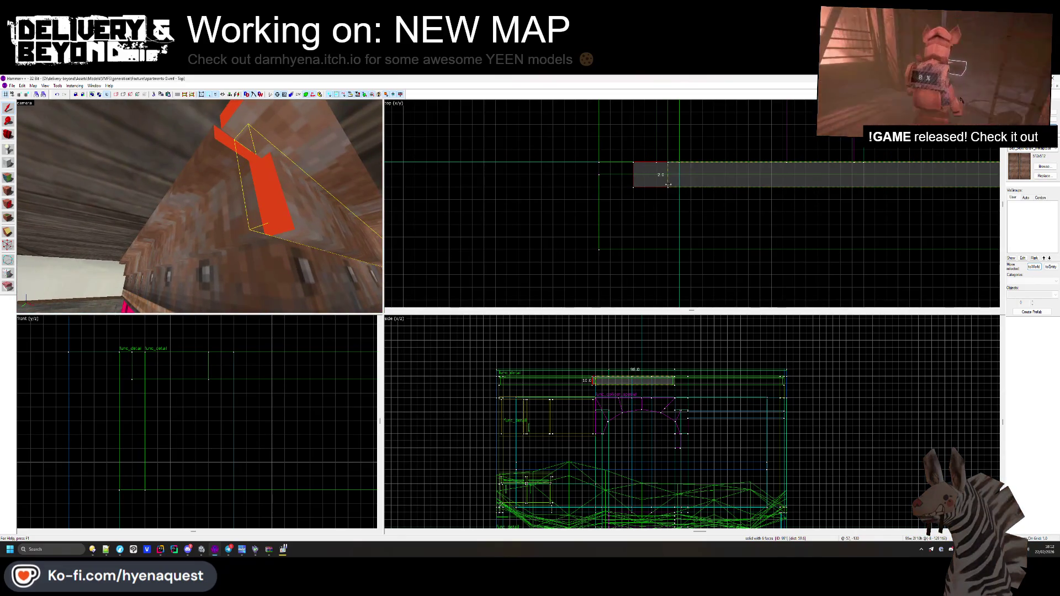
{"action": "key", "text": "ctrl+z"}
{"action": "key", "text": "ctrl+z"}
{"action": "key", "text": "ctrl+z"}
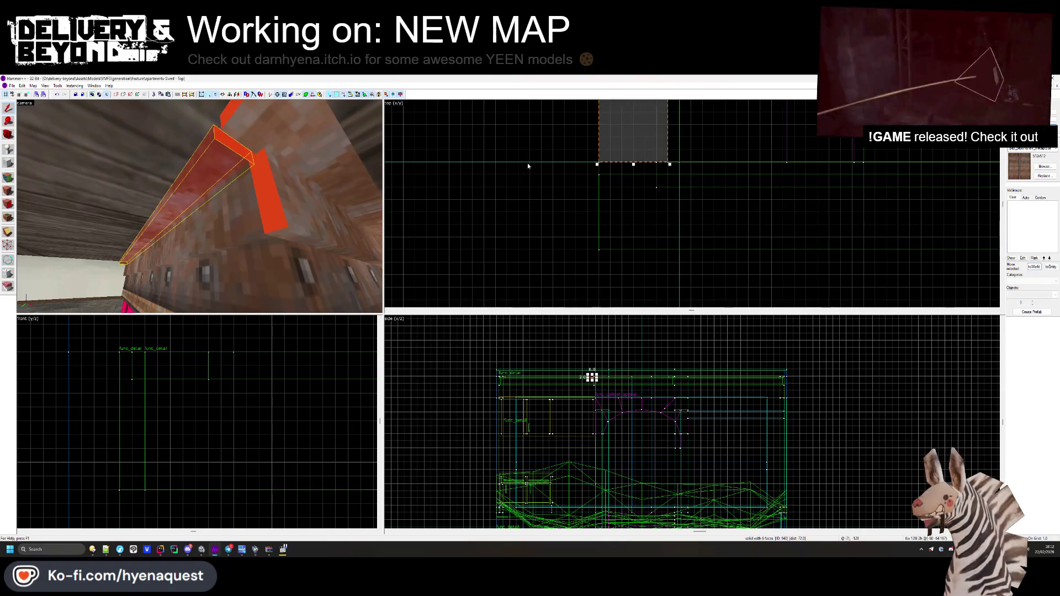
{"action": "key", "text": "ctrl+z"}
{"action": "key", "text": "ctrl+z"}
{"action": "key", "text": "ctrl+z"}
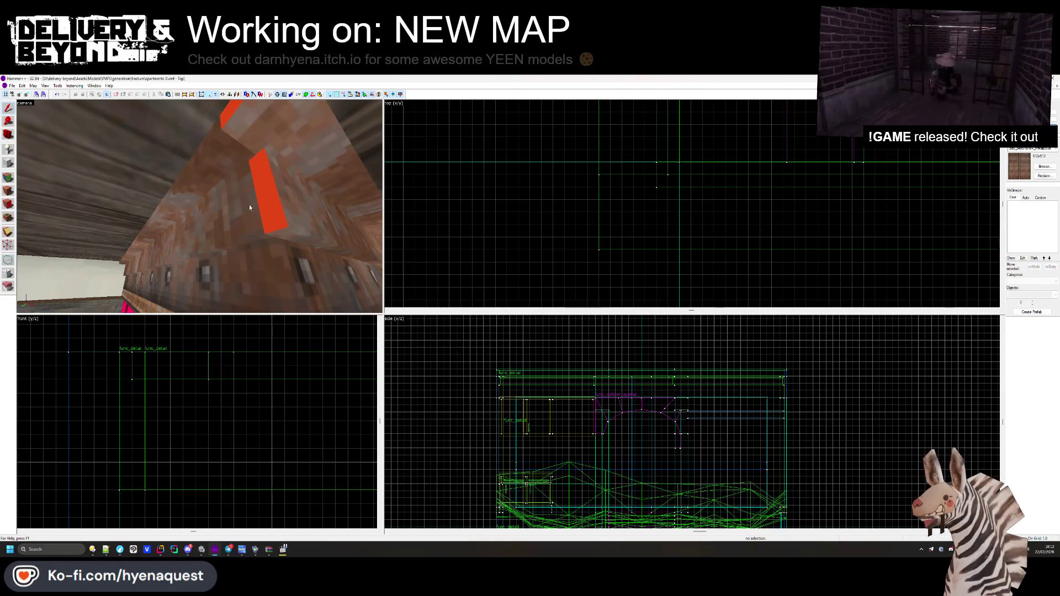
{"action": "key", "text": "z"}
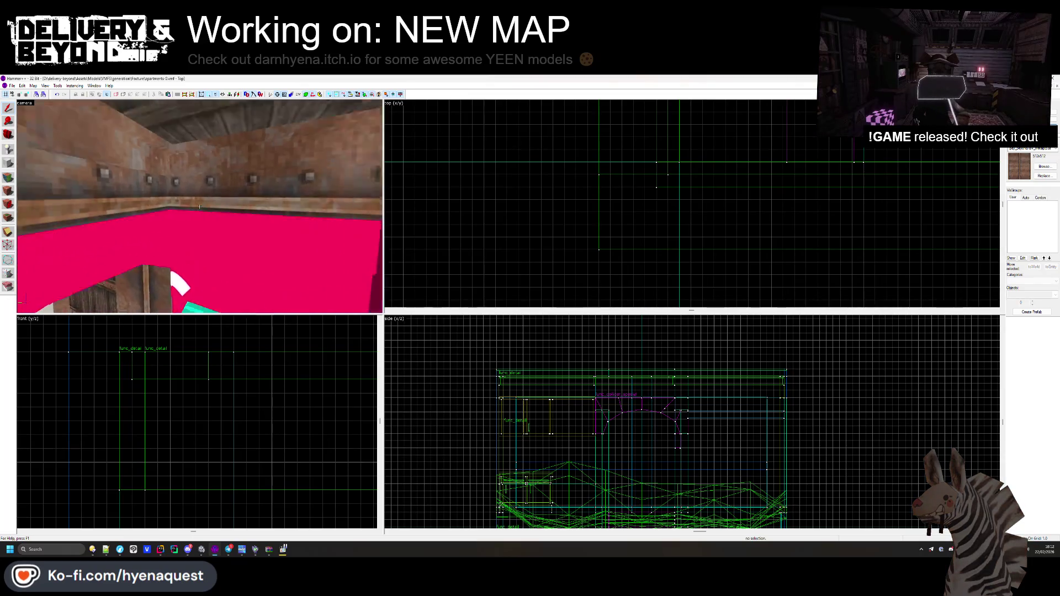
{"action": "key", "text": "ctrl+y"}
{"action": "key", "text": "ctrl+y"}
{"action": "key", "text": "ctrl+z"}
{"action": "key", "text": "ctrl+y"}
{"action": "scroll", "coordinate": [617, 175], "scroll_direction": "down", "scroll_amount": 5}
{"action": "scroll", "coordinate": [831, 185], "scroll_direction": "up", "scroll_amount": 7}
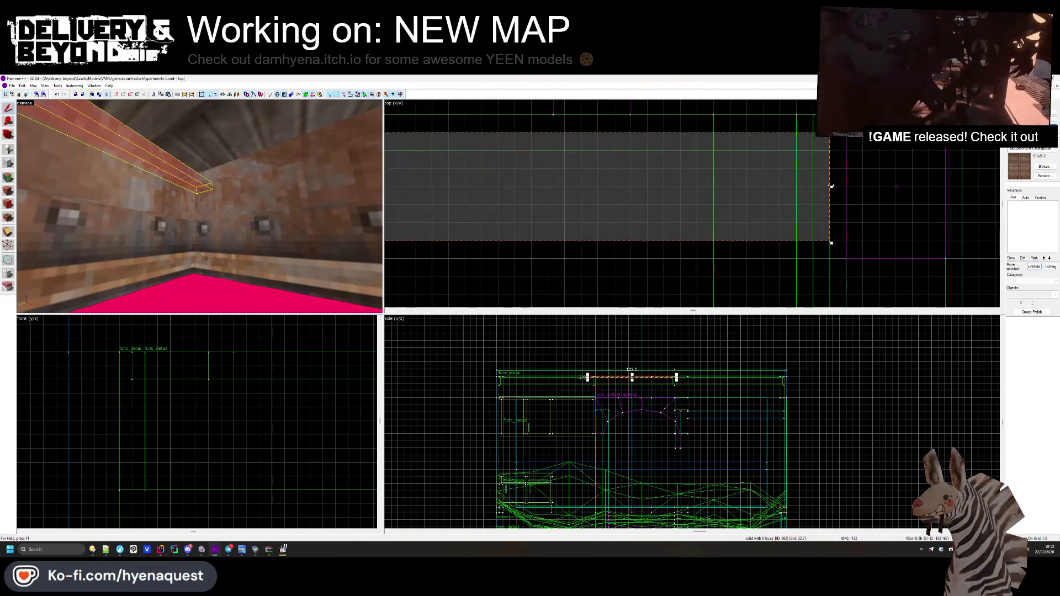
- Pull the ceiling slab's right end inward, then delete the slab
{"action": "left_click_drag", "start_coordinate": [829, 189], "coordinate": [810, 191]}
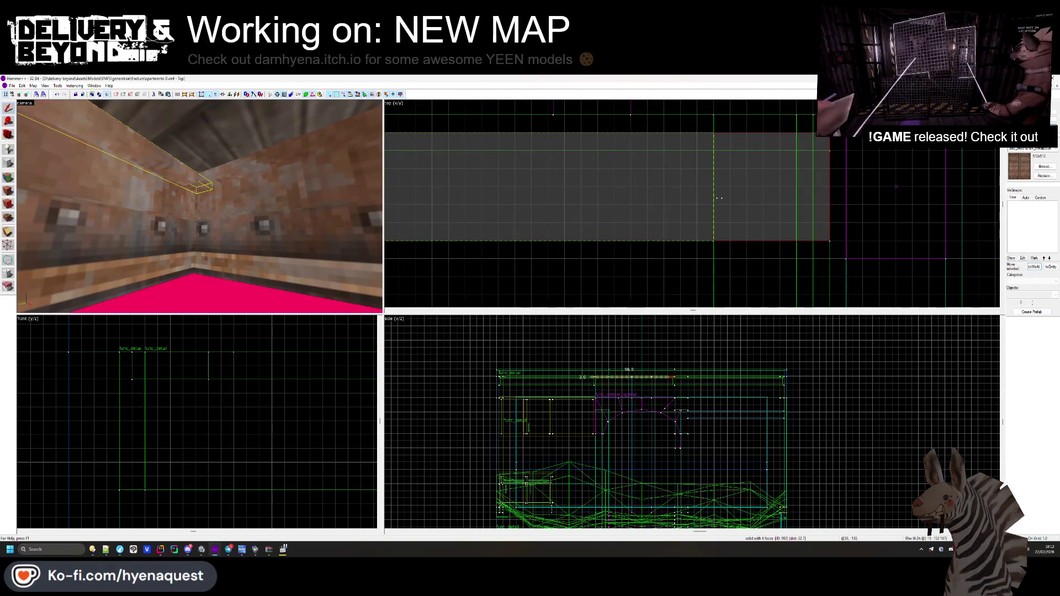
{"action": "left_click_drag", "start_coordinate": [717, 197], "coordinate": [716, 193]}
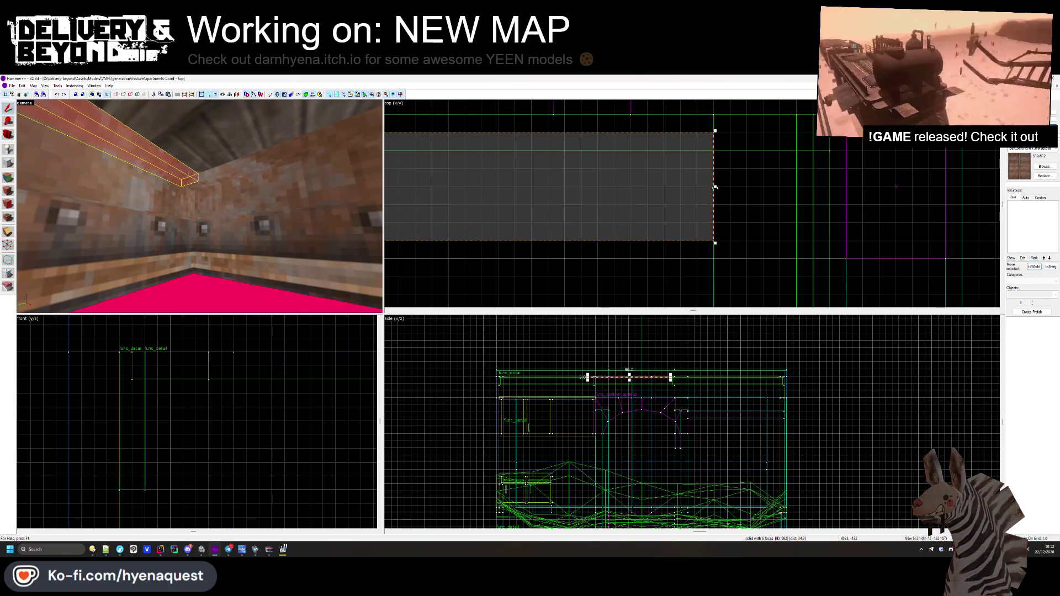
{"action": "key", "text": "Delete"}
{"action": "key", "text": "ctrl+z"}
{"action": "key", "text": "Delete"}
{"action": "key", "text": "ctrl+z"}
{"action": "key", "text": "Delete"}
- Move the view closer to the wooden beam and open the face texture editor on it
{"action": "mouse_move", "coordinate": [316, 221]}
{"action": "left_mouse_down"}
{"action": "mouse_move", "coordinate": [200, 207]}
{"action": "mouse_move", "coordinate": [298, 305]}
{"action": "mouse_move", "coordinate": [39, 298]}
{"action": "left_mouse_up"}
{"action": "key", "text": "w"}
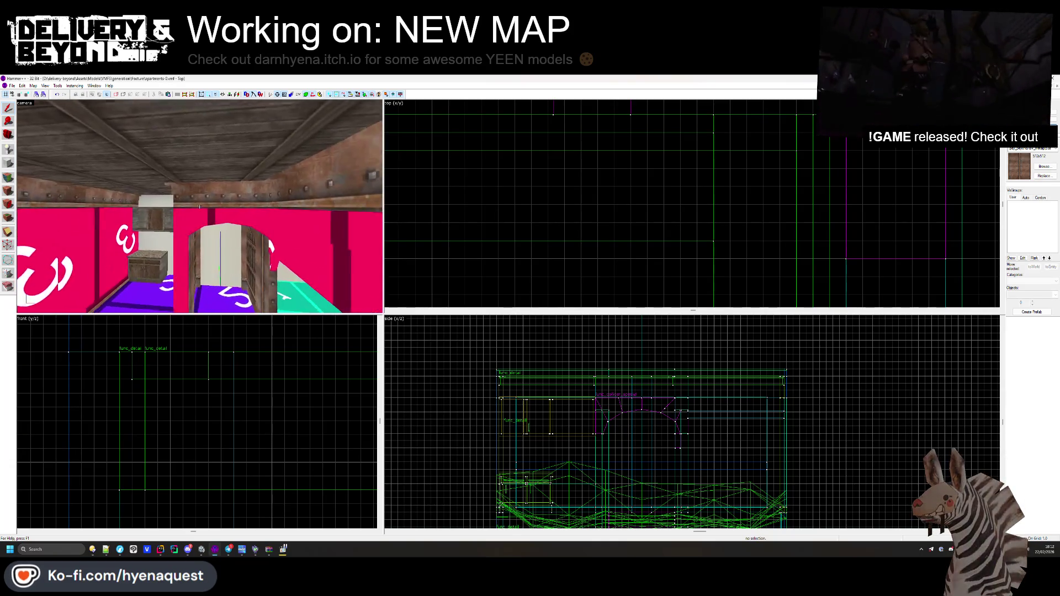
{"action": "left_click", "coordinate": [9, 191]}
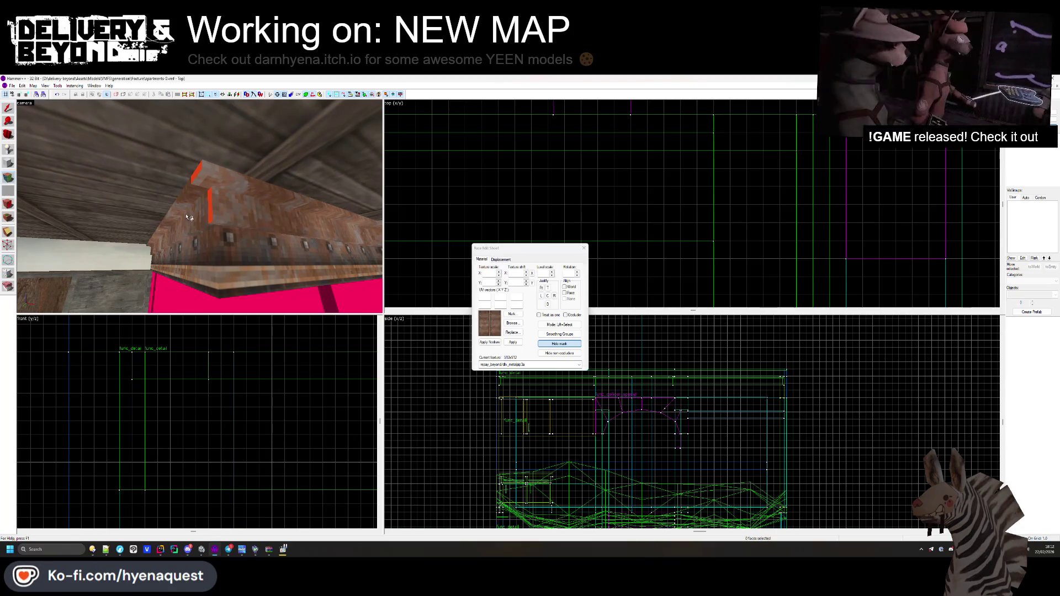
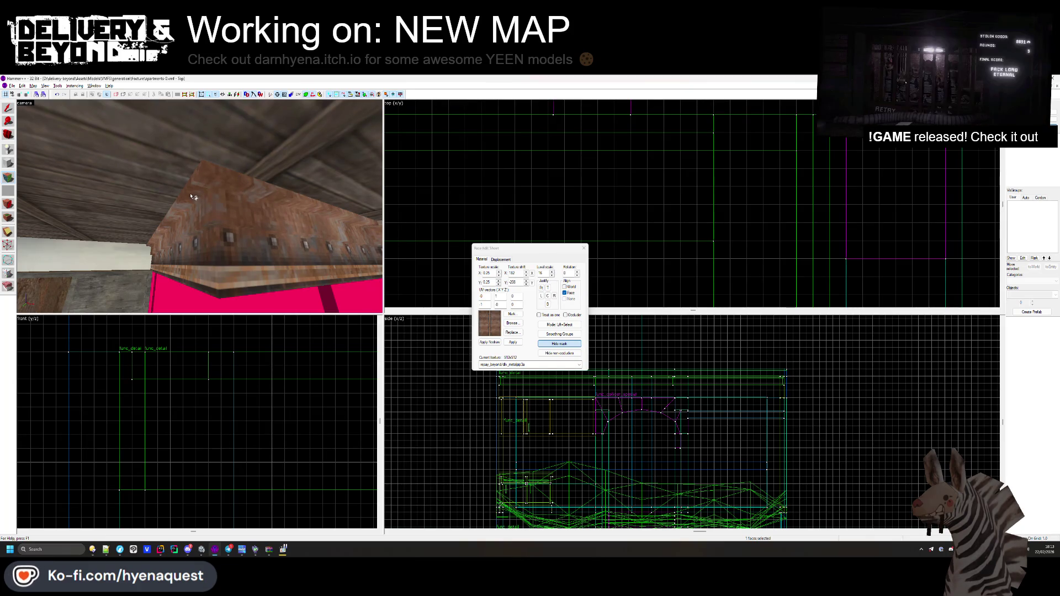
- Select the ceiling beam above the pink wall and centre the 2D views on it
{"action": "key", "text": "z"}
{"action": "key", "text": "w"}
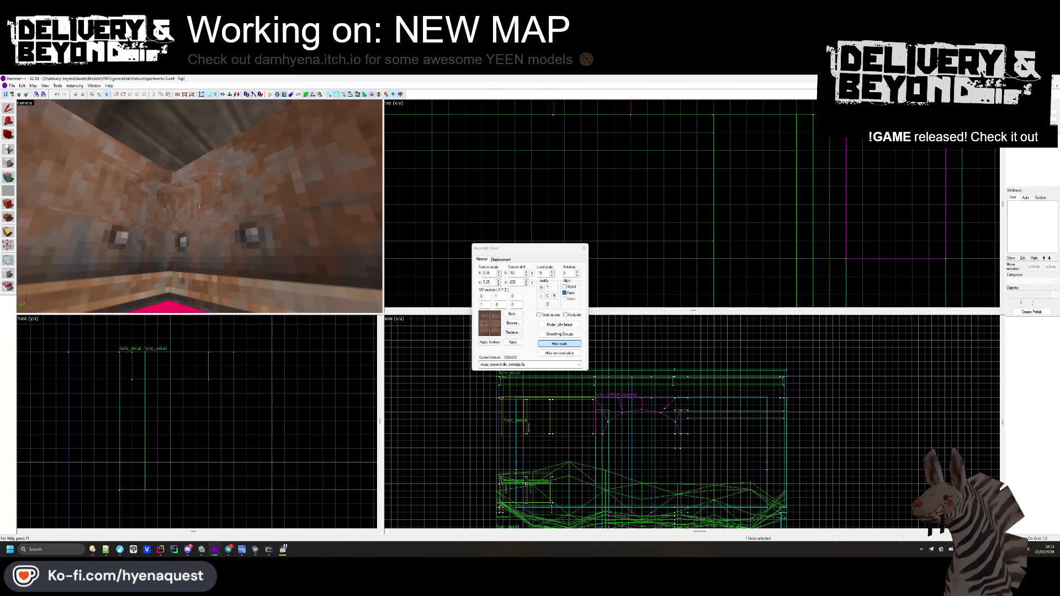
{"action": "key", "text": "s"}
{"action": "key", "text": "z"}
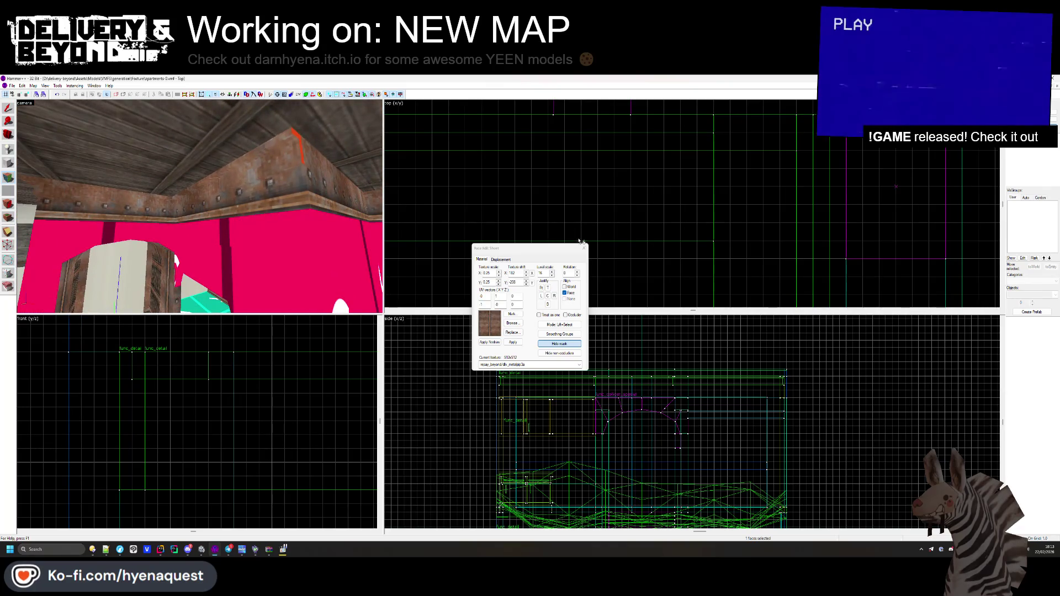
{"action": "left_click", "coordinate": [583, 248]}
{"action": "left_click", "coordinate": [104, 190]}
{"action": "key", "text": "ctrl+e"}
- Drag the ceiling beam in the Top view to its new position along the wall
{"action": "scroll", "coordinate": [629, 162], "scroll_direction": "down", "scroll_amount": 2}
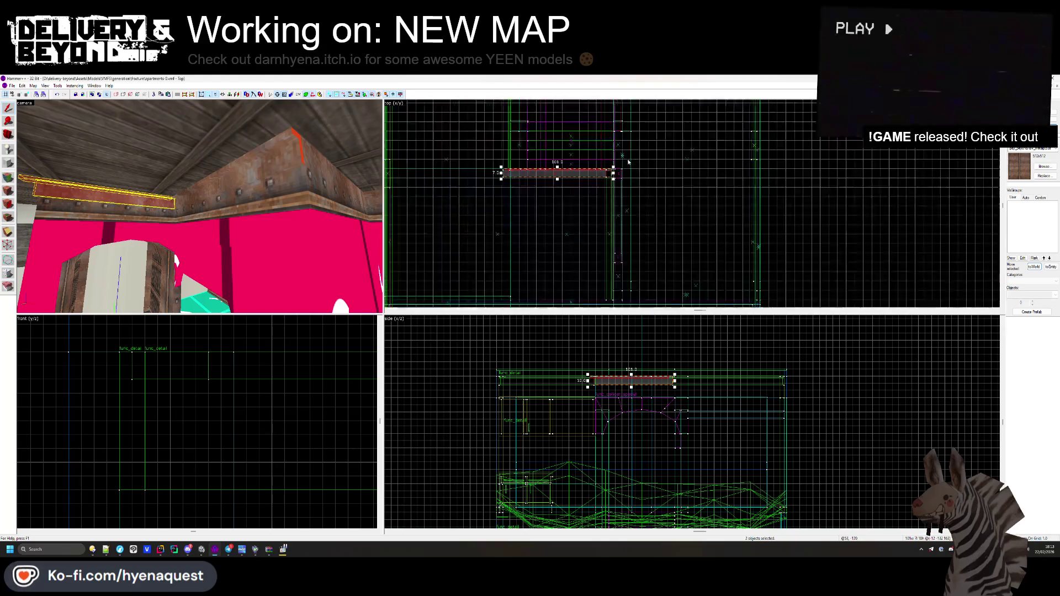
{"action": "mouse_move", "coordinate": [512, 172]}
{"action": "left_mouse_down"}
{"action": "mouse_move", "coordinate": [621, 299]}
{"action": "mouse_move", "coordinate": [577, 204]}
{"action": "mouse_move", "coordinate": [591, 267]}
{"action": "mouse_move", "coordinate": [605, 268]}
{"action": "mouse_move", "coordinate": [579, 267]}
{"action": "left_mouse_up"}
{"action": "scroll", "coordinate": [612, 279], "scroll_direction": "up", "scroll_amount": 3}
{"action": "scroll", "coordinate": [612, 279], "scroll_direction": "up", "scroll_amount": 2}
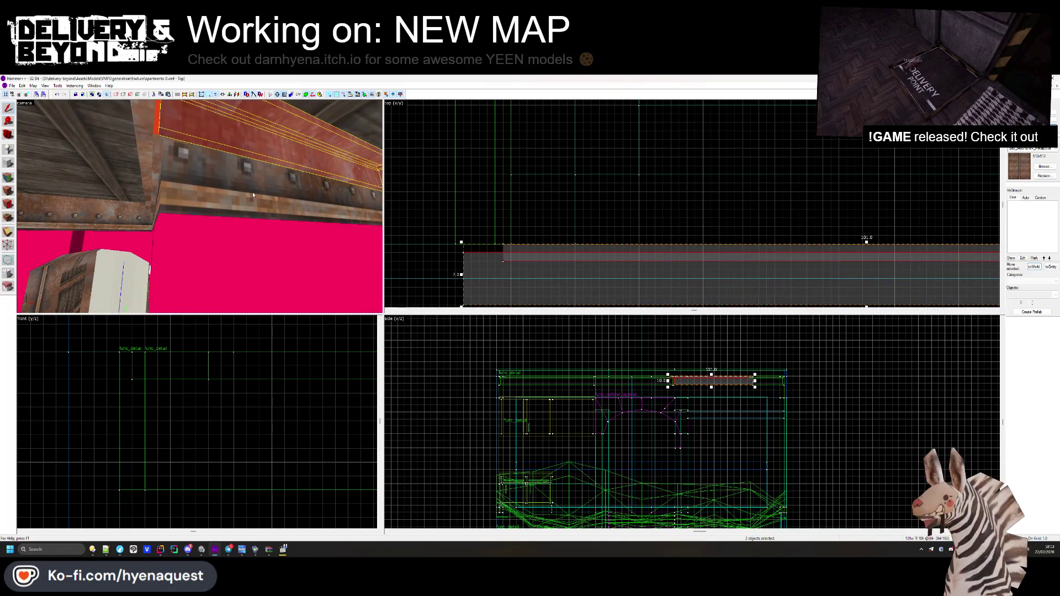
{"action": "left_click", "coordinate": [537, 267]}
{"action": "left_click", "coordinate": [215, 200]}
{"action": "key", "text": "z"}
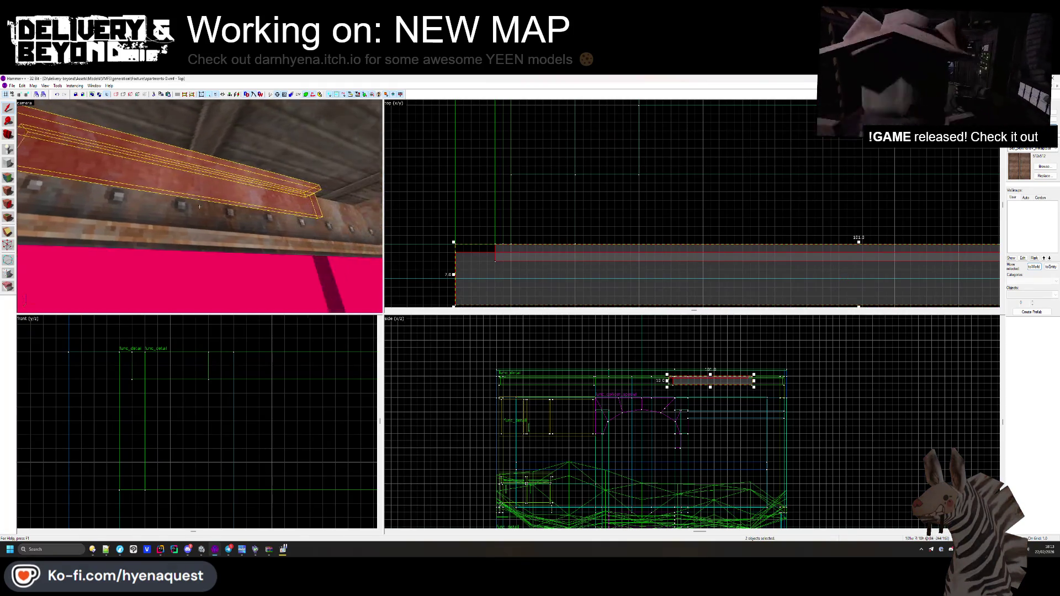
{"action": "left_click", "coordinate": [193, 141]}
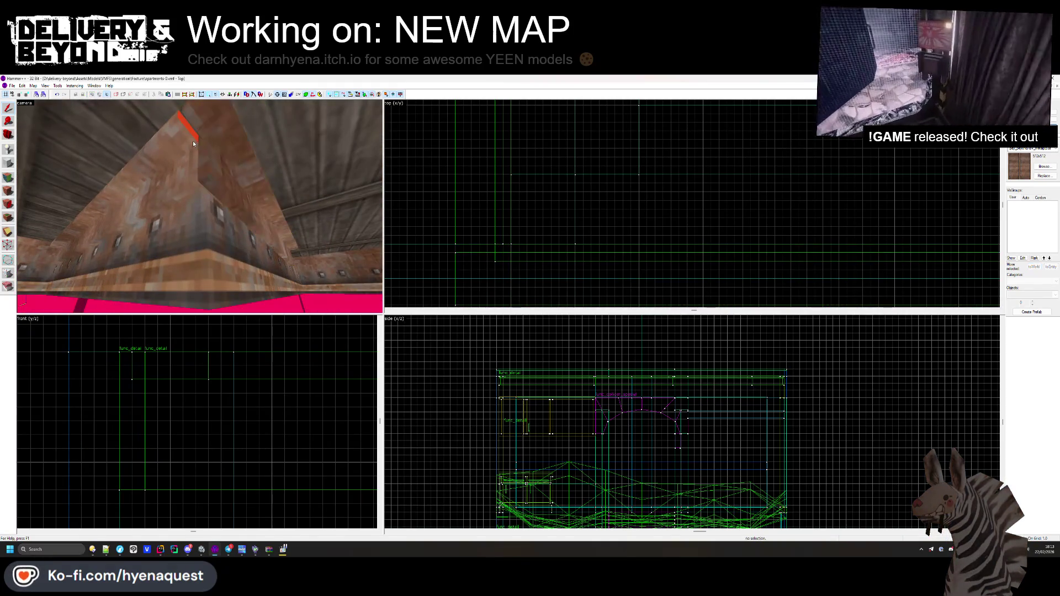
- Stretch the left horizontal beam from 96 units to about 131 units in the Top view
{"action": "key", "text": "Escape"}
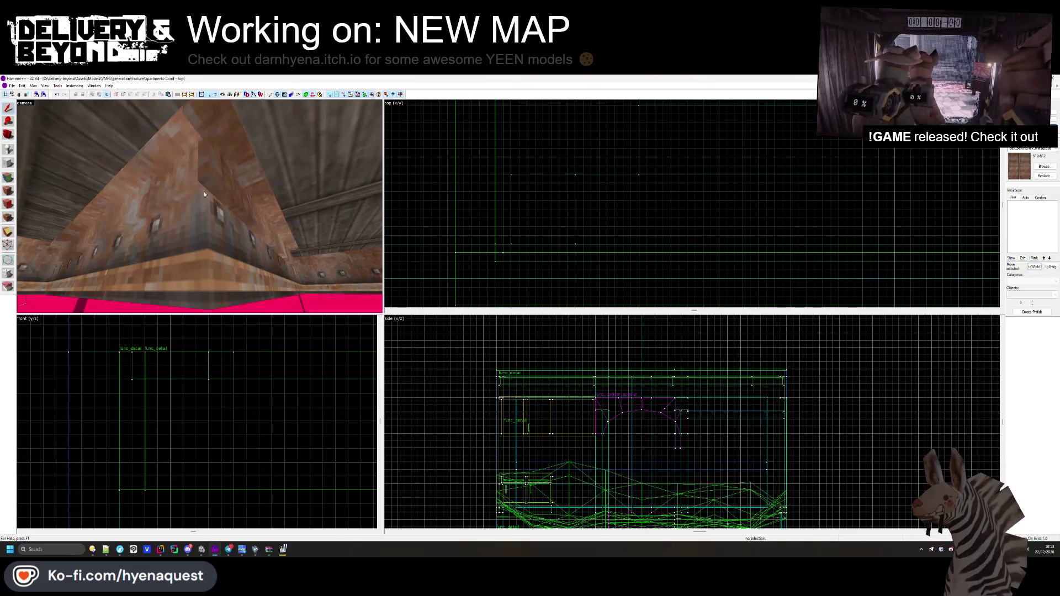
{"action": "left_click", "coordinate": [200, 206]}
{"action": "key", "text": "ctrl+shift+e"}
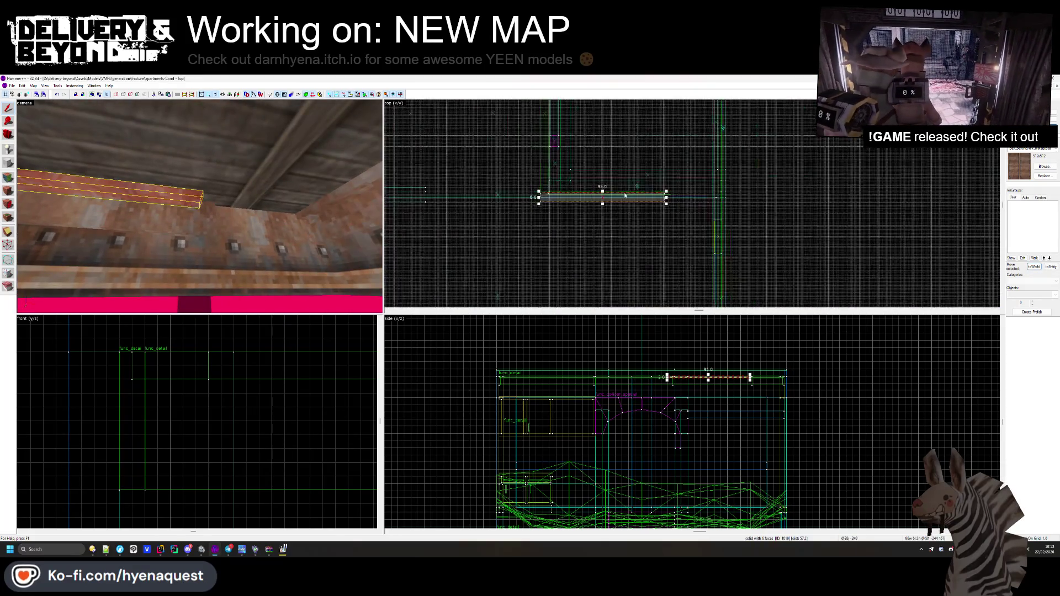
{"action": "scroll", "coordinate": [655, 197], "scroll_direction": "up", "scroll_amount": 2}
{"action": "left_click_drag", "start_coordinate": [625, 192], "coordinate": [745, 190]}
{"action": "scroll", "coordinate": [736, 190], "scroll_direction": "up", "scroll_amount": 2}
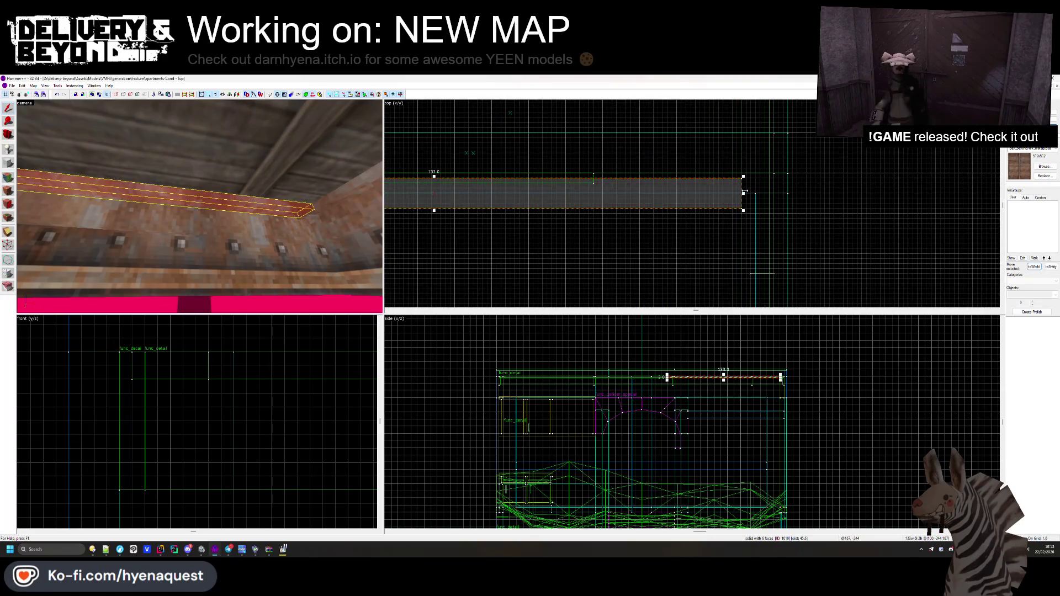
{"action": "key", "text": "ctrl+z"}
{"action": "left_click_drag", "start_coordinate": [601, 179], "coordinate": [743, 183]}
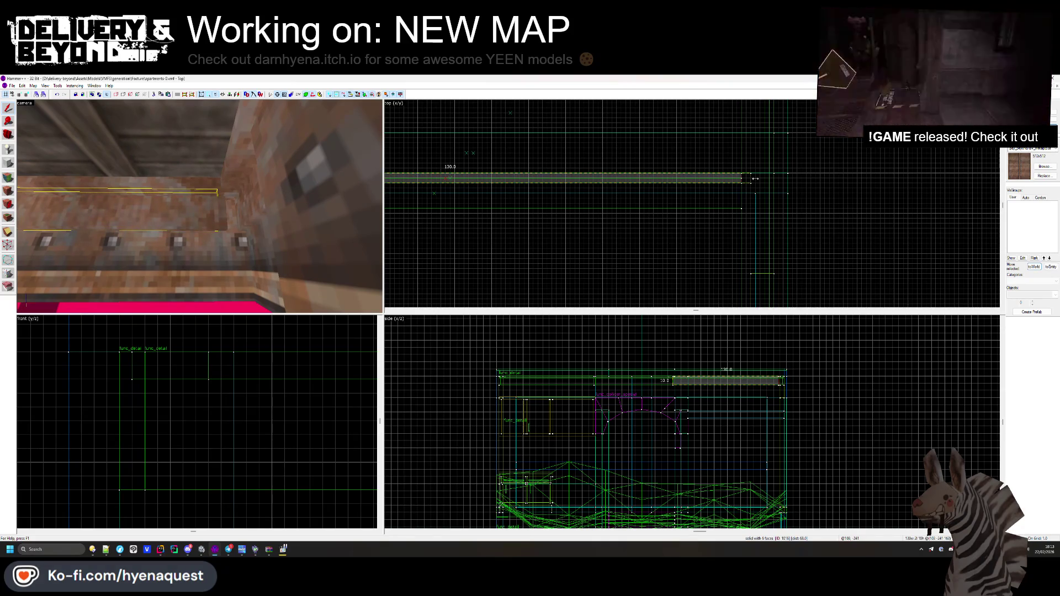
- Deselect the beam and open the wall face in the Face Edit Sheet
{"action": "left_click", "coordinate": [524, 240]}
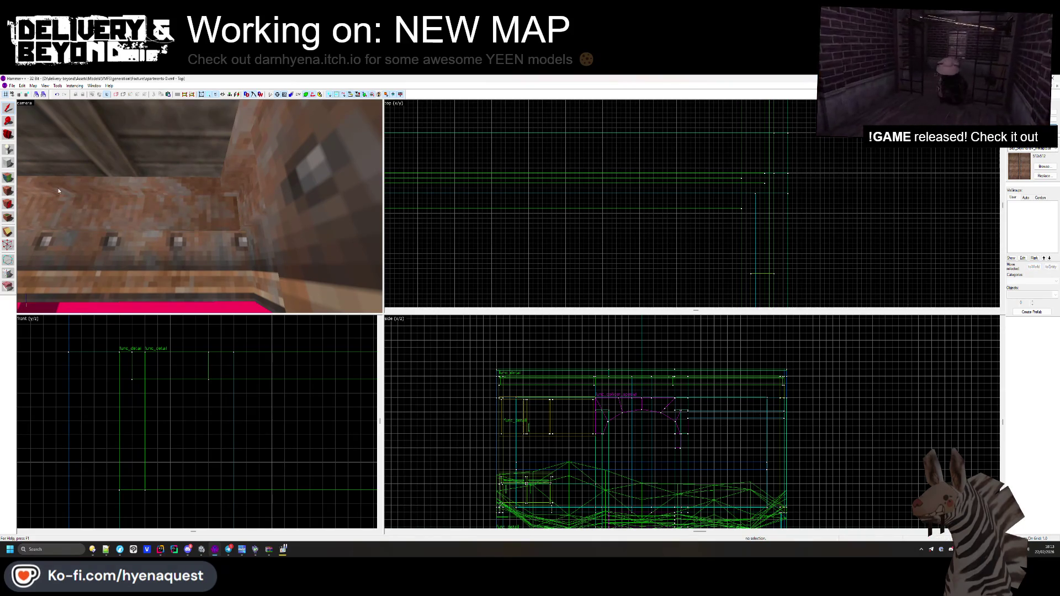
{"action": "key", "text": "shift+a"}
{"action": "left_click", "coordinate": [115, 230]}
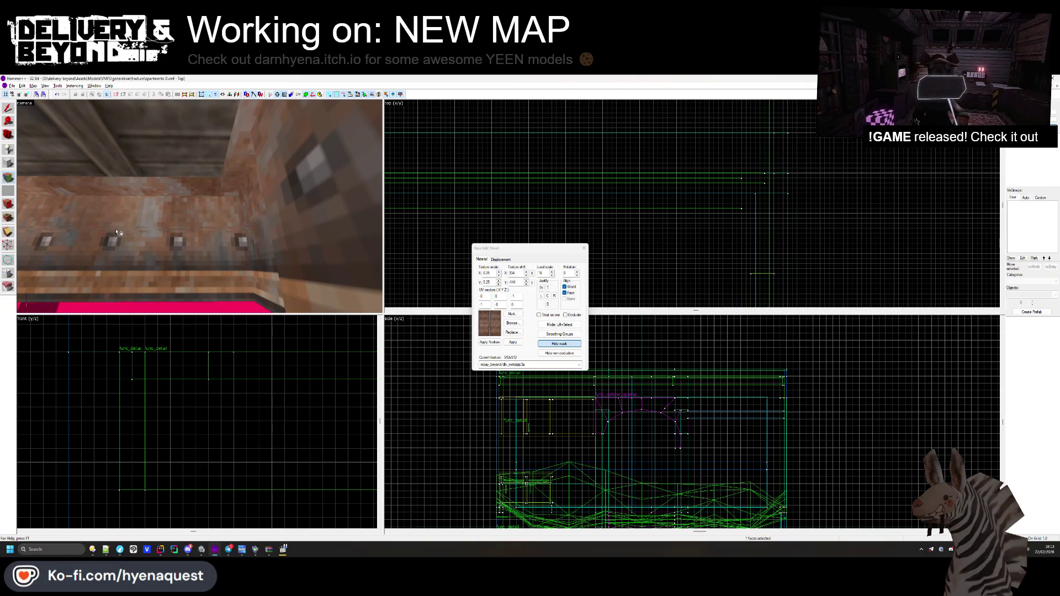
- Look up at the ceiling corner, close the Face Edit Sheet, and select the ceiling beam
{"action": "mouse_move", "coordinate": [128, 186]}
{"action": "left_mouse_down"}
{"action": "mouse_move", "coordinate": [203, 209]}
{"action": "mouse_move", "coordinate": [221, 256]}
{"action": "left_mouse_up"}
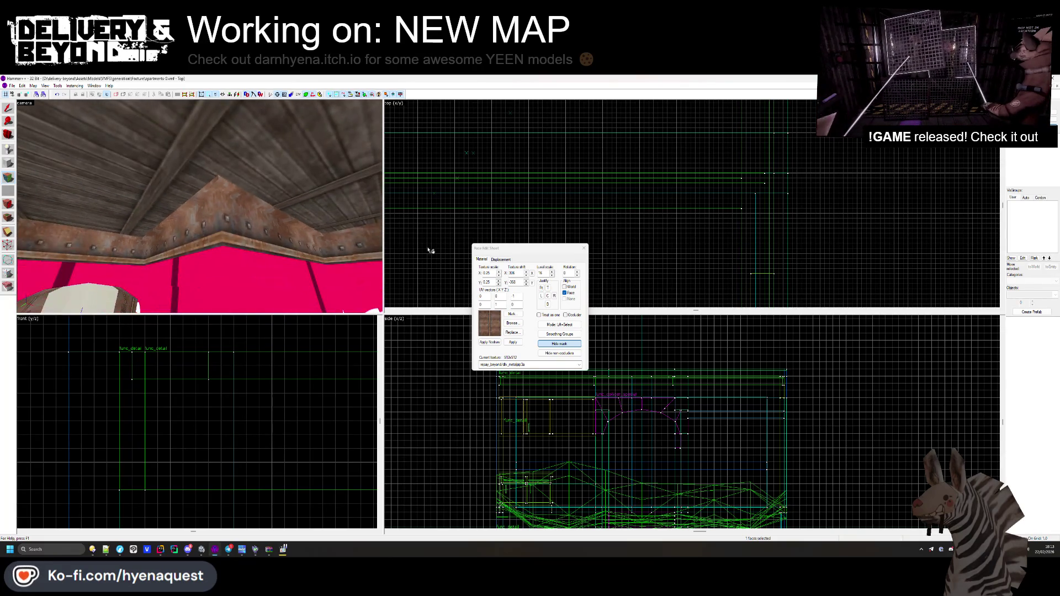
{"action": "key", "text": "shift+s"}
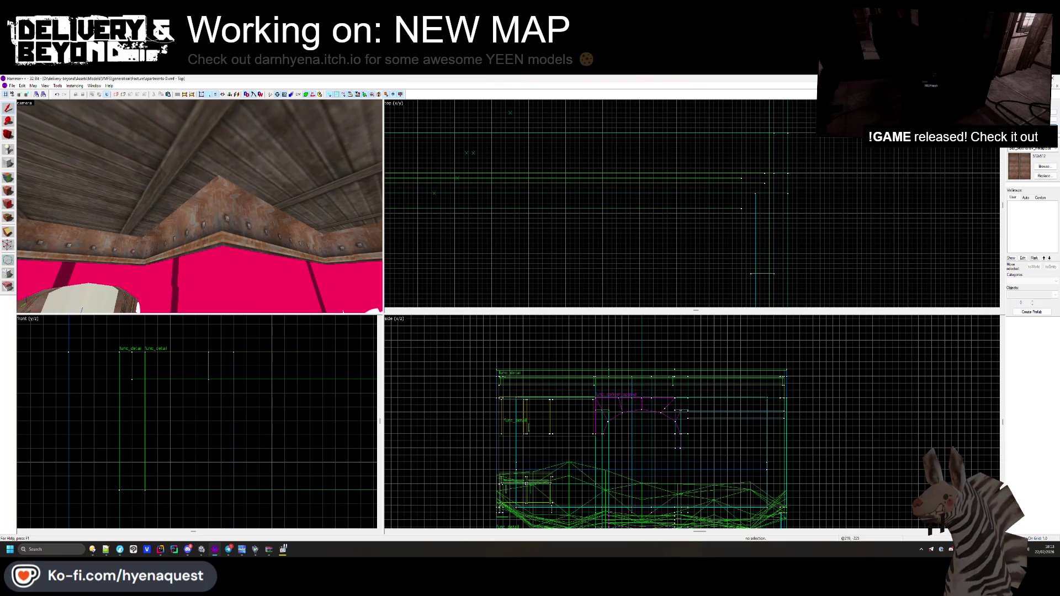
{"action": "left_click", "coordinate": [252, 219]}
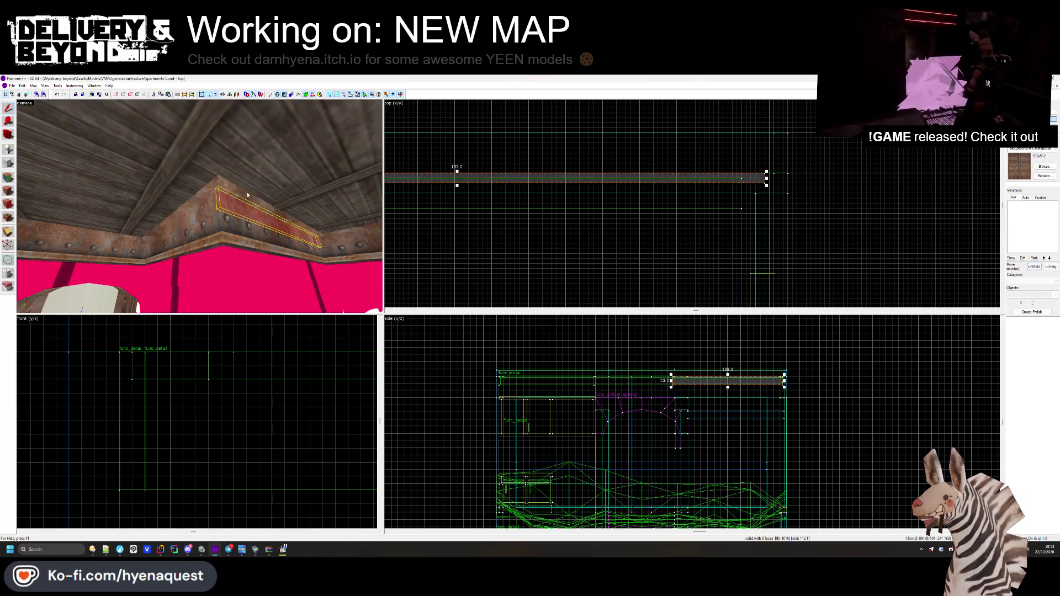
- Add all the ceiling beam brushes, including the corner one, to the selection
{"action": "left_click_drag", "start_coordinate": [253, 219], "coordinate": [199, 206]}
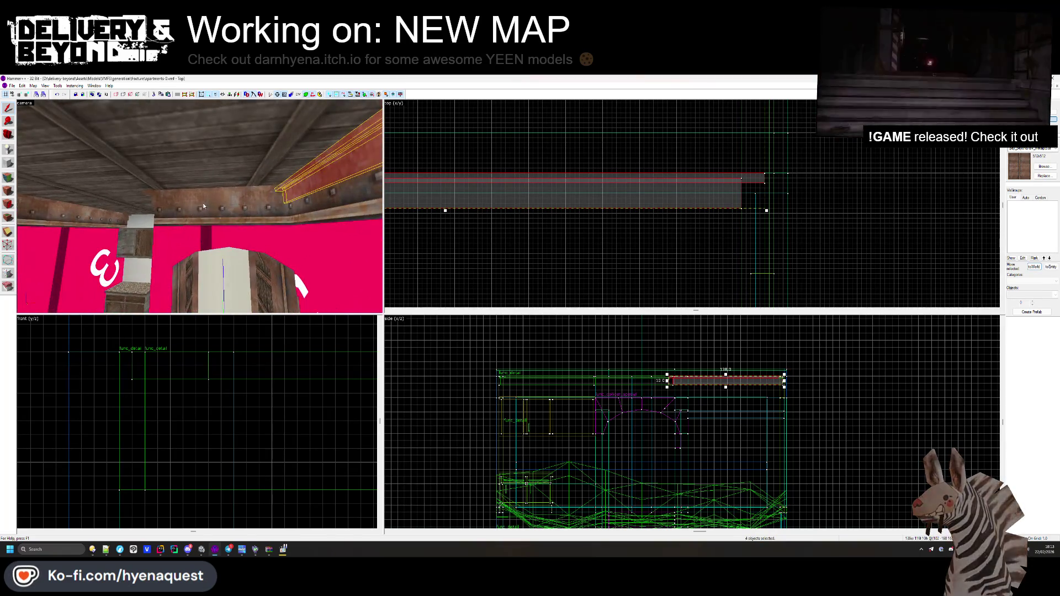
{"action": "left_click", "coordinate": [199, 207], "text": "ctrl"}
{"action": "left_click_drag", "start_coordinate": [204, 204], "coordinate": [245, 186]}
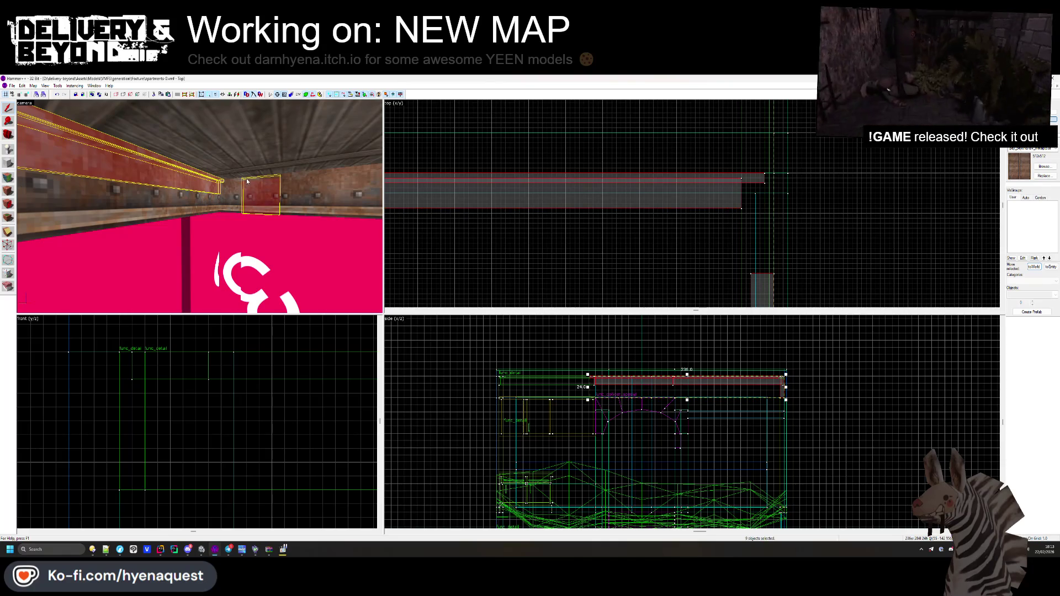
{"action": "left_click", "coordinate": [238, 181], "text": "ctrl"}
{"action": "left_click", "coordinate": [237, 181], "text": "ctrl"}
{"action": "left_click_drag", "start_coordinate": [237, 181], "coordinate": [200, 209]}
{"action": "scroll", "coordinate": [721, 192], "scroll_direction": "down", "scroll_amount": 3}
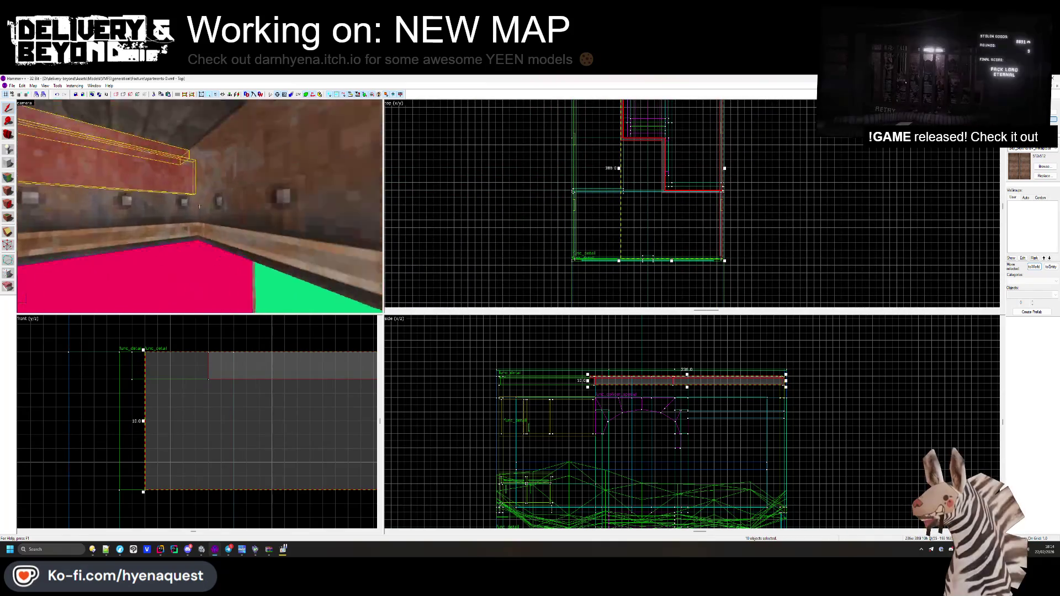
{"action": "left_click", "coordinate": [205, 185], "text": "ctrl"}
{"action": "mouse_move", "coordinate": [205, 185]}
{"action": "left_mouse_down"}
{"action": "mouse_move", "coordinate": [199, 210]}
{"action": "mouse_move", "coordinate": [259, 213]}
{"action": "left_mouse_up"}
{"action": "left_click", "coordinate": [199, 209], "text": "ctrl"}
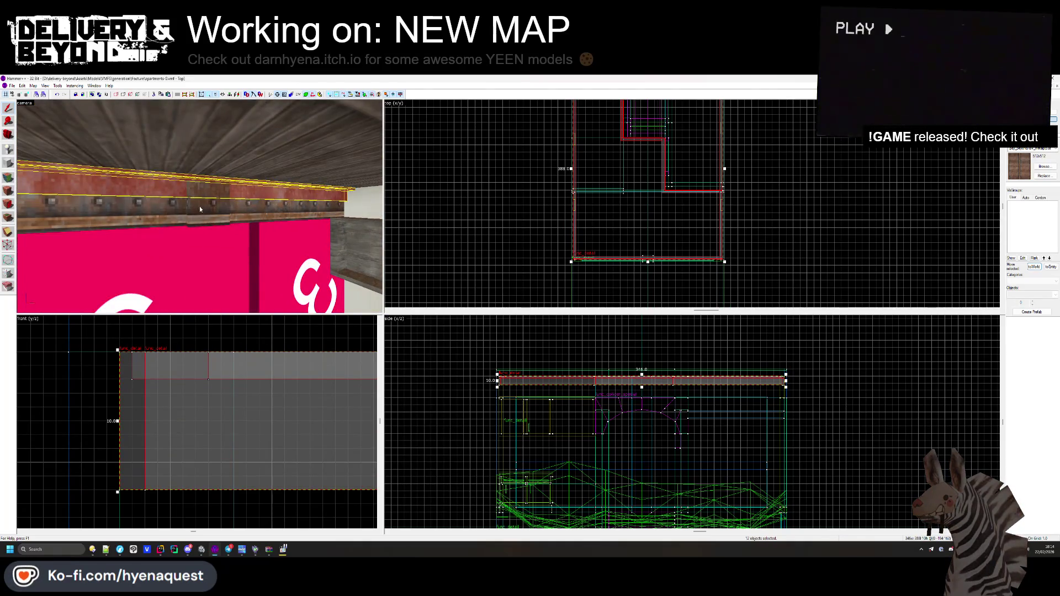
- Tie the beams to func_detail, merging them into the existing func_detail, and apply
{"action": "key", "text": "ctrl+t"}
{"action": "left_click", "coordinate": [521, 335]}
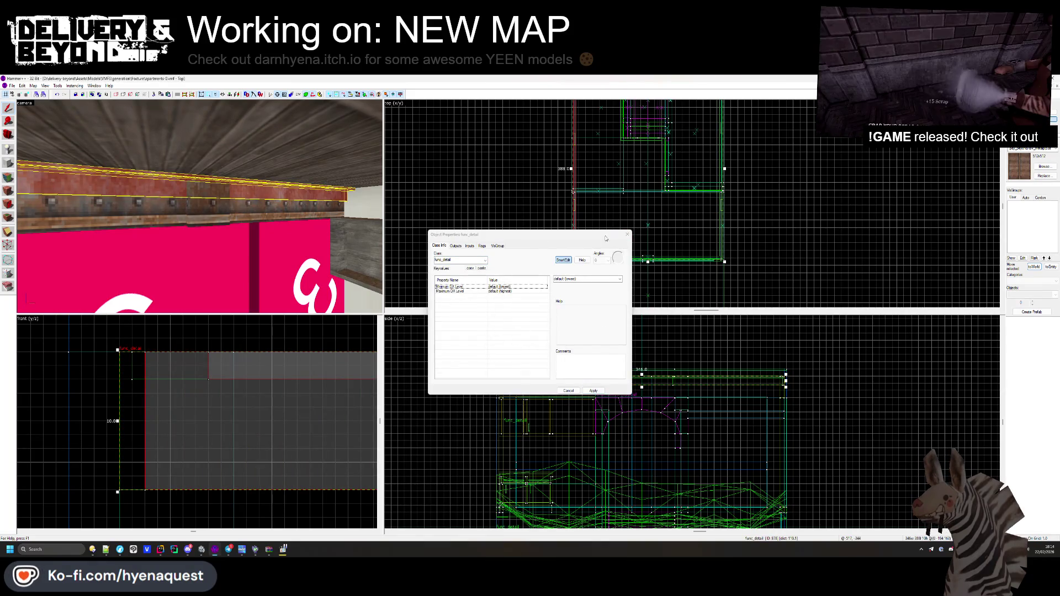
{"action": "left_click", "coordinate": [627, 234]}
{"action": "key", "text": "ctrl+shift+w"}
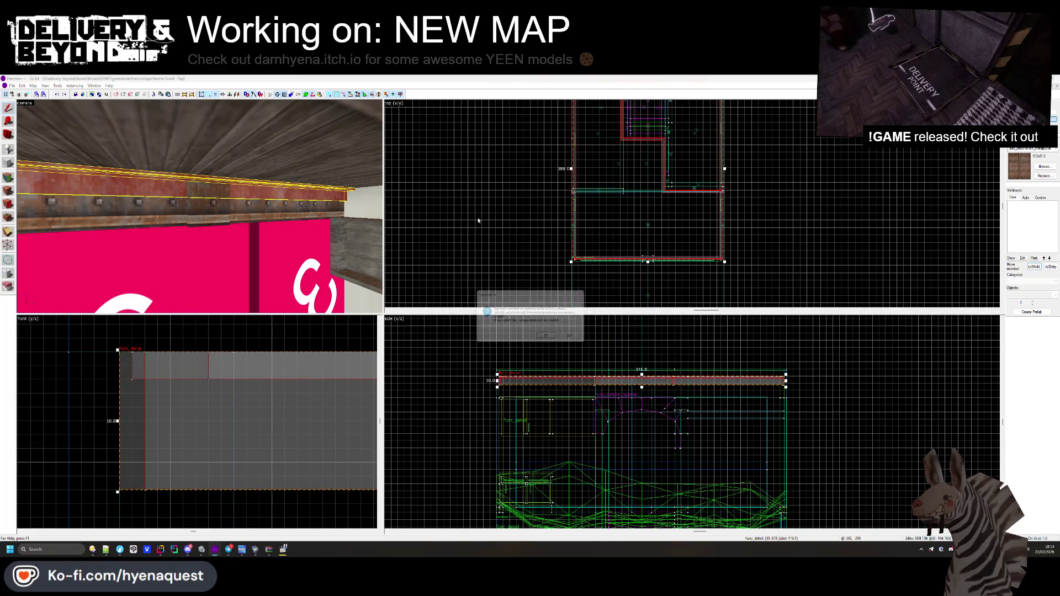
{"action": "key", "text": "Return"}
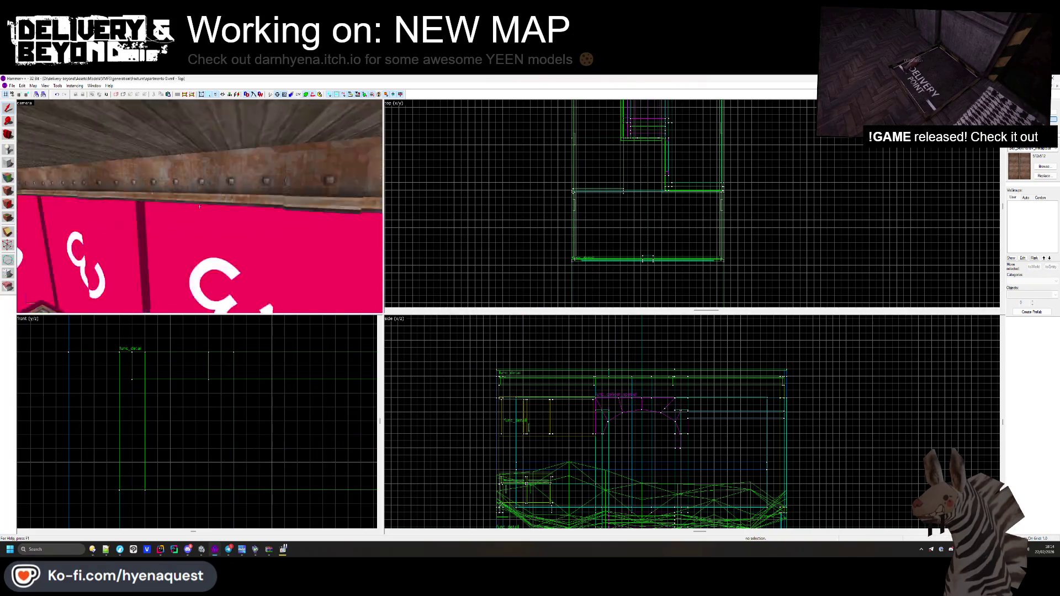
{"action": "key", "text": "alt+Tab"}
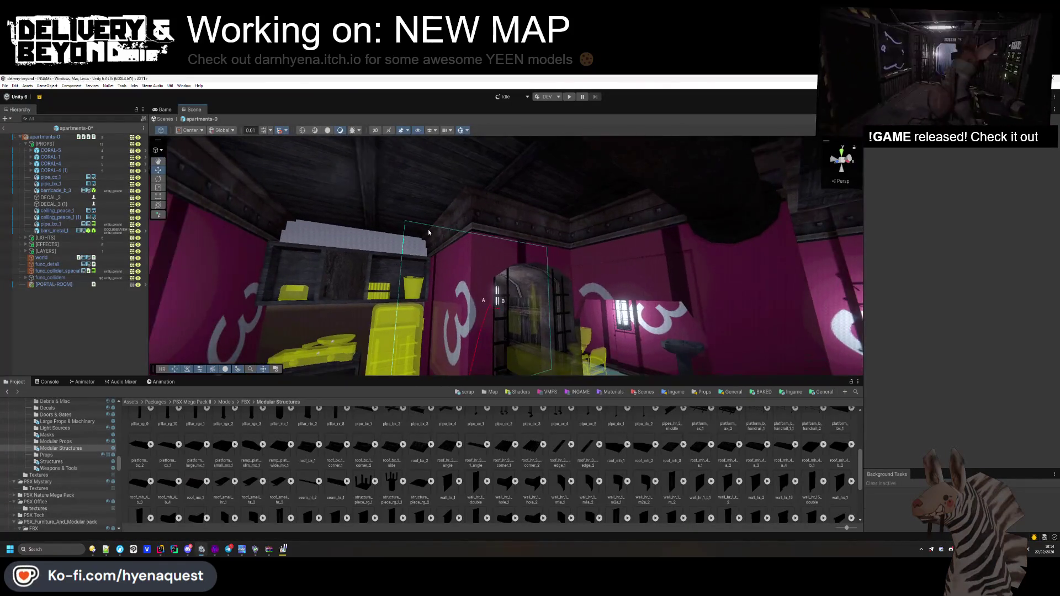
- Select the apartments-0 room object and export it as a dynamic object
{"action": "left_click", "coordinate": [55, 264]}
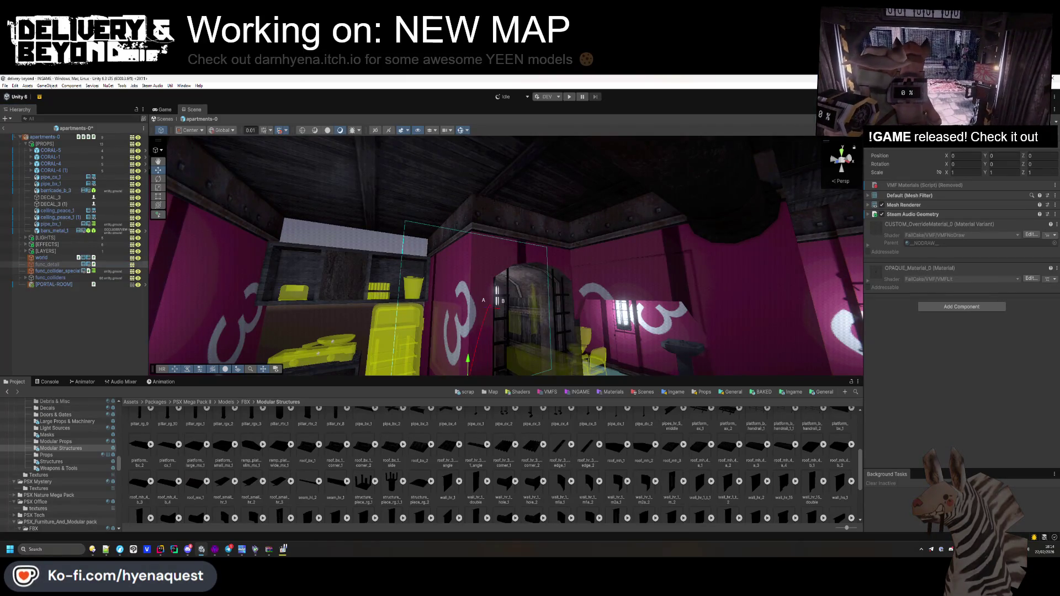
{"action": "left_click", "coordinate": [77, 291]}
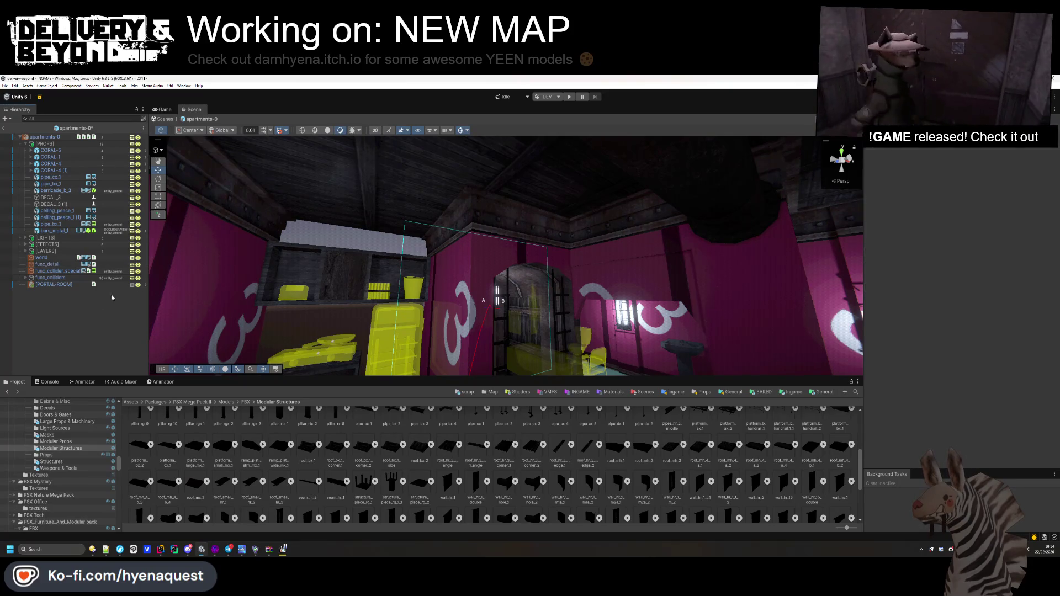
{"action": "left_click", "coordinate": [54, 138]}
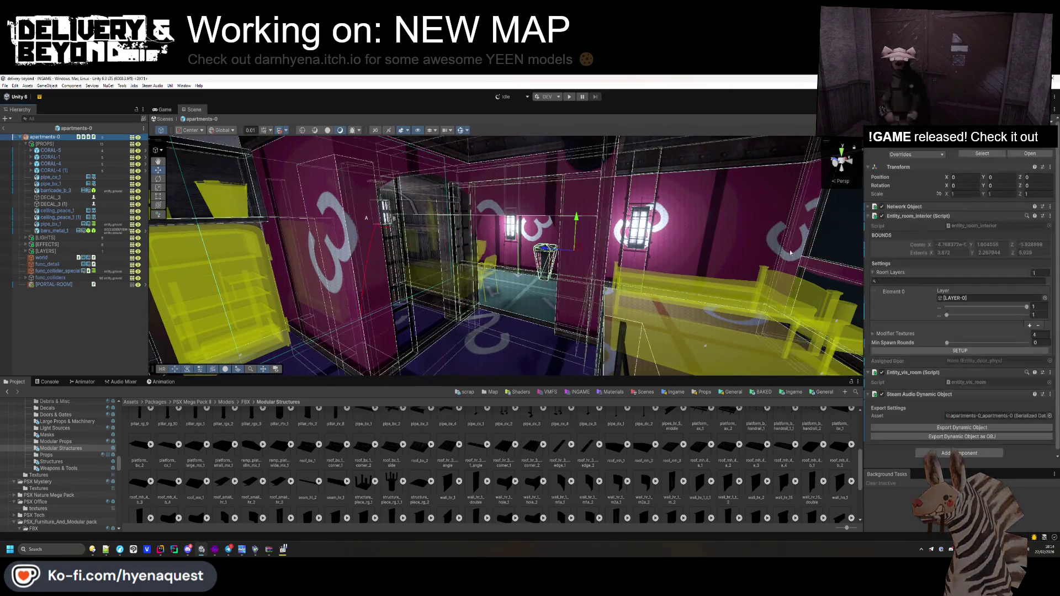
{"action": "left_click", "coordinate": [968, 427]}
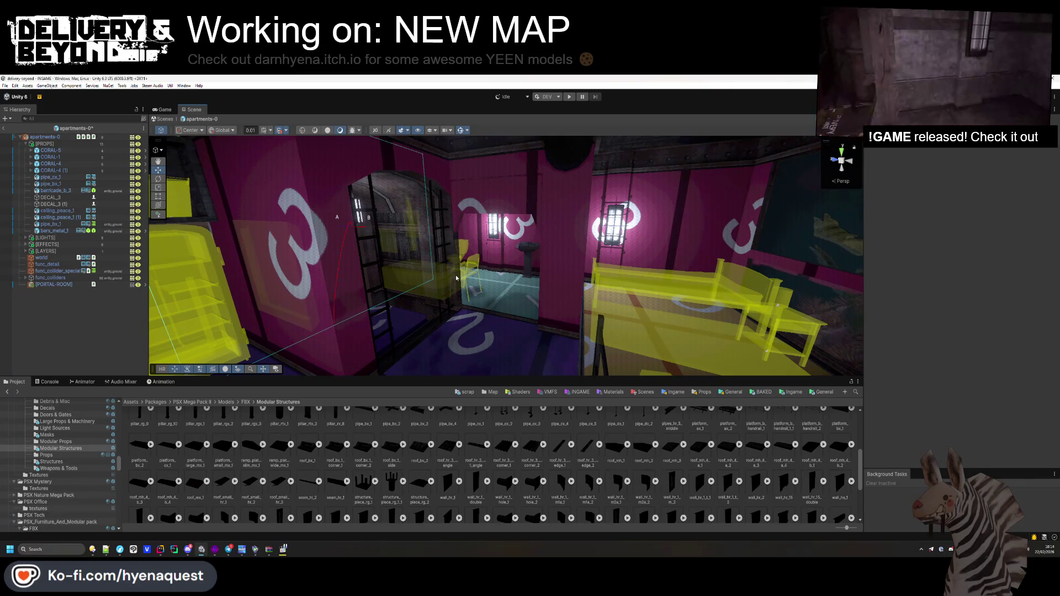
- Bring the pink wall into the Scene view and select the ceiling pipe across the room
{"action": "mouse_move", "coordinate": [335, 286]}
{"action": "left_mouse_down"}
{"action": "mouse_move", "coordinate": [527, 299]}
{"action": "mouse_move", "coordinate": [576, 317]}
{"action": "mouse_move", "coordinate": [653, 204]}
{"action": "left_mouse_up"}
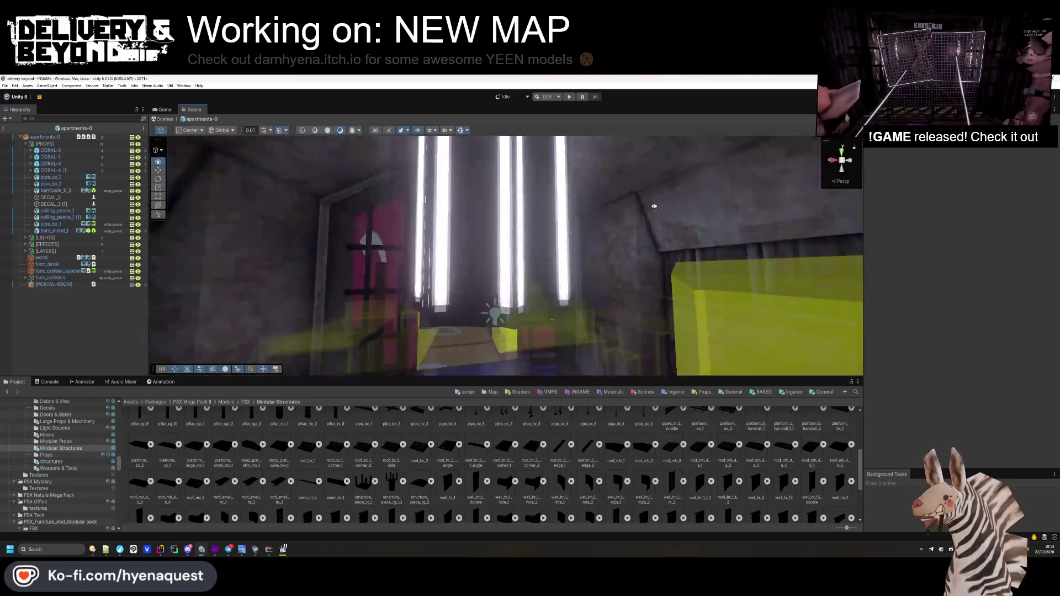
{"action": "left_click_drag", "start_coordinate": [690, 262], "coordinate": [625, 364]}
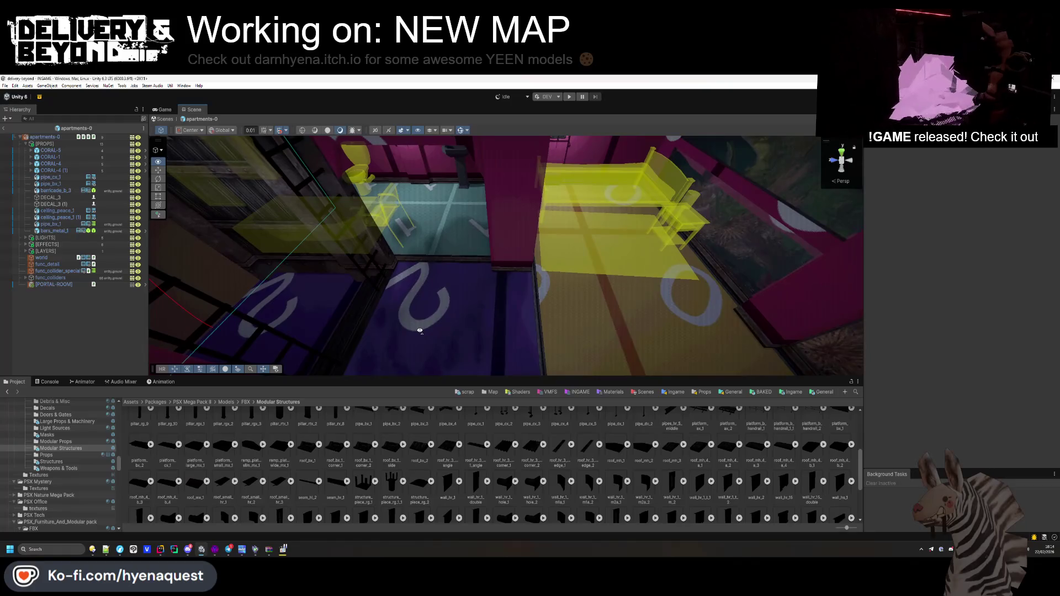
{"action": "mouse_move", "coordinate": [520, 256]}
{"action": "left_mouse_down"}
{"action": "mouse_move", "coordinate": [556, 228]}
{"action": "mouse_move", "coordinate": [411, 234]}
{"action": "left_mouse_up"}
{"action": "left_click", "coordinate": [476, 231]}
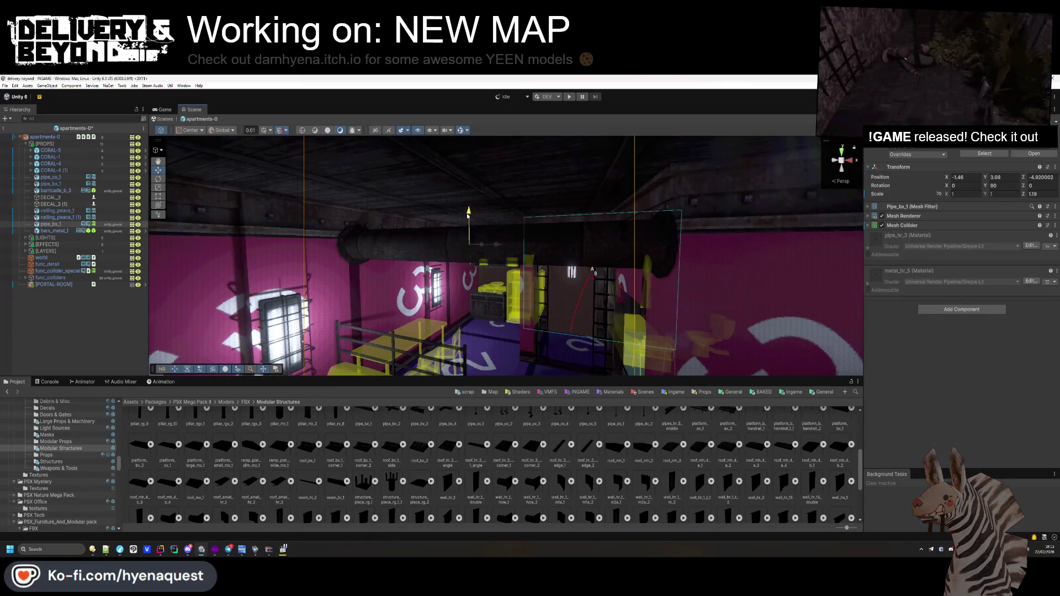
{"action": "mouse_move", "coordinate": [468, 207]}
{"action": "left_mouse_down"}
{"action": "mouse_move", "coordinate": [444, 305]}
{"action": "mouse_move", "coordinate": [457, 302]}
{"action": "left_mouse_up"}
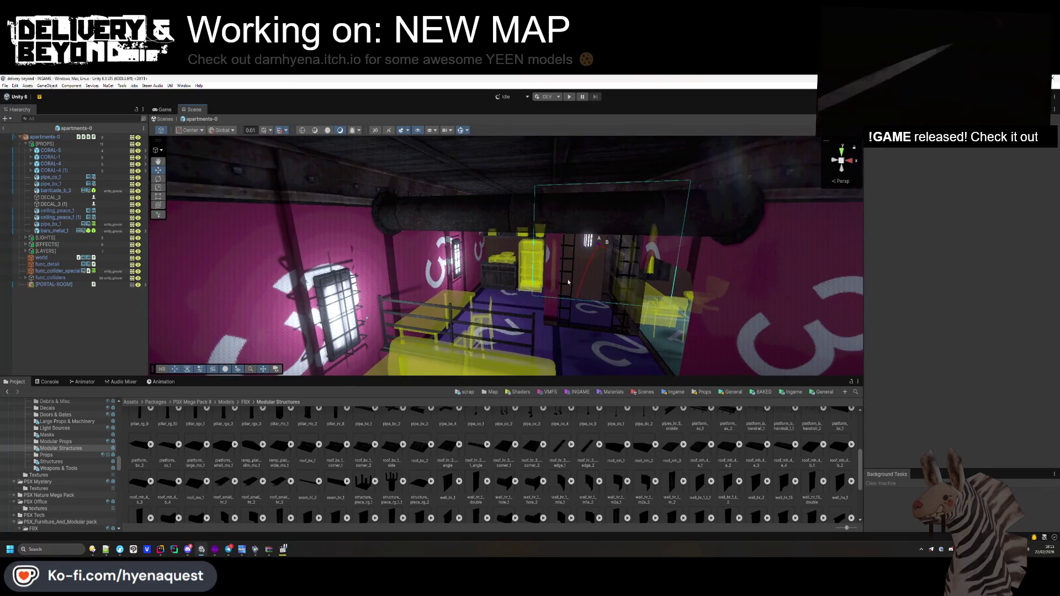
{"action": "left_click_drag", "start_coordinate": [568, 282], "coordinate": [513, 309]}
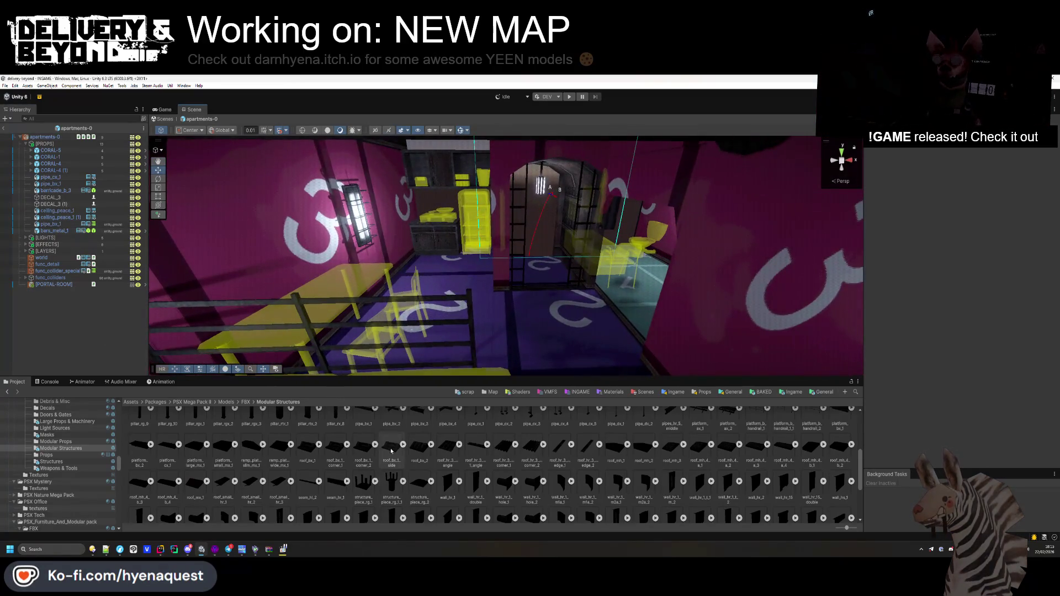
{"action": "scroll", "coordinate": [437, 453], "scroll_direction": "up", "scroll_amount": 5}
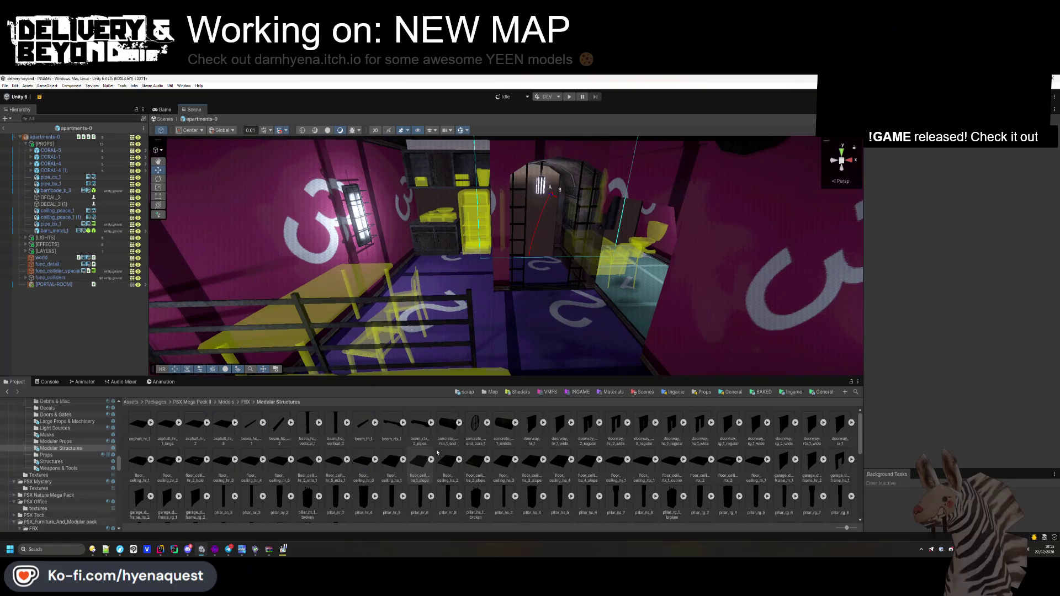
- Browse to Templates > Ingame > Map > Fracture and open the entry-0 prefab
{"action": "left_click", "coordinate": [488, 393]}
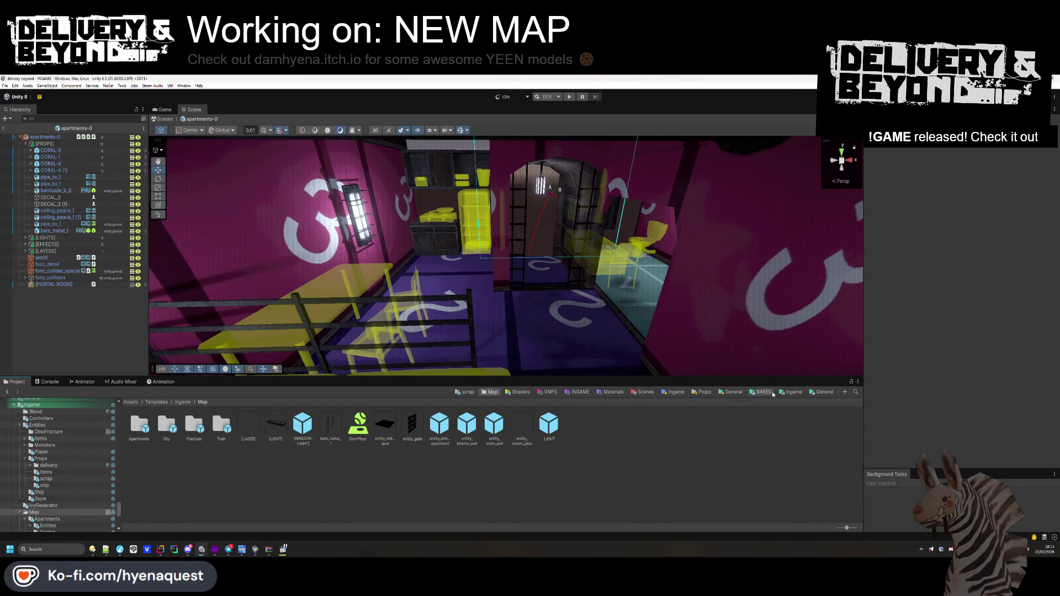
{"action": "left_click", "coordinate": [791, 392]}
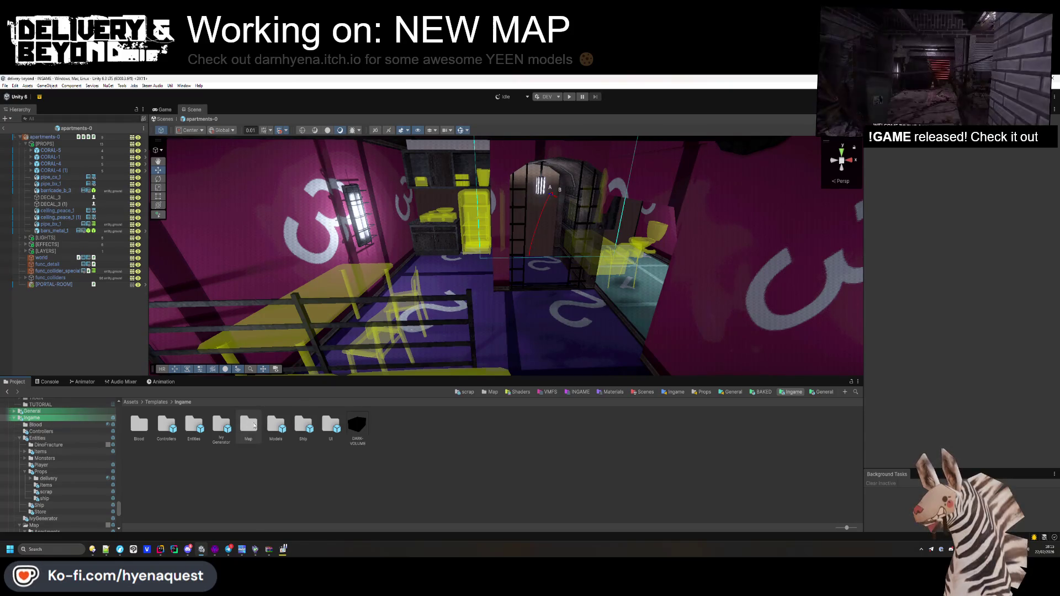
{"action": "double_click", "coordinate": [249, 425]}
{"action": "double_click", "coordinate": [199, 426]}
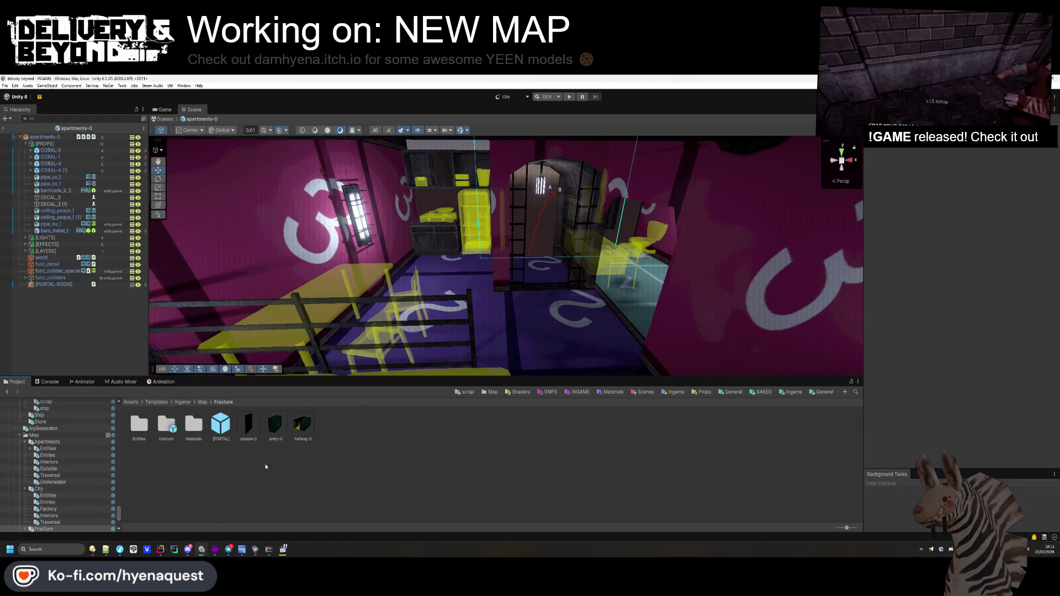
{"action": "double_click", "coordinate": [281, 435]}
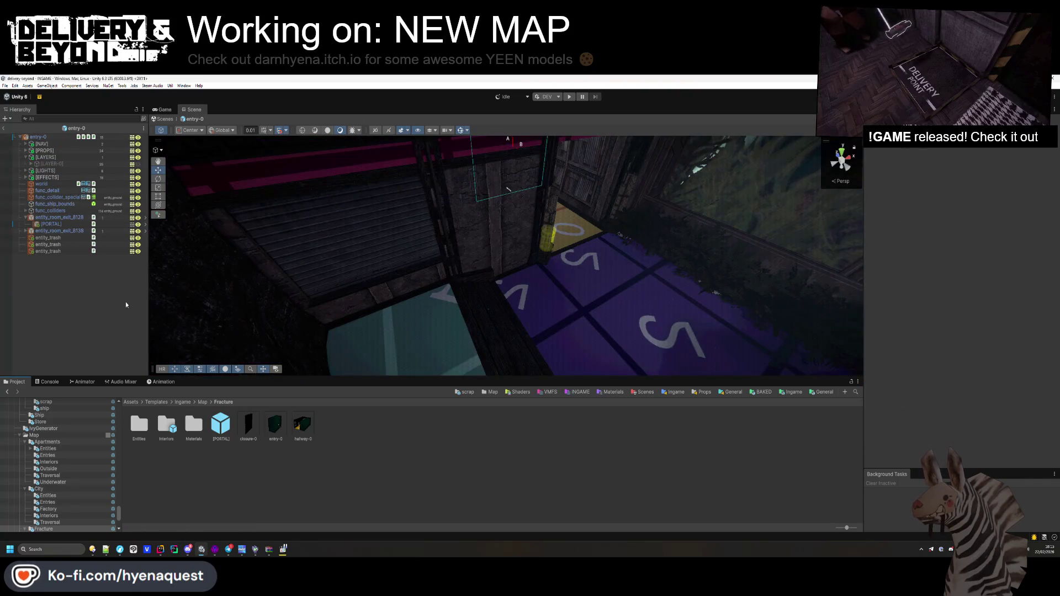
- Expand the EFFECTS group and select the WaterLeak particle effect
{"action": "left_click_drag", "start_coordinate": [405, 258], "coordinate": [565, 552]}
{"action": "left_click", "coordinate": [26, 177]}
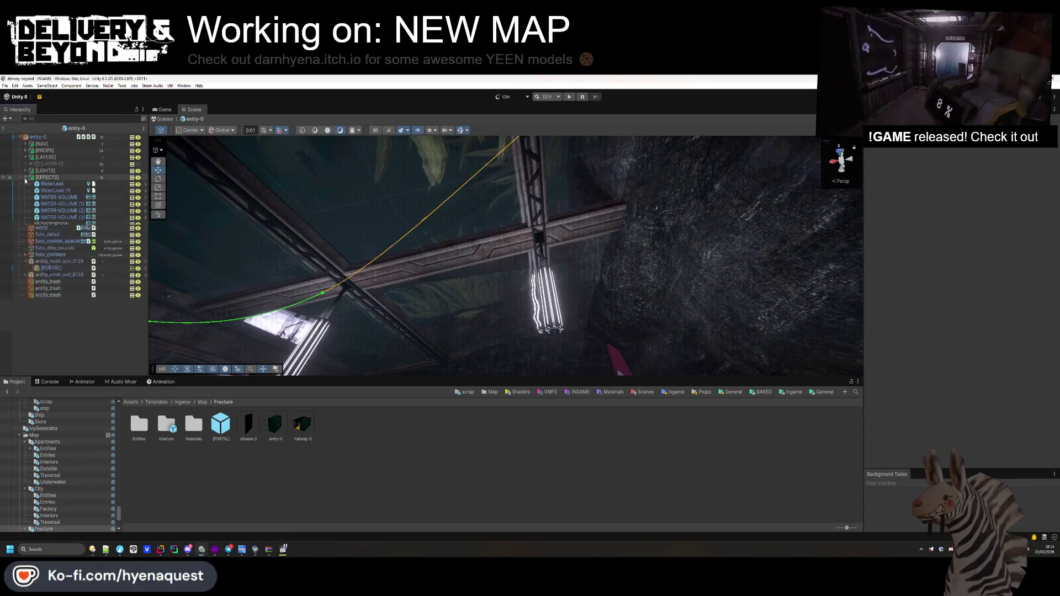
{"action": "left_click", "coordinate": [25, 157]}
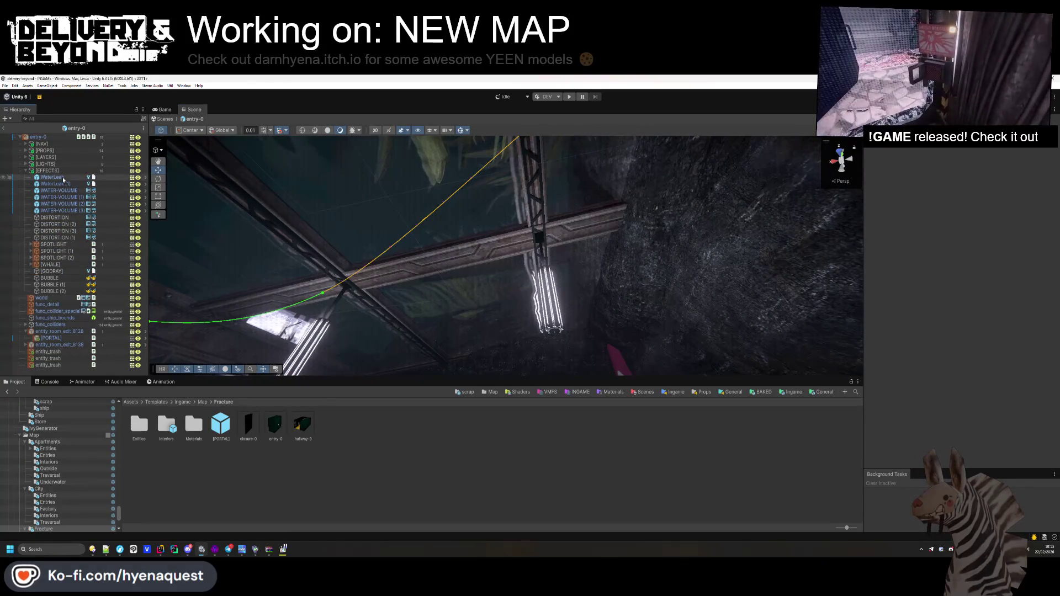
{"action": "left_click", "coordinate": [60, 177]}
{"action": "left_click", "coordinate": [348, 448]}
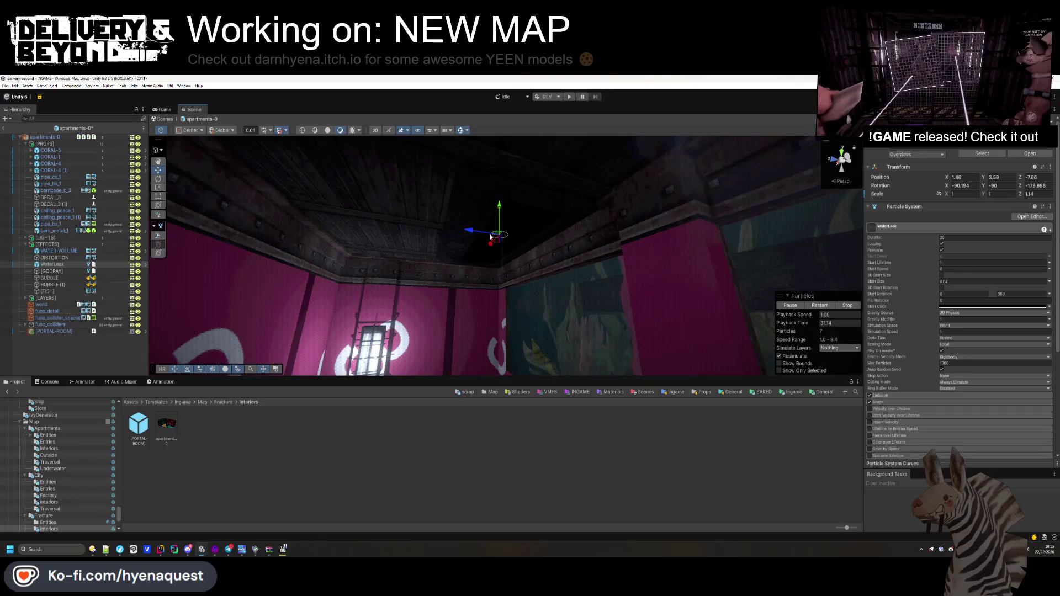
- Duplicate WaterLeak as WaterLeak (1) and place it elsewhere on the ceiling
{"action": "mouse_move", "coordinate": [502, 200]}
{"action": "left_mouse_down"}
{"action": "mouse_move", "coordinate": [604, 205]}
{"action": "mouse_move", "coordinate": [603, 256]}
{"action": "mouse_move", "coordinate": [575, 354]}
{"action": "mouse_move", "coordinate": [476, 406]}
{"action": "mouse_move", "coordinate": [495, 338]}
{"action": "mouse_move", "coordinate": [595, 314]}
{"action": "mouse_move", "coordinate": [552, 375]}
{"action": "mouse_move", "coordinate": [355, 556]}
{"action": "mouse_move", "coordinate": [340, 97]}
{"action": "mouse_move", "coordinate": [451, 162]}
{"action": "left_mouse_up"}
{"action": "key", "text": "ctrl+d"}
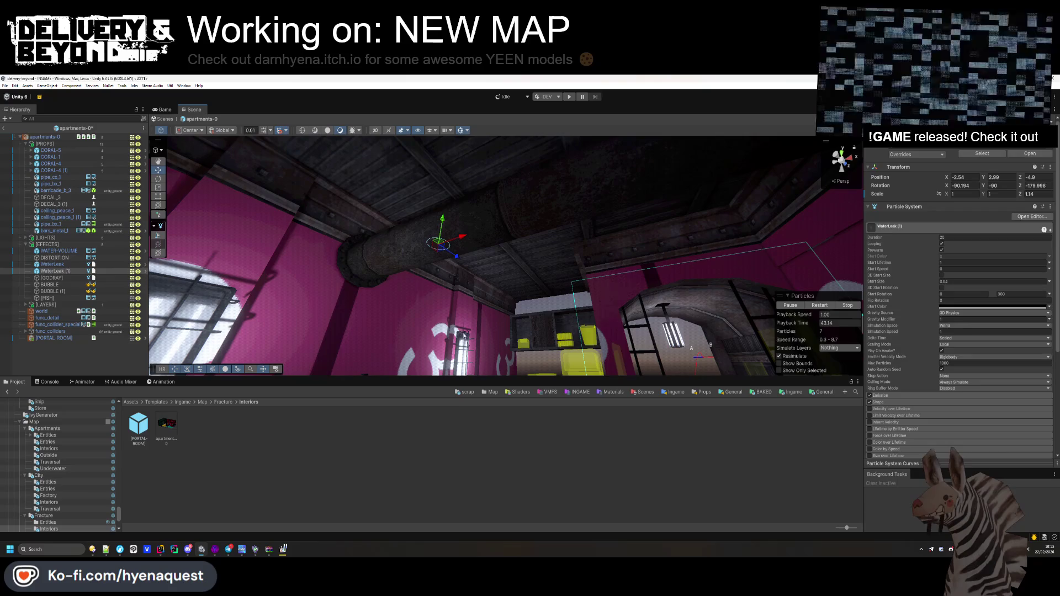
{"action": "mouse_move", "coordinate": [472, 219]}
{"action": "left_mouse_down"}
{"action": "mouse_move", "coordinate": [492, 283]}
{"action": "mouse_move", "coordinate": [186, 310]}
{"action": "left_mouse_up"}
{"action": "mouse_move", "coordinate": [386, 276]}
{"action": "left_mouse_down"}
{"action": "mouse_move", "coordinate": [430, 267]}
{"action": "mouse_move", "coordinate": [382, 303]}
{"action": "left_mouse_up"}
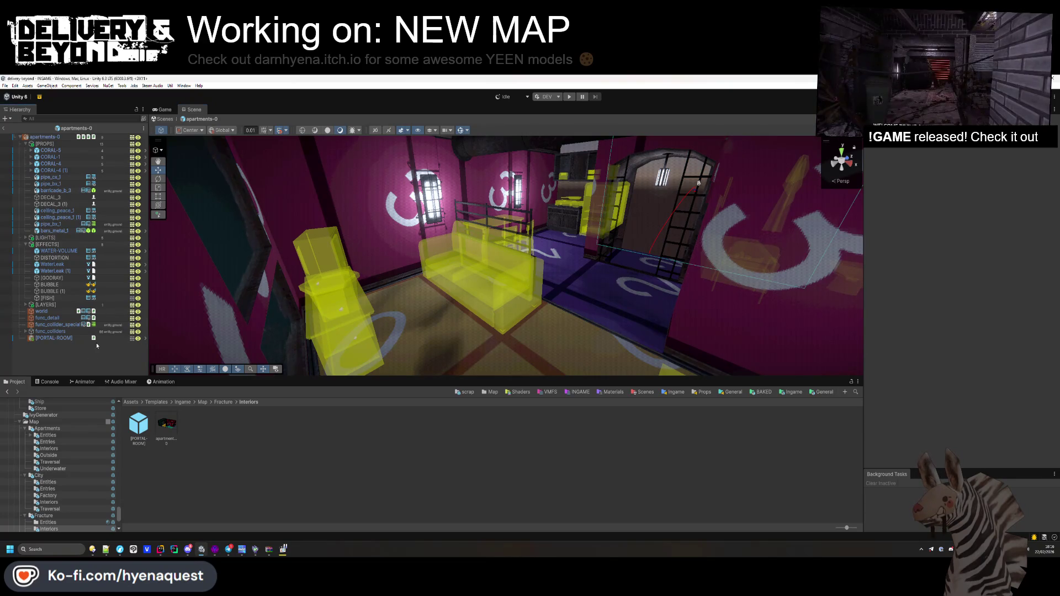
- Collapse the EFFECTS and PROPS groups and return to the INGAME scene
{"action": "left_click", "coordinate": [25, 244]}
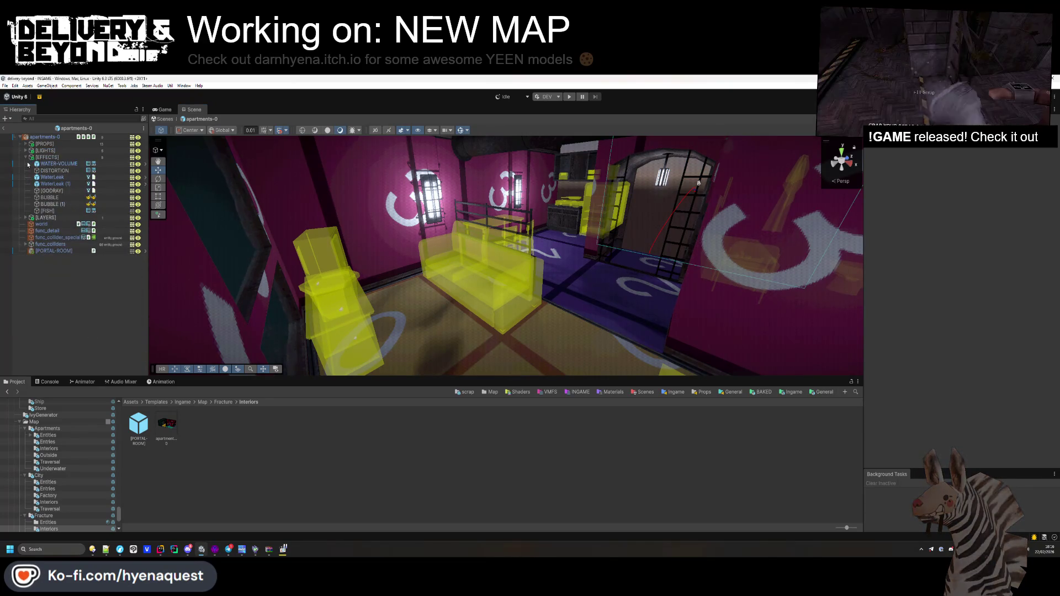
{"action": "left_click", "coordinate": [25, 143]}
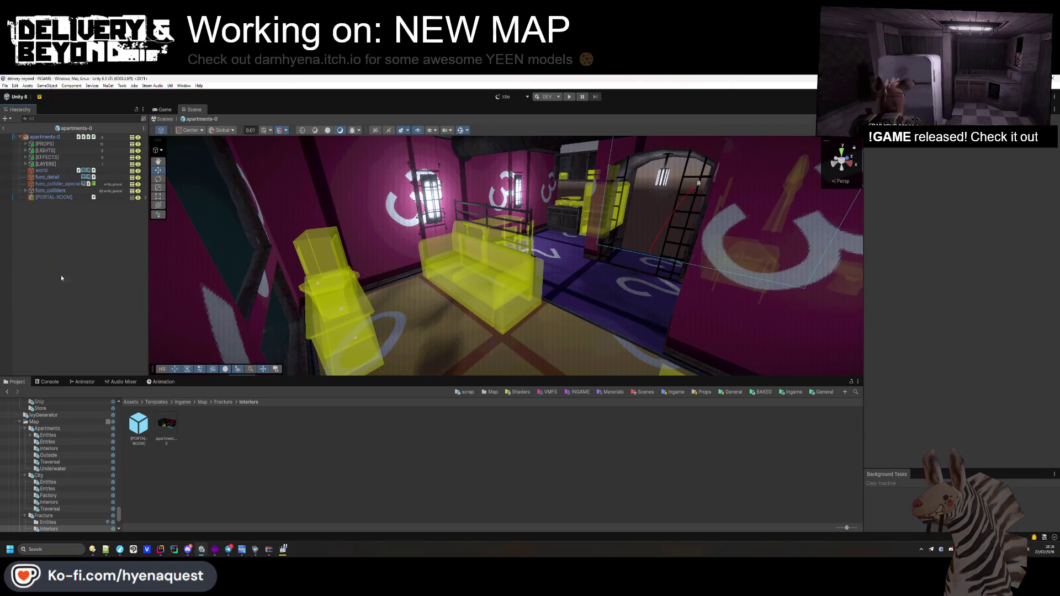
{"action": "left_click", "coordinate": [5, 129]}
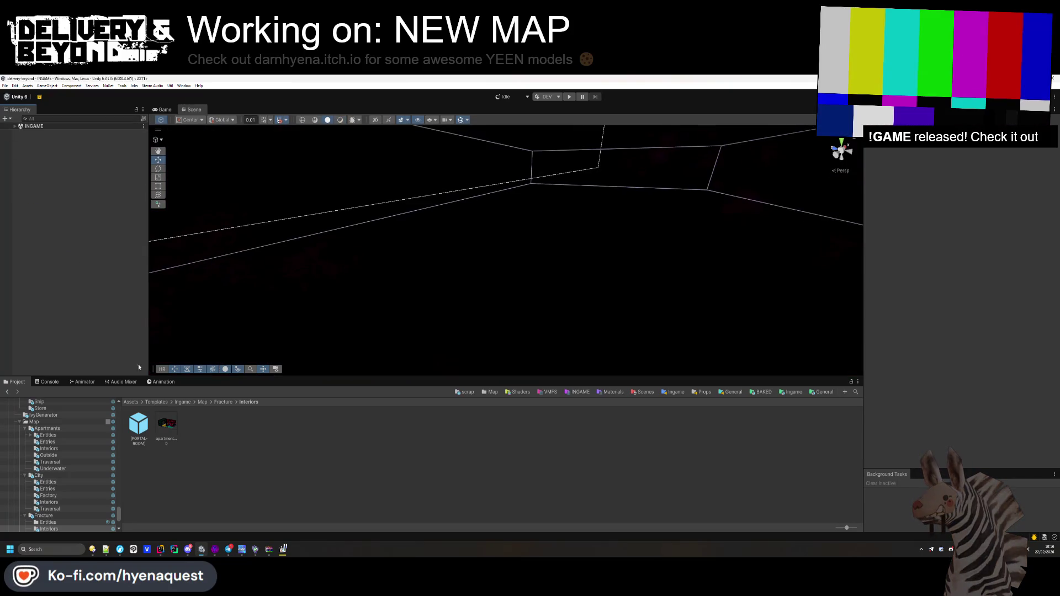
- Go up to the Fracture folder, start Play mode, and enlarge the Game view
{"action": "left_click", "coordinate": [229, 402]}
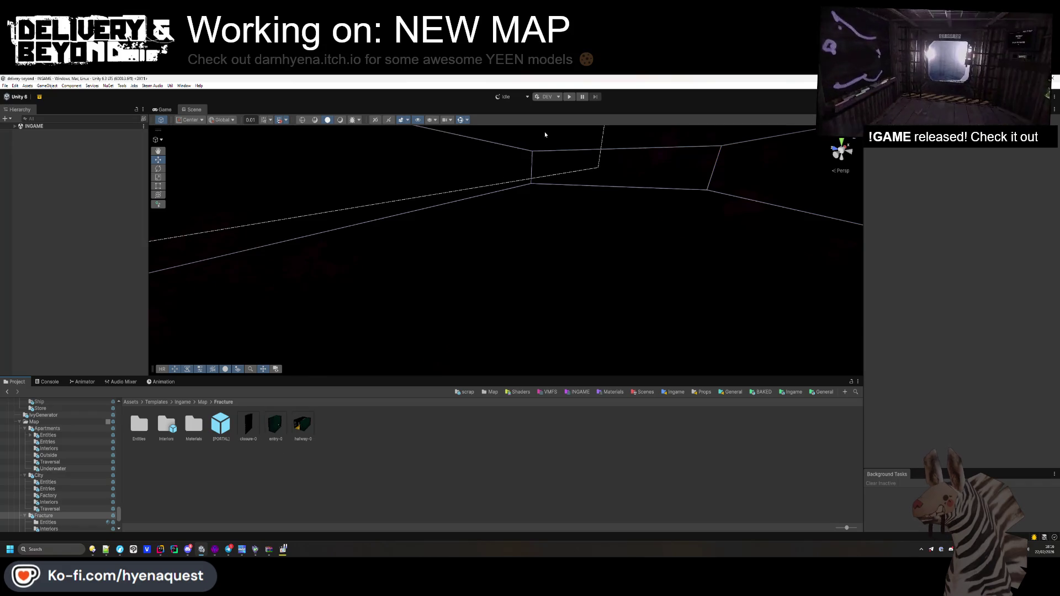
{"action": "left_click", "coordinate": [569, 97]}
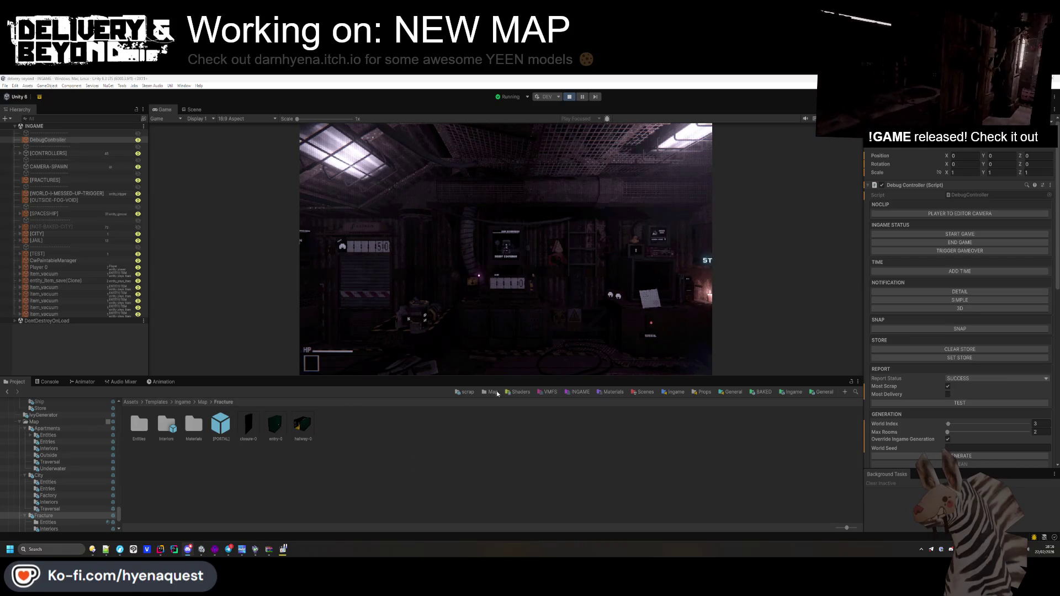
{"action": "left_click_drag", "start_coordinate": [483, 377], "coordinate": [506, 478]}
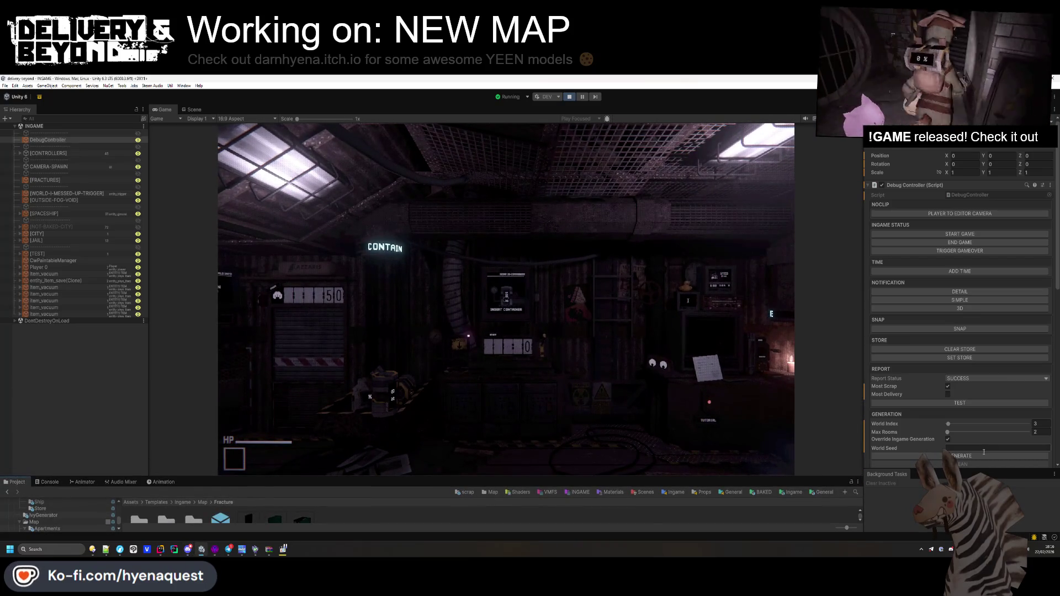
- Capture a screenshot of the running Game view
{"action": "left_click", "coordinate": [651, 396]}
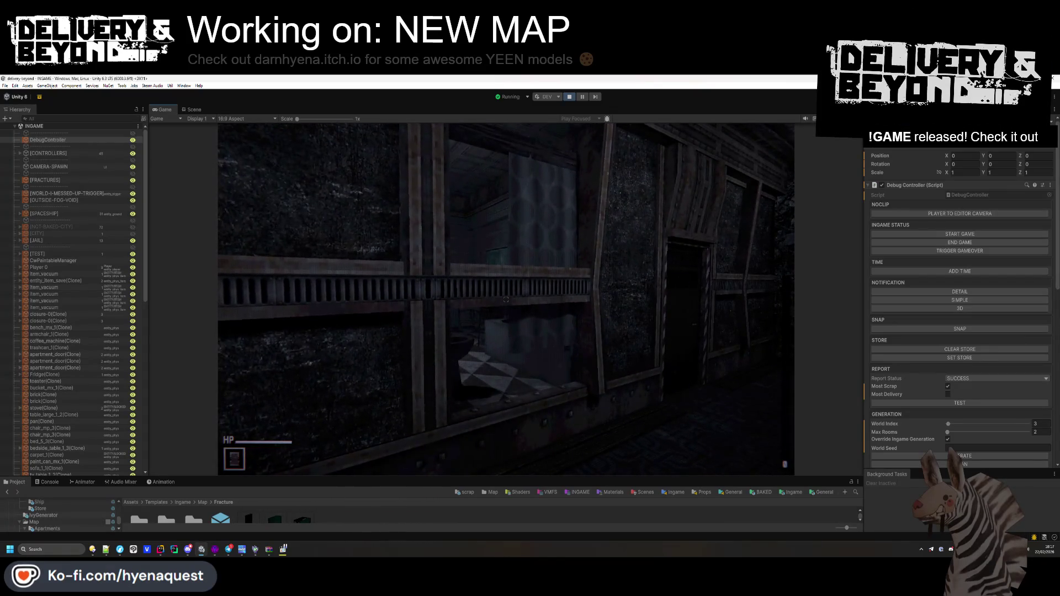
{"action": "key", "text": "super+shift+s"}
{"action": "mouse_move", "coordinate": [396, 123]}
{"action": "left_mouse_down"}
{"action": "mouse_move", "coordinate": [603, 331]}
{"action": "mouse_move", "coordinate": [668, 441]}
{"action": "left_mouse_up"}
{"action": "key", "text": "alt+Tab"}
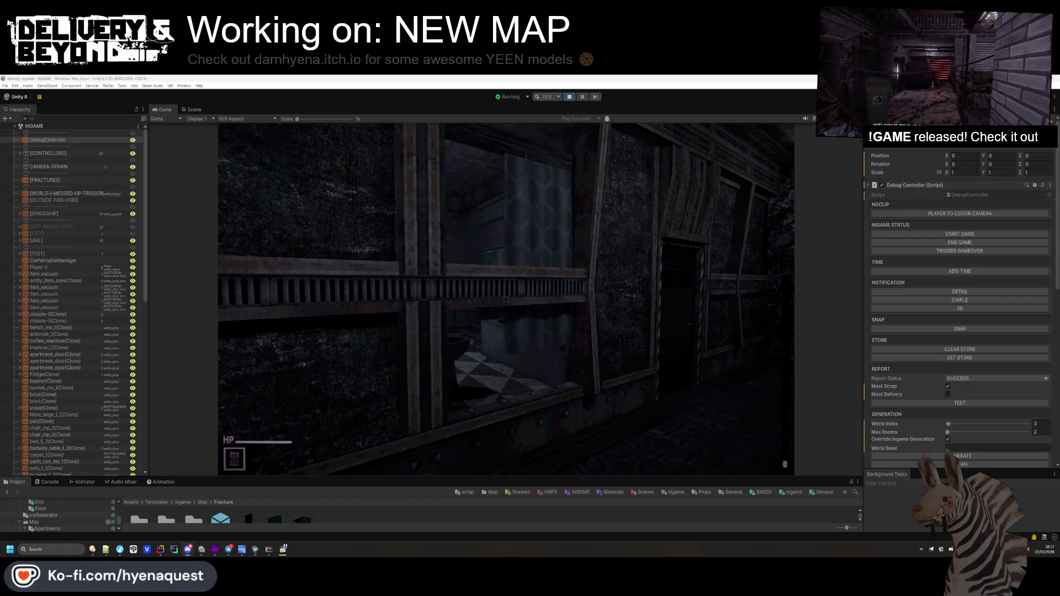
- Walk down the corridor into the apartment, facing the kitchen and arched doorway
{"action": "left_click", "coordinate": [297, 375]}
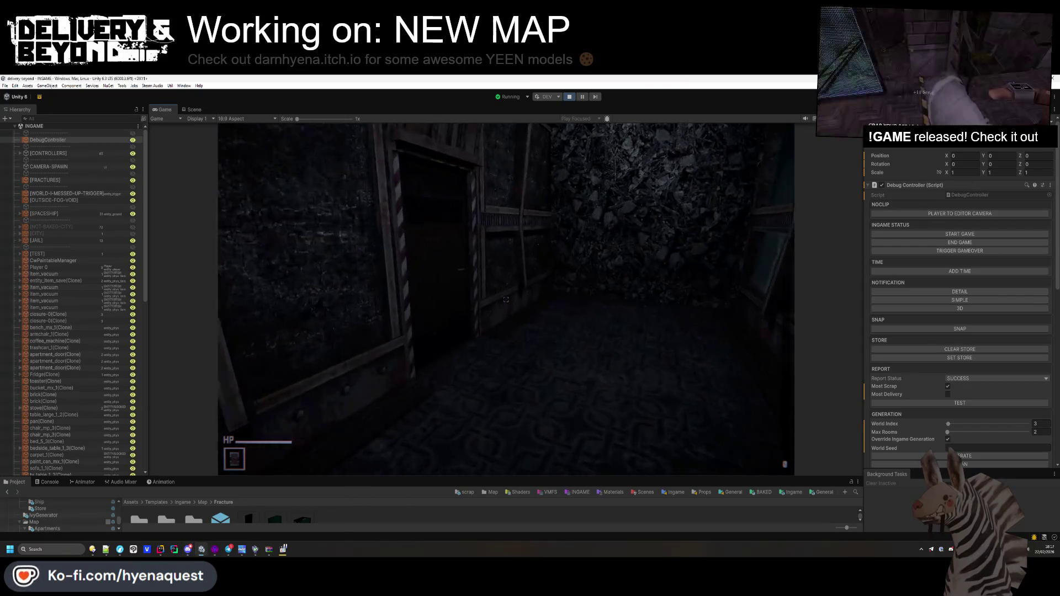
{"action": "key", "text": "w"}
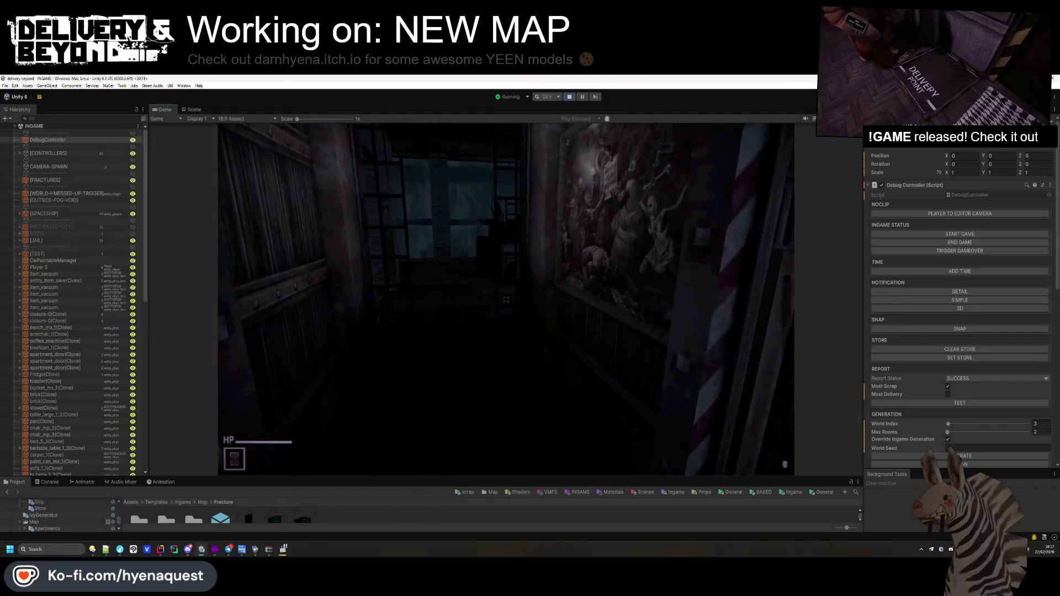
{"action": "key", "text": "w"}
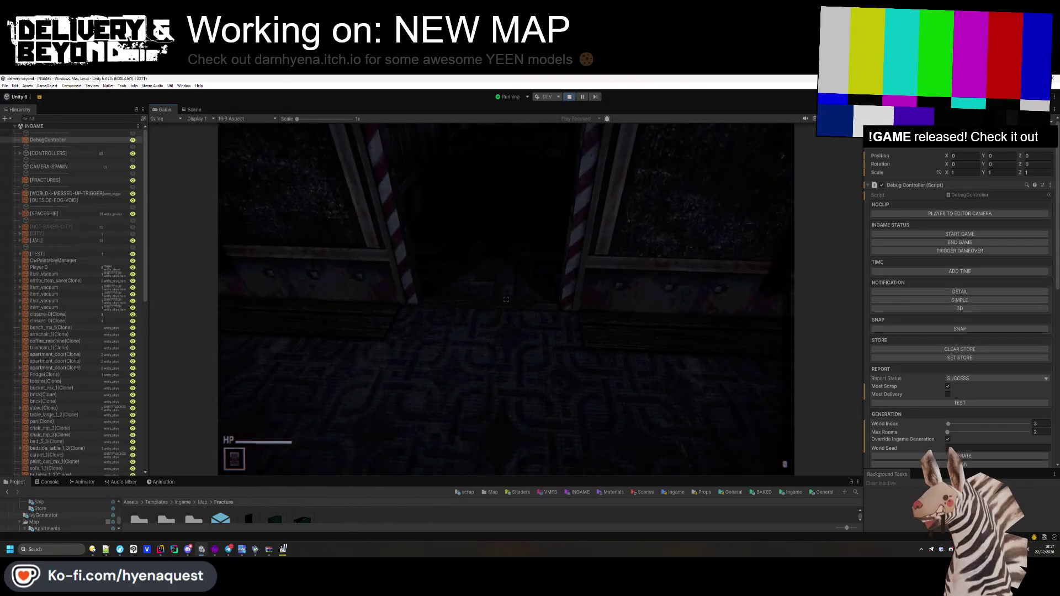
{"action": "key", "text": "w"}
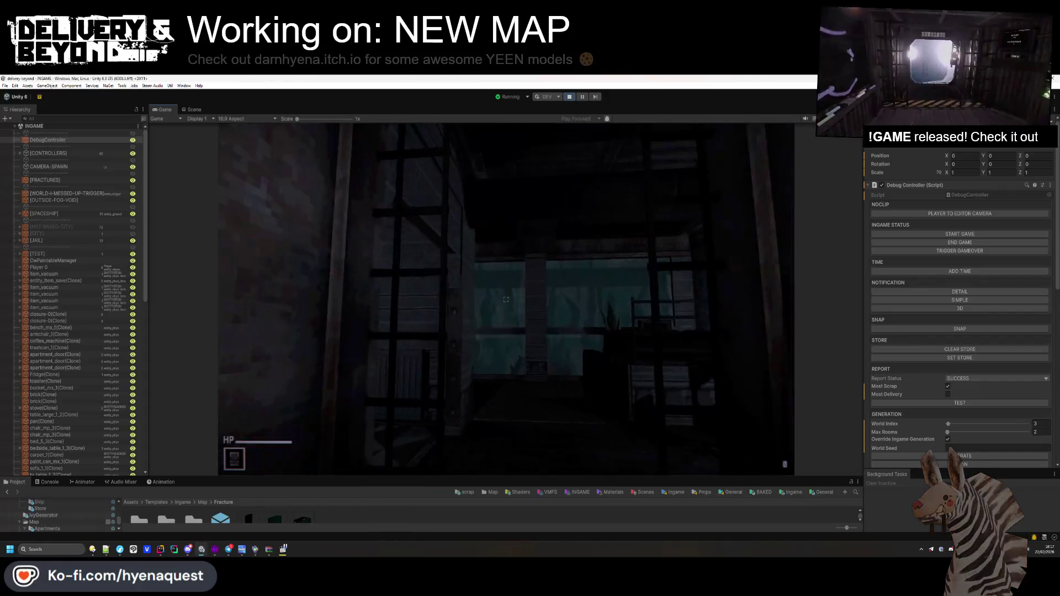
{"action": "key", "text": "w"}
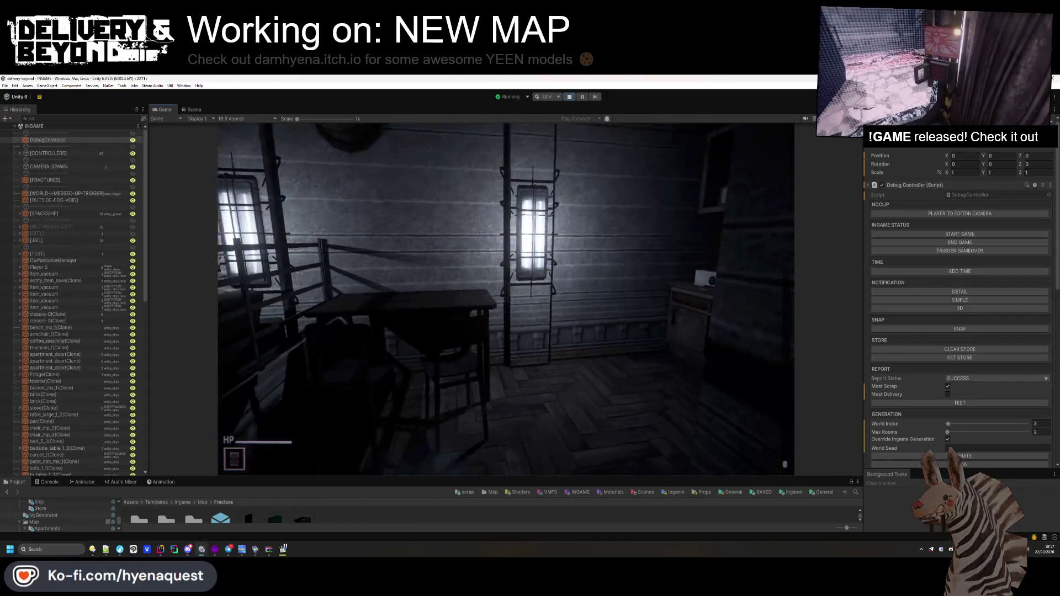
{"action": "key", "text": "w"}
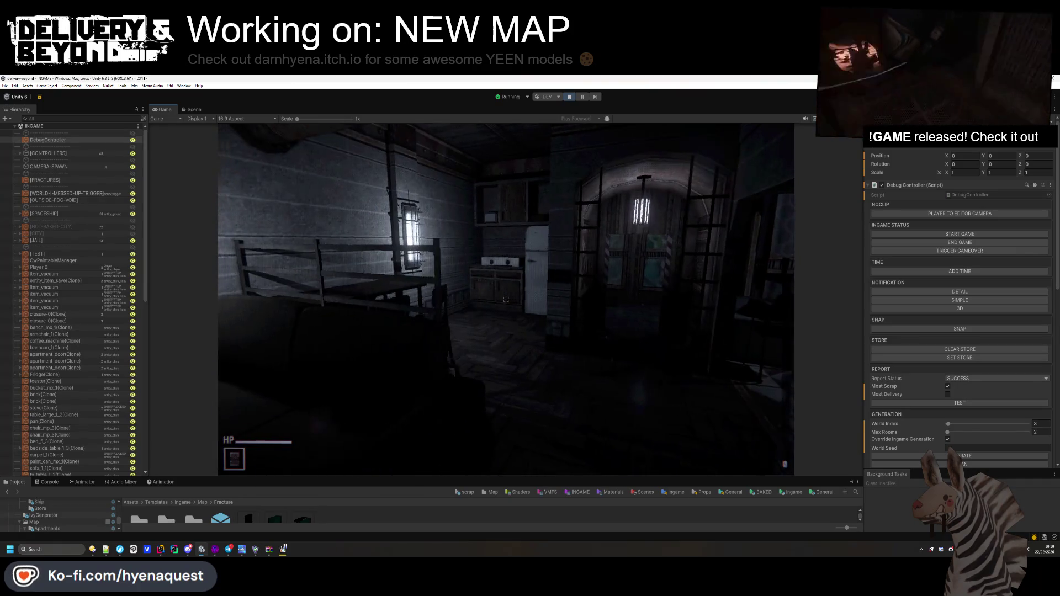
{"action": "key", "text": "super"}
- In the Scene view, select all the LIGHT-CEILING lamps and frame them
{"action": "left_click", "coordinate": [192, 109]}
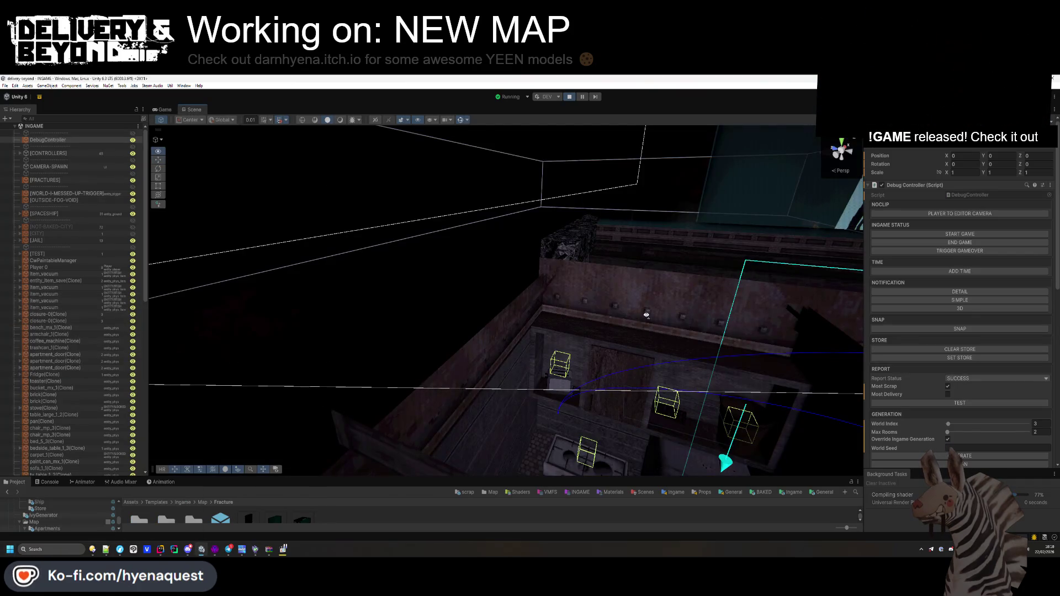
{"action": "mouse_move", "coordinate": [569, 304]}
{"action": "left_mouse_down"}
{"action": "mouse_move", "coordinate": [678, 342]}
{"action": "mouse_move", "coordinate": [624, 278]}
{"action": "left_mouse_up"}
{"action": "left_click", "coordinate": [624, 278]}
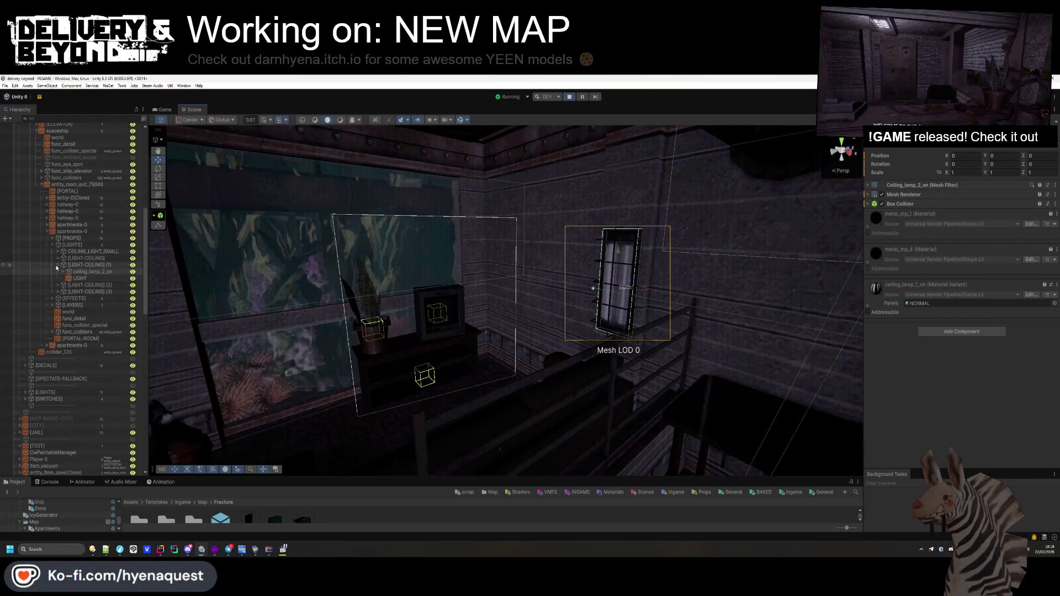
{"action": "left_click", "coordinate": [57, 265]}
{"action": "left_click", "coordinate": [86, 258]}
{"action": "left_click", "coordinate": [88, 277], "text": "shift"}
{"action": "key", "text": "f"}
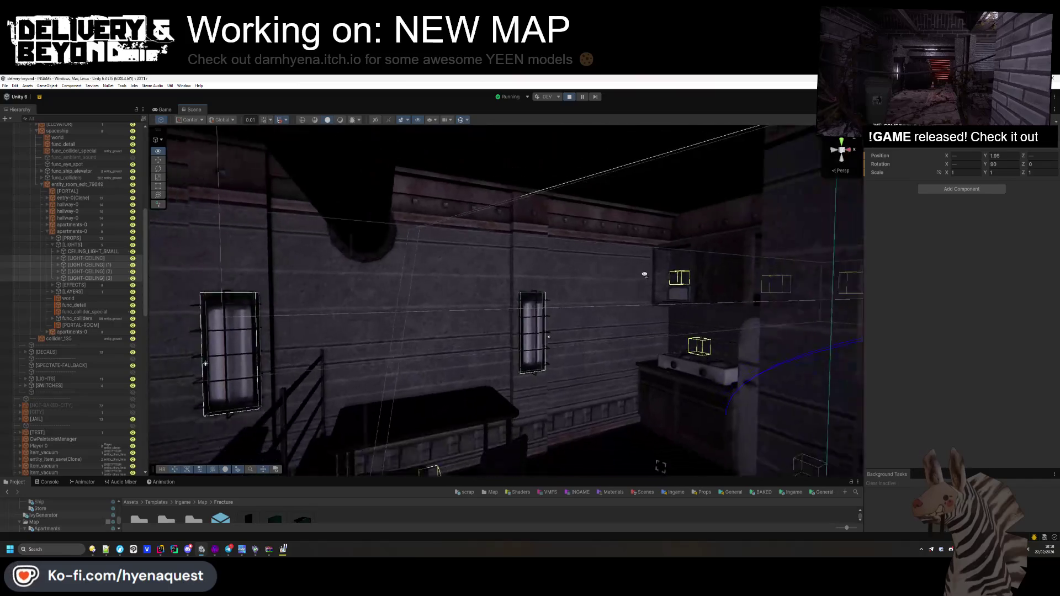
{"action": "key", "text": "f"}
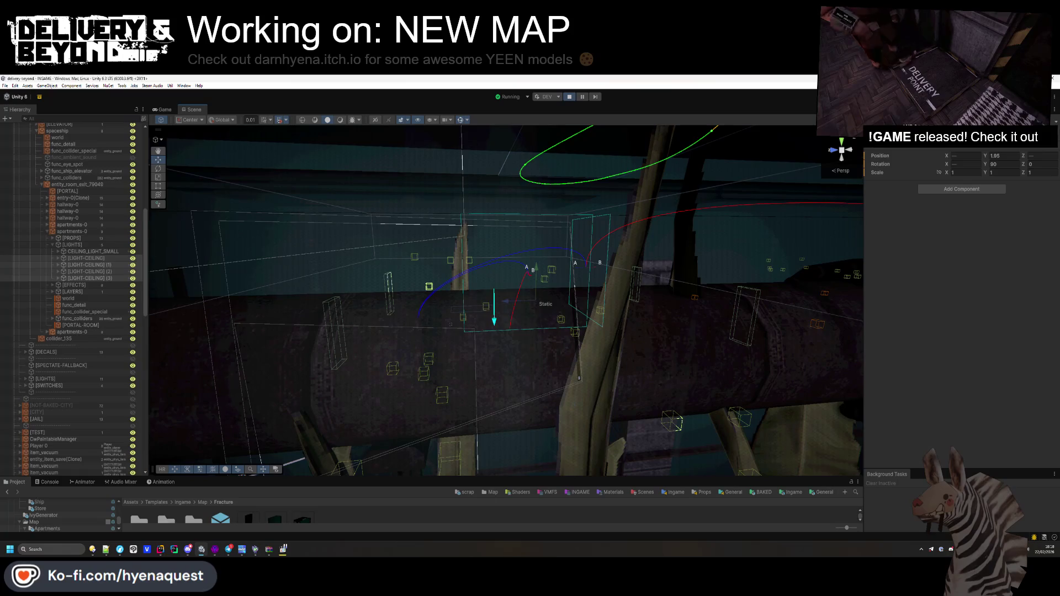
- Raise the ceiling lamps from Y 1.95 to 2.274 and return to the Game view
{"action": "key", "text": "Return"}
{"action": "mouse_move", "coordinate": [451, 324]}
{"action": "left_mouse_down"}
{"action": "mouse_move", "coordinate": [430, 296]}
{"action": "mouse_move", "coordinate": [458, 309]}
{"action": "left_mouse_up"}
{"action": "left_click_drag", "start_coordinate": [584, 265], "coordinate": [582, 248]}
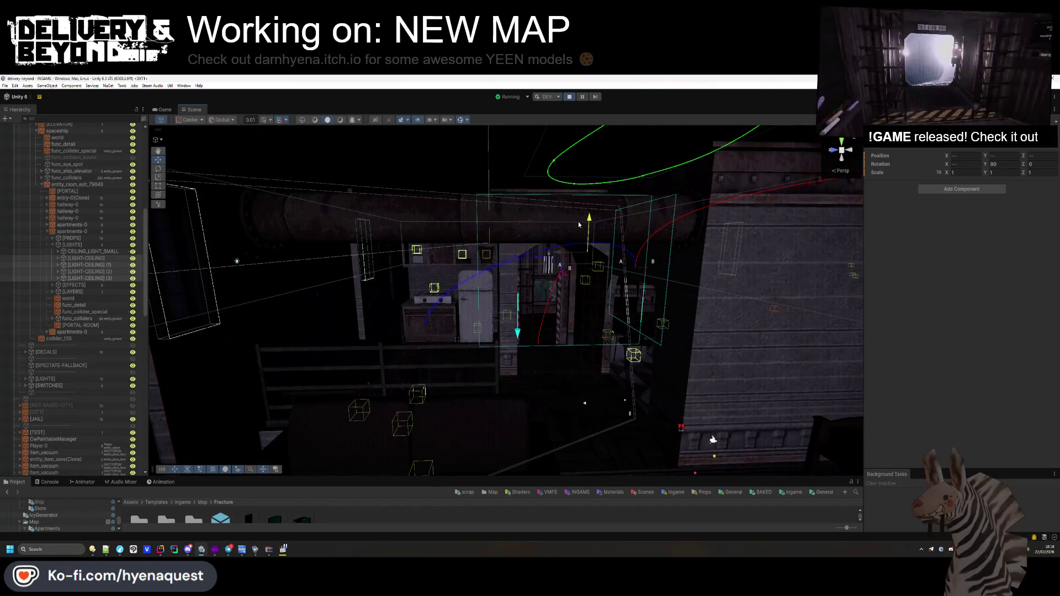
{"action": "left_click", "coordinate": [164, 109]}
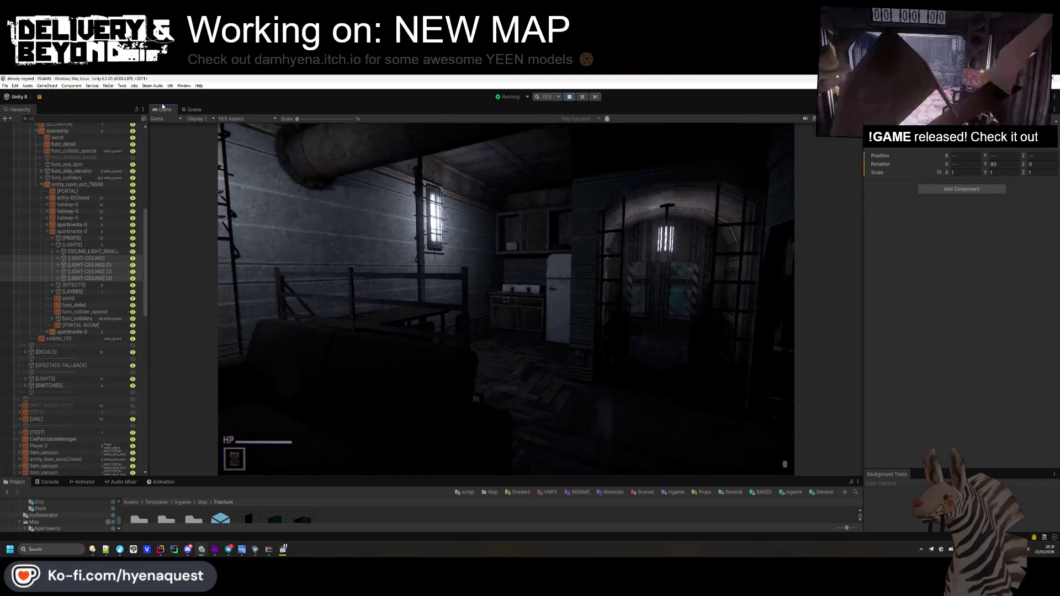
- Walk the player from the kitchen through the bathroom and corridor to the barred-window room
{"action": "left_click", "coordinate": [359, 201]}
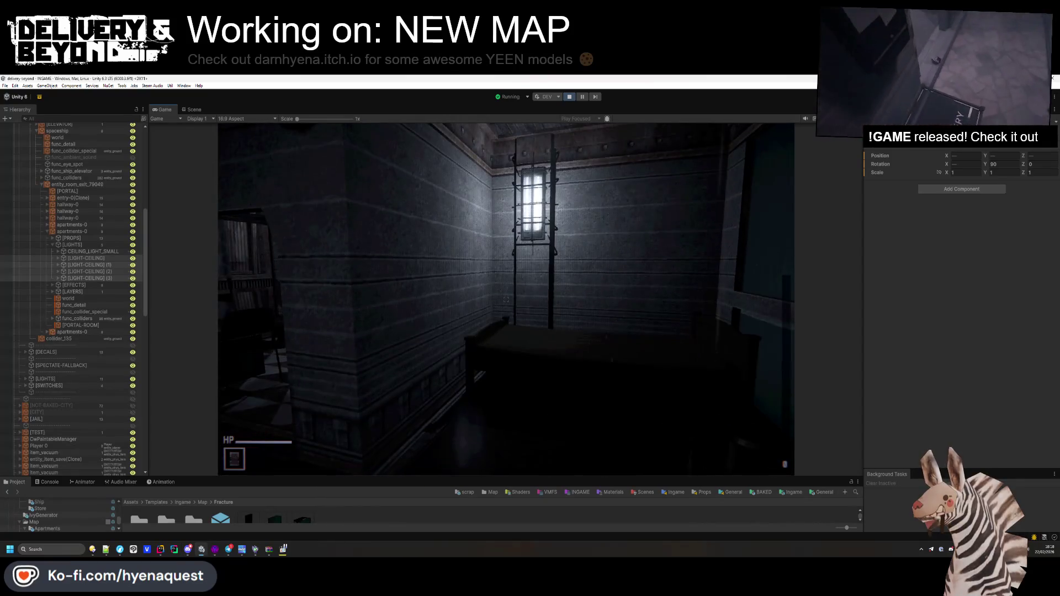
{"action": "key", "text": "w"}
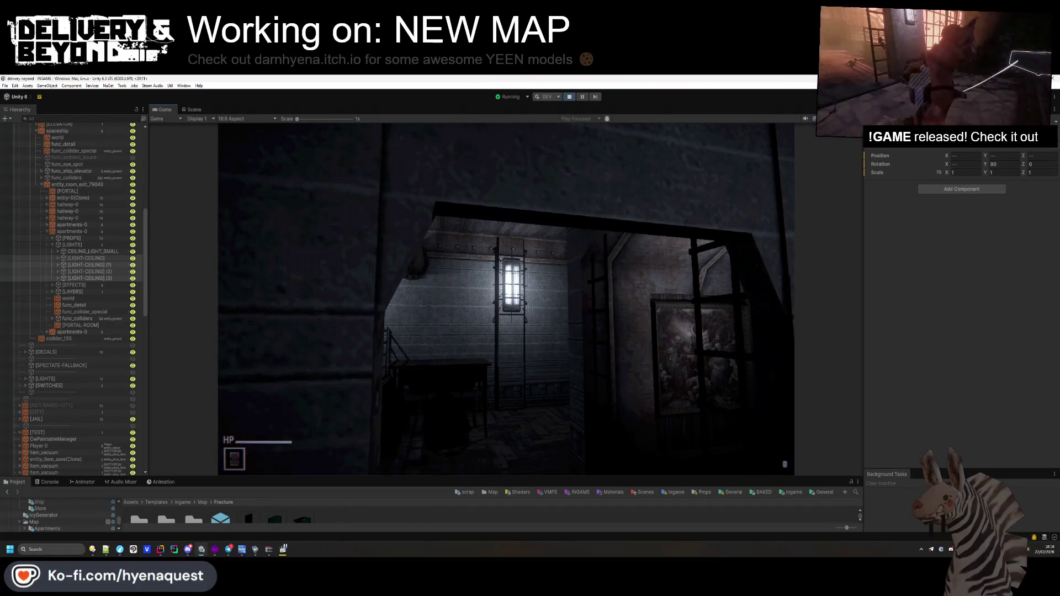
{"action": "key", "text": "w"}
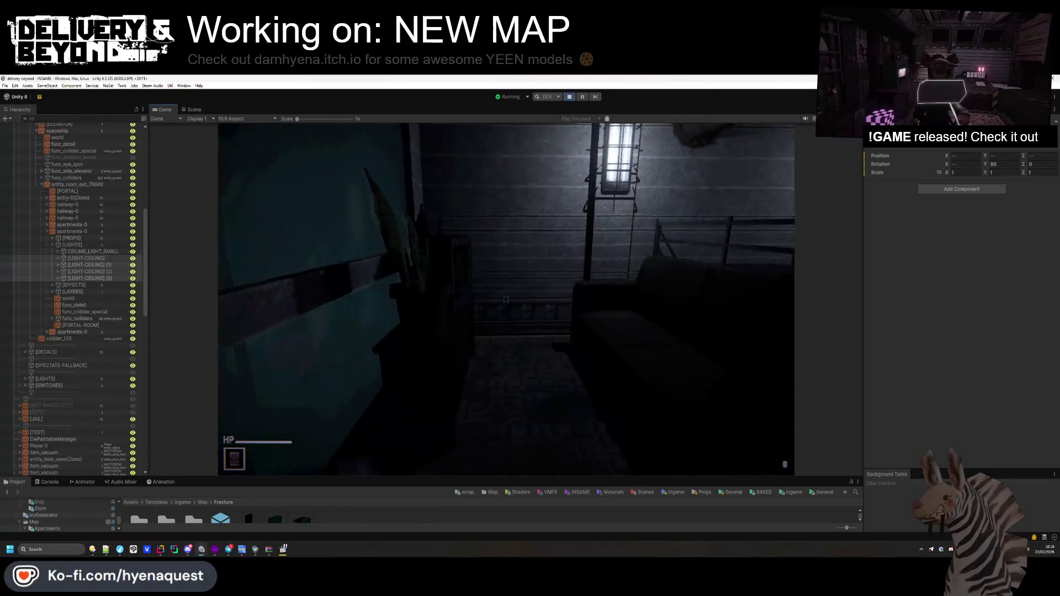
{"action": "key", "text": "w"}
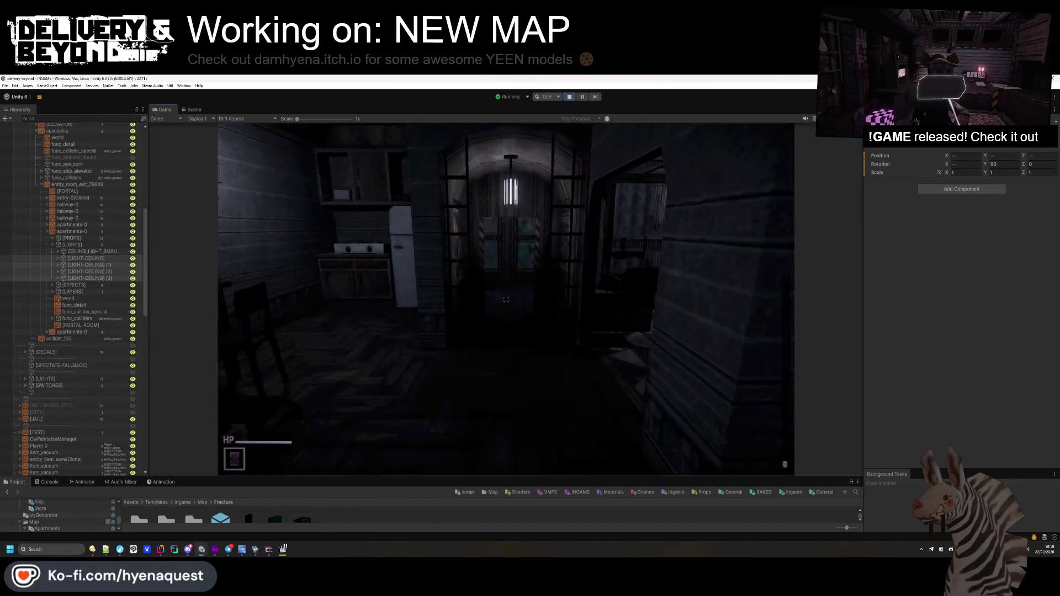
{"action": "key", "text": "w"}
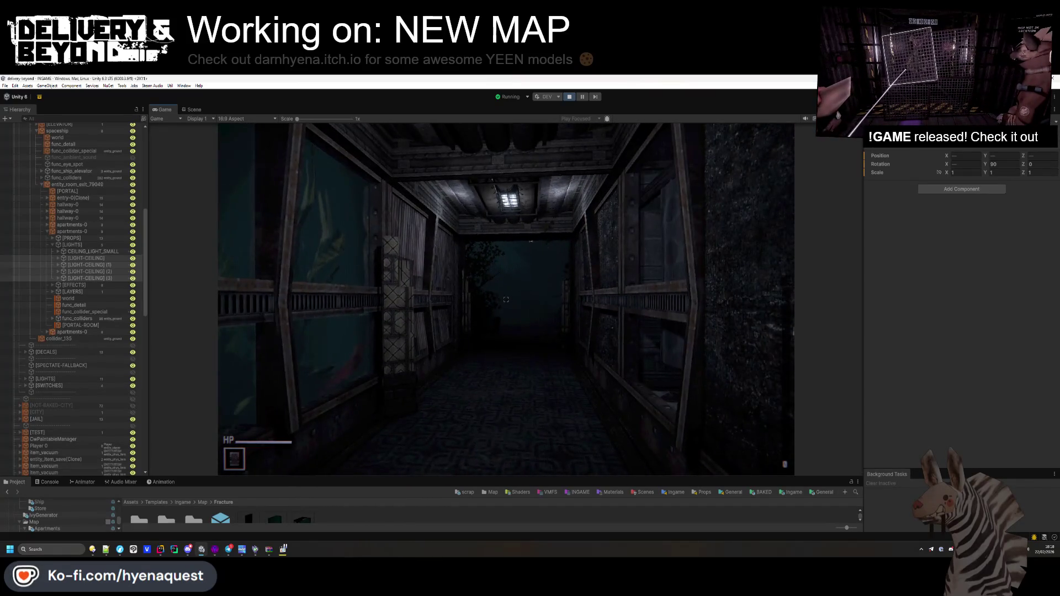
{"action": "key", "text": "w"}
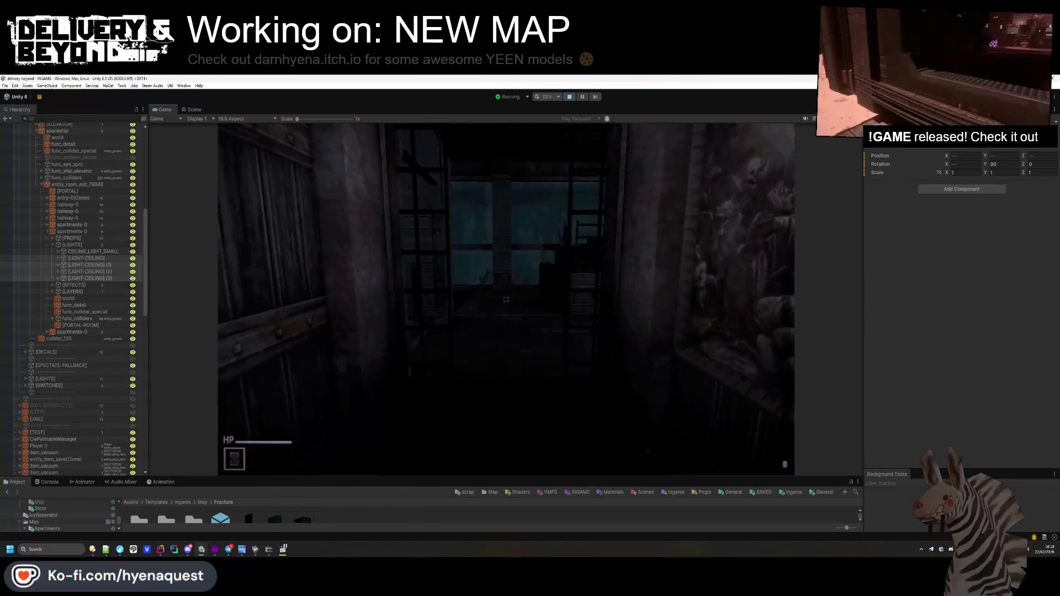
{"action": "key", "text": "w"}
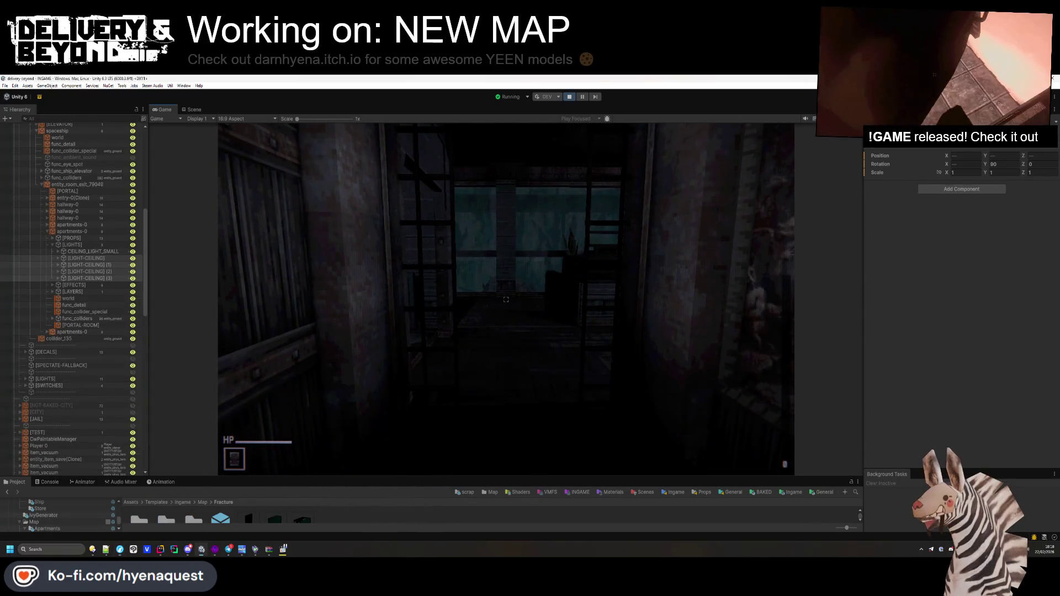
{"action": "key", "text": "w"}
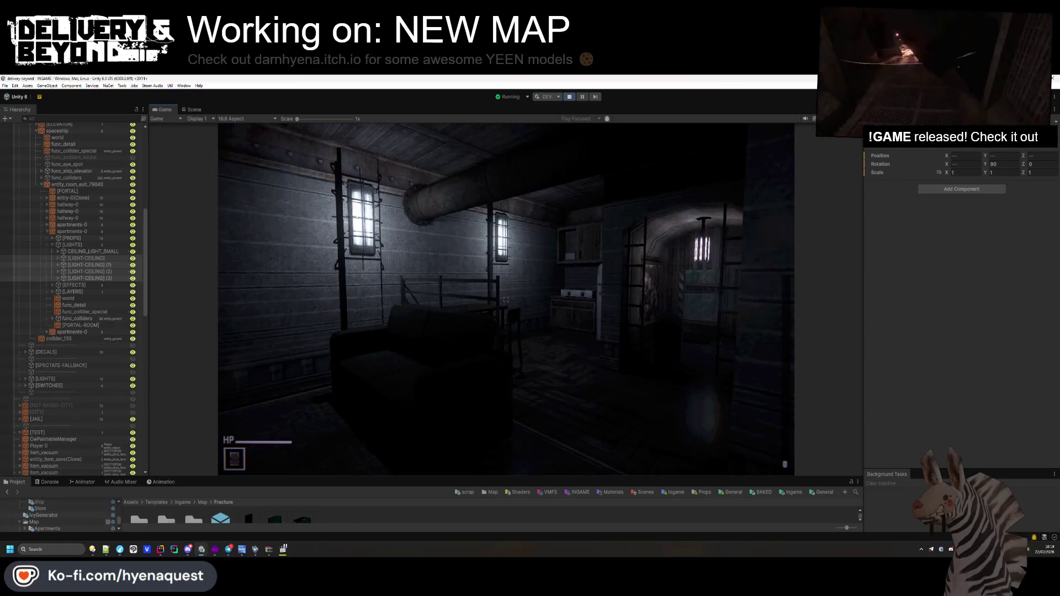
- Select the four LIGHT-CEILING objects in the Hierarchy and switch to the Scene view
{"action": "key", "text": "super"}
{"action": "left_click", "coordinate": [91, 258]}
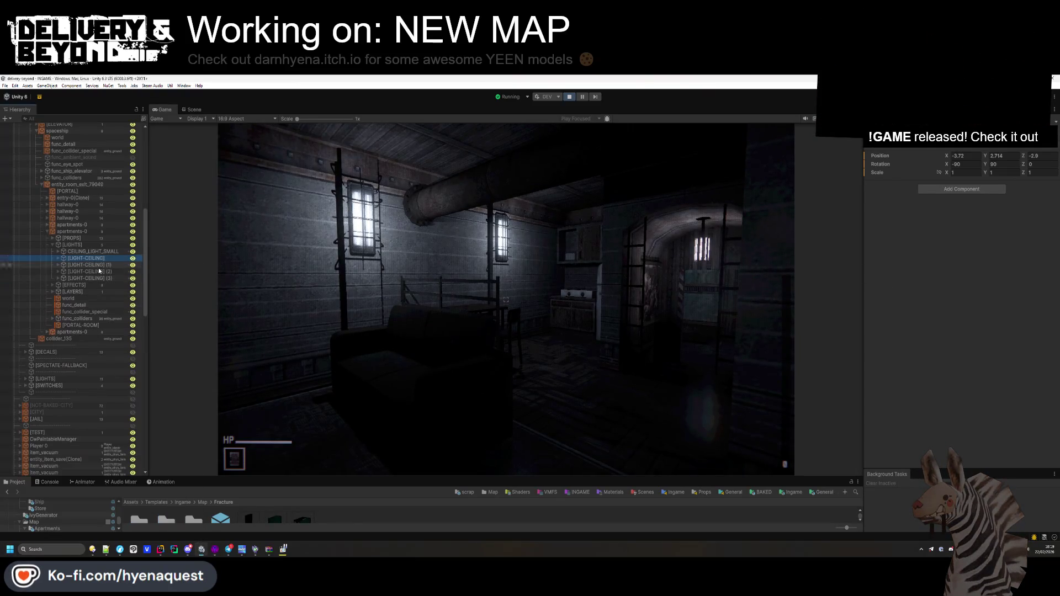
{"action": "left_click", "coordinate": [96, 279], "text": "shift"}
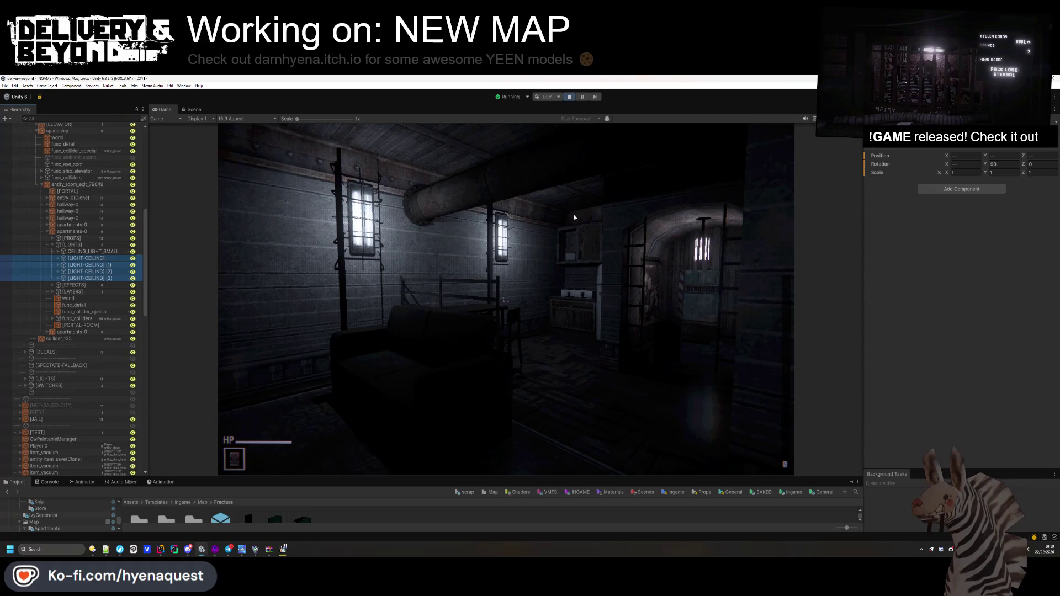
{"action": "left_click", "coordinate": [636, 208]}
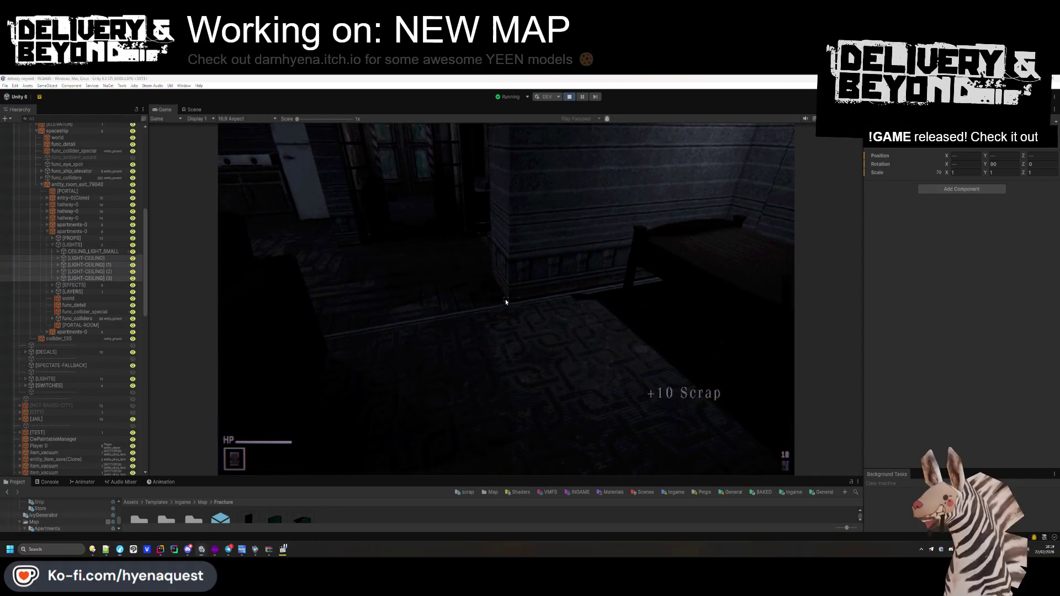
{"action": "key", "text": "ctrl+1"}
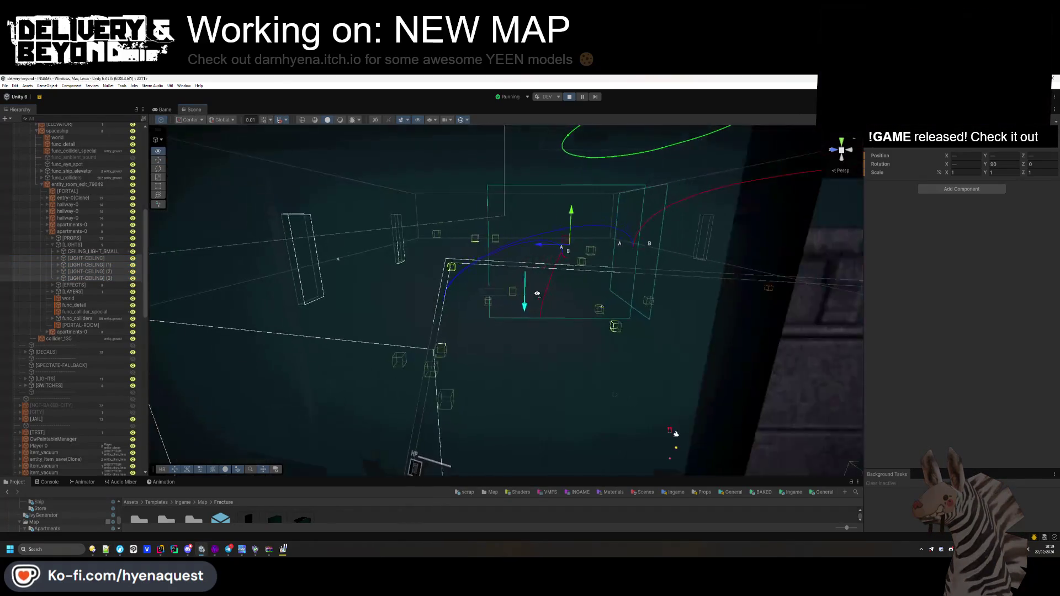
- Set the selected ceiling lights' Position Y to 3, then stop play mode
{"action": "mouse_move", "coordinate": [537, 294]}
{"action": "left_mouse_down"}
{"action": "mouse_move", "coordinate": [662, 272]}
{"action": "mouse_move", "coordinate": [525, 242]}
{"action": "mouse_move", "coordinate": [616, 223]}
{"action": "left_mouse_up"}
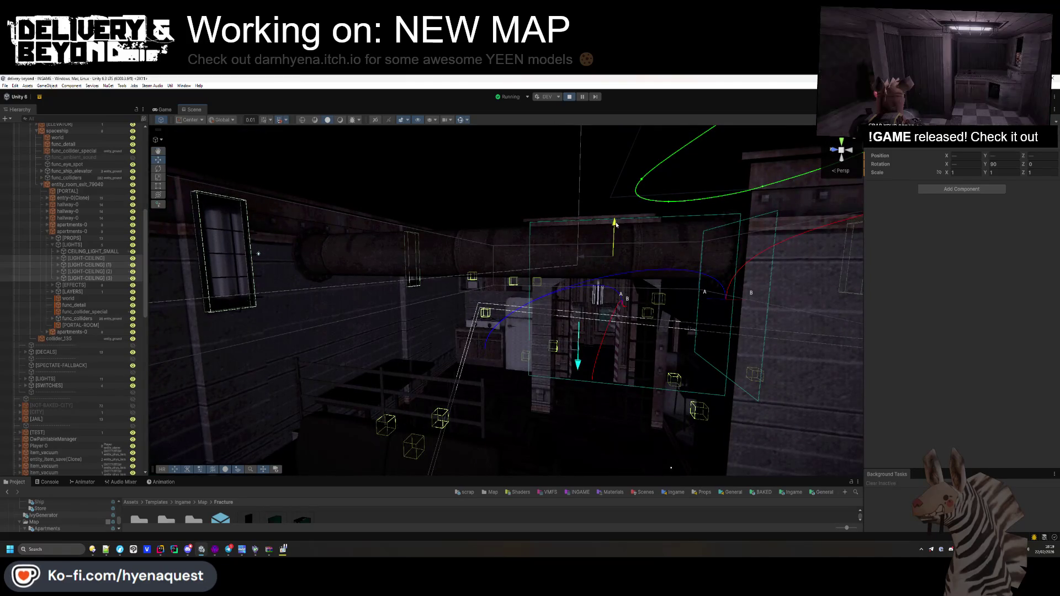
{"action": "left_click_drag", "start_coordinate": [616, 224], "coordinate": [543, 270]}
{"action": "left_click", "coordinate": [1004, 156]}
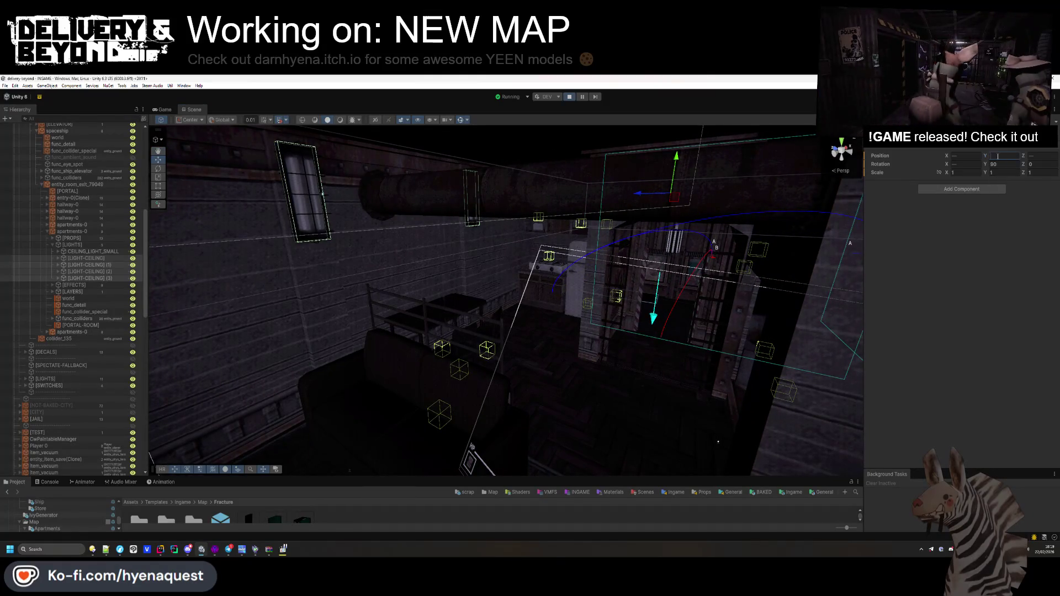
{"action": "key", "text": "ctrl+v"}
{"action": "key", "text": "Return"}
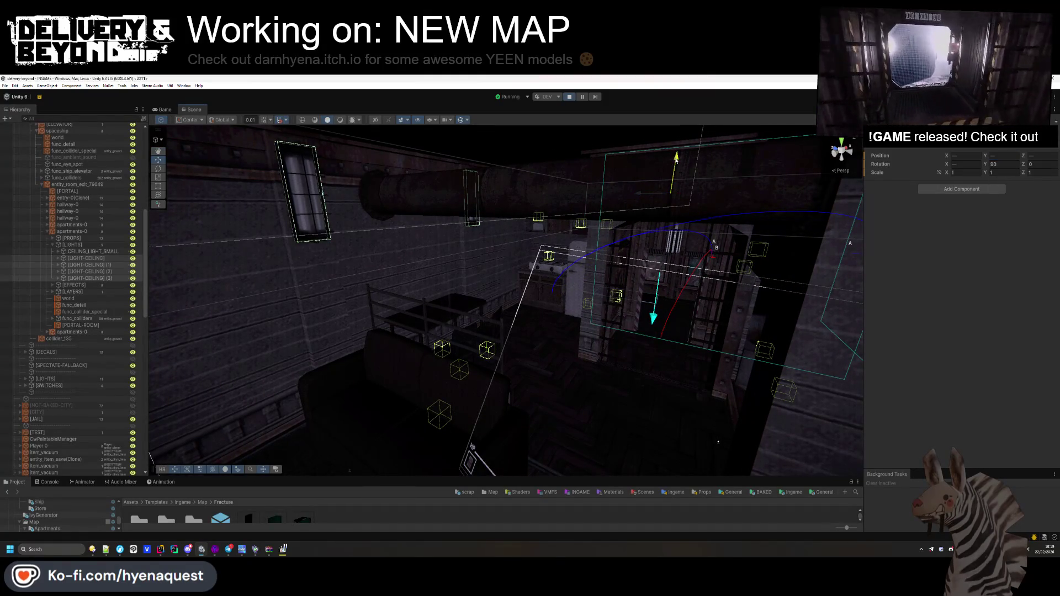
{"action": "type", "text": "3"}
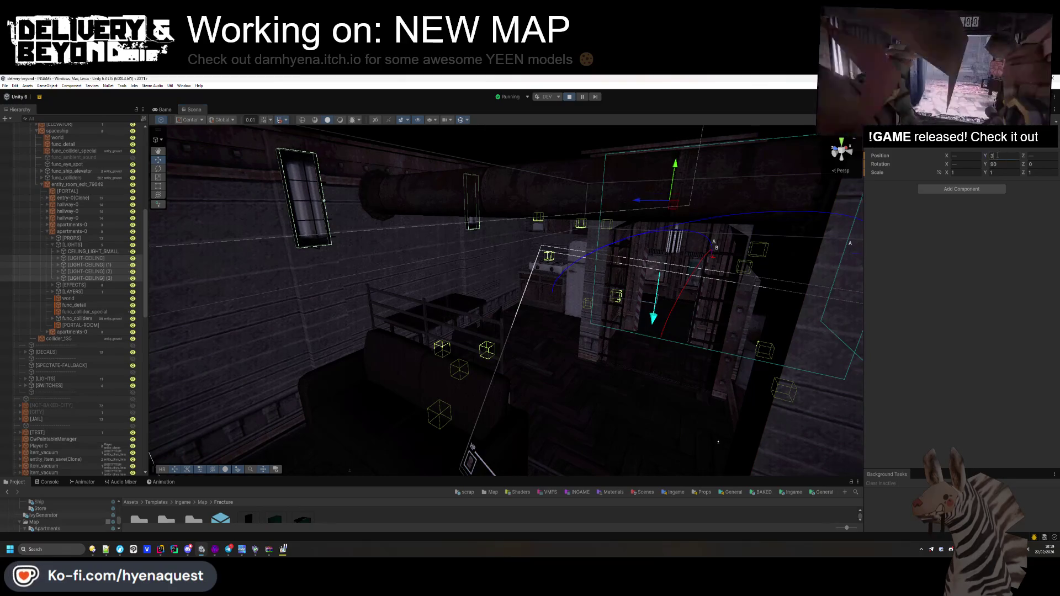
{"action": "key", "text": "Return"}
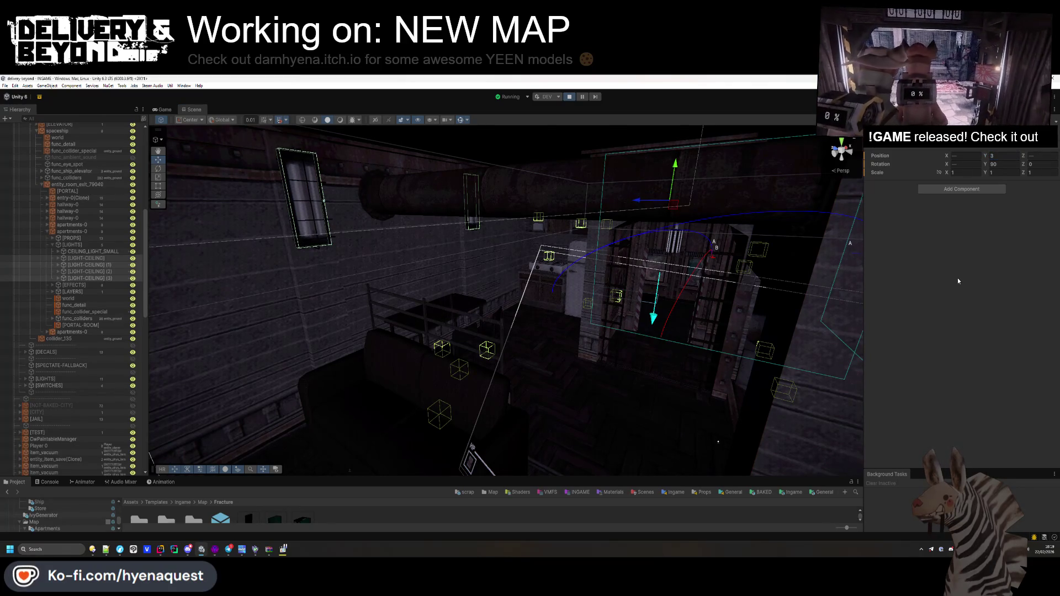
{"action": "left_click", "coordinate": [571, 98]}
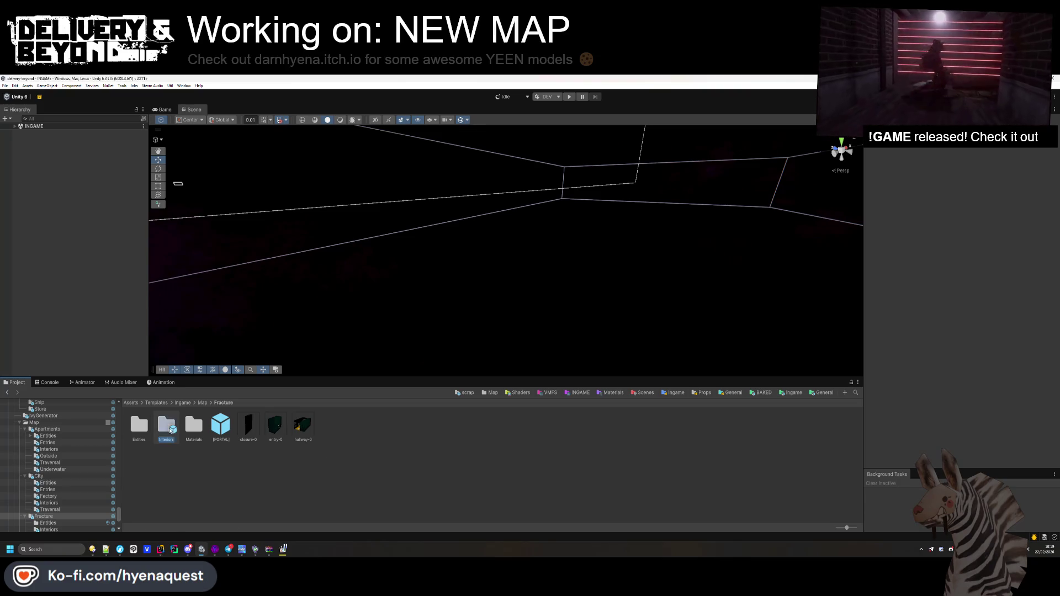
- Open the Interiors apartment-0 prefab and set its four LIGHT-CEILING objects to Position Y 3
{"action": "double_click", "coordinate": [166, 425]}
{"action": "double_click", "coordinate": [168, 429]}
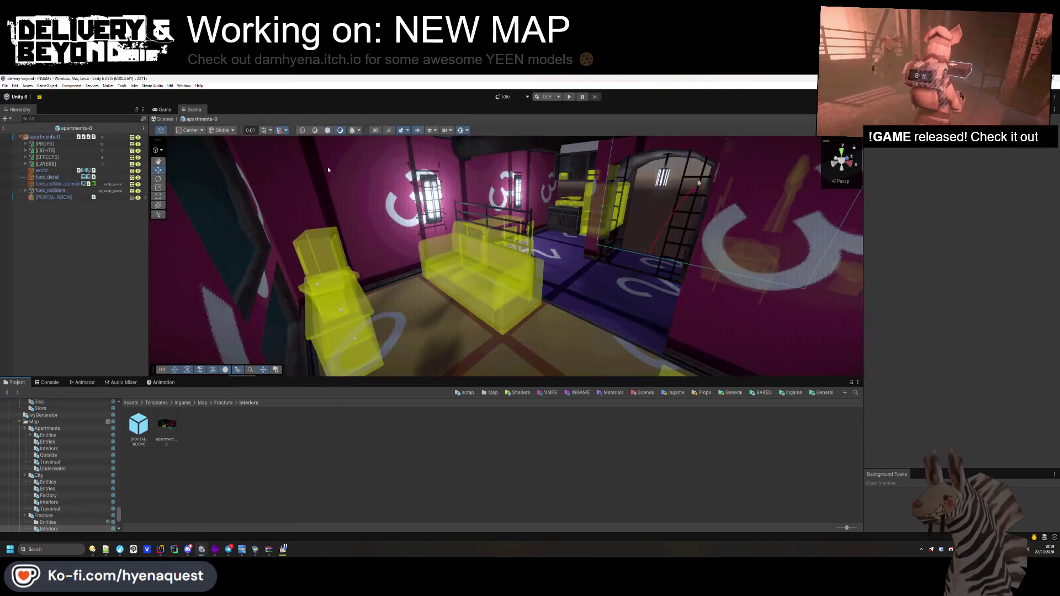
{"action": "left_click", "coordinate": [26, 150]}
{"action": "left_click", "coordinate": [59, 164]}
{"action": "left_click", "coordinate": [62, 184], "text": "shift"}
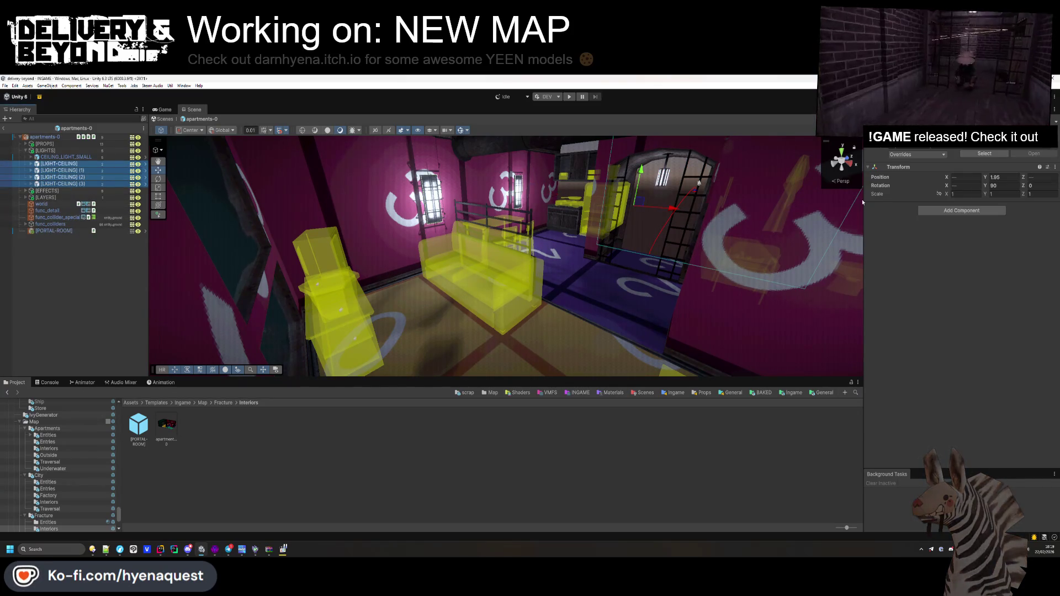
{"action": "left_click", "coordinate": [1001, 177]}
{"action": "type", "text": "3"}
{"action": "mouse_move", "coordinate": [497, 221]}
{"action": "left_mouse_down"}
{"action": "mouse_move", "coordinate": [547, 197]}
{"action": "mouse_move", "coordinate": [530, 199]}
{"action": "left_mouse_up"}
- Expand the ceiling light groups and select their LIGHT child sources
{"action": "left_click", "coordinate": [31, 163]}
{"action": "left_click", "coordinate": [30, 197]}
{"action": "left_click", "coordinate": [31, 190]}
{"action": "left_click", "coordinate": [31, 184]}
{"action": "left_click", "coordinate": [52, 177]}
{"action": "left_click", "coordinate": [53, 198], "text": "ctrl"}
{"action": "left_click", "coordinate": [55, 238], "text": "ctrl"}
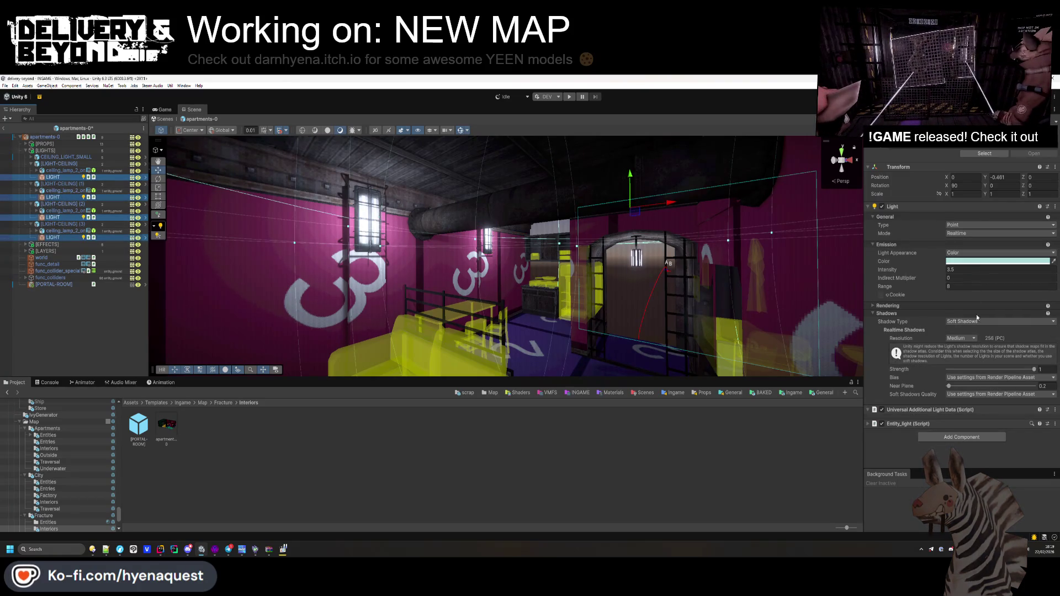
- Set the LIGHT sources' Shadow Resolution to Low and reduce their Range
{"action": "left_click", "coordinate": [960, 338]}
{"action": "left_click", "coordinate": [964, 344]}
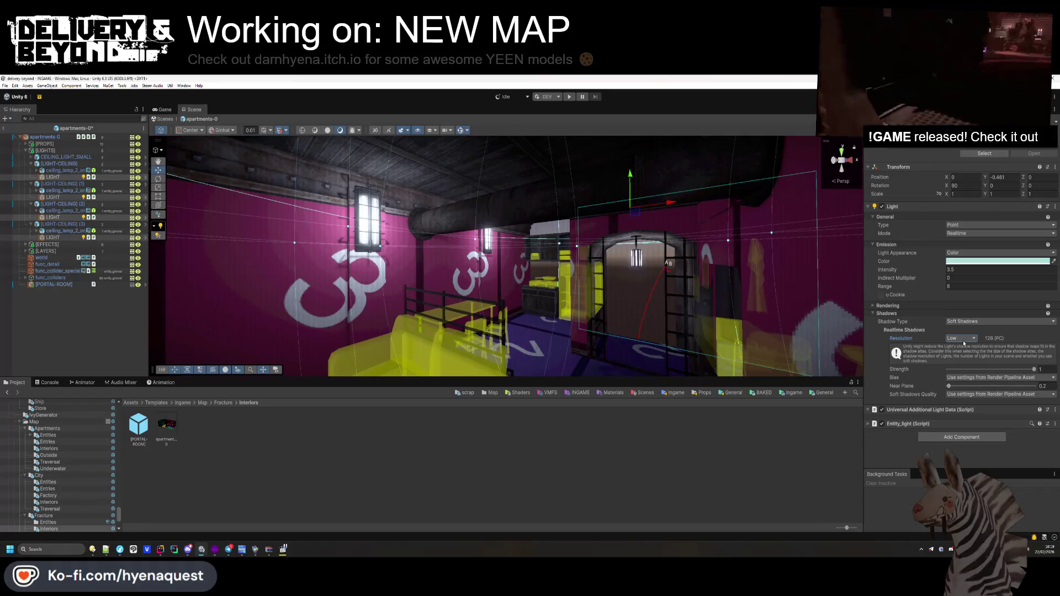
{"action": "left_click_drag", "start_coordinate": [933, 286], "coordinate": [918, 288]}
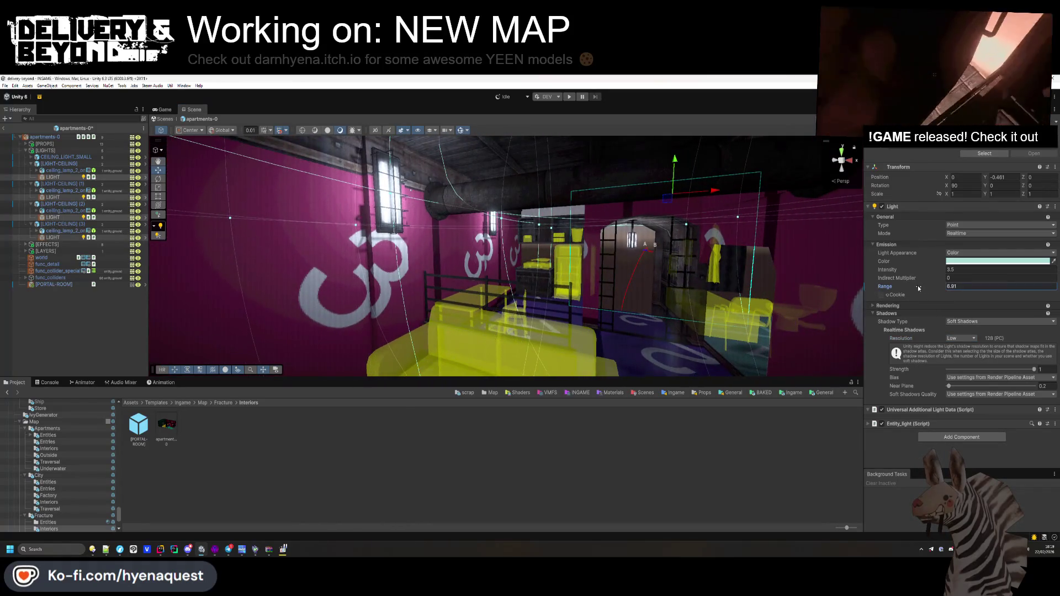
{"action": "mouse_move", "coordinate": [585, 237]}
{"action": "left_mouse_down"}
{"action": "mouse_move", "coordinate": [547, 219]}
{"action": "mouse_move", "coordinate": [690, 238]}
{"action": "left_mouse_up"}
- Change the light colour from cool cyan to warm pale yellow (DED2AB), then select CEILING_LIGHT_SMALL
{"action": "left_click", "coordinate": [997, 261]}
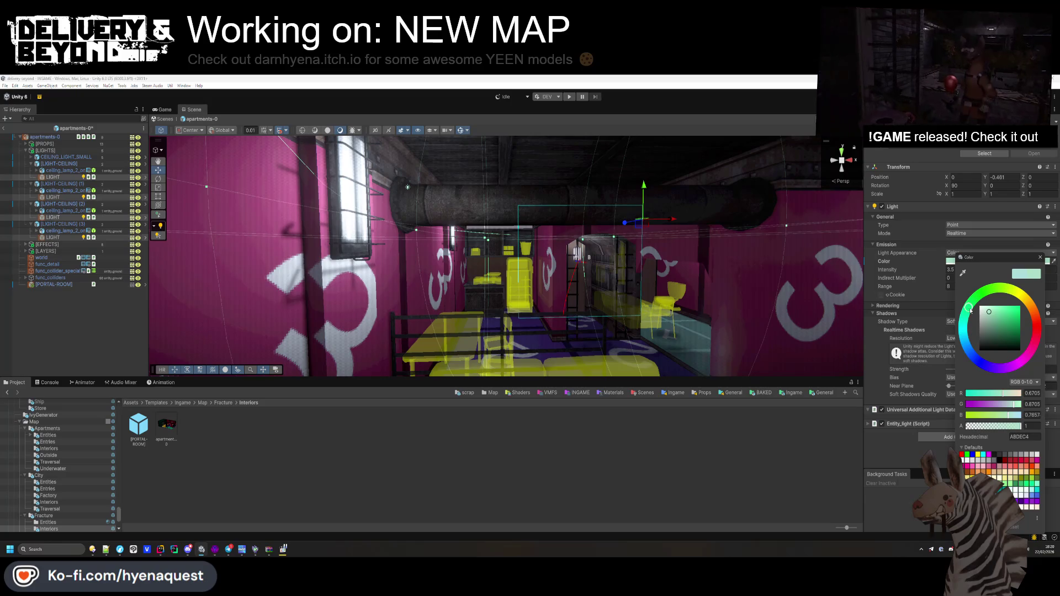
{"action": "mouse_move", "coordinate": [1027, 298]}
{"action": "left_mouse_down"}
{"action": "mouse_move", "coordinate": [995, 285]}
{"action": "mouse_move", "coordinate": [1043, 296]}
{"action": "left_mouse_up"}
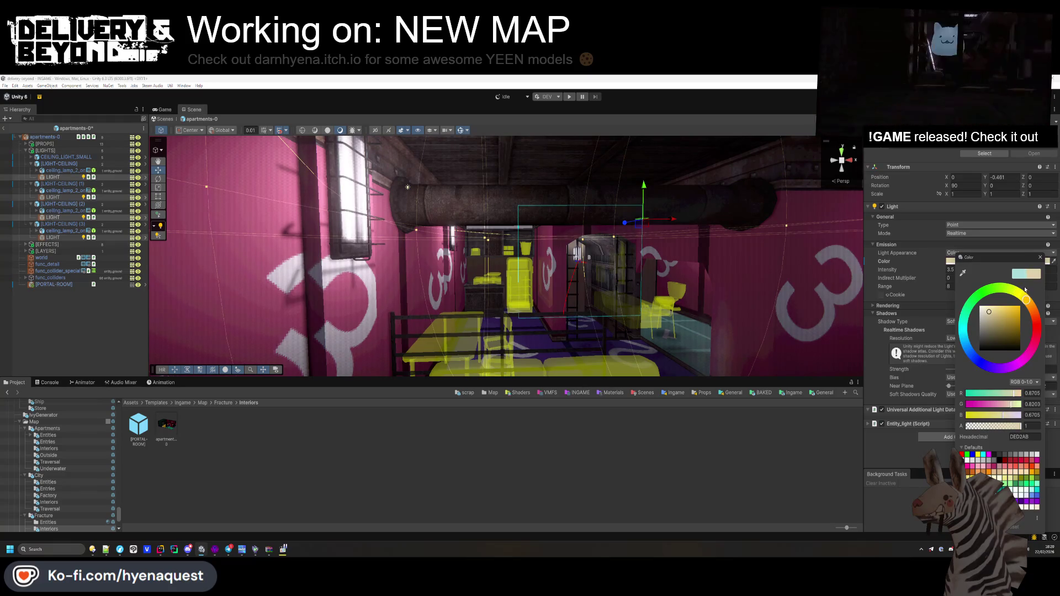
{"action": "left_click", "coordinate": [80, 319]}
{"action": "mouse_move", "coordinate": [547, 282]}
{"action": "left_mouse_down"}
{"action": "mouse_move", "coordinate": [557, 286]}
{"action": "mouse_move", "coordinate": [520, 241]}
{"action": "mouse_move", "coordinate": [507, 263]}
{"action": "left_mouse_up"}
{"action": "left_click", "coordinate": [504, 218]}
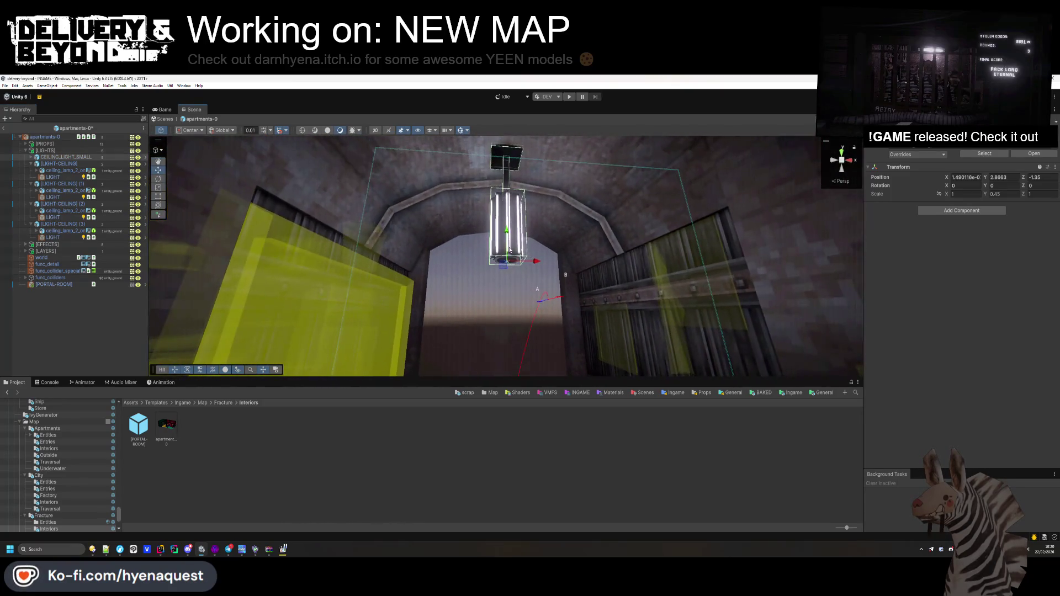
- Set CEILING_LIGHT_SMALL's Y scale to 0.59, deselect it, and start play mode
{"action": "left_click", "coordinate": [988, 194]}
{"action": "type", "text": "0.59"}
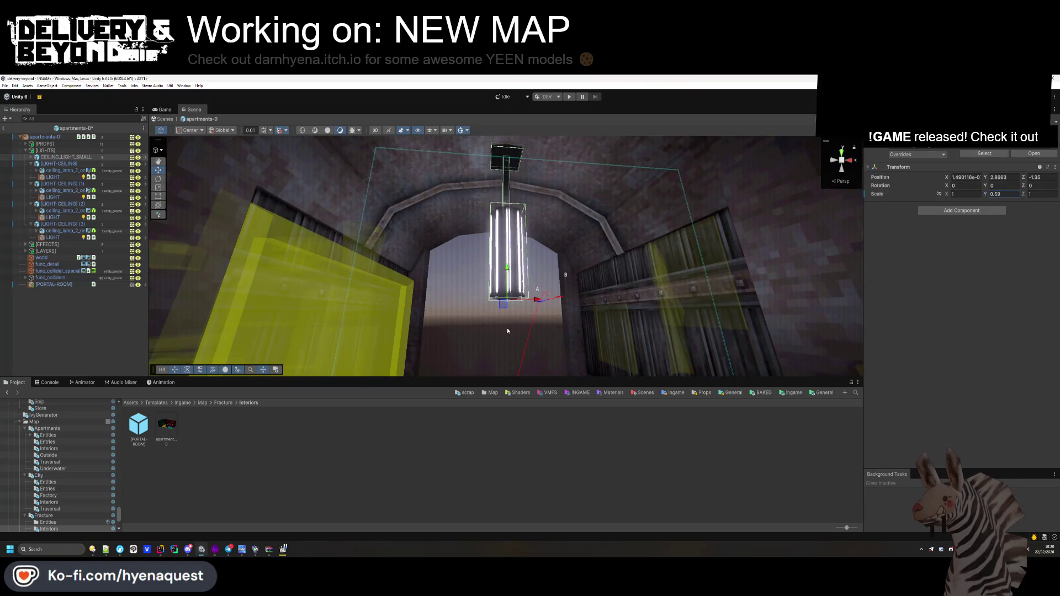
{"action": "left_click", "coordinate": [517, 330]}
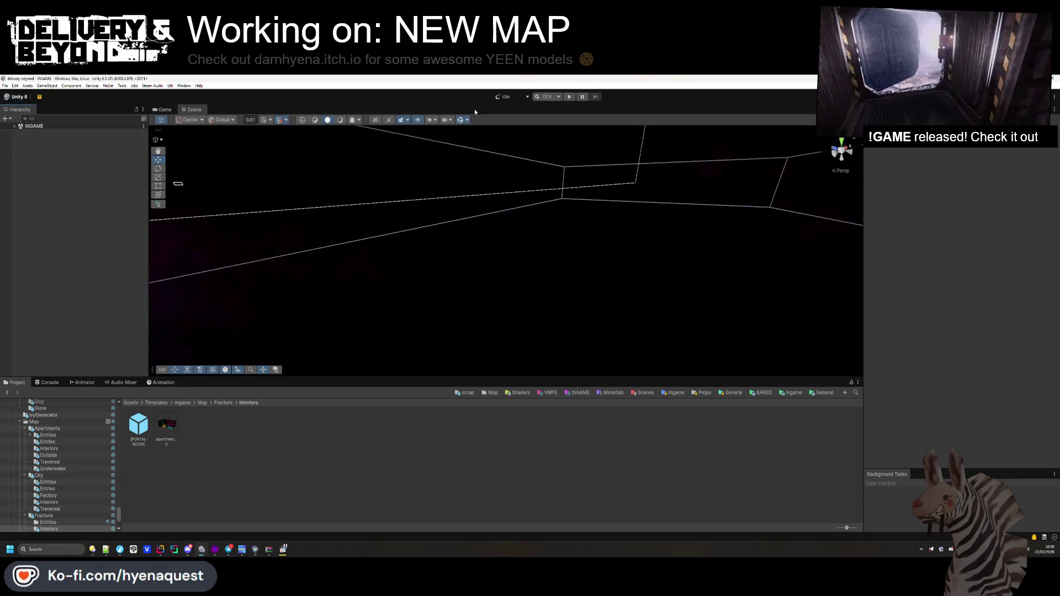
{"action": "left_click", "coordinate": [568, 97]}
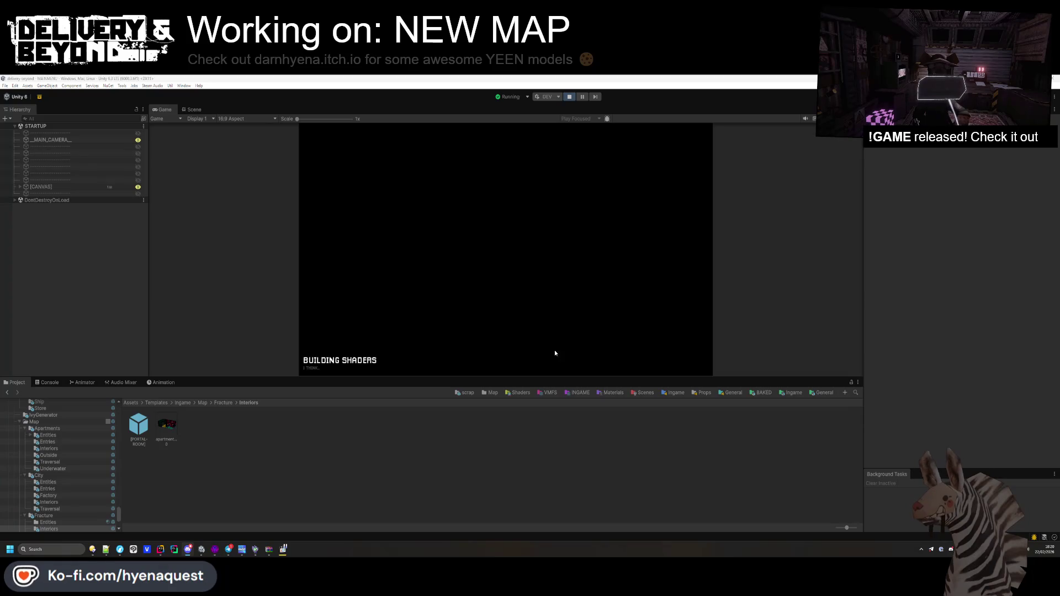
- Enlarge the Game view once the game has loaded, then click a Hierarchy row
{"action": "left_click_drag", "start_coordinate": [522, 377], "coordinate": [518, 482]}
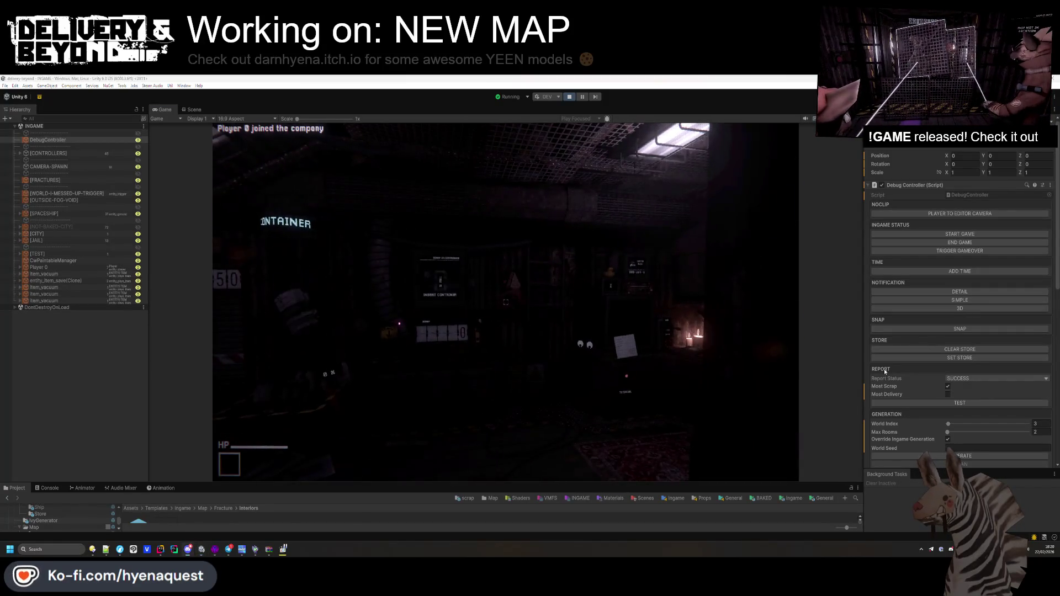
{"action": "left_click", "coordinate": [78, 207]}
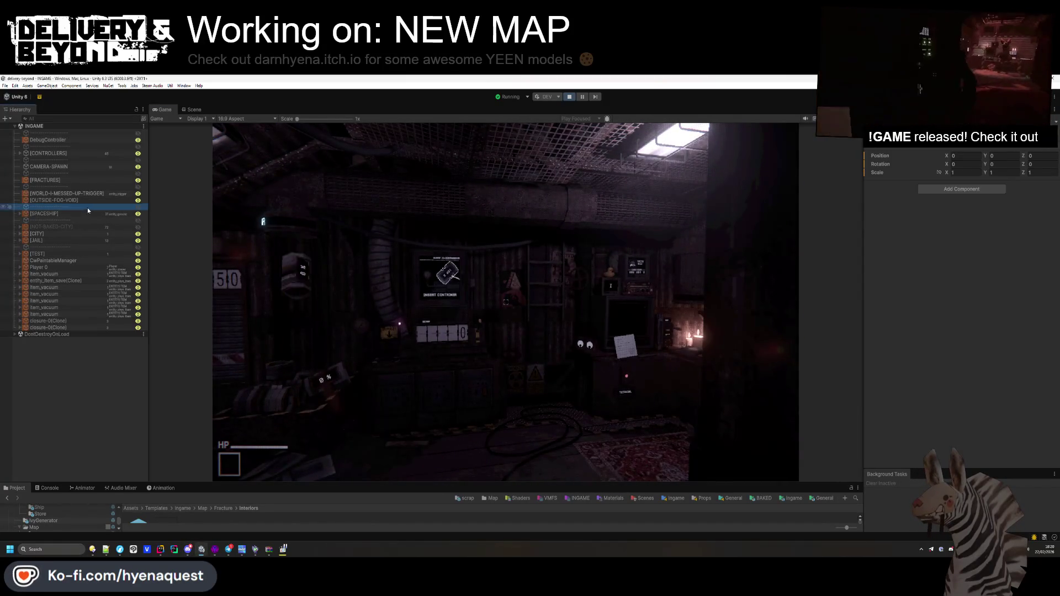
- Walk through the corridors, bedroom and tiled rooms checking the lighting, then switch to the Scene view
{"action": "key", "text": "w"}
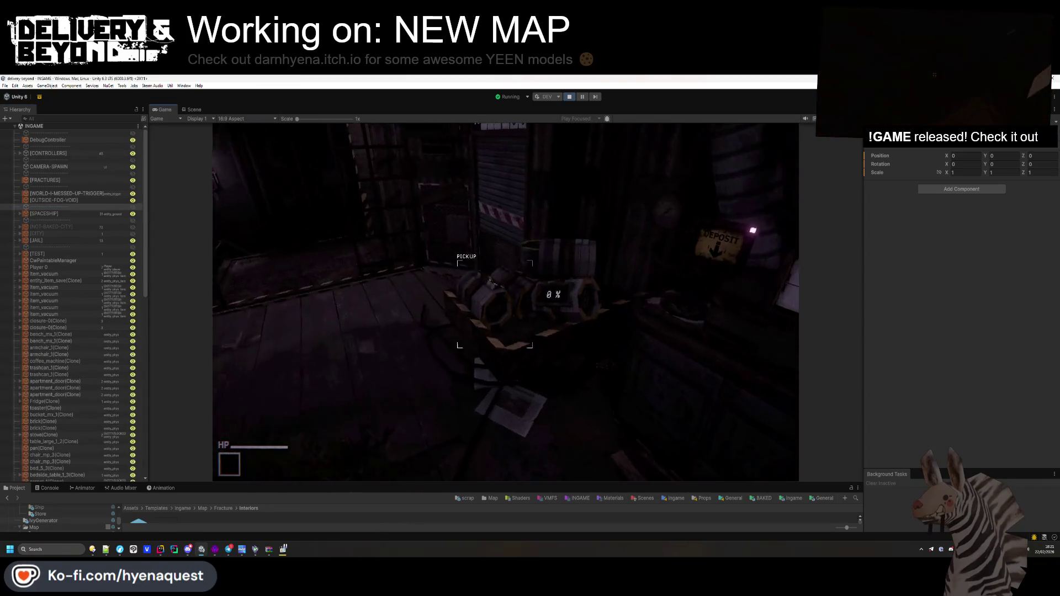
{"action": "key", "text": "w"}
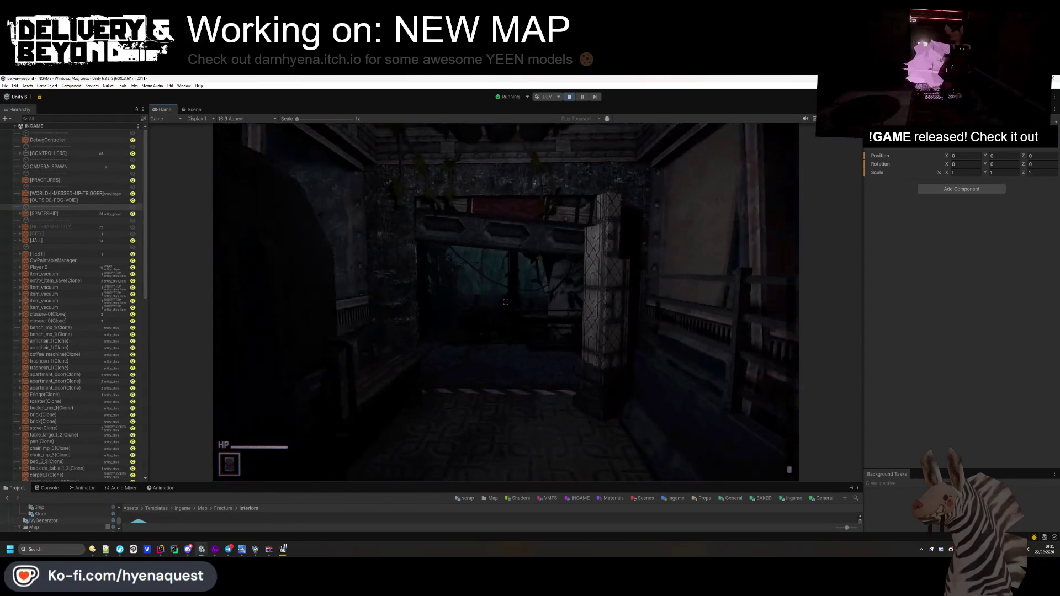
{"action": "key", "text": "w"}
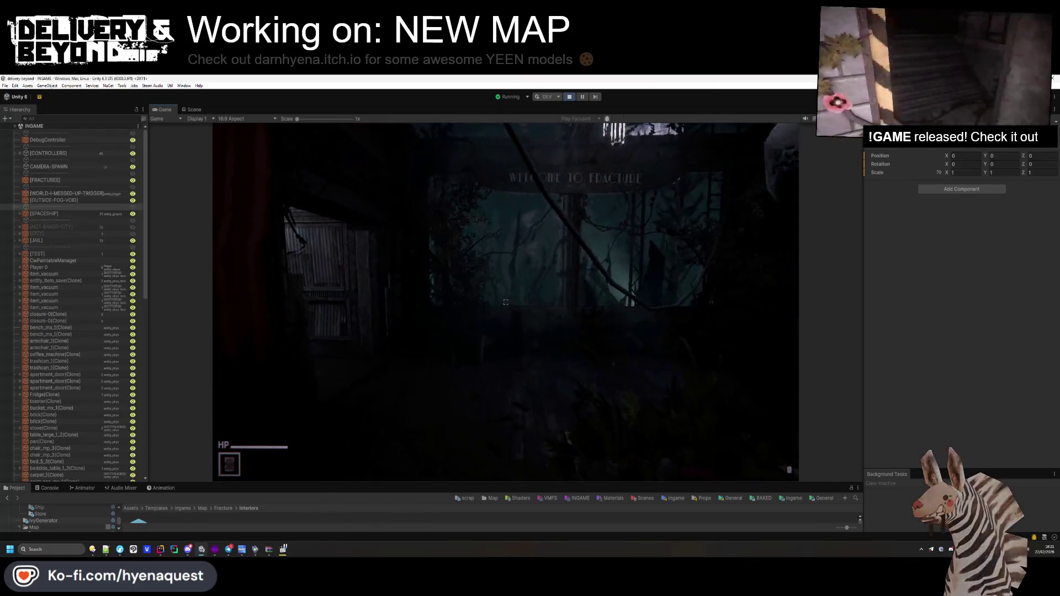
{"action": "key", "text": "w"}
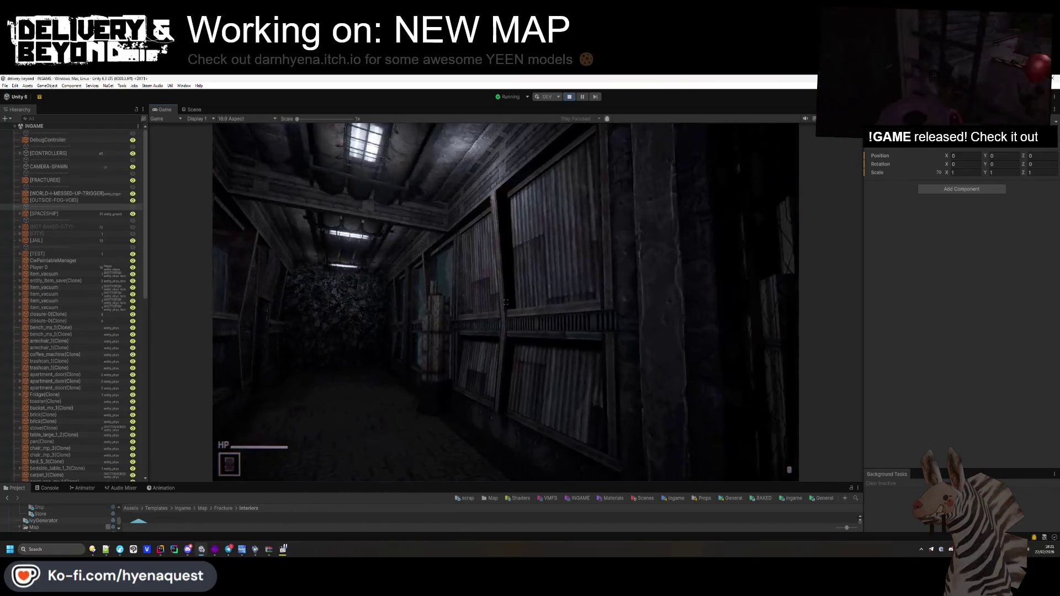
{"action": "key", "text": "w"}
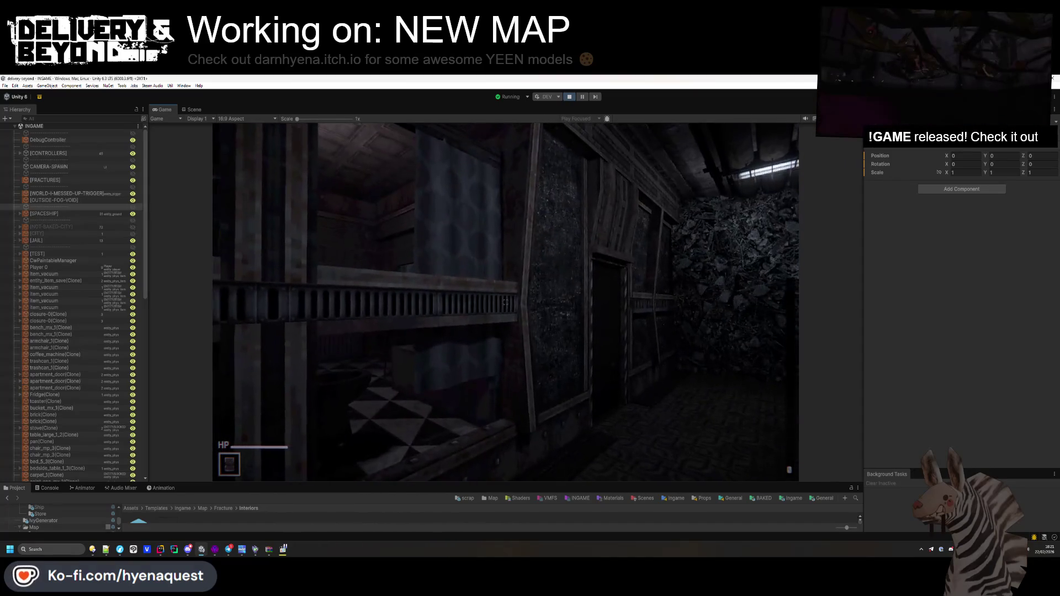
{"action": "key", "text": "w"}
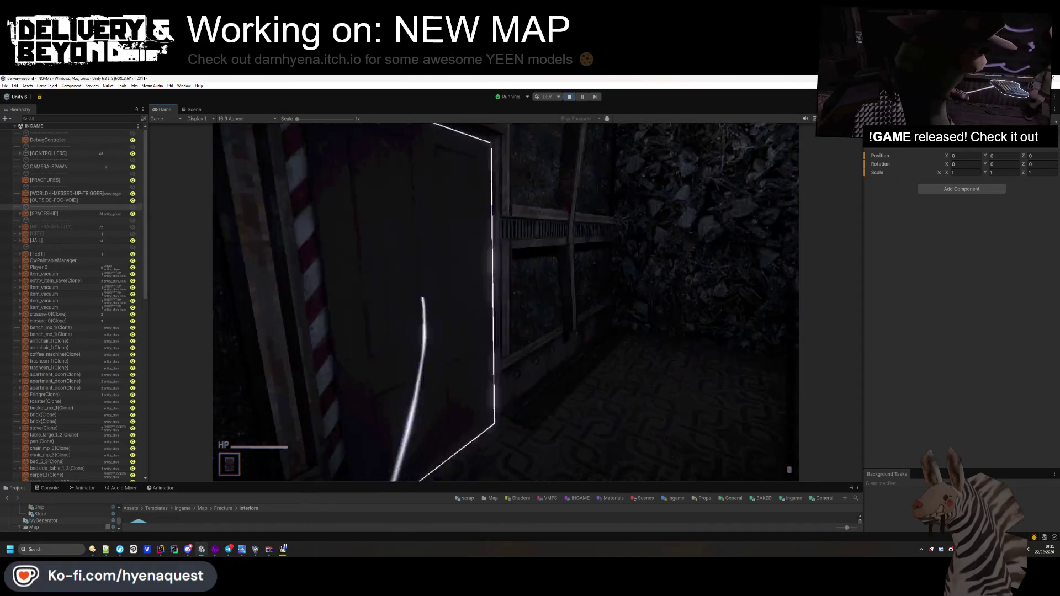
{"action": "key", "text": "w"}
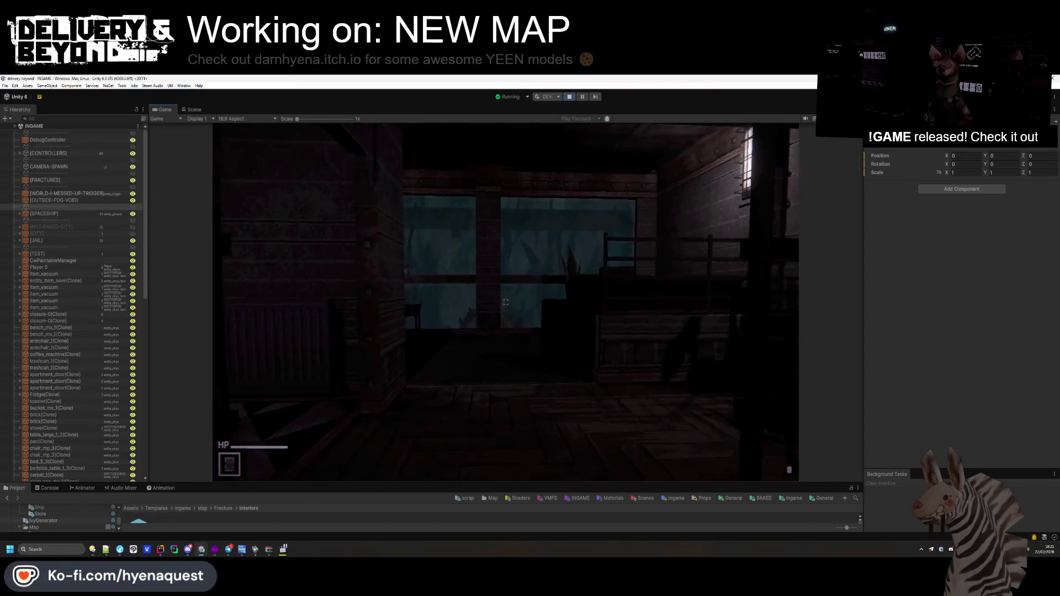
{"action": "key", "text": "w"}
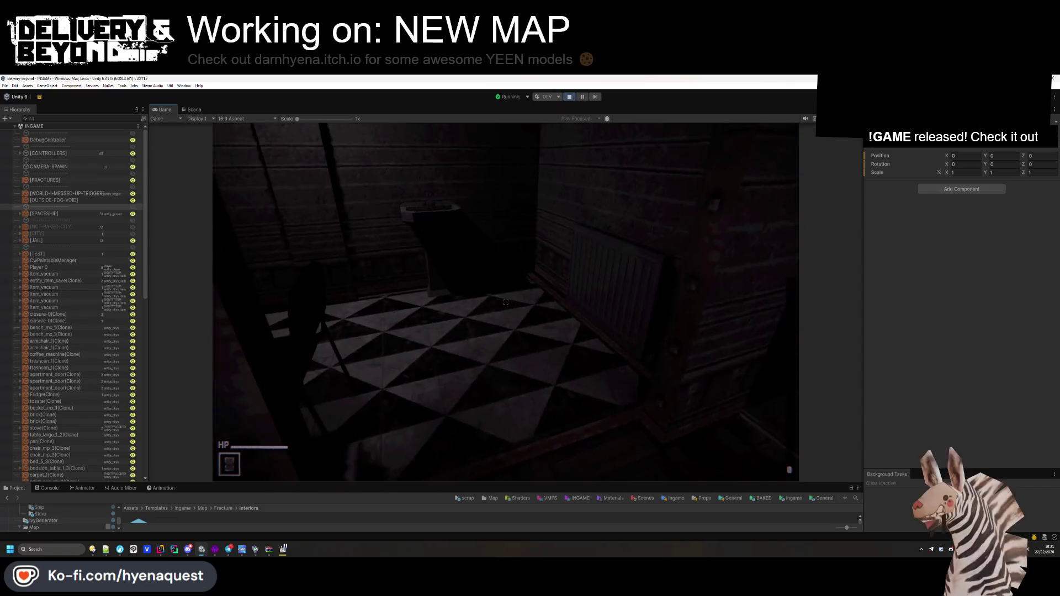
{"action": "key", "text": "w"}
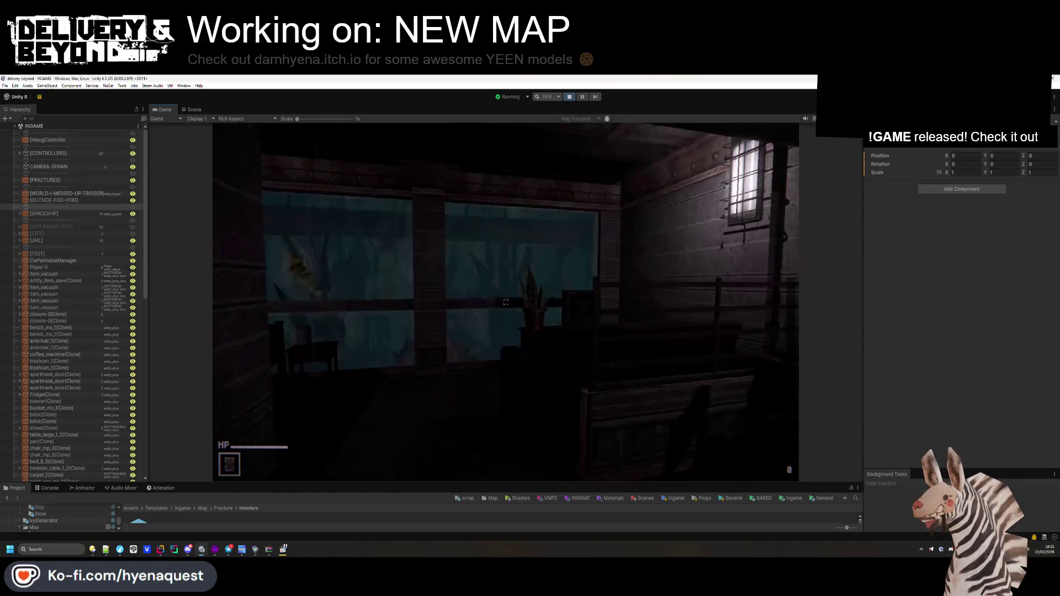
{"action": "key", "text": "w"}
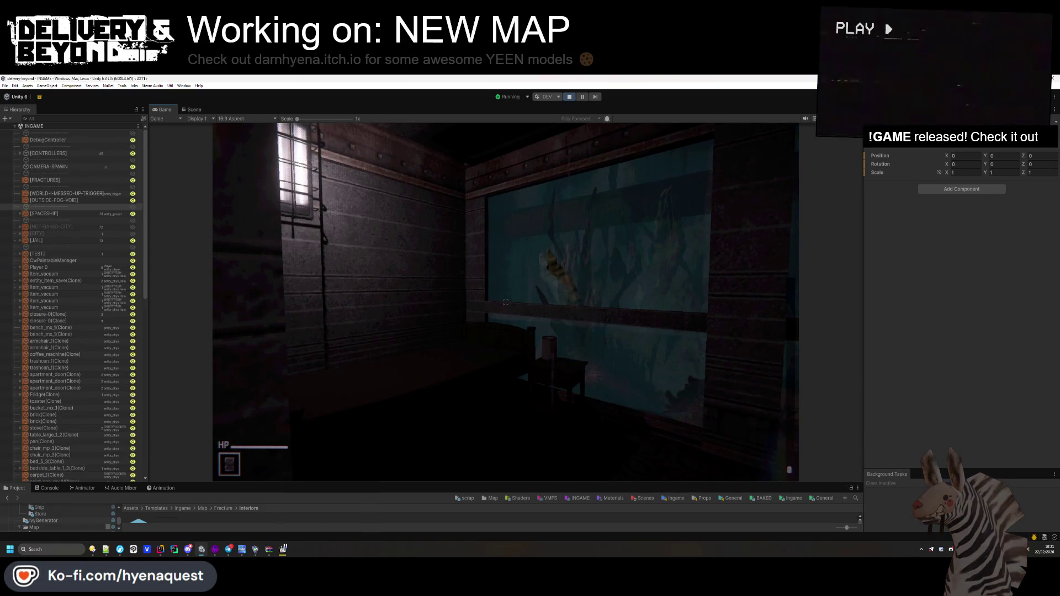
{"action": "key", "text": "w"}
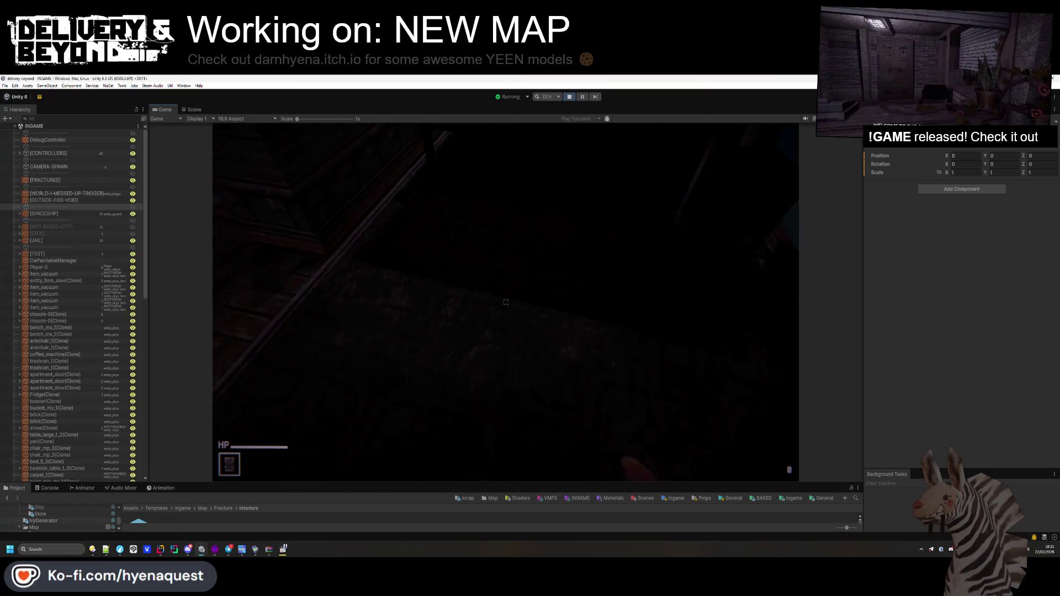
{"action": "key", "text": "w"}
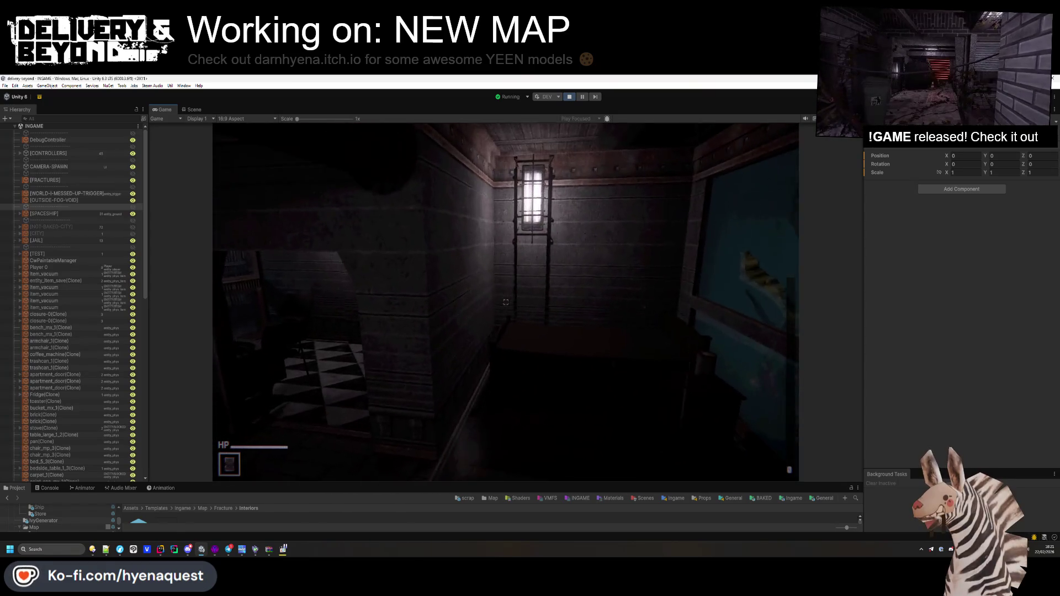
{"action": "key", "text": "w"}
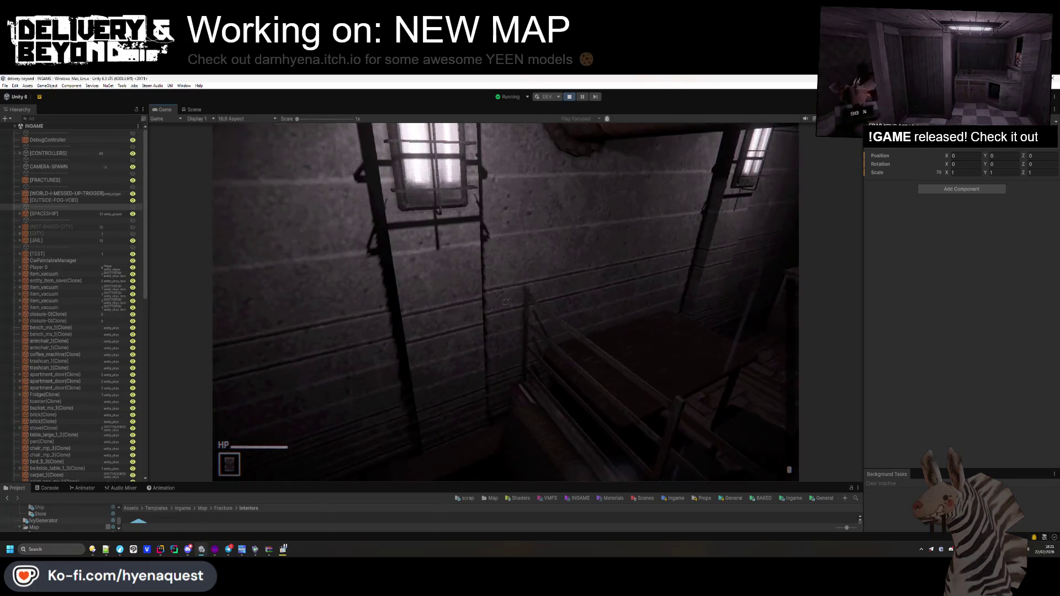
{"action": "key", "text": "w"}
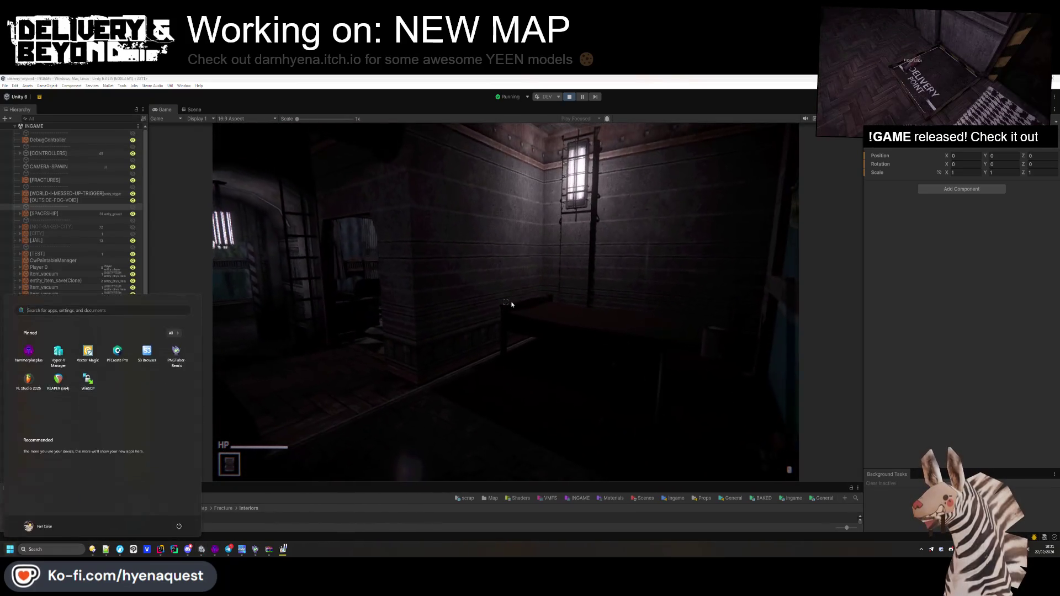
{"action": "key", "text": "w"}
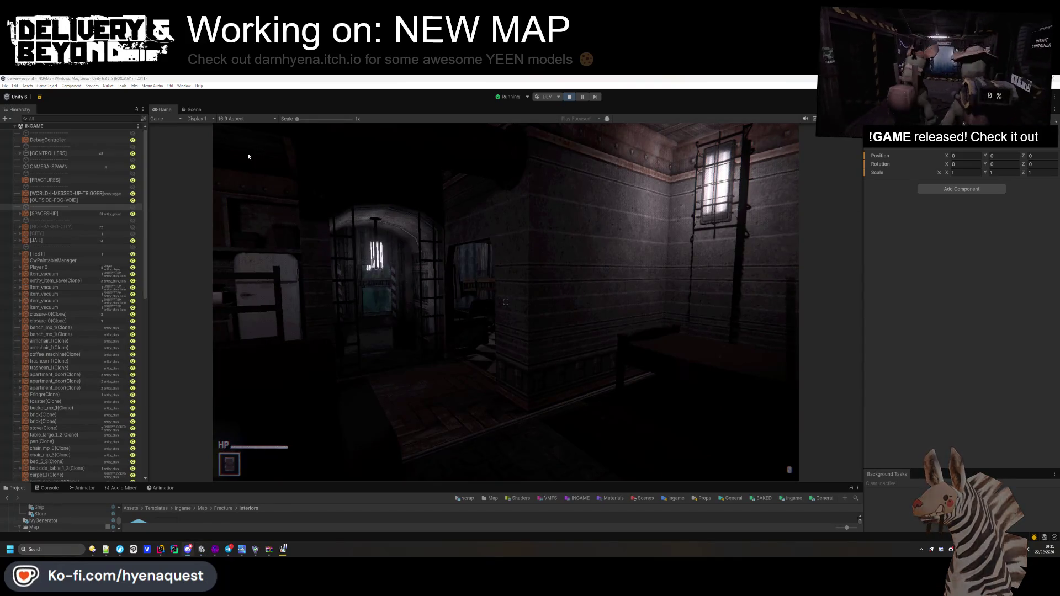
{"action": "left_click", "coordinate": [194, 109]}
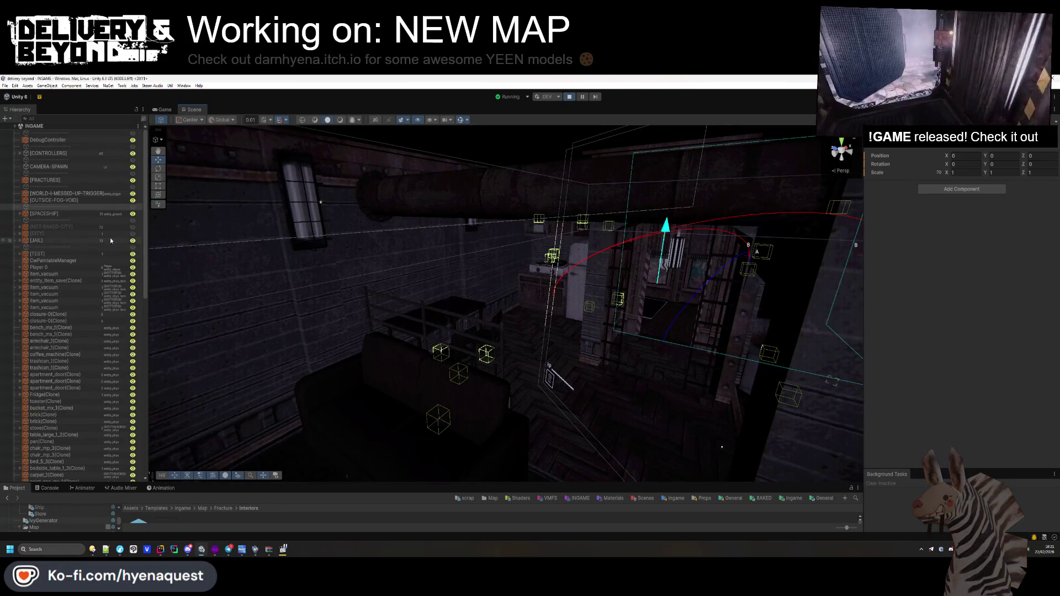
- Select the four LIGHT-CEILING groups, lower their Position Y from 3 to 2, and return to the Game view
{"action": "left_click", "coordinate": [293, 211]}
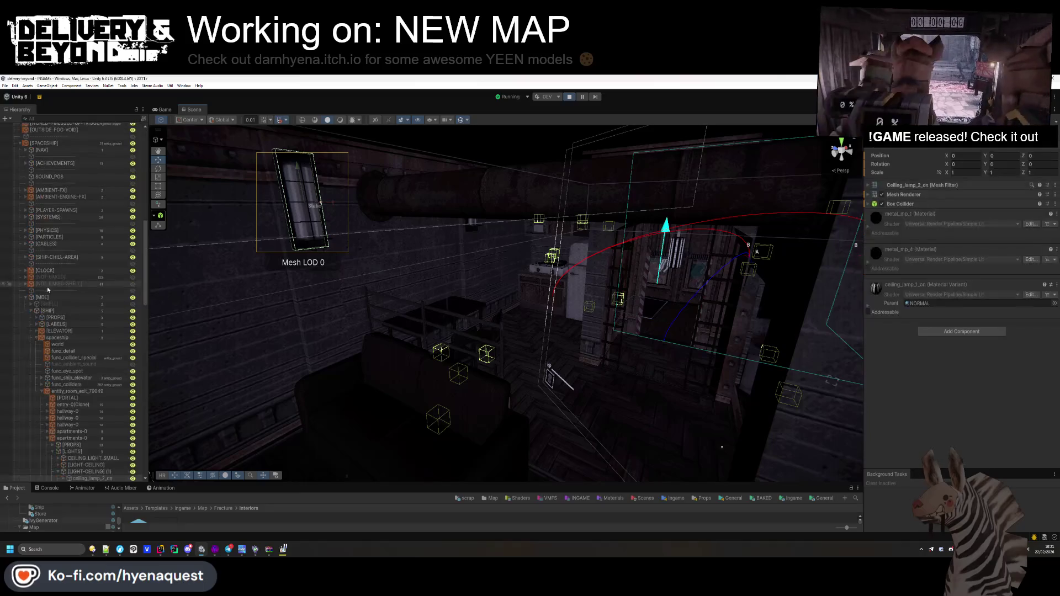
{"action": "left_click", "coordinate": [58, 371]}
{"action": "left_click", "coordinate": [74, 364]}
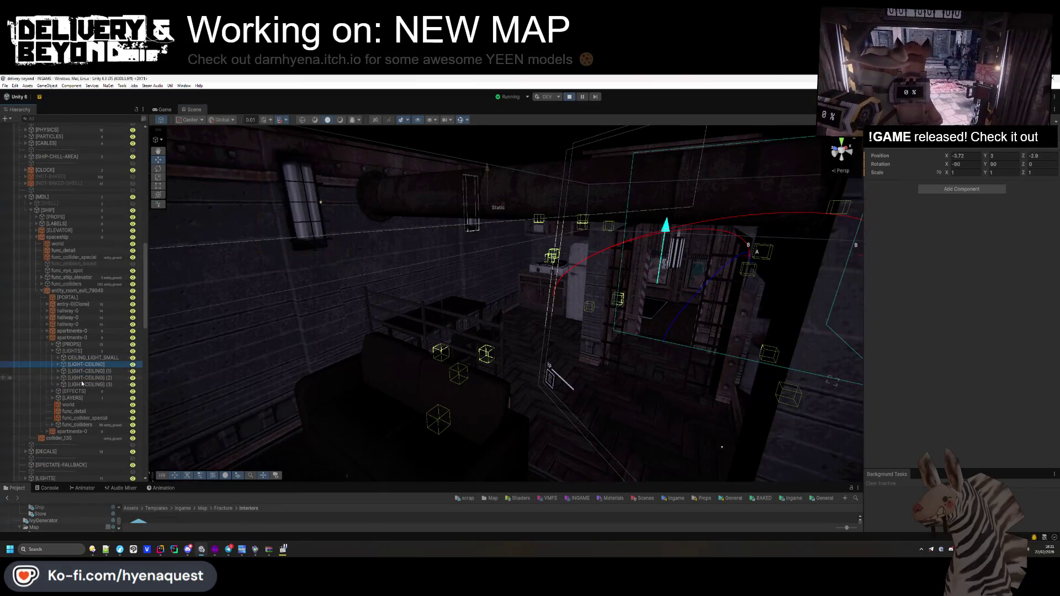
{"action": "left_click", "coordinate": [1028, 119]}
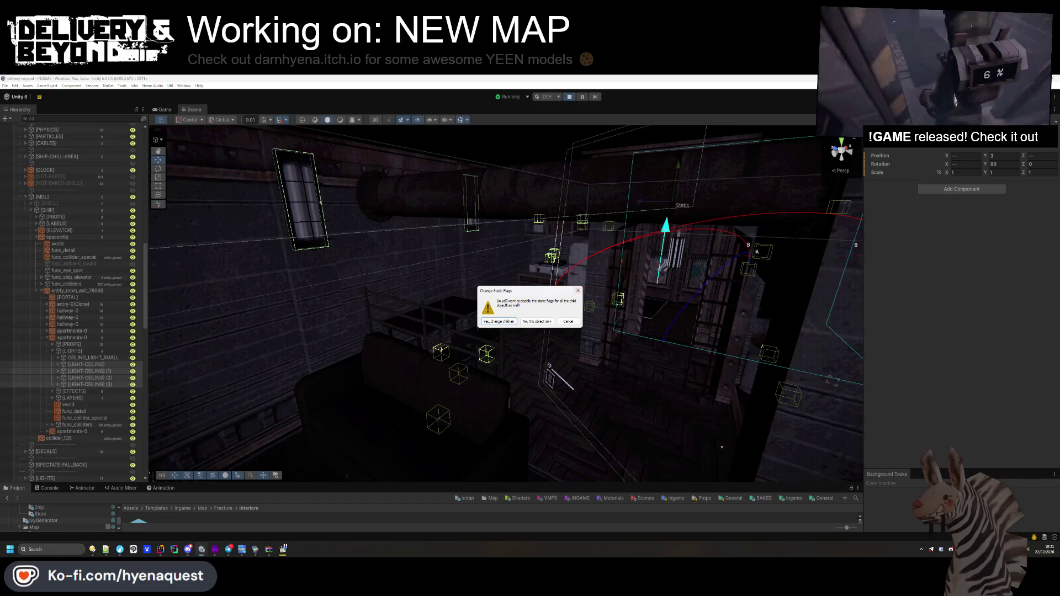
{"action": "key", "text": "Return"}
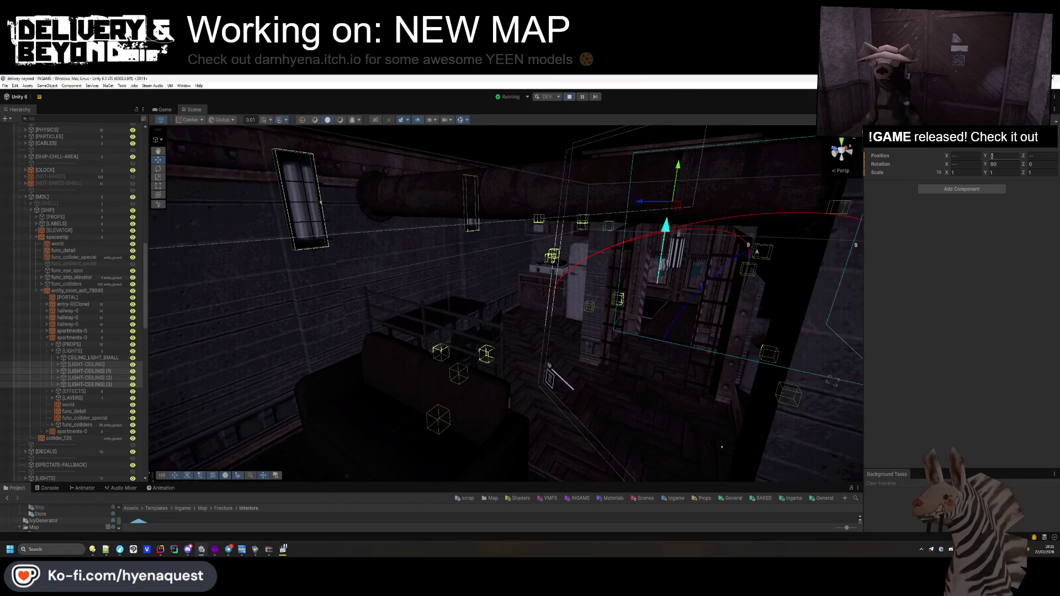
{"action": "left_click_drag", "start_coordinate": [985, 157], "coordinate": [960, 165]}
{"action": "left_click", "coordinate": [158, 109]}
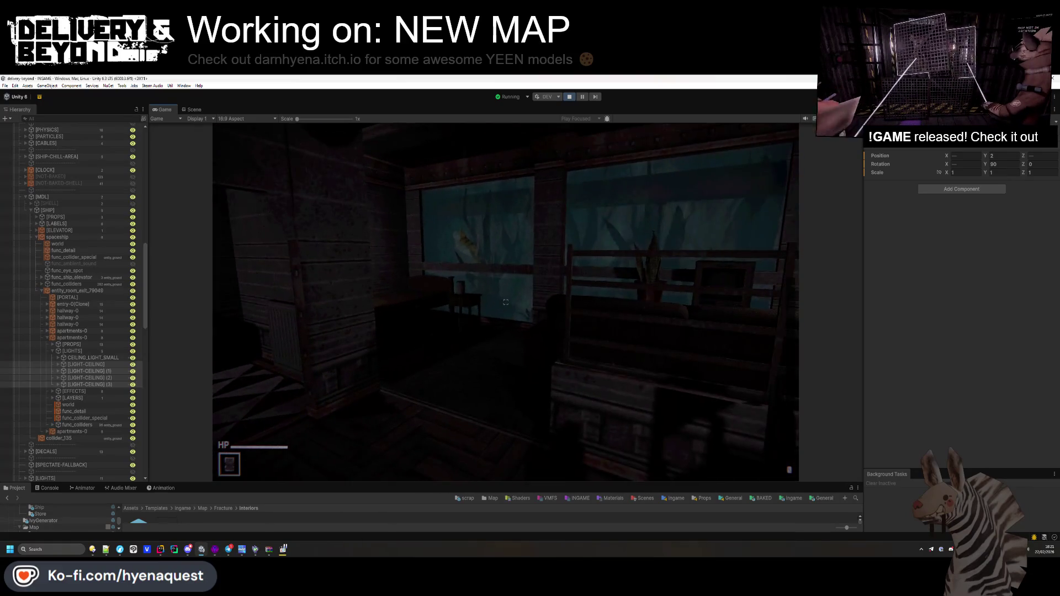
- Expand the ceiling light groups, select their LIGHT children, and try new Intensity and Range values
{"action": "left_click", "coordinate": [59, 364]}
{"action": "left_click", "coordinate": [57, 385]}
{"action": "left_click", "coordinate": [58, 404]}
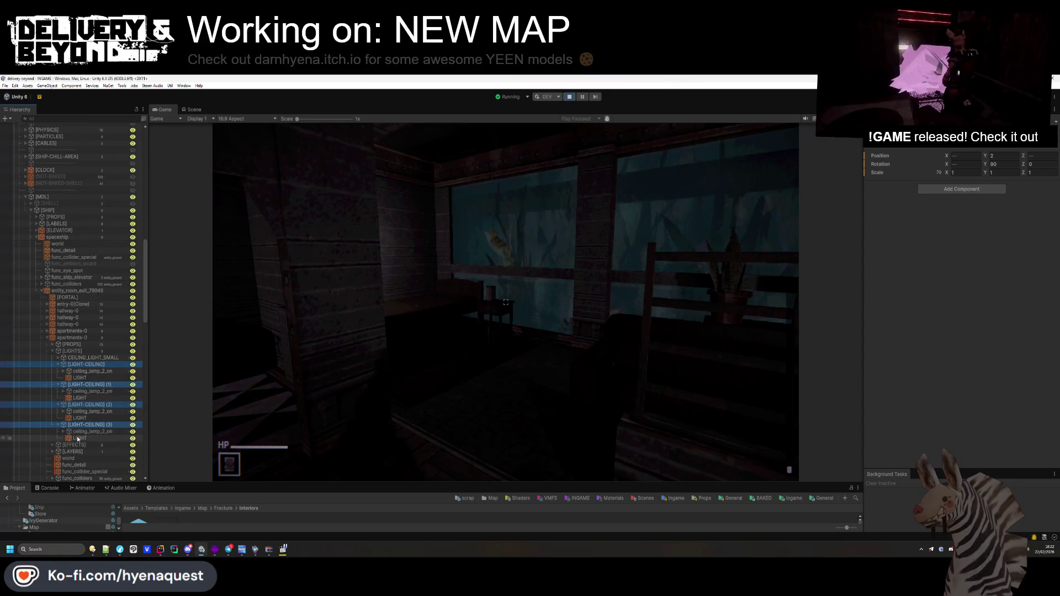
{"action": "left_click", "coordinate": [78, 438]}
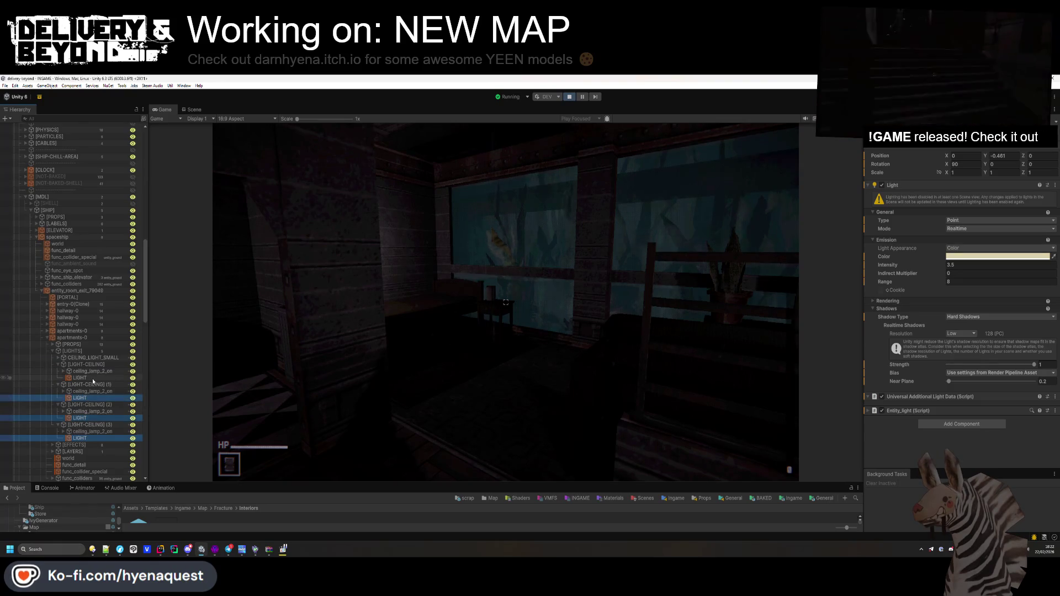
{"action": "left_click", "coordinate": [958, 265]}
{"action": "type", "text": "3"}
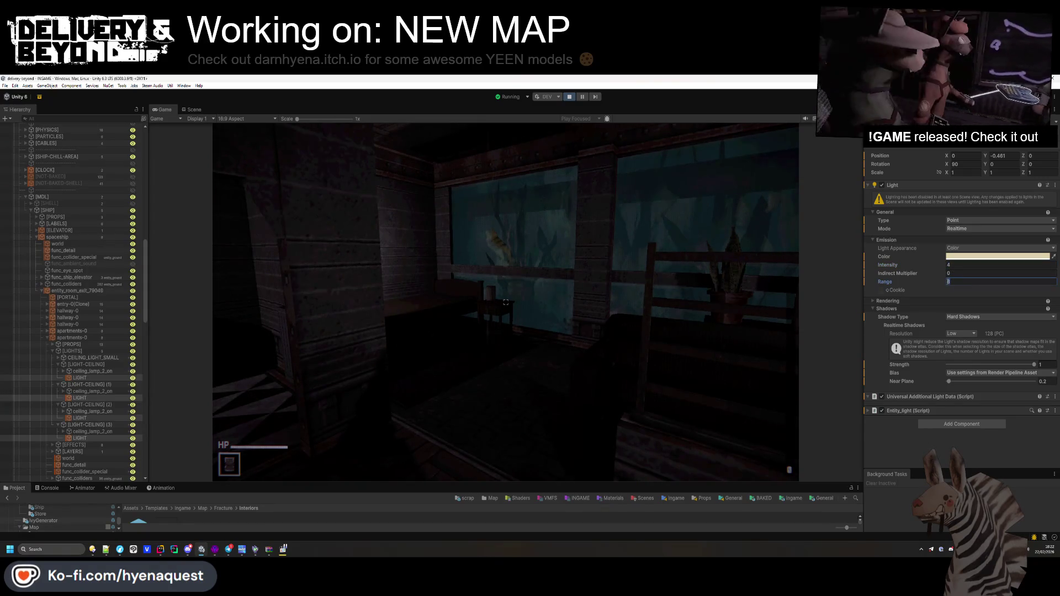
{"action": "left_click", "coordinate": [948, 282]}
{"action": "type", "text": "12"}
{"action": "type", "text": "8"}
{"action": "type", "text": "6"}
- Switch Light Appearance to Filter and Temperature, raise temperature to about 11873 K, and set Intensity 18
{"action": "left_click", "coordinate": [965, 262]}
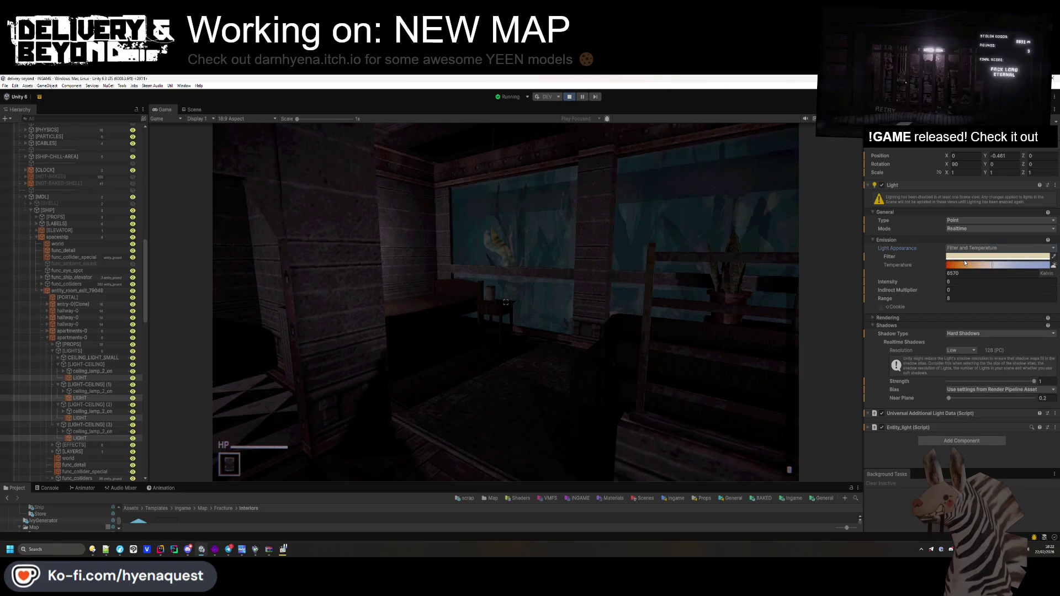
{"action": "left_click_drag", "start_coordinate": [981, 268], "coordinate": [1008, 269]}
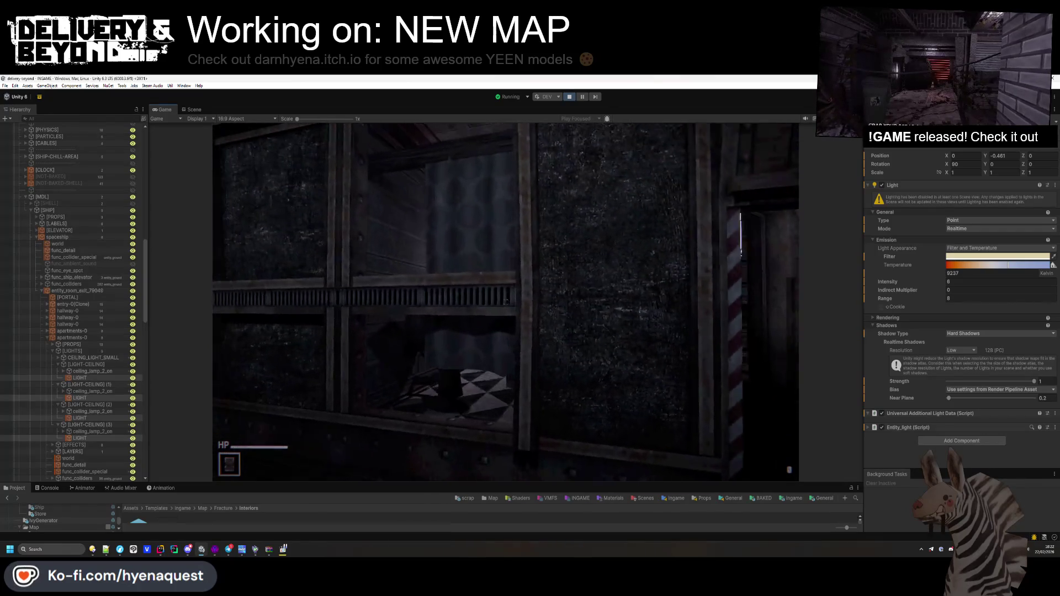
{"action": "left_click_drag", "start_coordinate": [1007, 265], "coordinate": [1025, 268]}
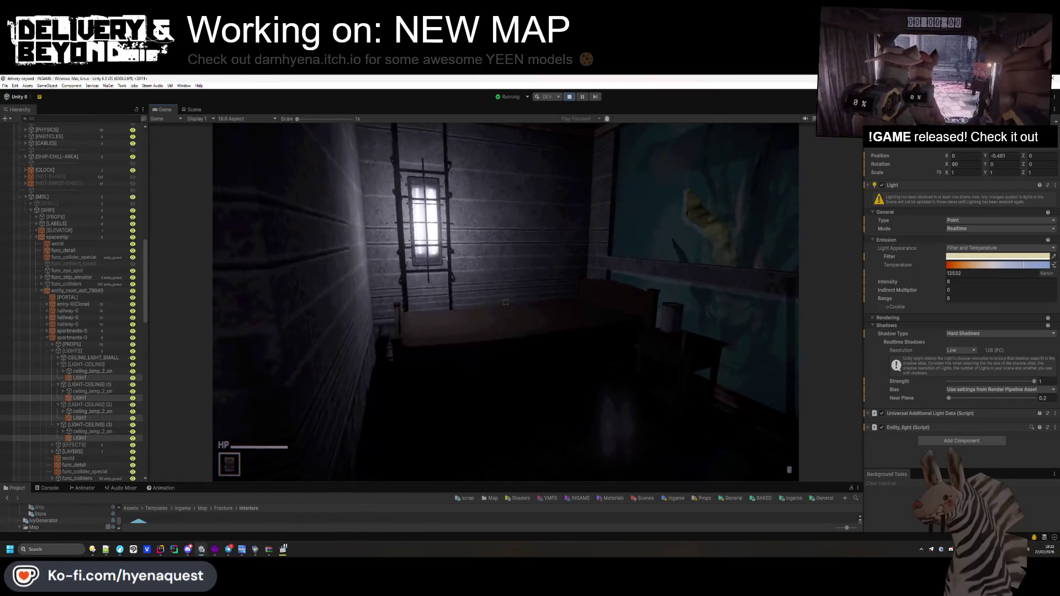
{"action": "left_click_drag", "start_coordinate": [925, 282], "coordinate": [1010, 288]}
{"action": "type", "text": "18"}
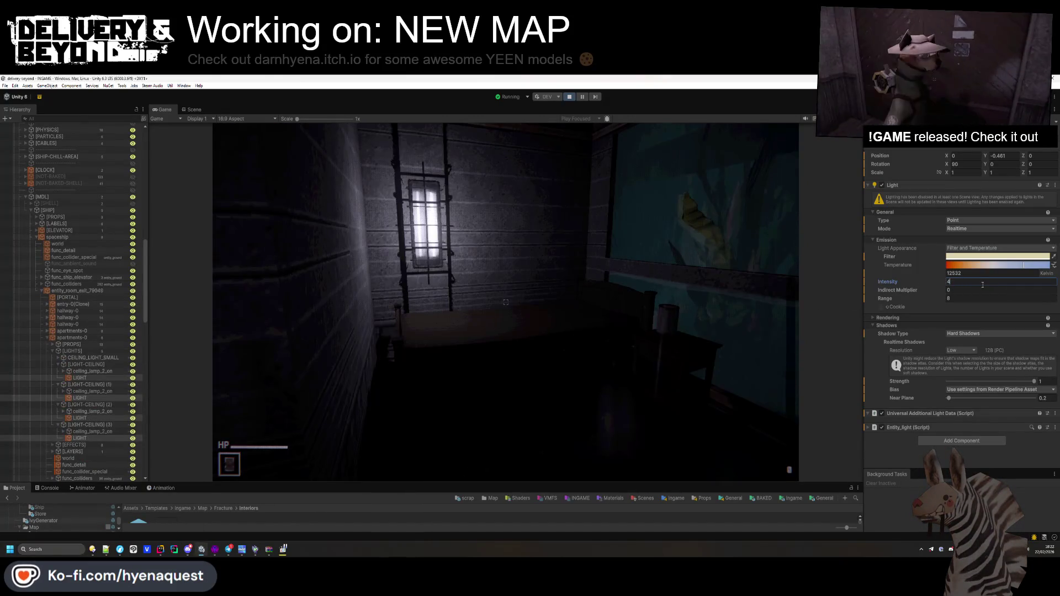
{"action": "left_click", "coordinate": [642, 290]}
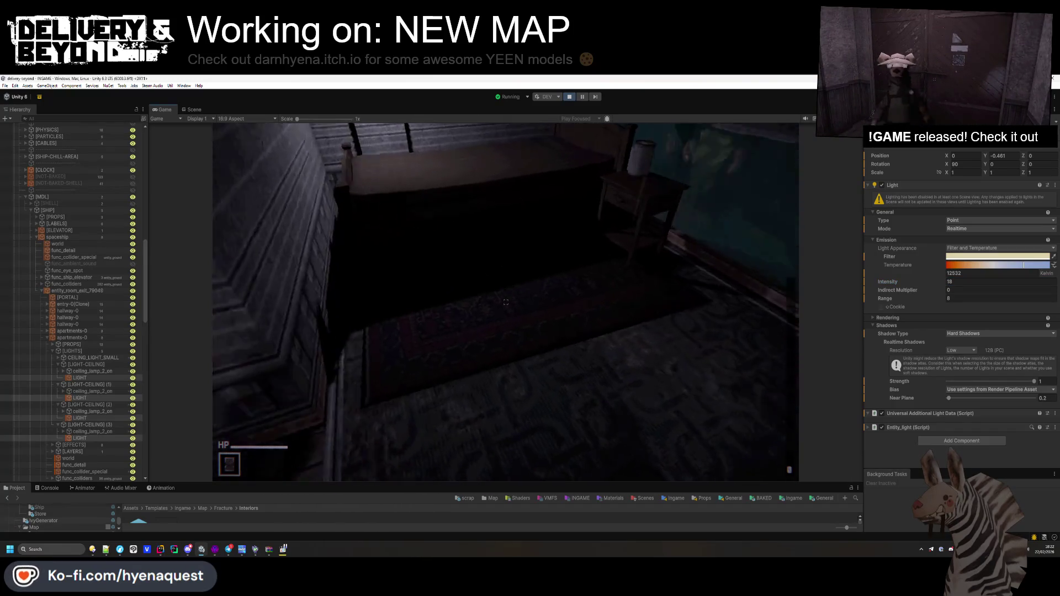
{"action": "key", "text": "w"}
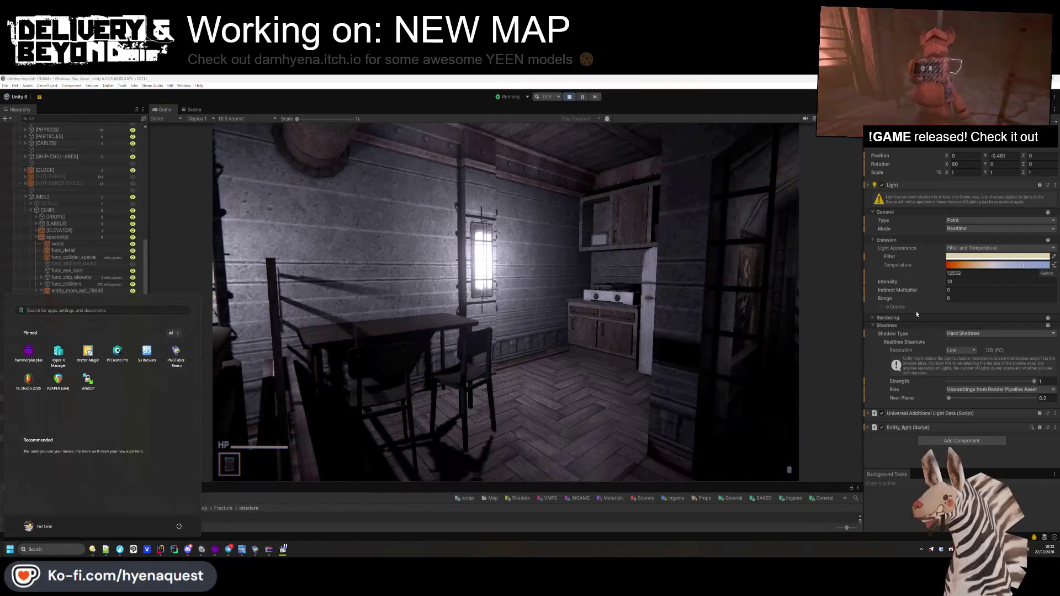
- Lower the lights to Intensity 12 and Range 4.84, then walk the corridor checking the result
{"action": "left_click", "coordinate": [936, 281]}
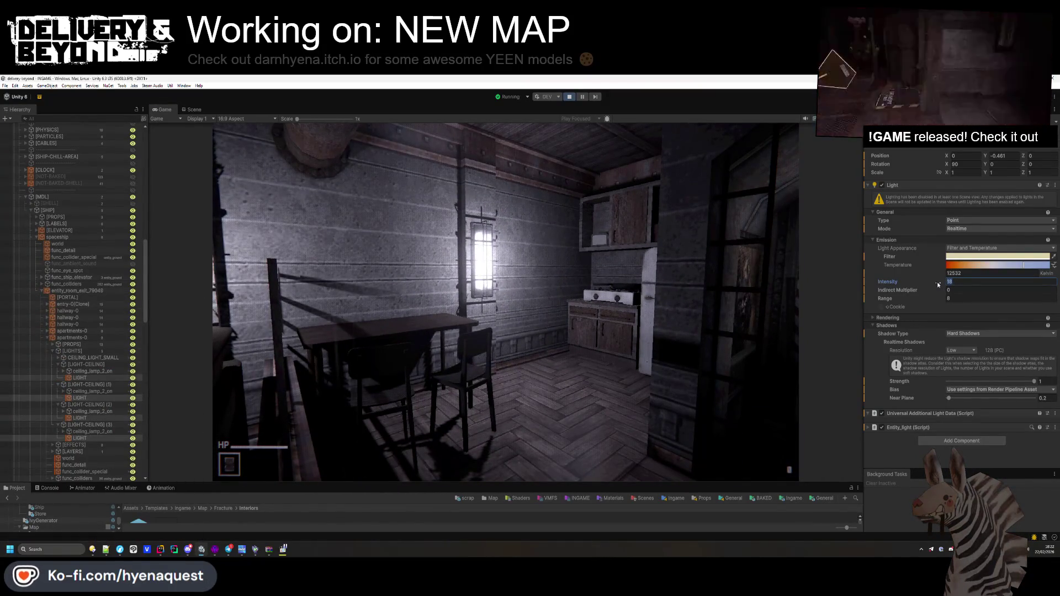
{"action": "type", "text": "12"}
{"action": "left_click_drag", "start_coordinate": [941, 300], "coordinate": [922, 298]}
{"action": "left_click", "coordinate": [784, 309]}
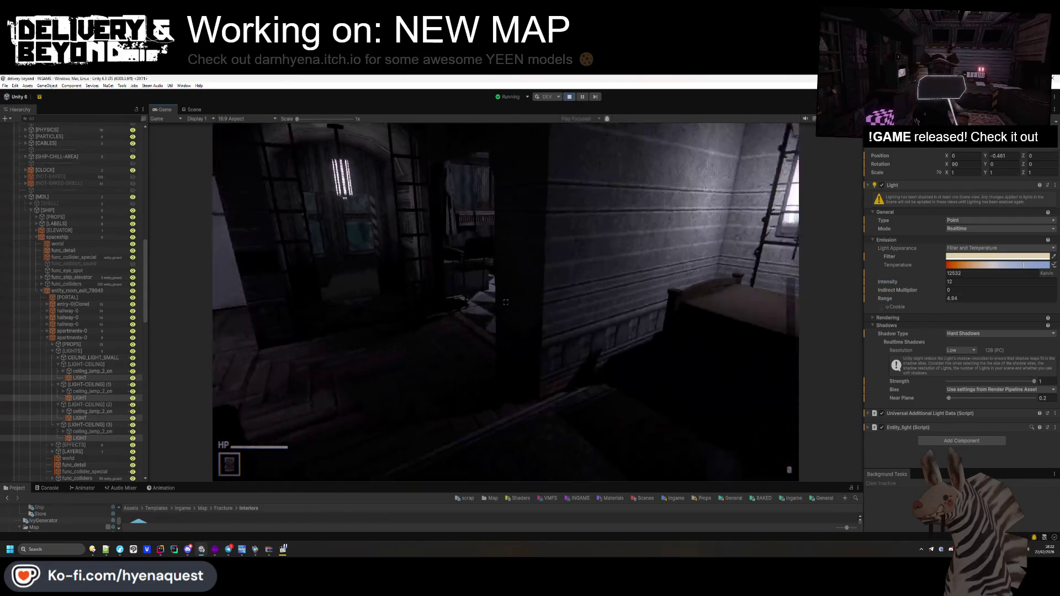
{"action": "key", "text": "w"}
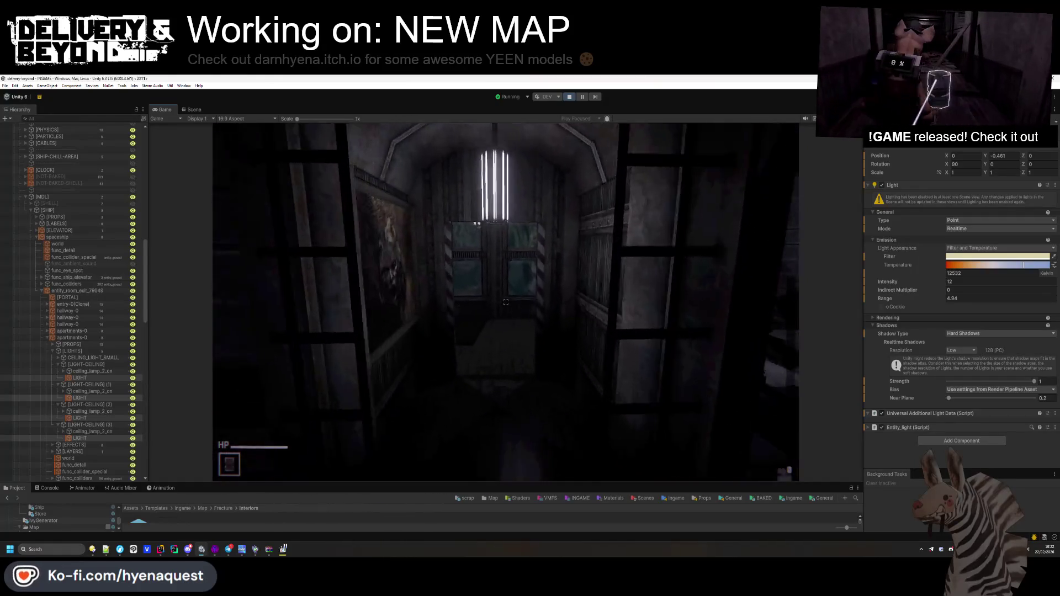
{"action": "key", "text": "w"}
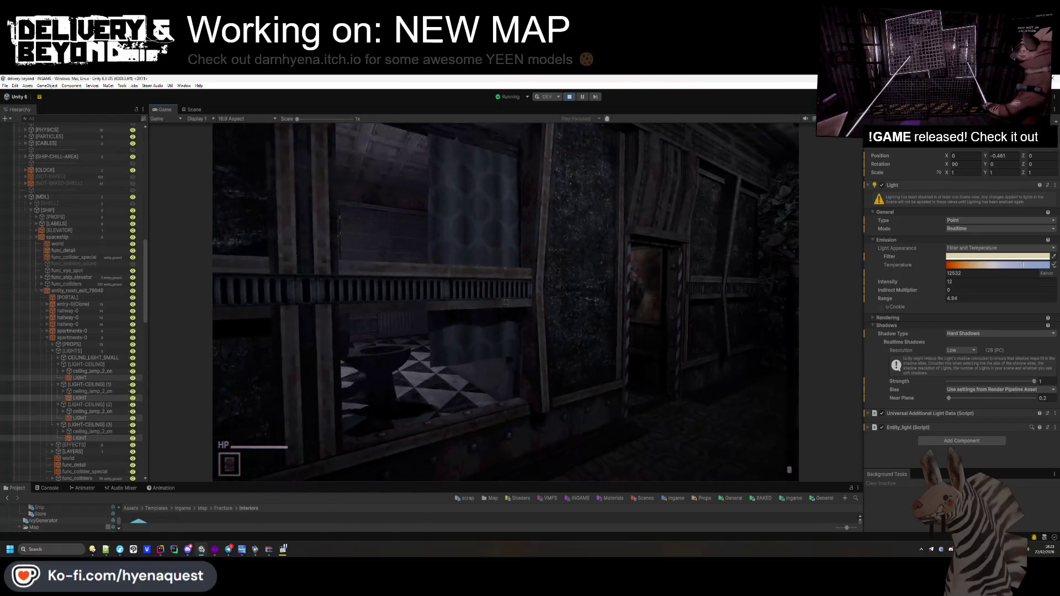
{"action": "key", "text": "super"}
{"action": "right_click", "coordinate": [910, 187]}
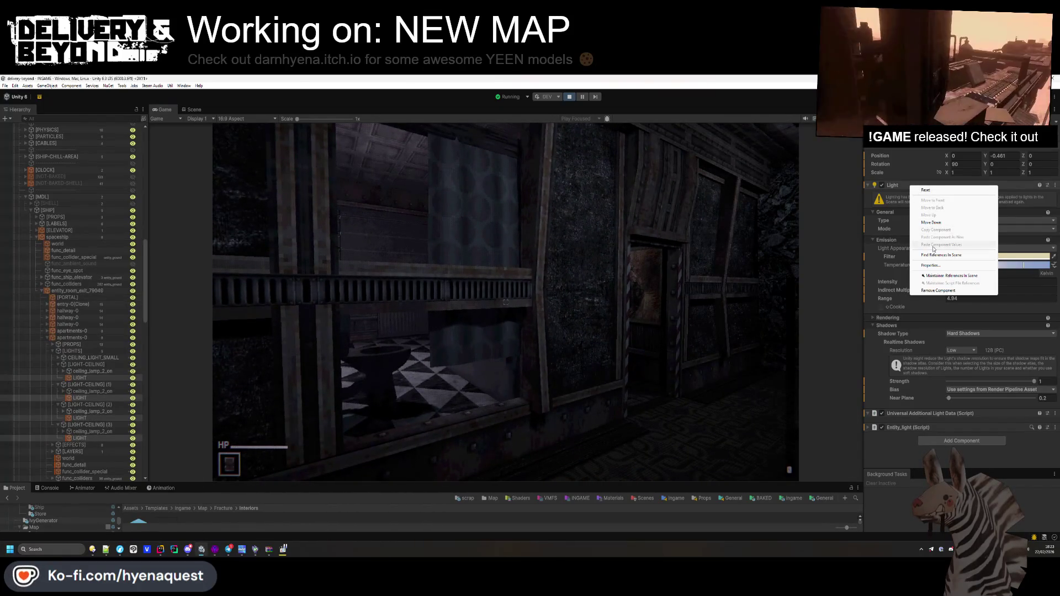
- Select the ceiling LIGHT object and copy its Light component
{"action": "left_click", "coordinate": [110, 378]}
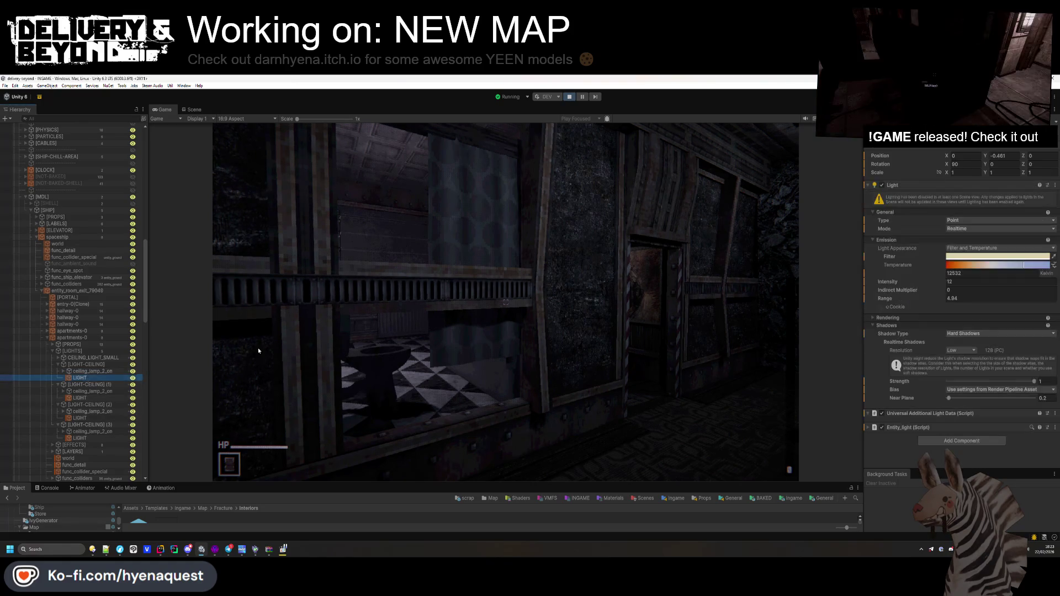
{"action": "right_click", "coordinate": [942, 186]}
{"action": "left_click", "coordinate": [963, 231]}
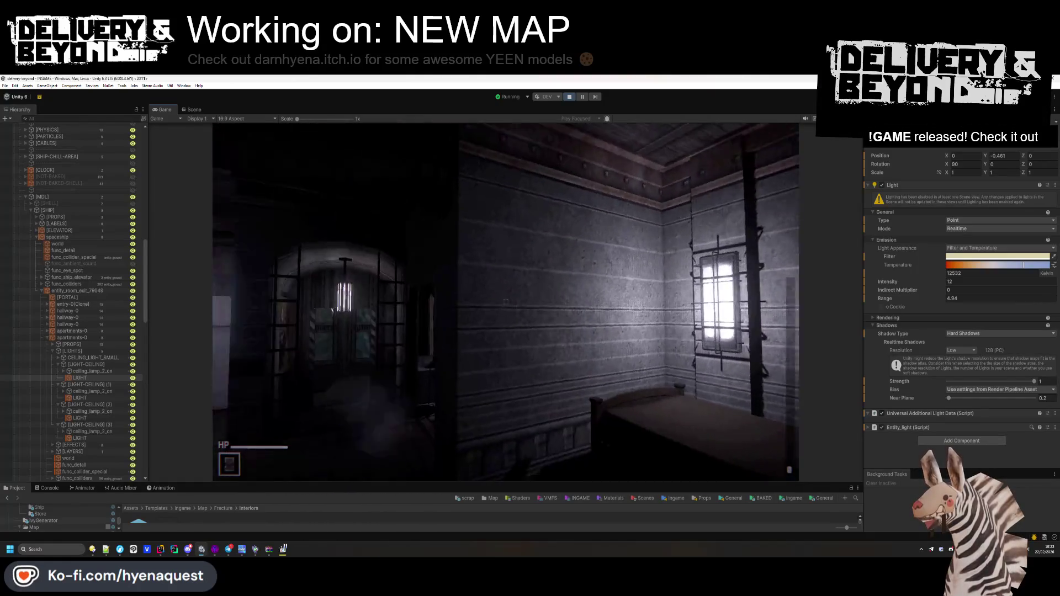
{"action": "key", "text": "super"}
- Lower the Light intensity to 8, copy the tuned Light component, and stop play mode
{"action": "left_click_drag", "start_coordinate": [919, 282], "coordinate": [907, 283]}
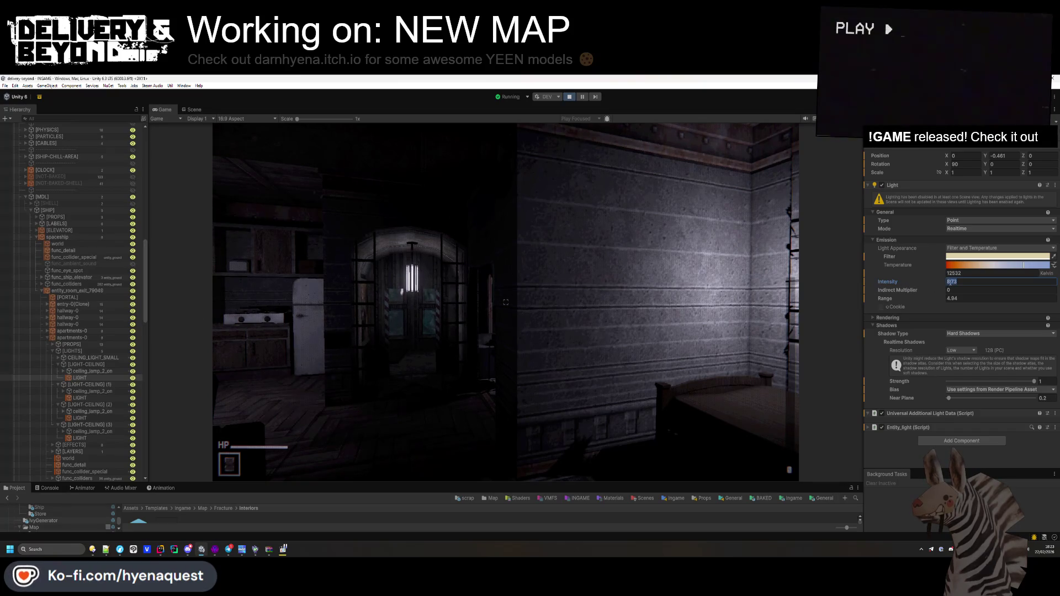
{"action": "key", "text": "Return"}
{"action": "key", "text": "super"}
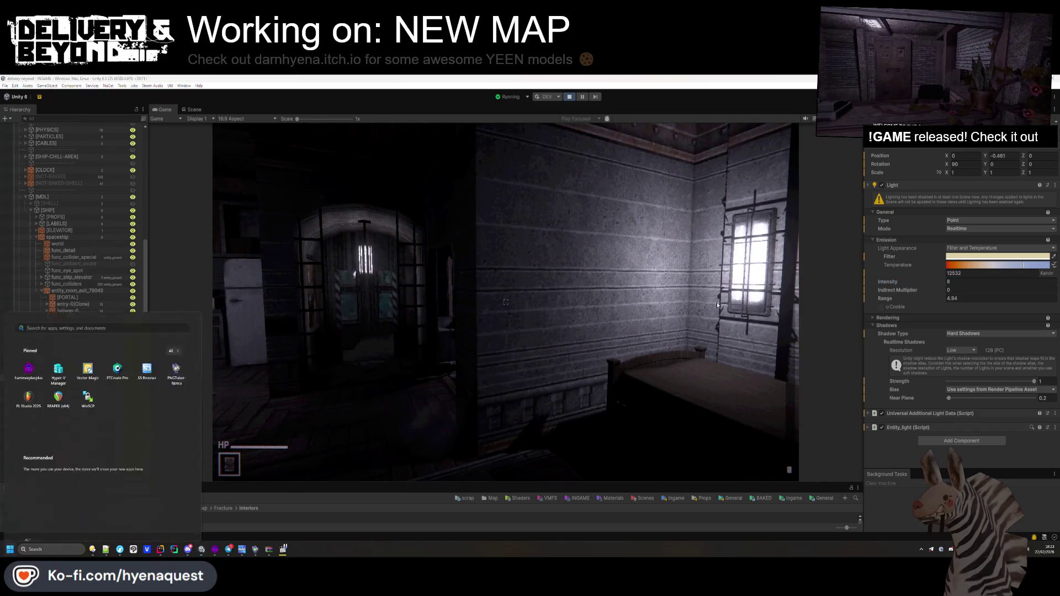
{"action": "left_click", "coordinate": [959, 284]}
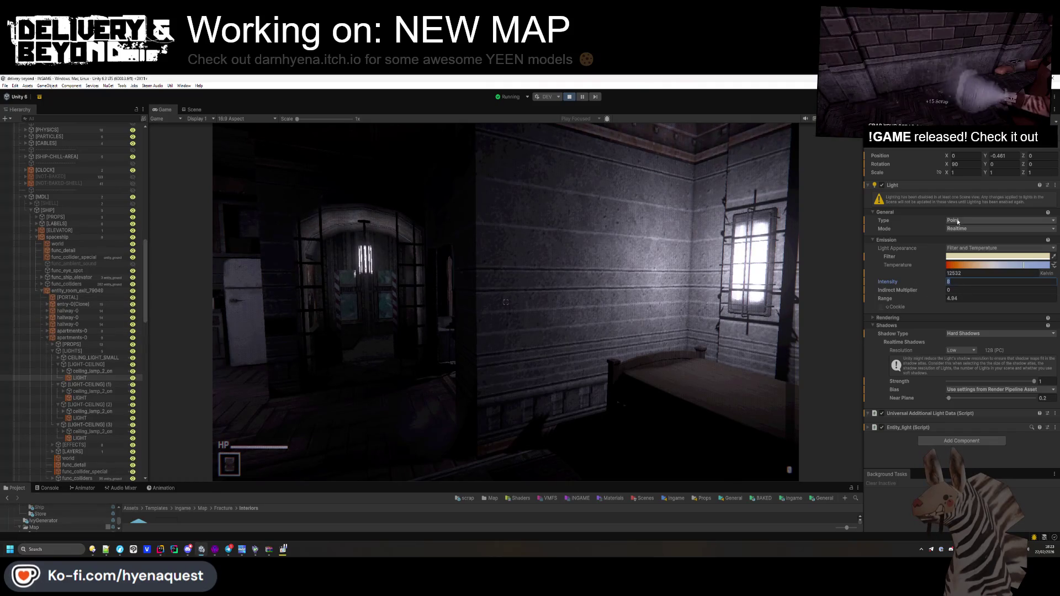
{"action": "right_click", "coordinate": [929, 190]}
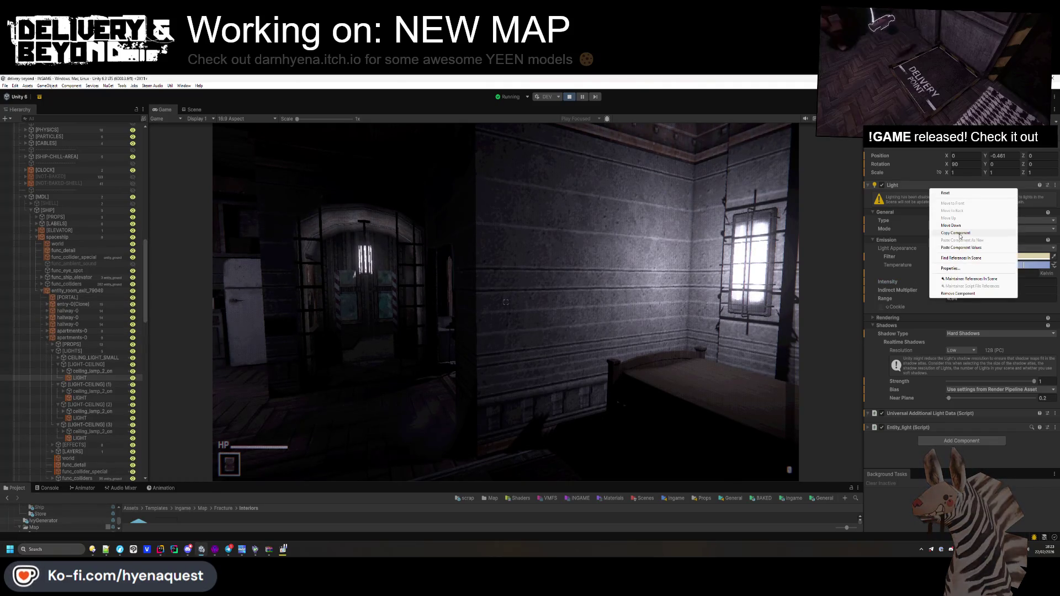
{"action": "left_click", "coordinate": [959, 233]}
{"action": "left_click", "coordinate": [573, 98]}
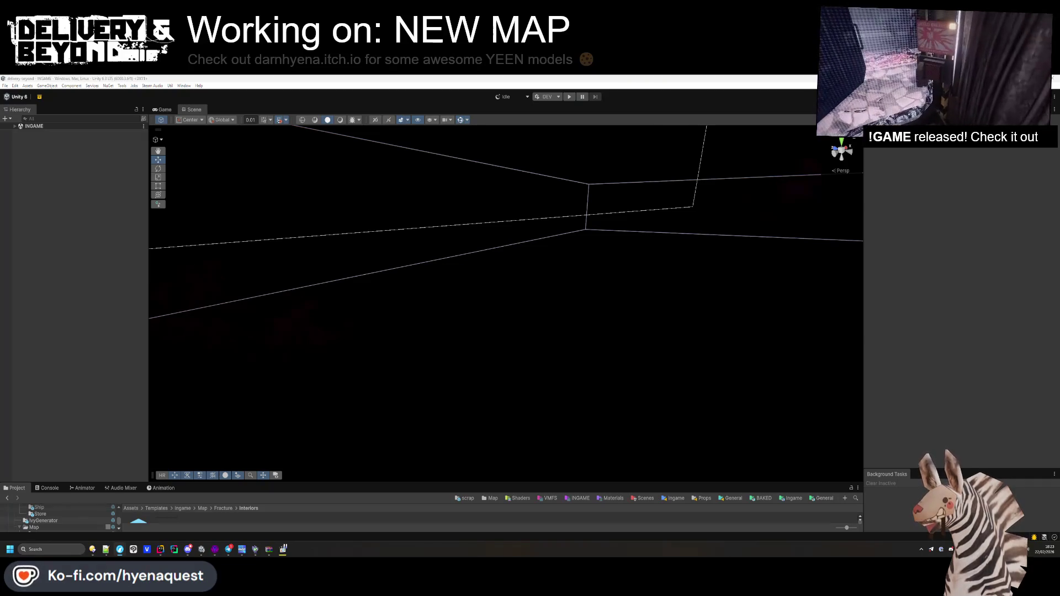
{"action": "left_click_drag", "start_coordinate": [403, 483], "coordinate": [403, 421]}
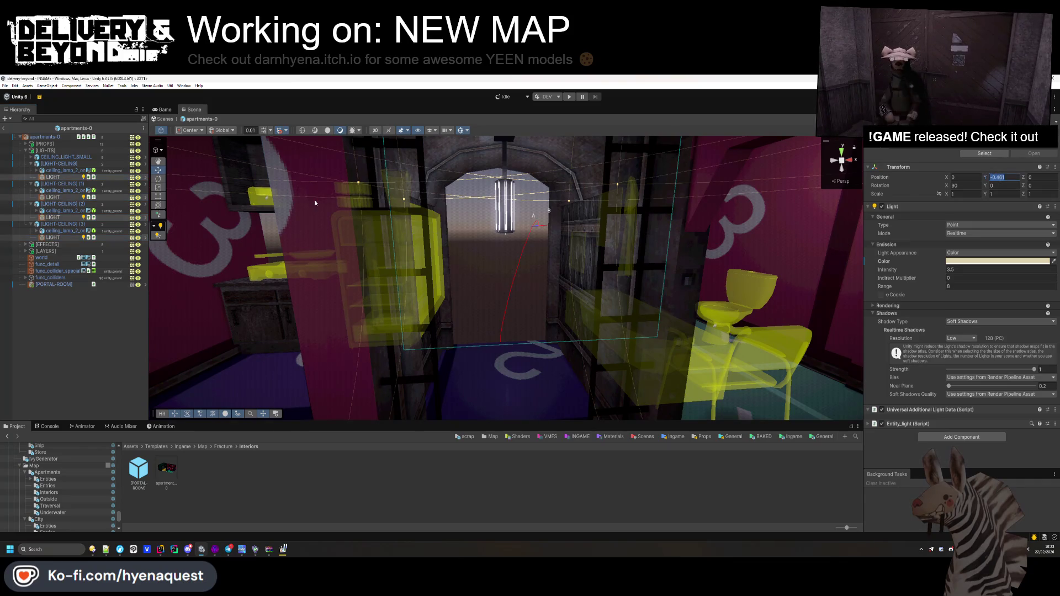
- Paste the copied light values onto the ceiling light and select the LIGHT-CEILING objects
{"action": "right_click", "coordinate": [943, 209]}
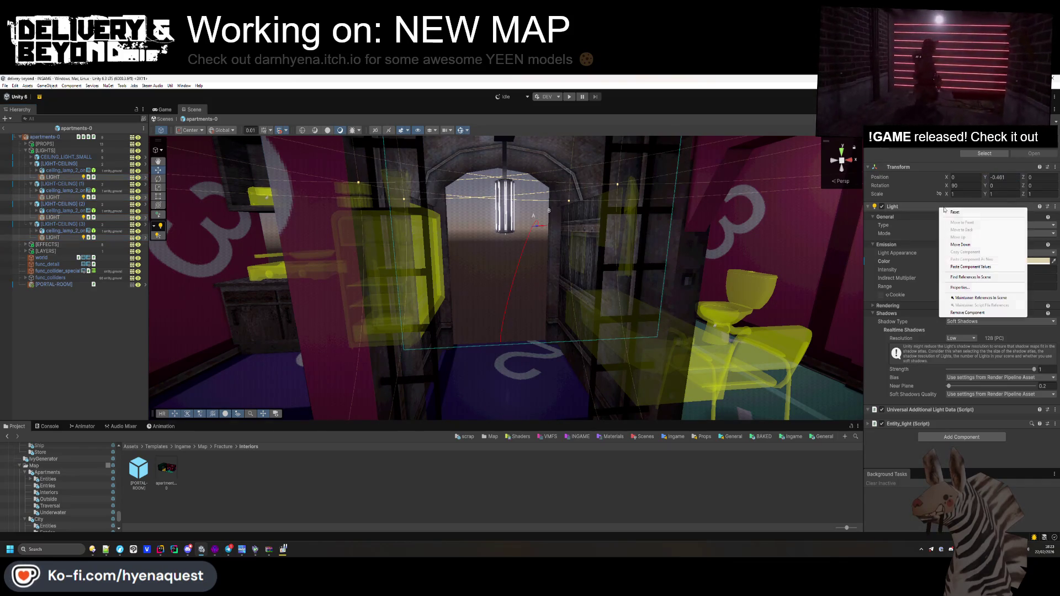
{"action": "left_click", "coordinate": [975, 267]}
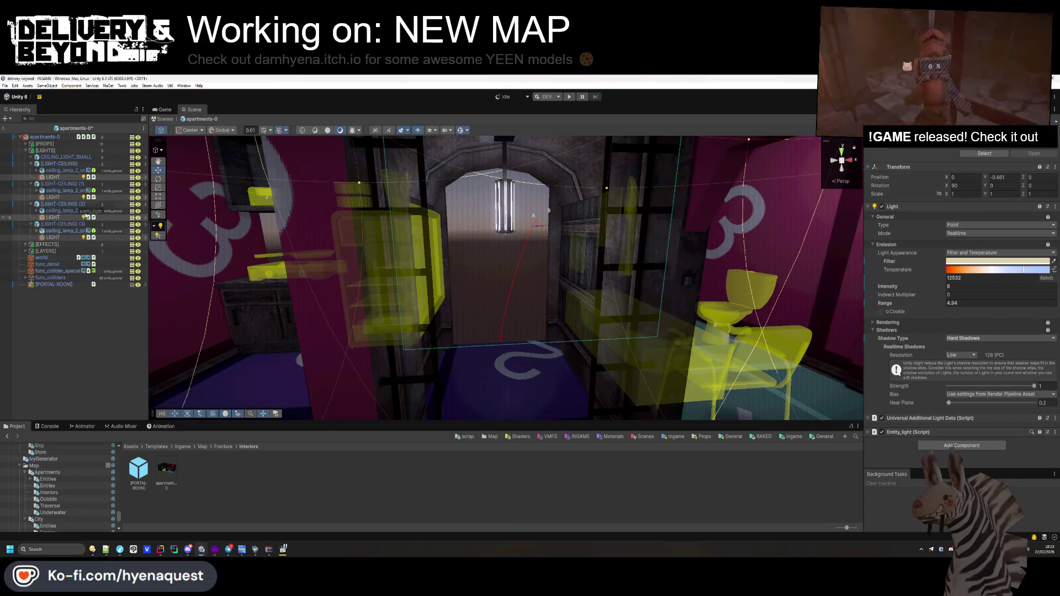
{"action": "left_click", "coordinate": [55, 164]}
{"action": "left_click", "coordinate": [50, 184], "text": "ctrl"}
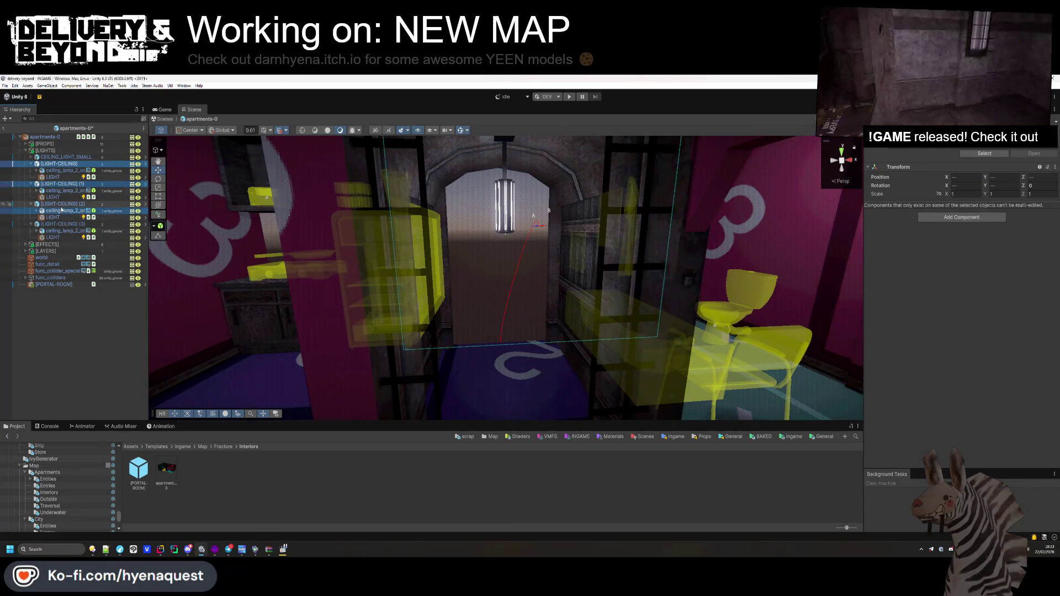
{"action": "left_click", "coordinate": [56, 225], "text": "ctrl"}
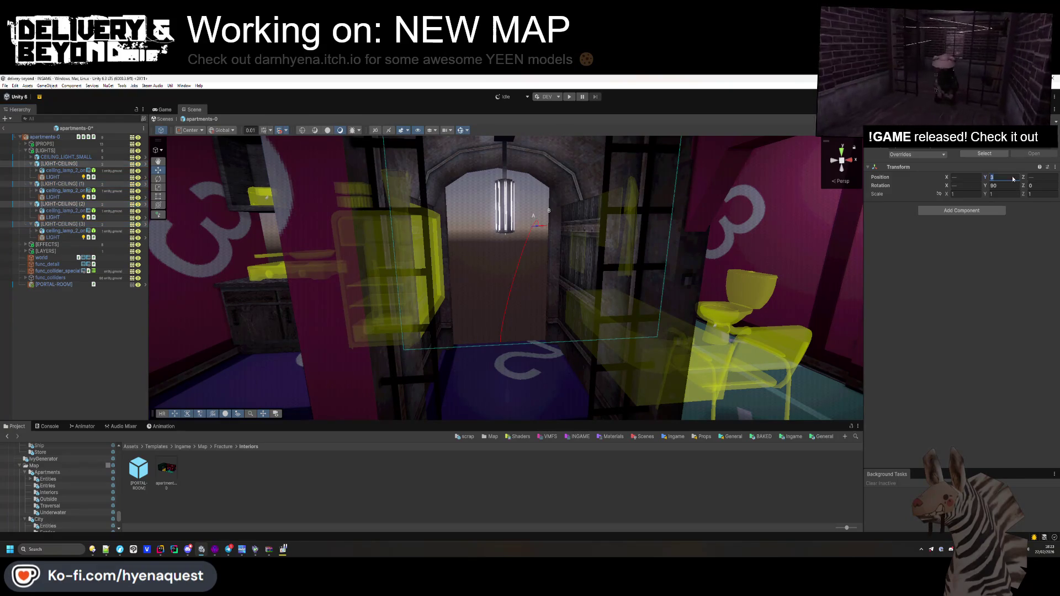
- Clear the selection and switch over to Hammer++
{"action": "left_click", "coordinate": [353, 289]}
{"action": "scroll", "coordinate": [353, 289], "scroll_direction": "up", "scroll_amount": 5}
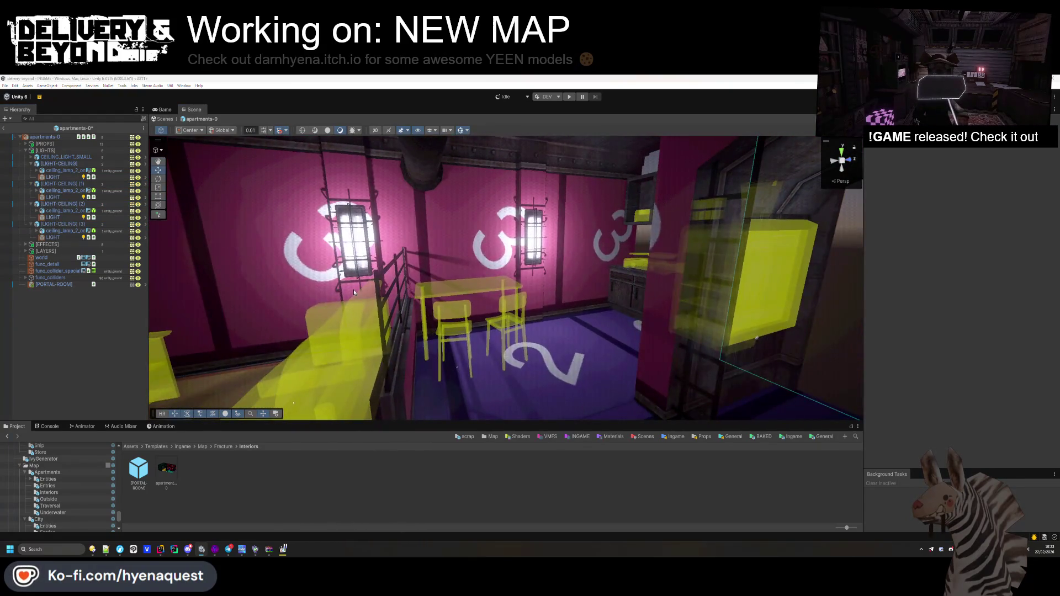
{"action": "key", "text": "alt+Tab"}
- Move the pillar brush on the pink wall to a new spot in the Top view
{"action": "key", "text": "z"}
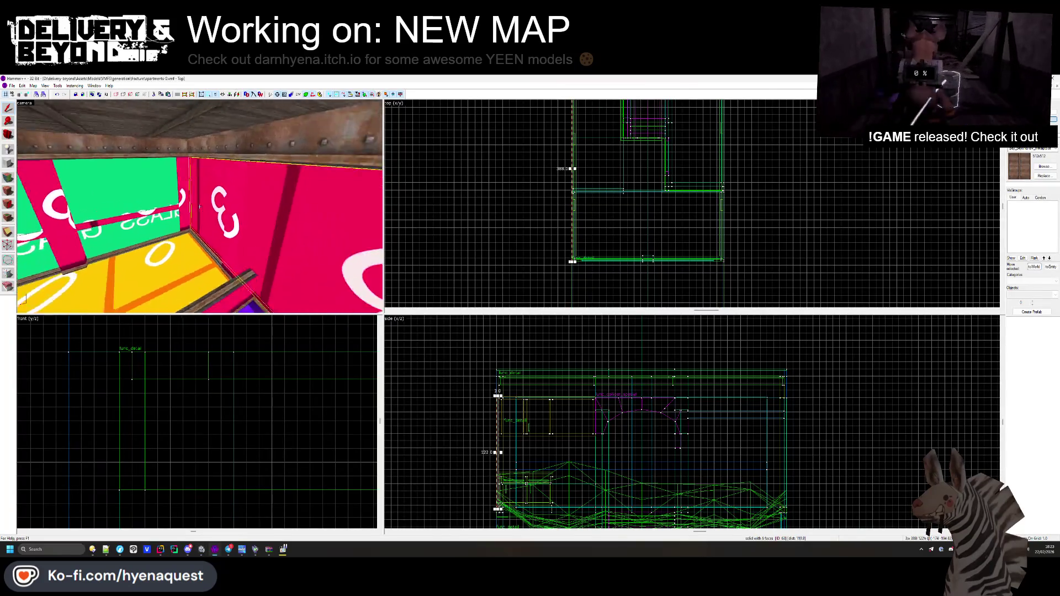
{"action": "left_click", "coordinate": [199, 206]}
{"action": "key", "text": "z"}
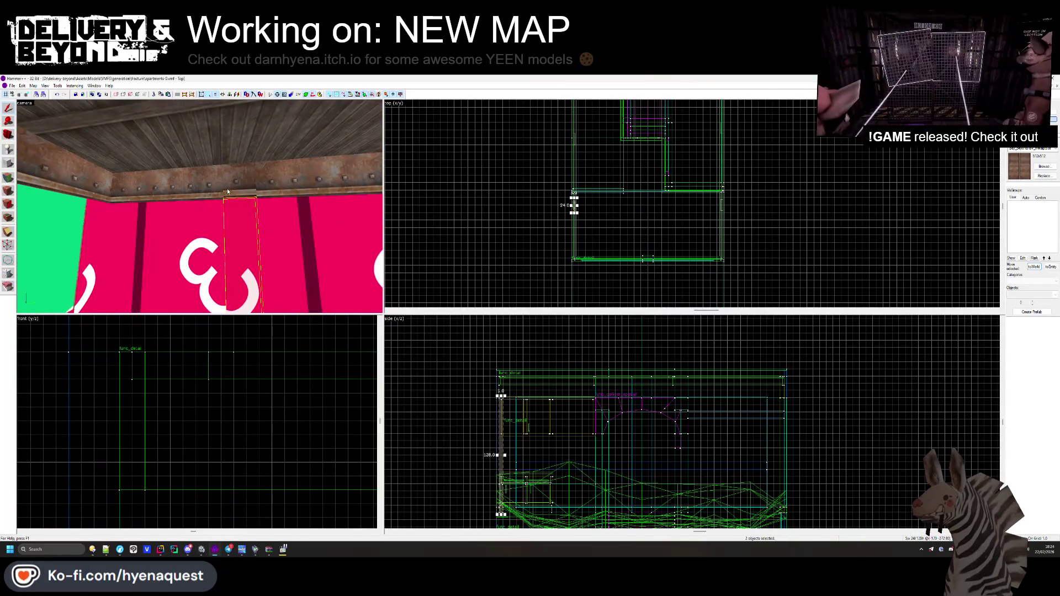
{"action": "scroll", "coordinate": [603, 206], "scroll_direction": "up", "scroll_amount": 5}
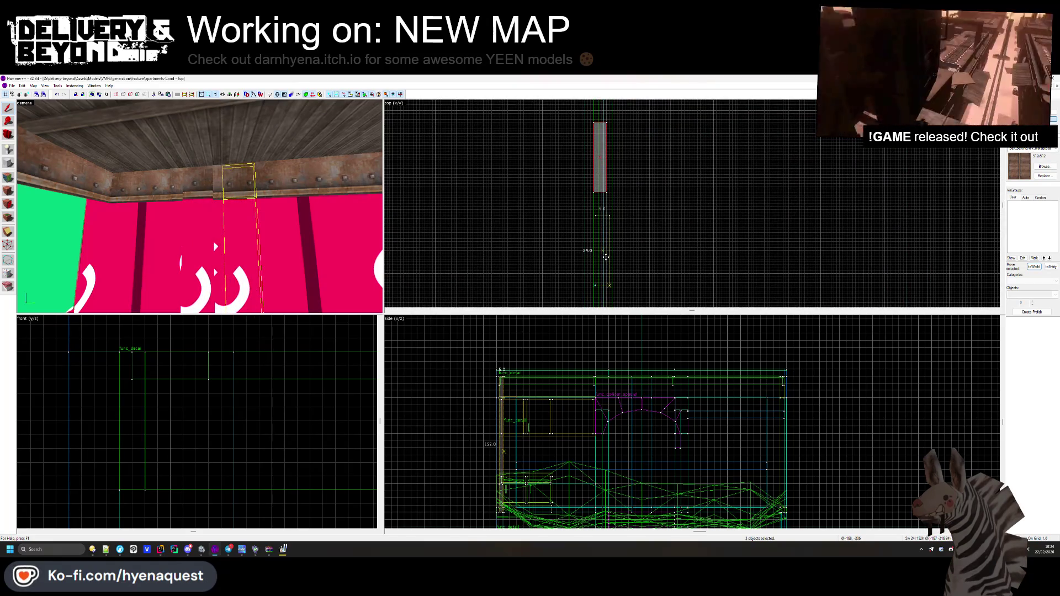
{"action": "left_click_drag", "start_coordinate": [606, 257], "coordinate": [606, 258]}
{"action": "key", "text": "z"}
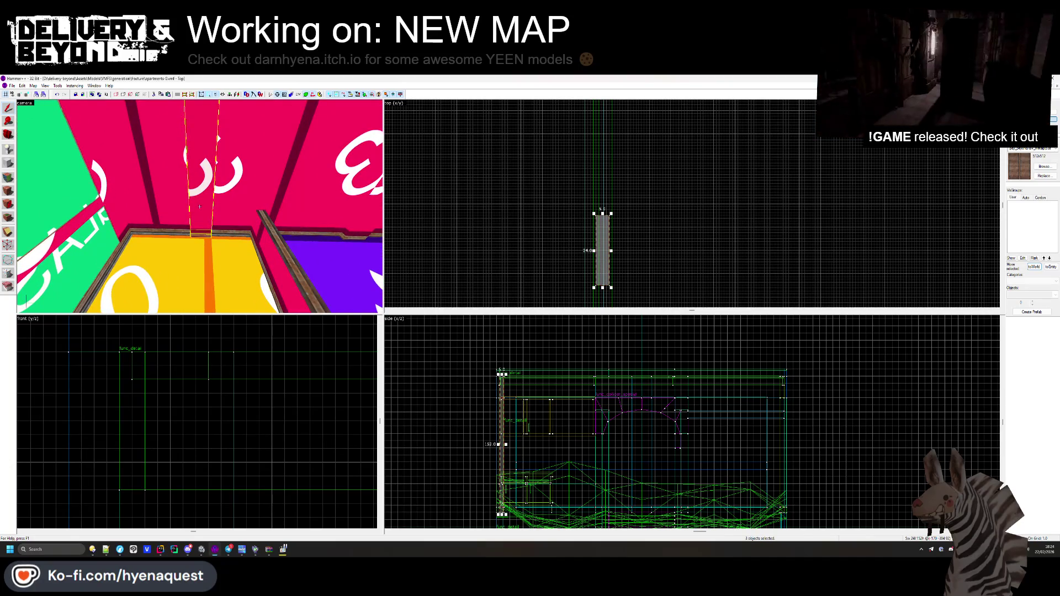
{"action": "scroll", "coordinate": [558, 258], "scroll_direction": "up", "scroll_amount": 2}
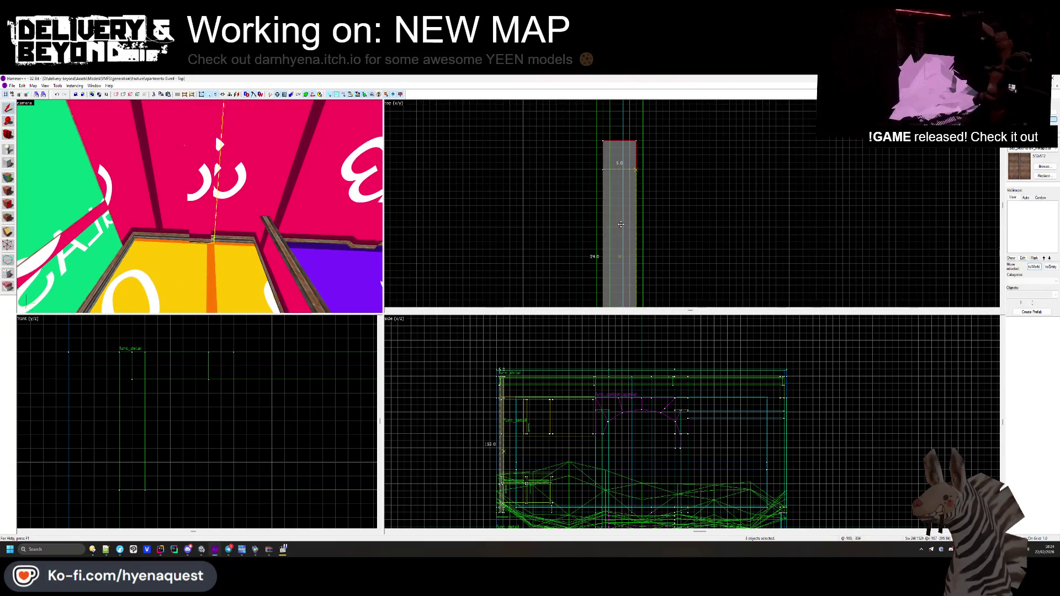
{"action": "key", "text": "Escape"}
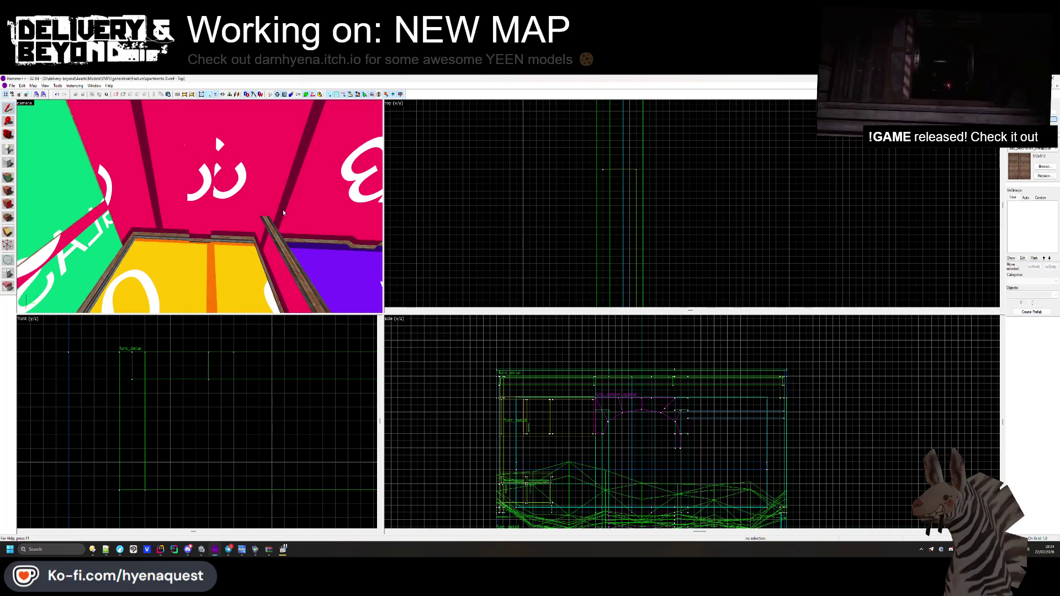
- Check a second pillar brush, then open texture editing on the pink wall face
{"action": "left_click", "coordinate": [152, 229]}
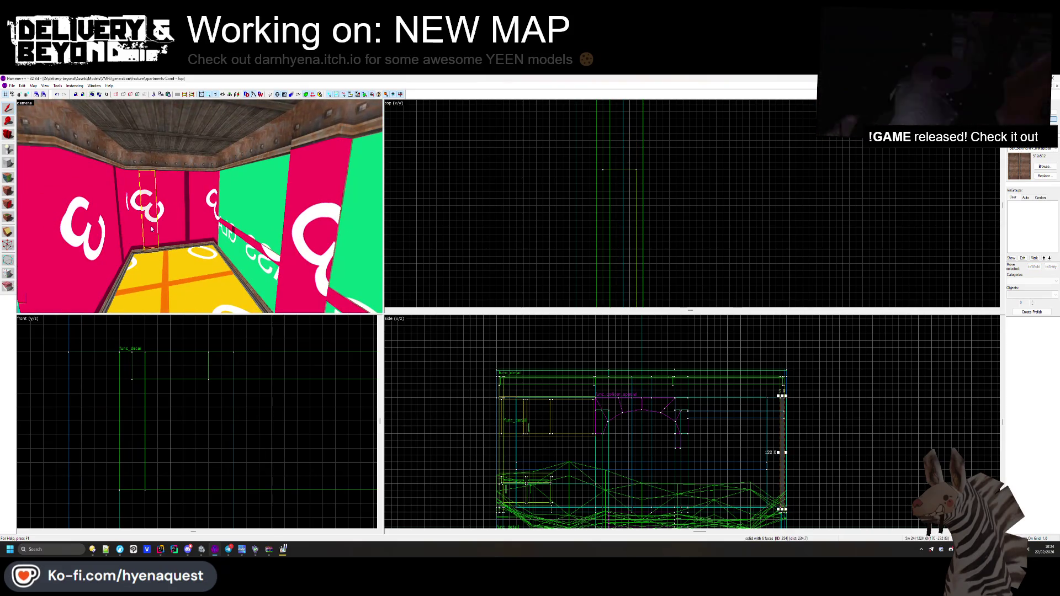
{"action": "scroll", "coordinate": [695, 197], "scroll_direction": "down", "scroll_amount": 2}
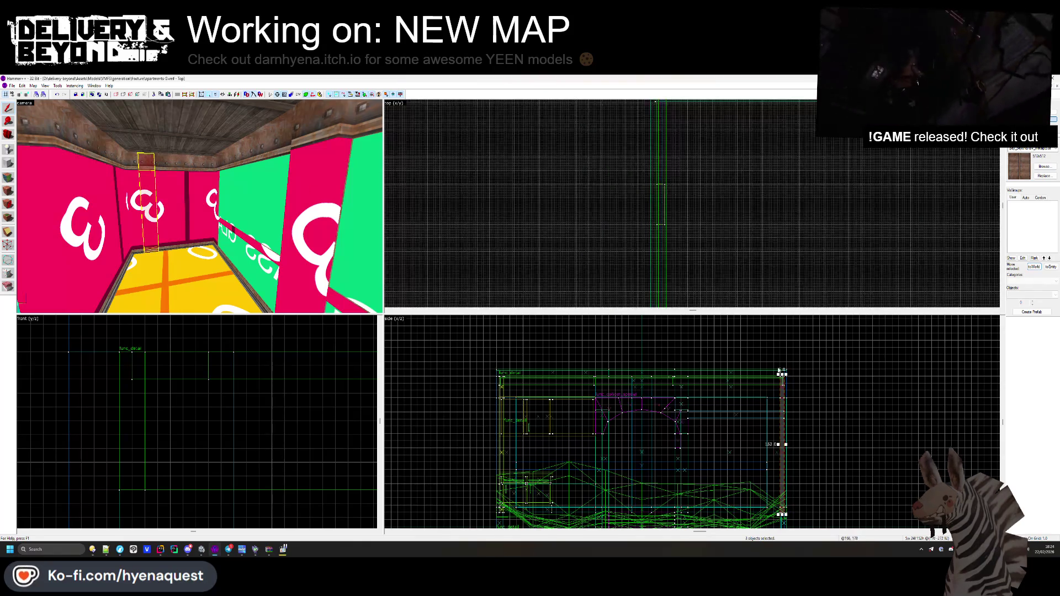
{"action": "scroll", "coordinate": [203, 379], "scroll_direction": "down", "scroll_amount": 3}
{"action": "scroll", "coordinate": [202, 379], "scroll_direction": "up", "scroll_amount": 3}
{"action": "scroll", "coordinate": [202, 379], "scroll_direction": "up", "scroll_amount": 4}
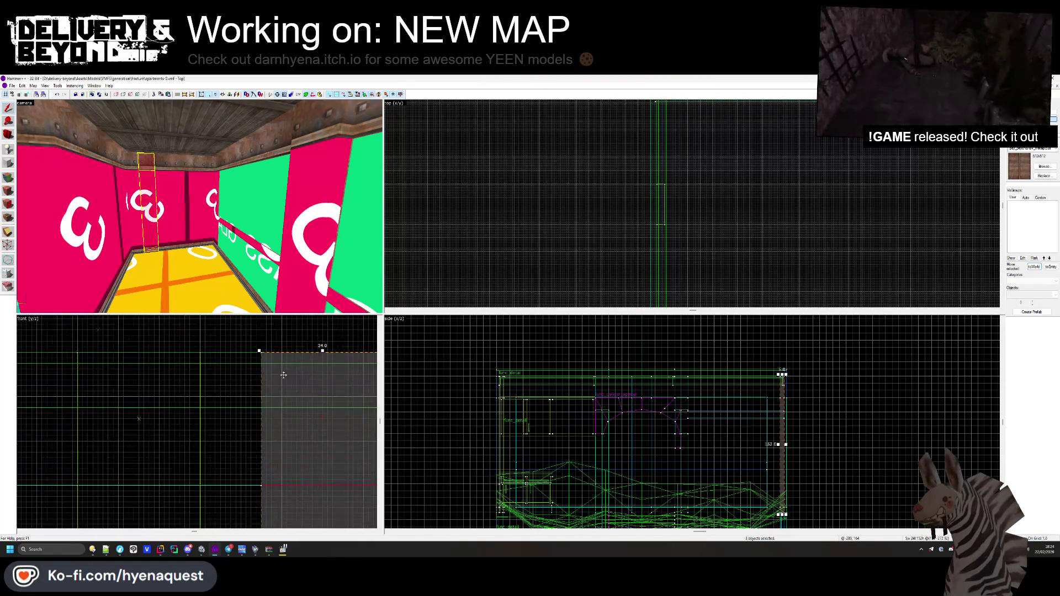
{"action": "left_click", "coordinate": [255, 374]}
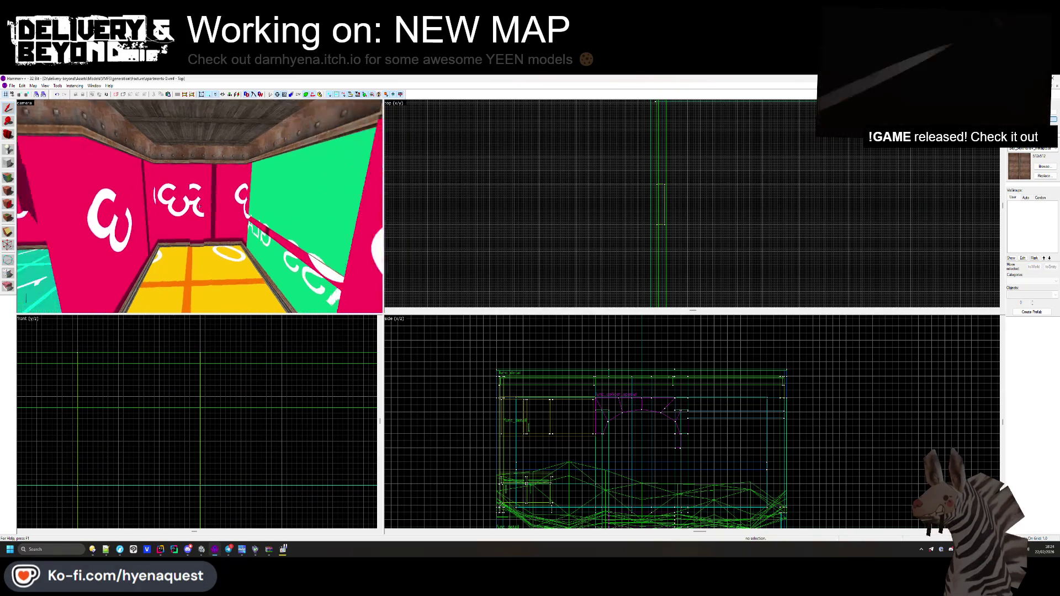
{"action": "scroll", "coordinate": [182, 232], "scroll_direction": "up", "scroll_amount": 5}
{"action": "left_click", "coordinate": [9, 181]}
{"action": "left_click", "coordinate": [217, 226]}
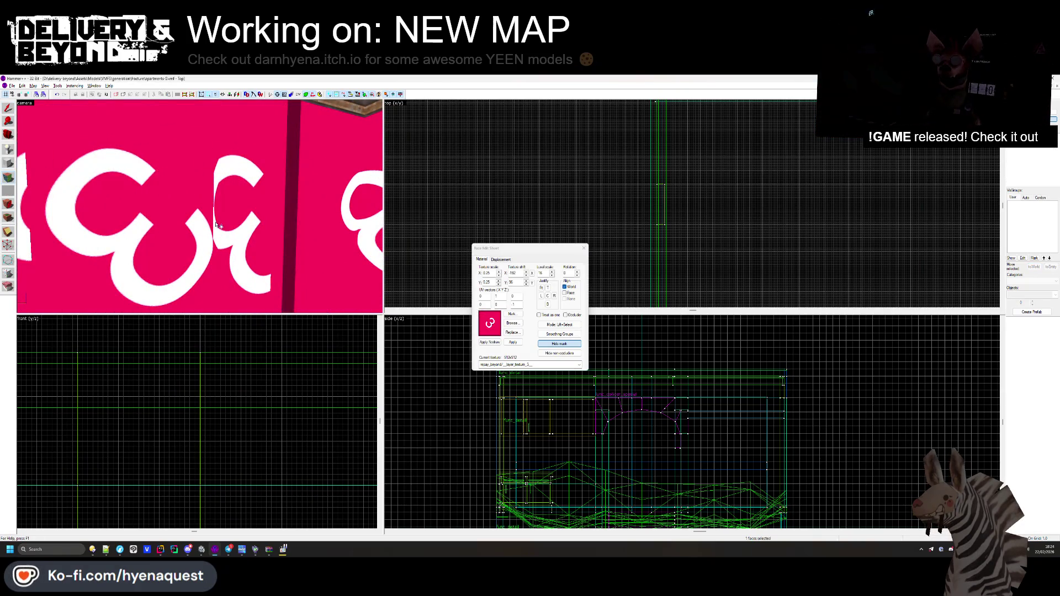
- Shift the pink wall texture and apply the same alignment to the neighbouring pink face
{"action": "mouse_move", "coordinate": [217, 224]}
{"action": "left_mouse_down"}
{"action": "mouse_move", "coordinate": [232, 227]}
{"action": "mouse_move", "coordinate": [200, 210]}
{"action": "left_mouse_up"}
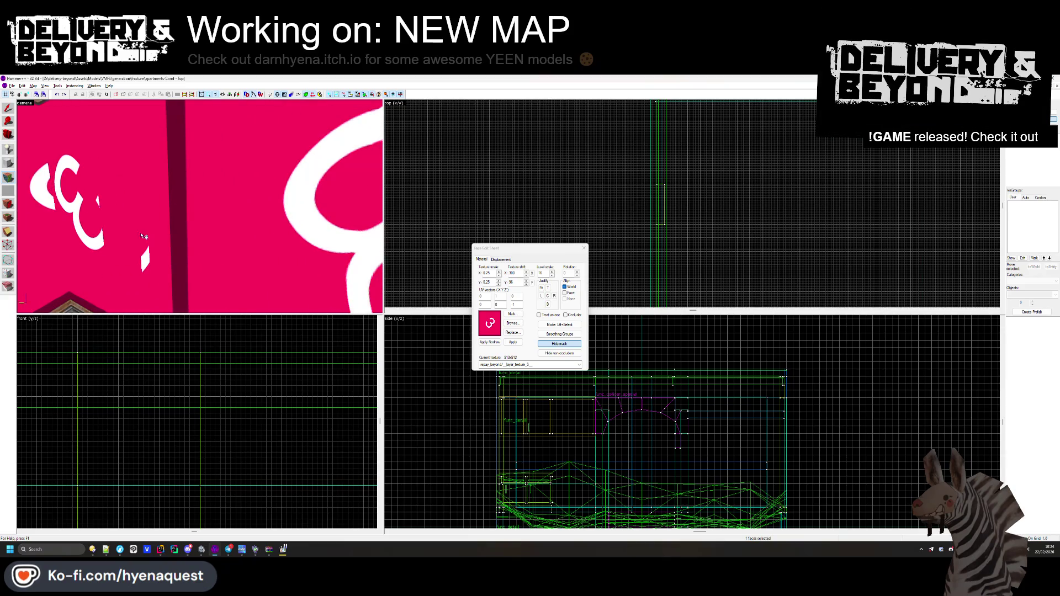
{"action": "mouse_move", "coordinate": [145, 239]}
{"action": "left_mouse_down"}
{"action": "mouse_move", "coordinate": [210, 205]}
{"action": "mouse_move", "coordinate": [182, 203]}
{"action": "mouse_move", "coordinate": [202, 209]}
{"action": "left_mouse_up"}
{"action": "right_click", "coordinate": [245, 213], "text": "alt"}
{"action": "left_click", "coordinate": [200, 206]}
- Align the brown trim faces, close the Face Edit Sheet and return to Unity
{"action": "left_click", "coordinate": [211, 203]}
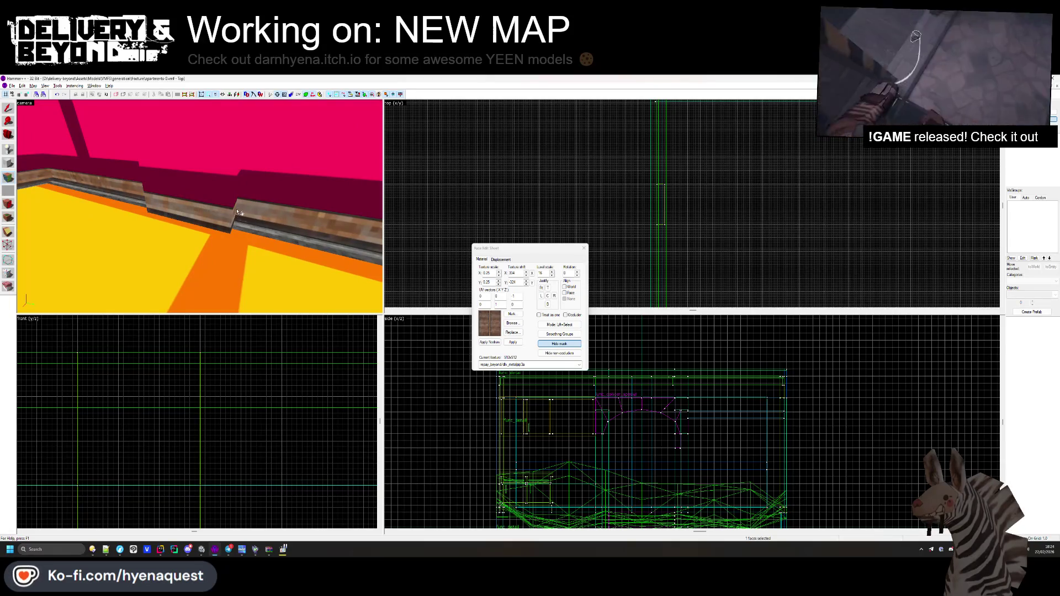
{"action": "left_click_drag", "start_coordinate": [220, 217], "coordinate": [210, 213]}
{"action": "left_click", "coordinate": [210, 213]}
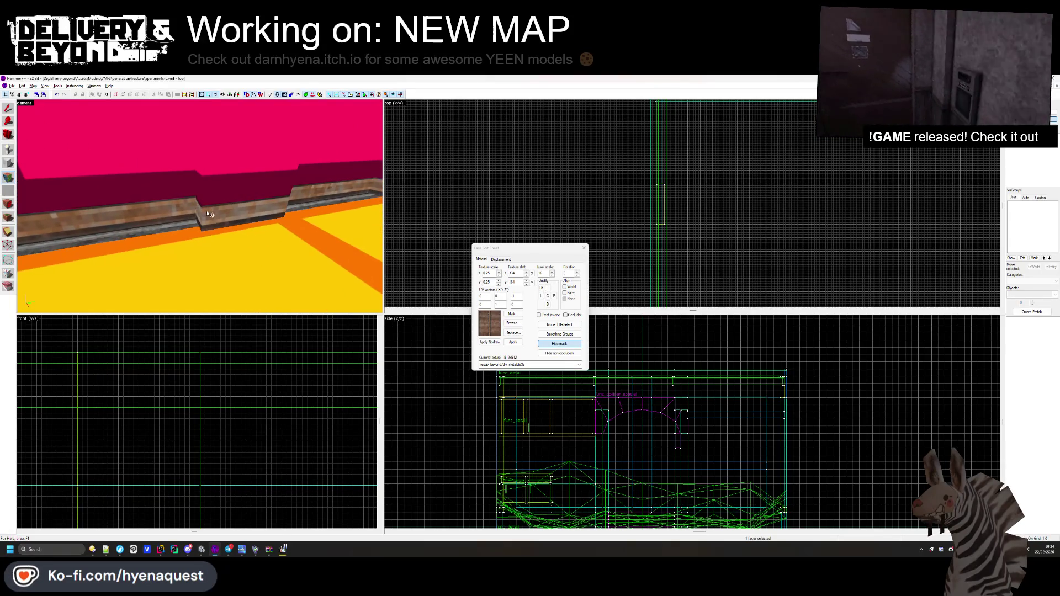
{"action": "left_click", "coordinate": [583, 248]}
{"action": "key", "text": "alt+Tab"}
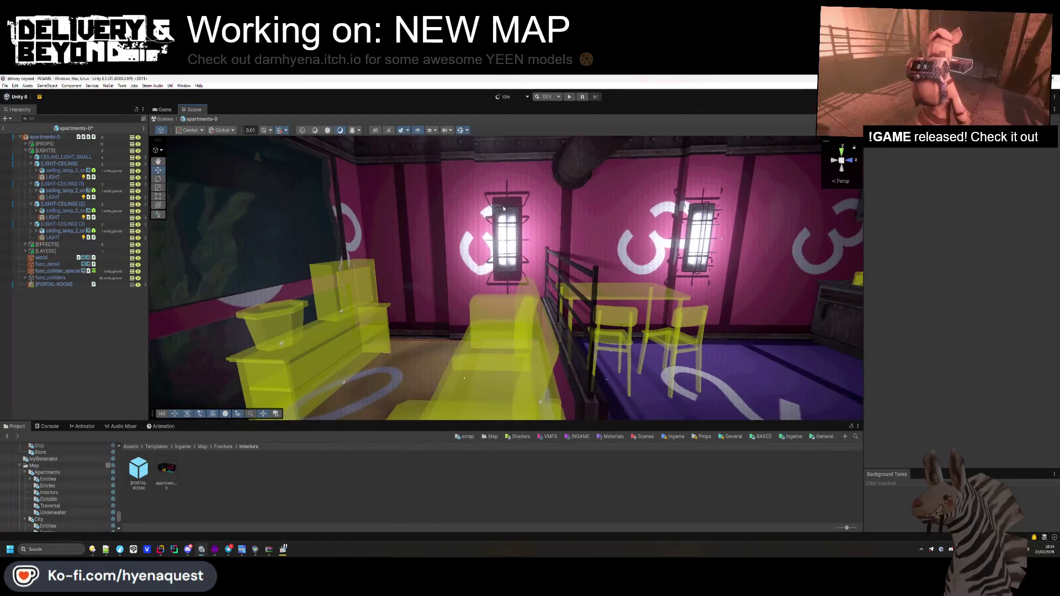
- Select the caged wall lamp, orbit the room toward the bed and back, then return to Hammer++
{"action": "left_click", "coordinate": [509, 217]}
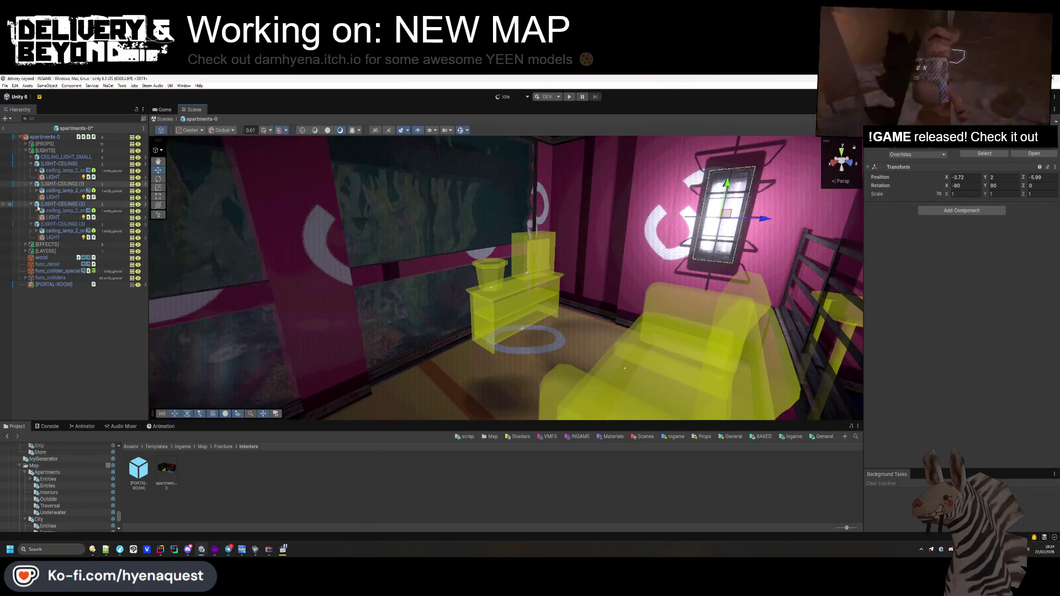
{"action": "left_click_drag", "start_coordinate": [508, 234], "coordinate": [303, 207]}
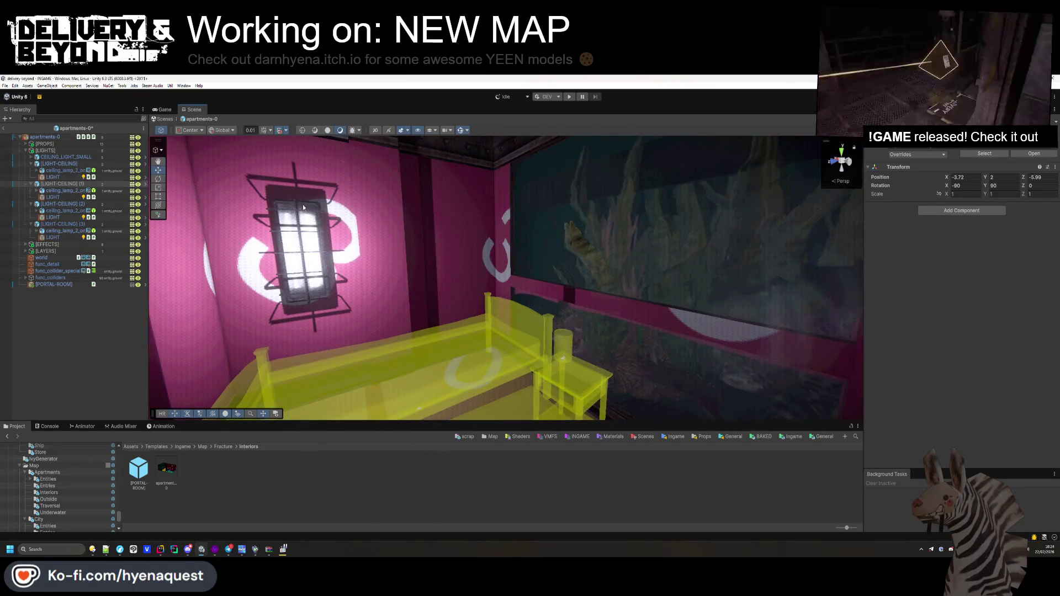
{"action": "mouse_move", "coordinate": [229, 222]}
{"action": "left_mouse_down"}
{"action": "mouse_move", "coordinate": [588, 298]}
{"action": "mouse_move", "coordinate": [356, 272]}
{"action": "mouse_move", "coordinate": [502, 310]}
{"action": "left_mouse_up"}
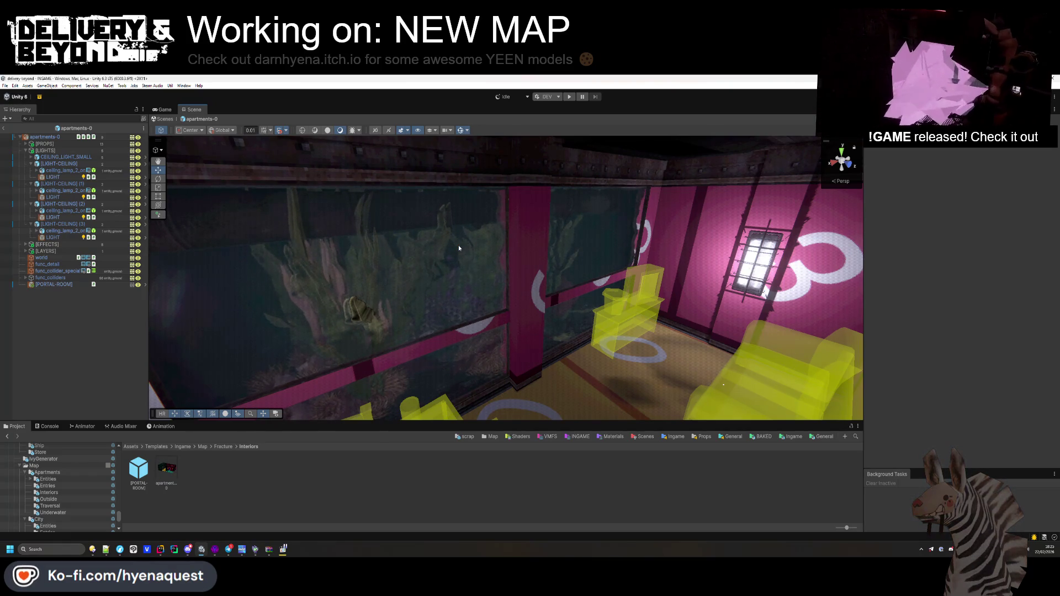
{"action": "key", "text": "alt+Tab"}
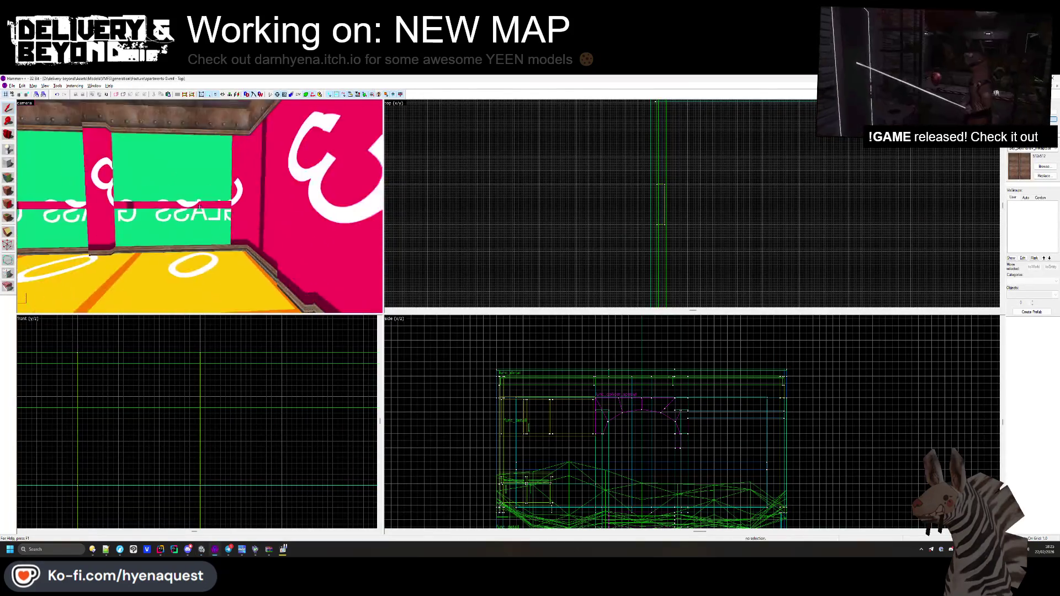
- Hide the red pillar on the green wall and turn the camera toward the pink walls
{"action": "left_click", "coordinate": [221, 234]}
{"action": "key", "text": "Delete"}
{"action": "left_click", "coordinate": [224, 216]}
{"action": "key", "text": "Escape"}
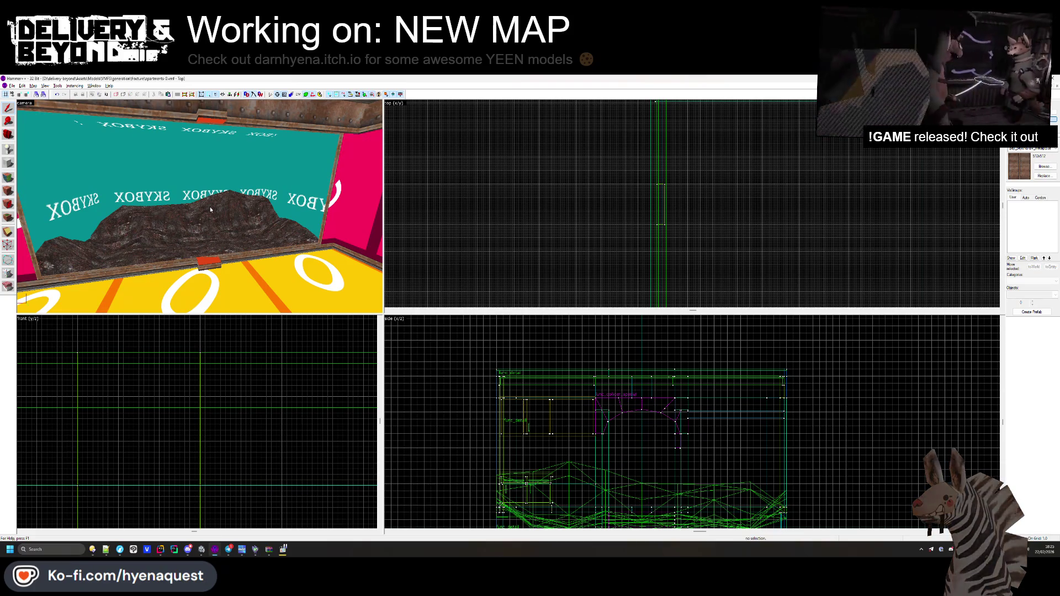
{"action": "left_click", "coordinate": [213, 205]}
{"action": "key", "text": "Left"}
{"action": "key", "text": "Left"}
{"action": "key", "text": "Left"}
{"action": "key", "text": "Escape"}
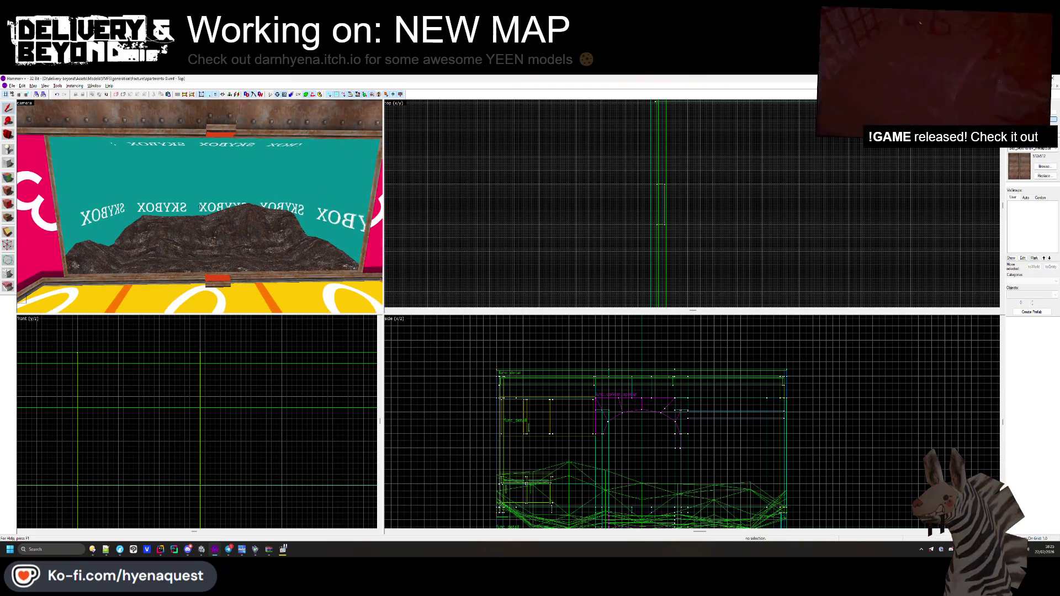
{"action": "key", "text": "Left"}
{"action": "key", "text": "Left"}
{"action": "key", "text": "Left"}
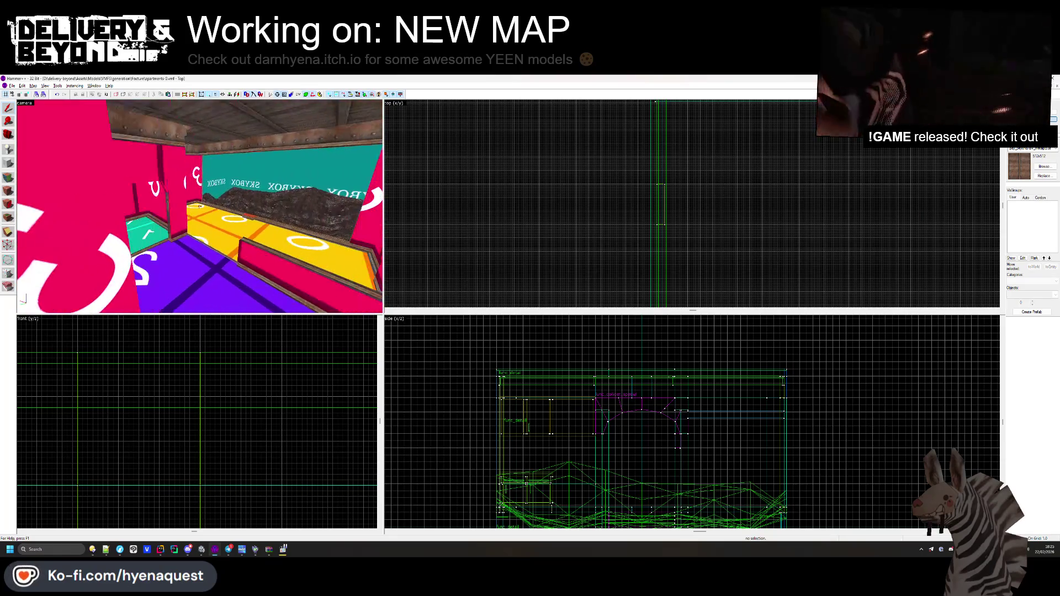
- Open hallway-0.vmf from the fracture folder
{"action": "left_click", "coordinate": [12, 86]}
{"action": "left_click", "coordinate": [33, 101]}
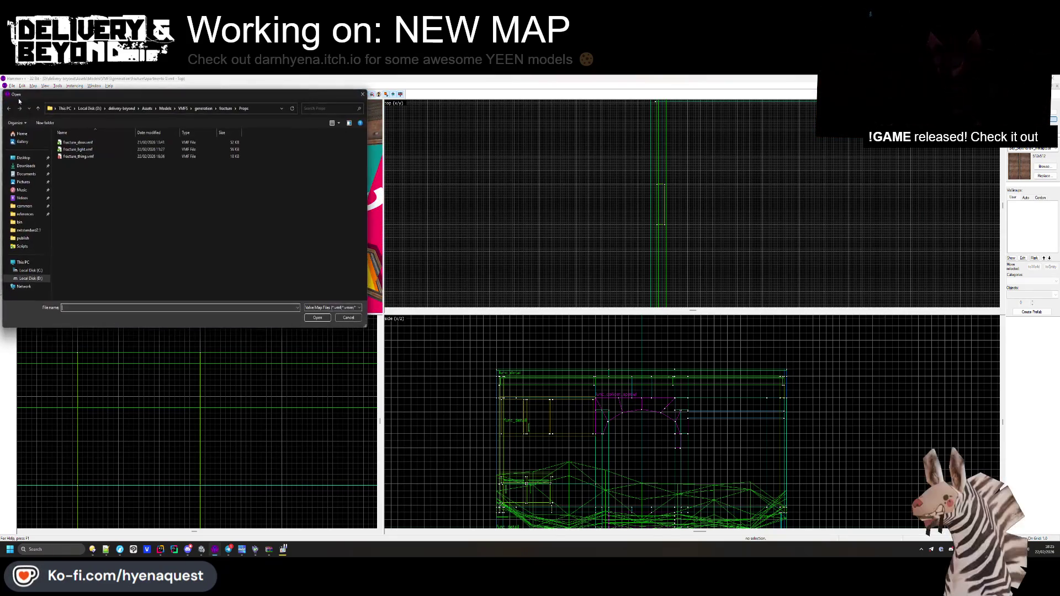
{"action": "left_click", "coordinate": [225, 108]}
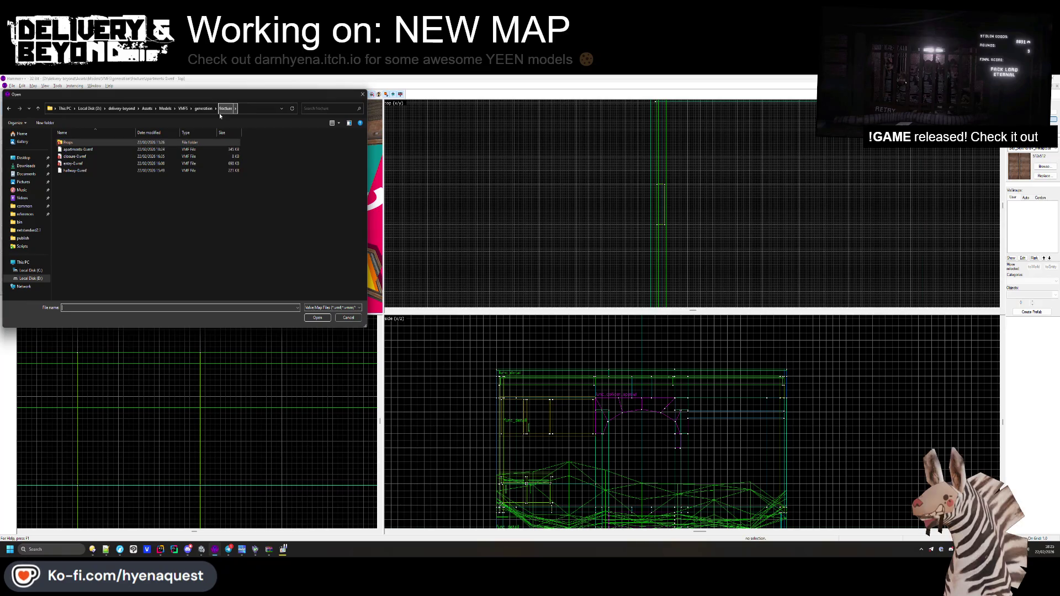
{"action": "double_click", "coordinate": [75, 170]}
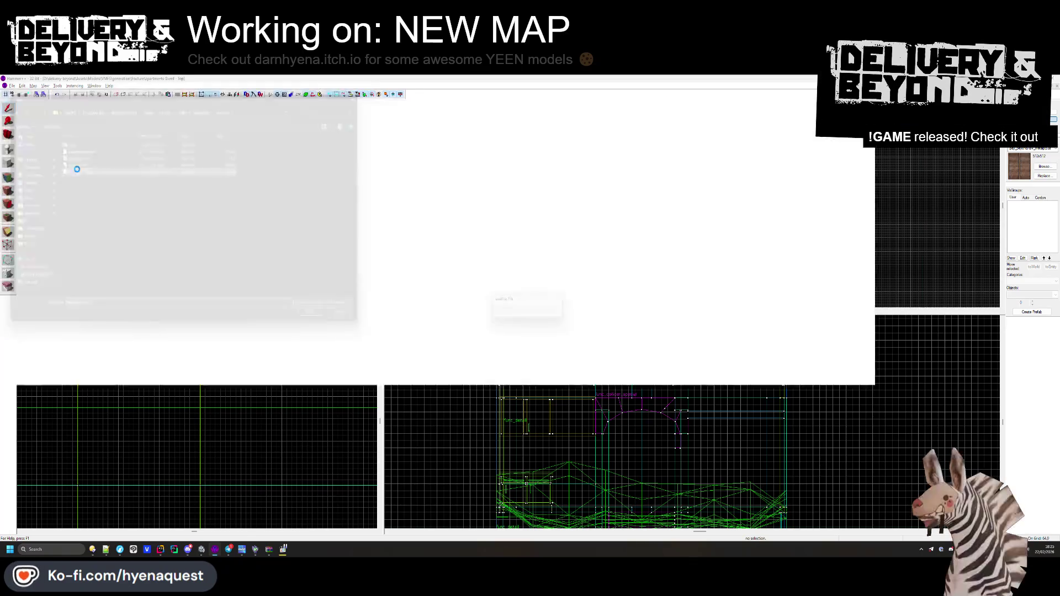
- Select both collision walls in the hallway map and paste them into apartments-0.vmf
{"action": "key", "text": "z"}
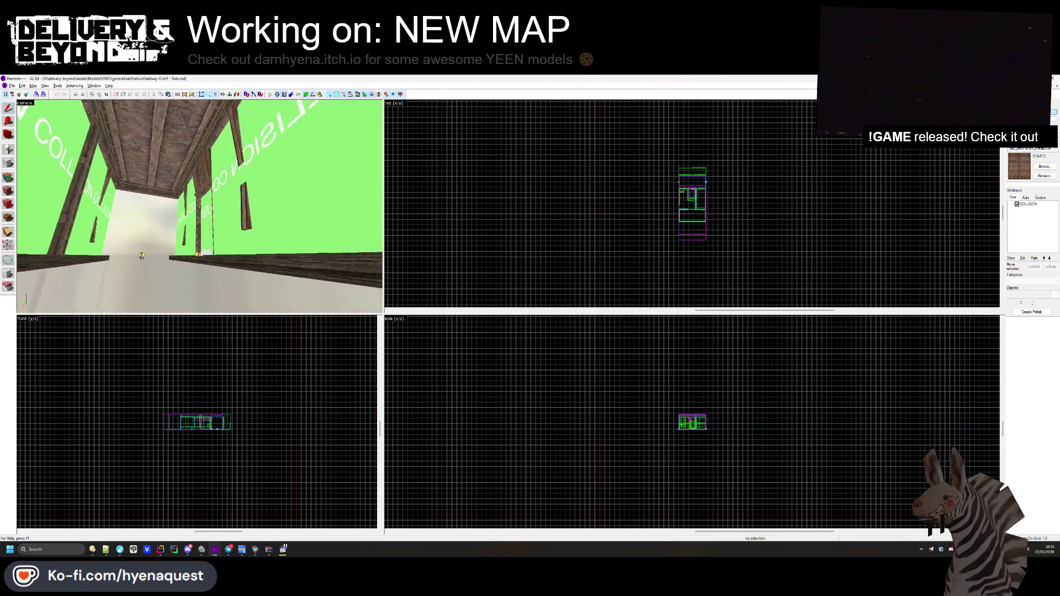
{"action": "key", "text": "s"}
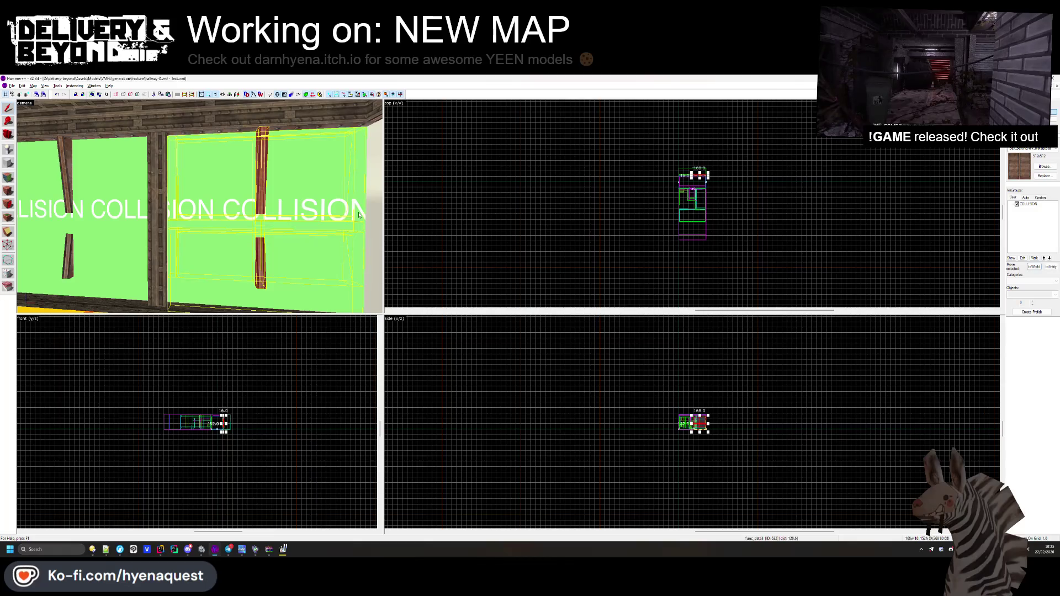
{"action": "left_click", "coordinate": [331, 186], "text": "ctrl"}
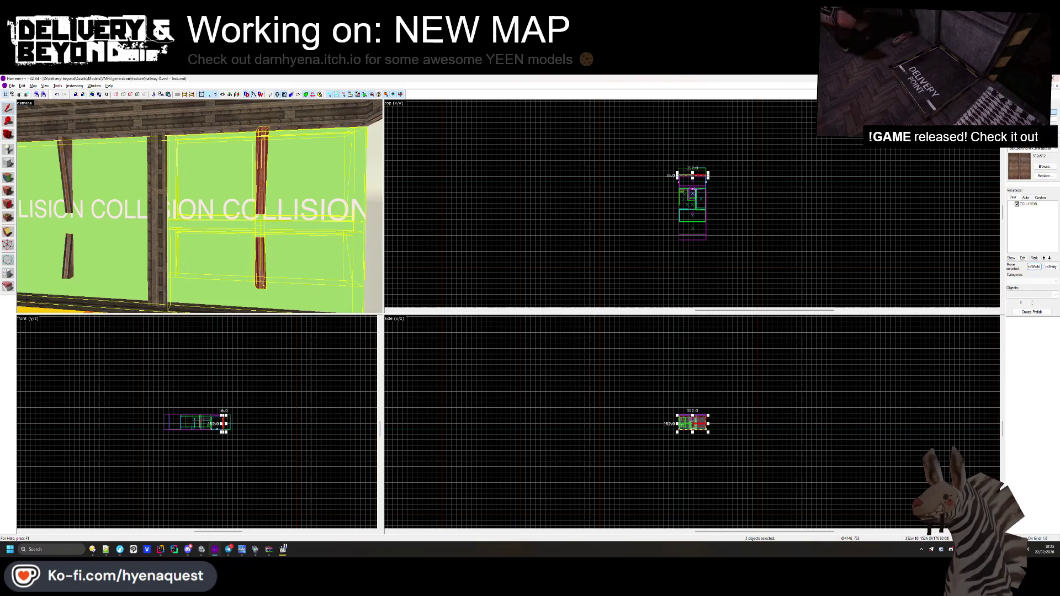
{"action": "left_click", "coordinate": [1055, 89]}
{"action": "left_click", "coordinate": [694, 197]}
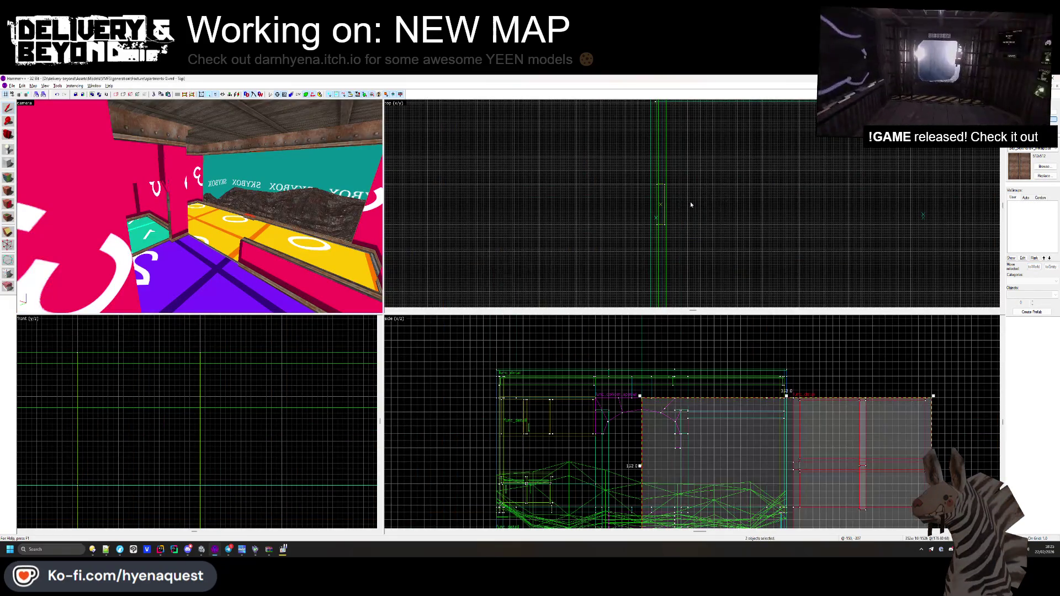
- Try moving the pasted wall brush down in the top view, then undo the move
{"action": "scroll", "coordinate": [732, 143], "scroll_direction": "up", "scroll_amount": 5}
{"action": "left_click_drag", "start_coordinate": [717, 116], "coordinate": [699, 200]}
{"action": "scroll", "coordinate": [700, 199], "scroll_direction": "up", "scroll_amount": 2}
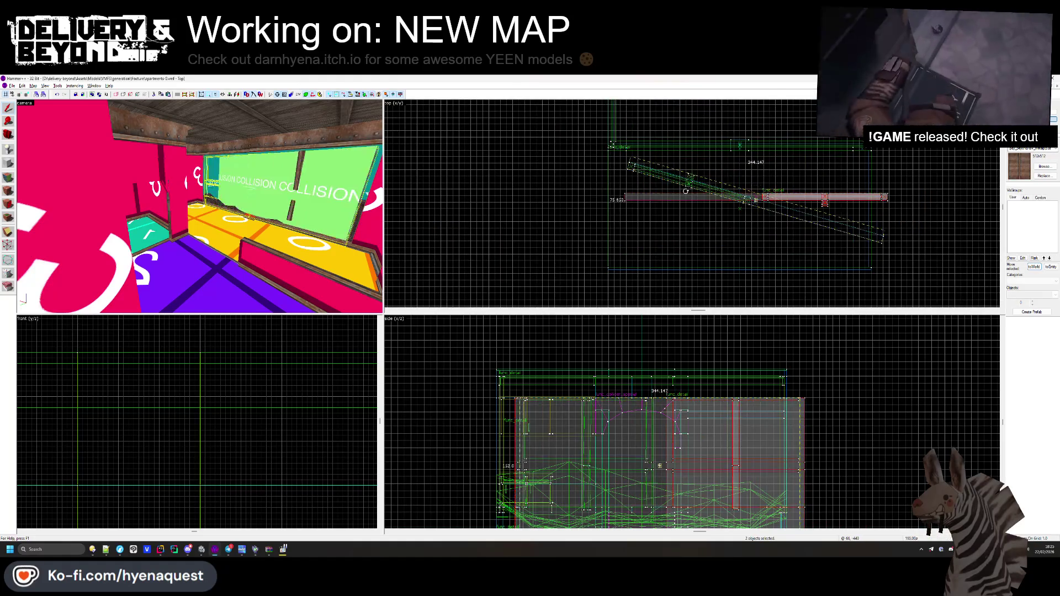
{"action": "key", "text": "ctrl+z"}
- Select the green collision wall brush and open its Object Properties with Alt+Enter
{"action": "scroll", "coordinate": [618, 110], "scroll_direction": "up", "scroll_amount": 2}
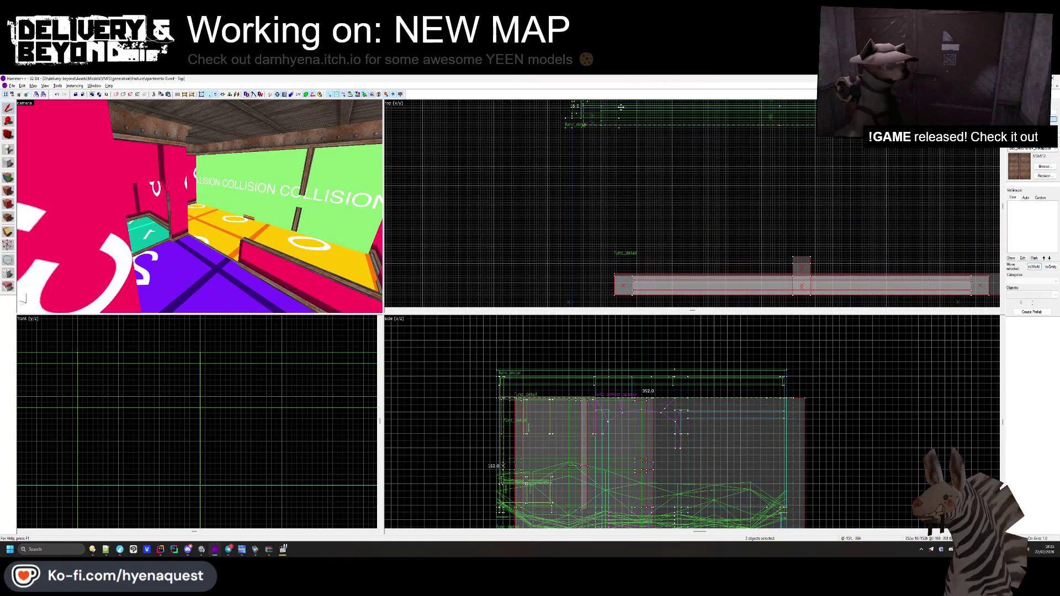
{"action": "left_click", "coordinate": [608, 186]}
{"action": "left_click", "coordinate": [239, 184]}
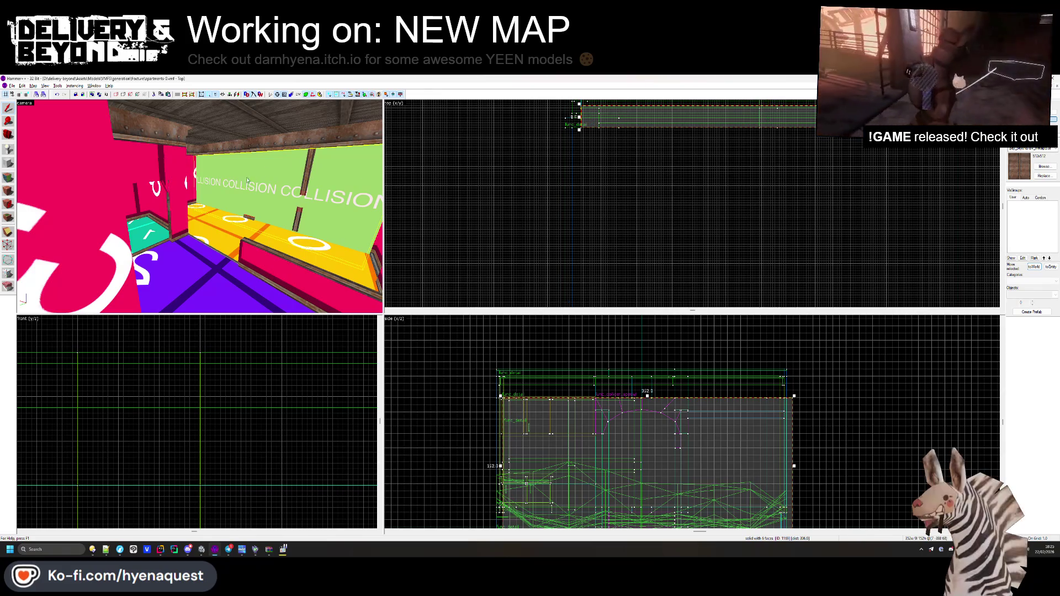
{"action": "key", "text": "alt+Return"}
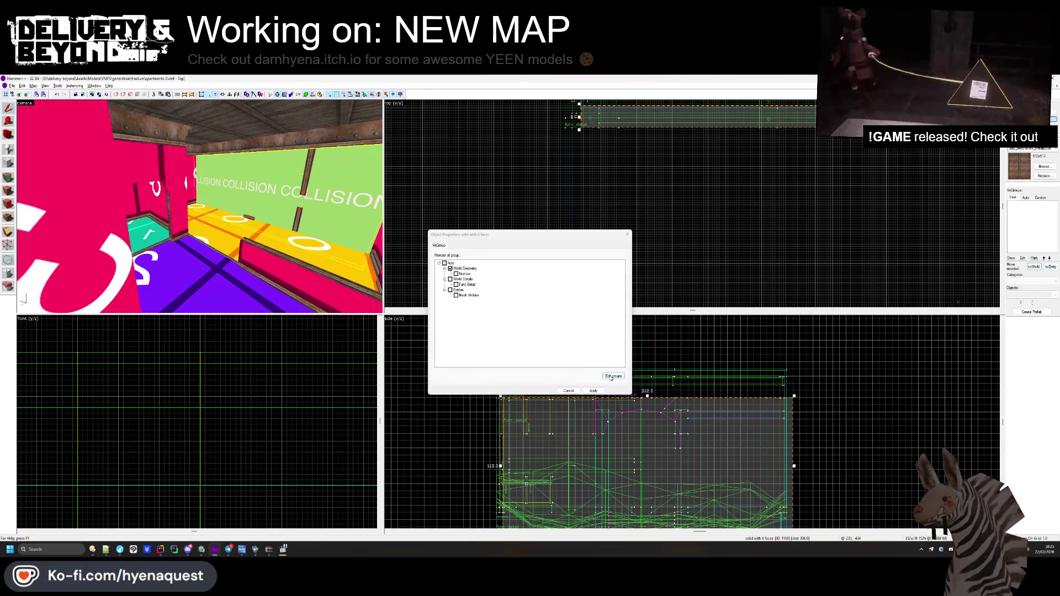
- Create a visgroup named COLLISION and assign the collision wall brush to it
{"action": "left_click", "coordinate": [610, 377]}
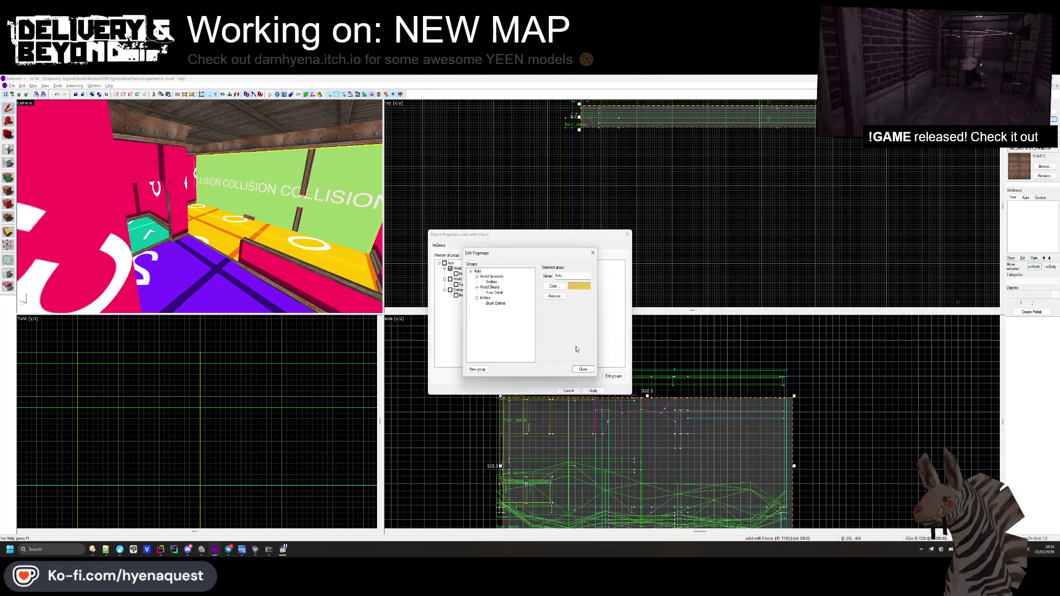
{"action": "double_click", "coordinate": [582, 273]}
{"action": "type", "text": "COLLISION"}
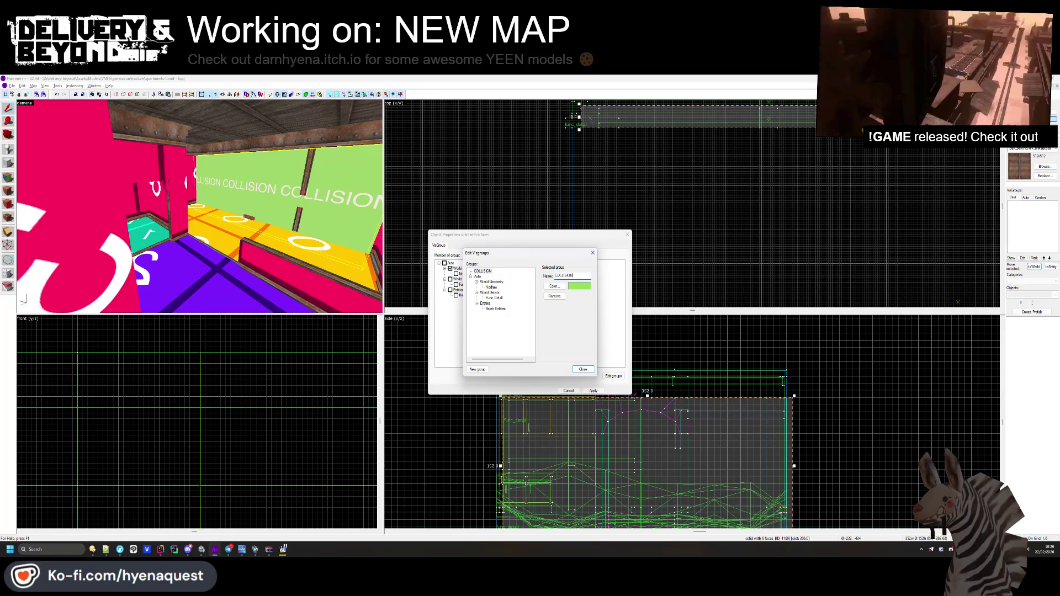
{"action": "key", "text": "Return"}
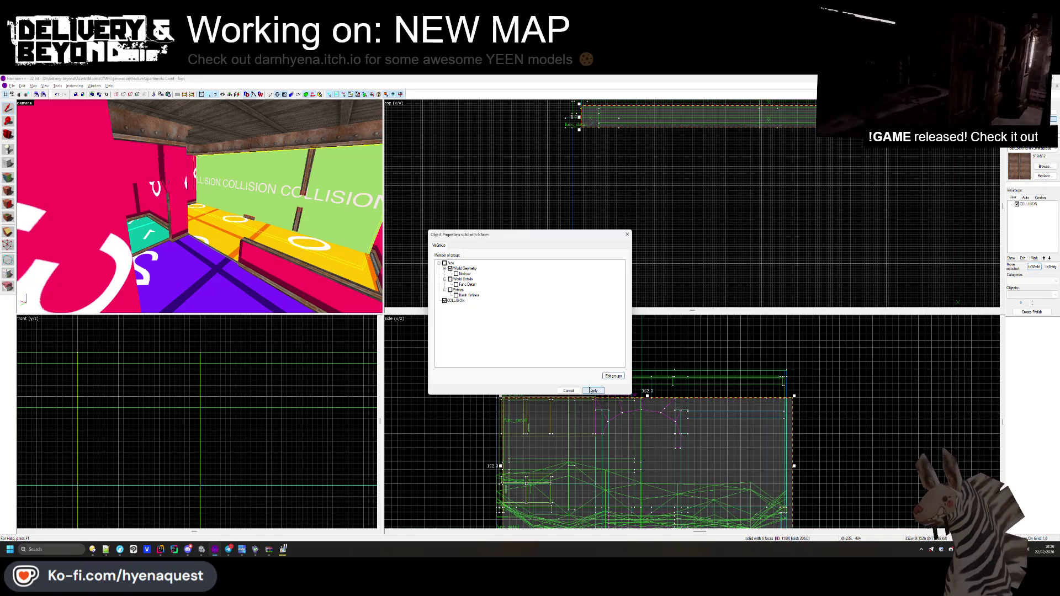
{"action": "left_click", "coordinate": [628, 235]}
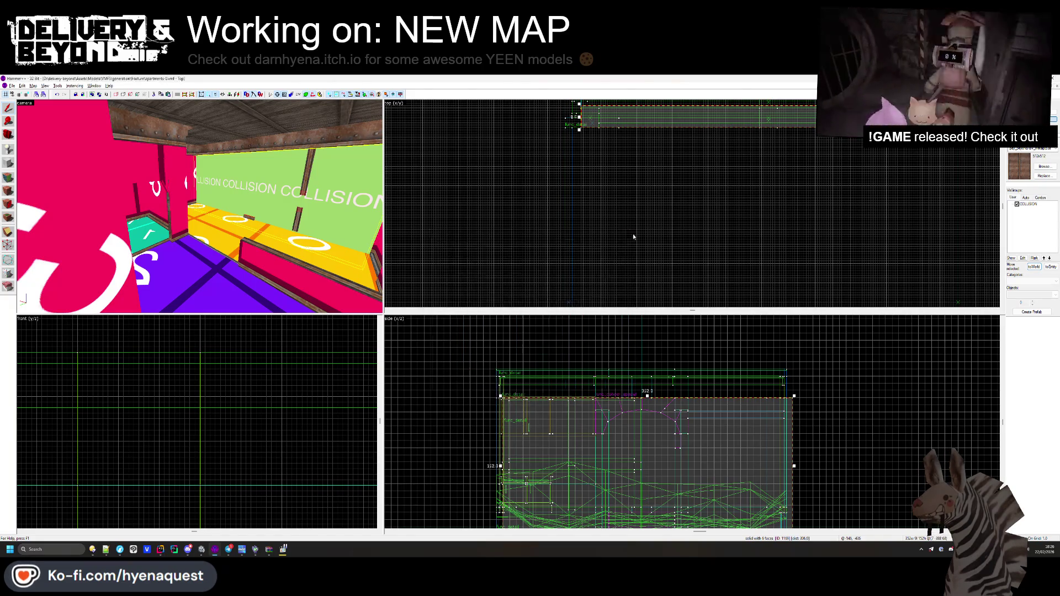
- Hide the COLLISION visgroup and select a window-frame brush behind it
{"action": "left_click", "coordinate": [1017, 204]}
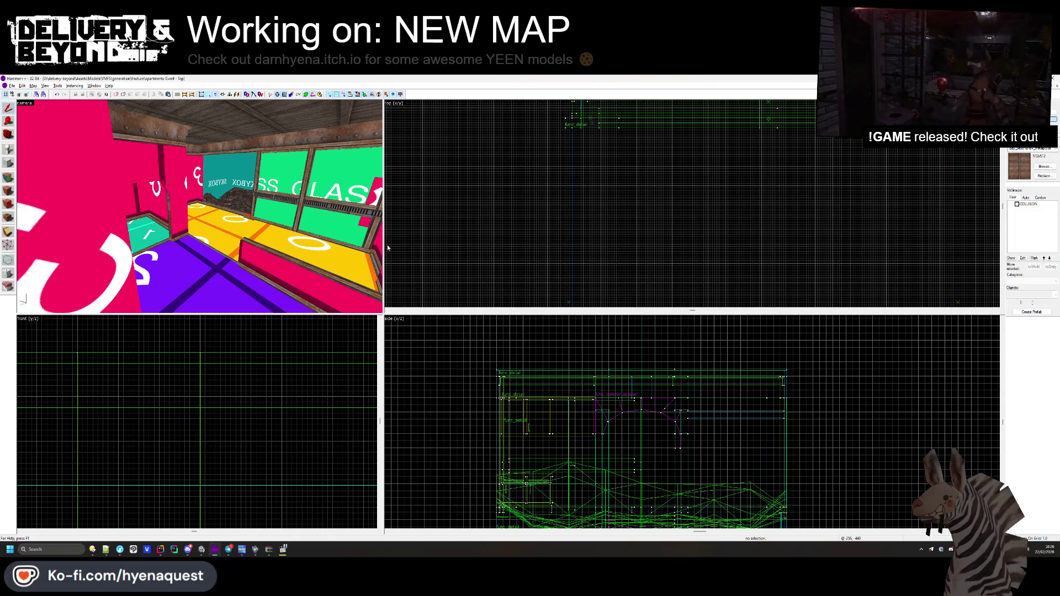
{"action": "left_click", "coordinate": [293, 183]}
{"action": "scroll", "coordinate": [293, 183], "scroll_direction": "up", "scroll_amount": 5}
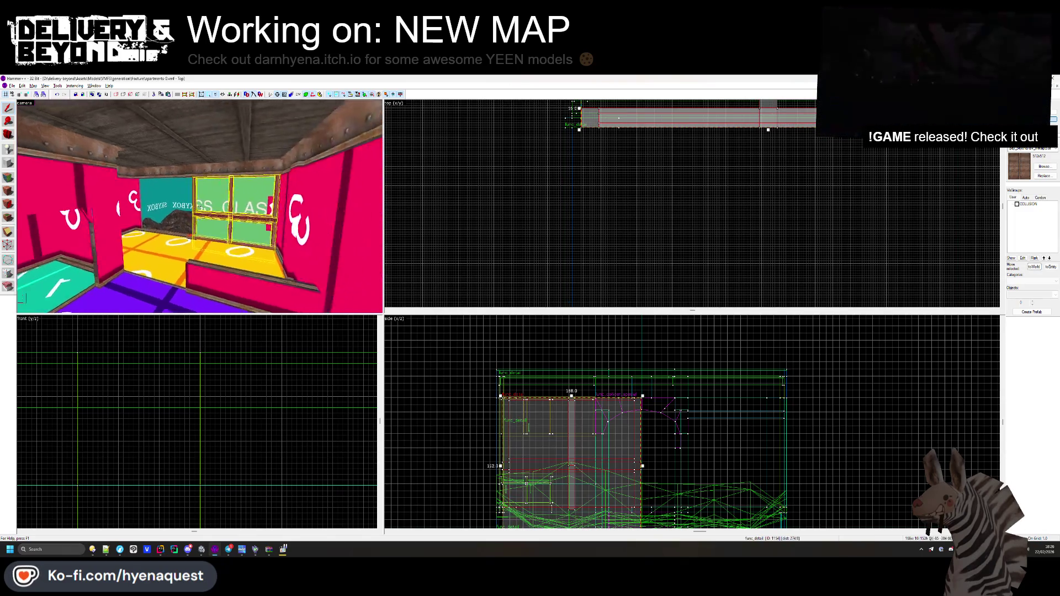
{"action": "scroll", "coordinate": [659, 208], "scroll_direction": "up", "scroll_amount": 2}
{"action": "scroll", "coordinate": [621, 196], "scroll_direction": "up", "scroll_amount": 5}
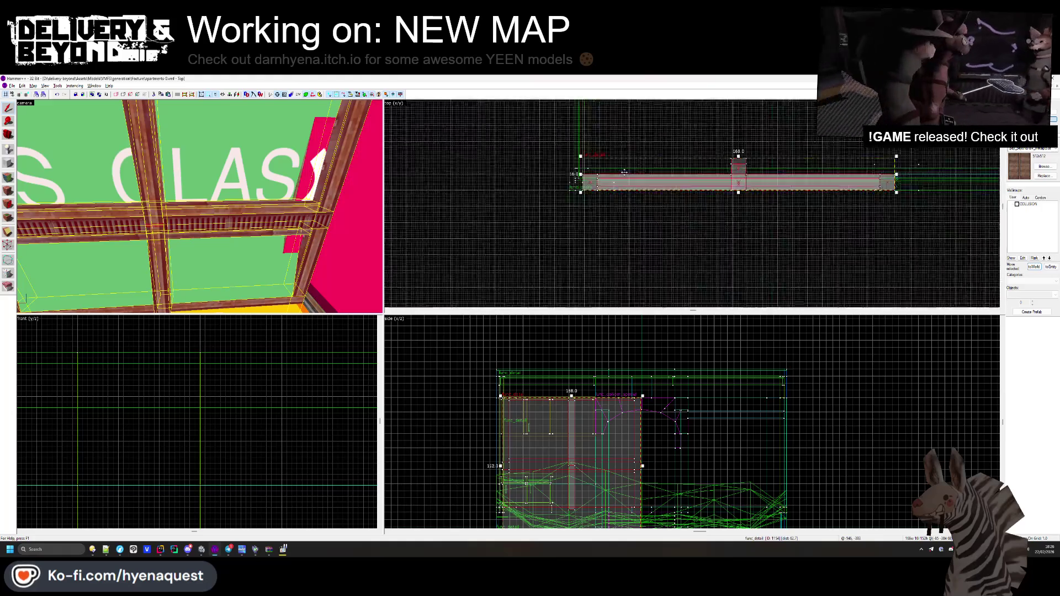
- Shift the first window-frame brush to the right along the glass wall
{"action": "mouse_move", "coordinate": [621, 195]}
{"action": "left_mouse_down"}
{"action": "mouse_move", "coordinate": [552, 197]}
{"action": "mouse_move", "coordinate": [697, 200]}
{"action": "left_mouse_up"}
{"action": "left_click", "coordinate": [690, 199]}
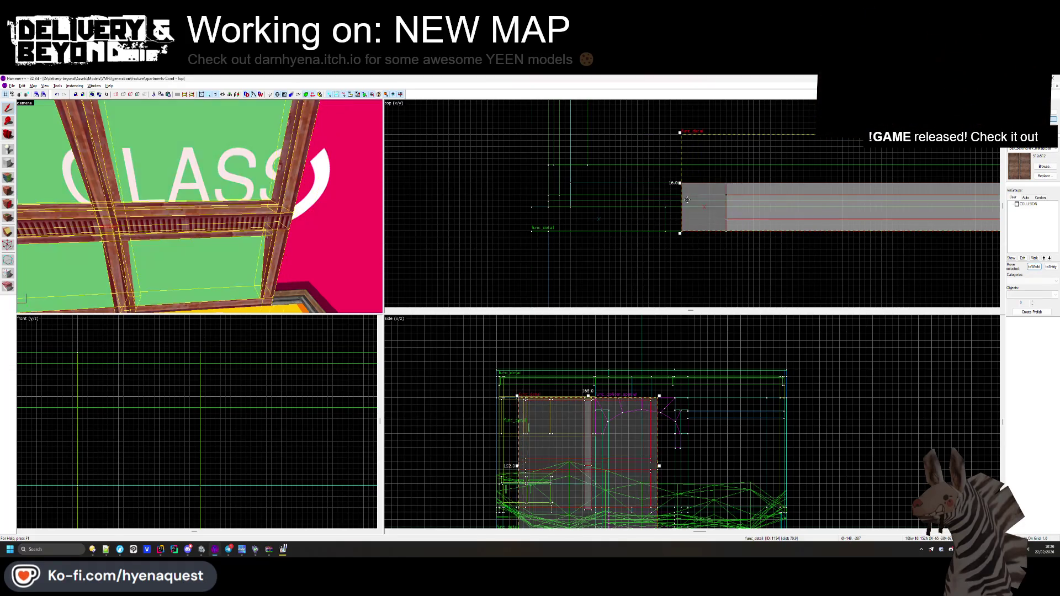
{"action": "left_click_drag", "start_coordinate": [311, 232], "coordinate": [312, 232]}
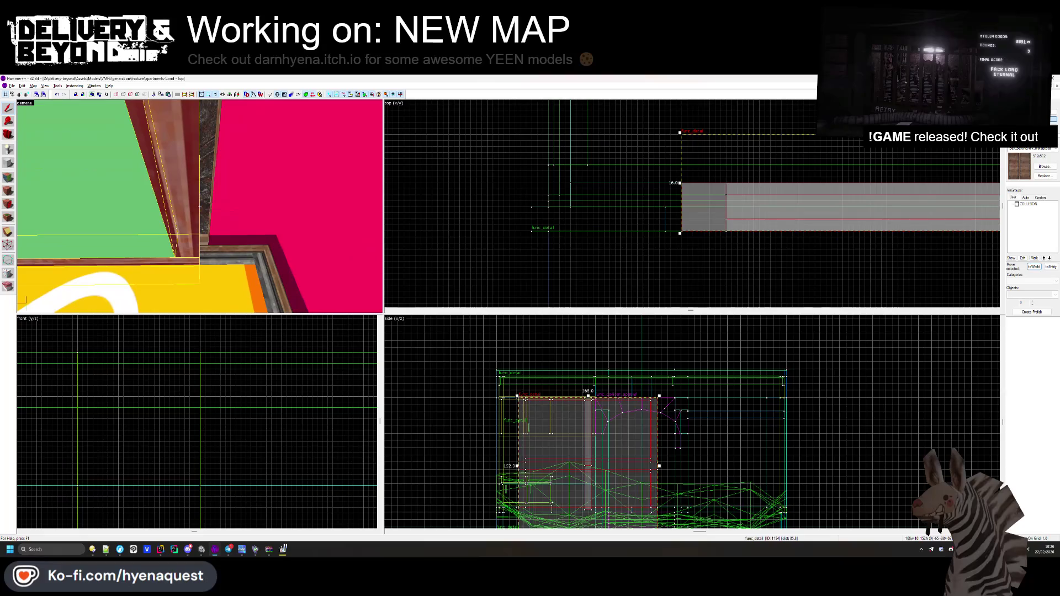
{"action": "left_click", "coordinate": [765, 202]}
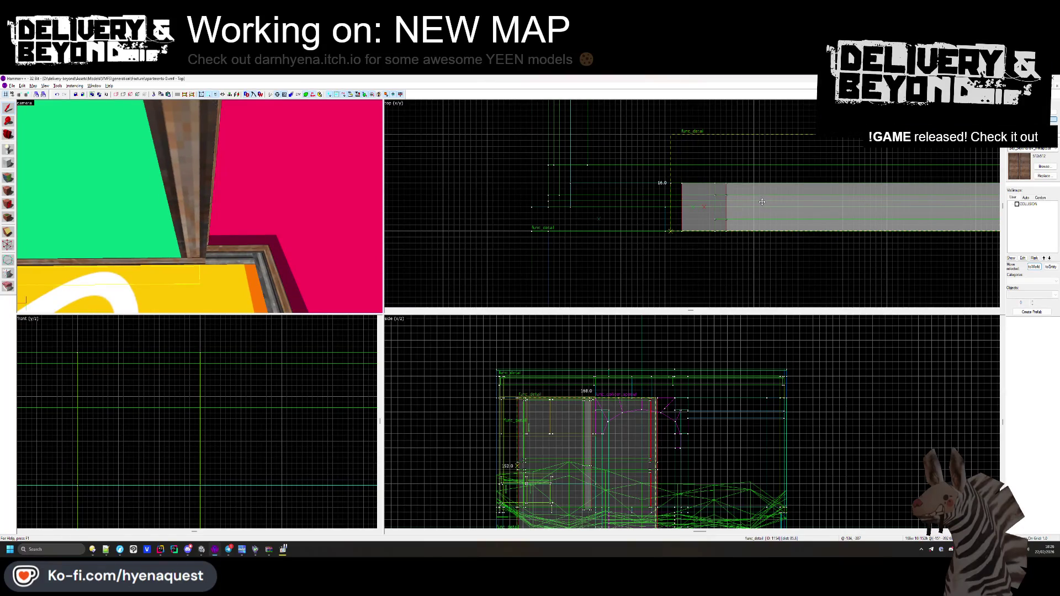
{"action": "key", "text": "Escape"}
{"action": "left_click_drag", "start_coordinate": [307, 230], "coordinate": [200, 206]}
- Move another window-frame detail brush lower in the top view, then center on the next frame brush
{"action": "left_click", "coordinate": [689, 188]}
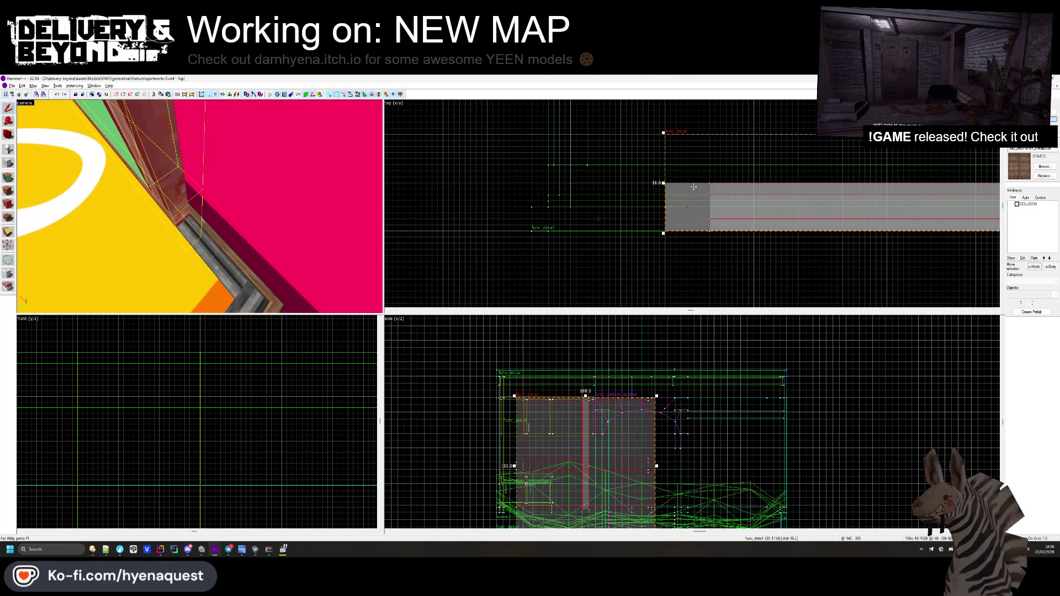
{"action": "left_click_drag", "start_coordinate": [701, 189], "coordinate": [703, 233]}
{"action": "left_click_drag", "start_coordinate": [199, 206], "coordinate": [200, 207]}
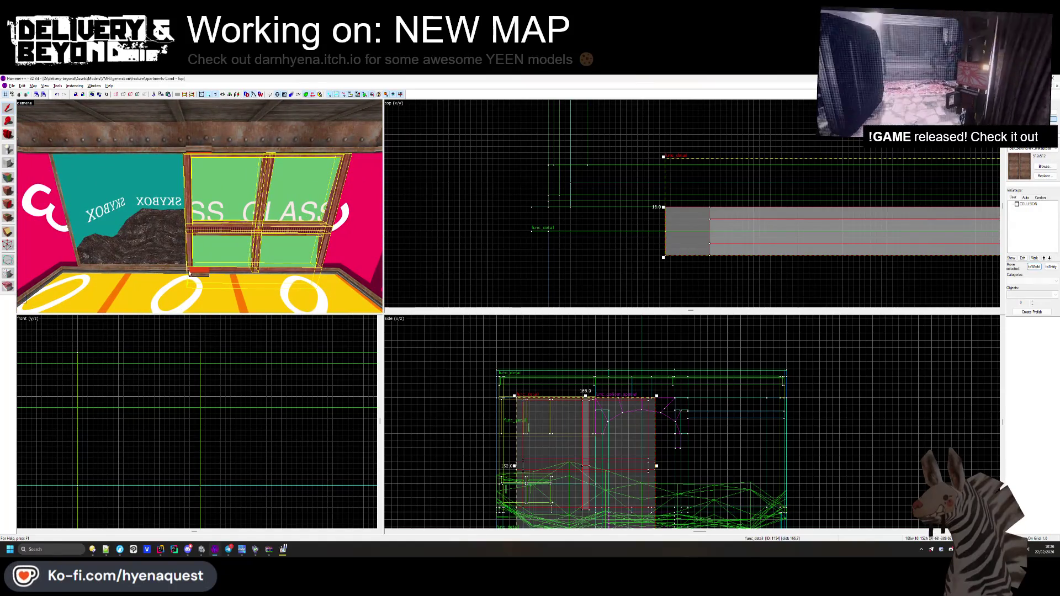
{"action": "scroll", "coordinate": [511, 240], "scroll_direction": "down", "scroll_amount": 8}
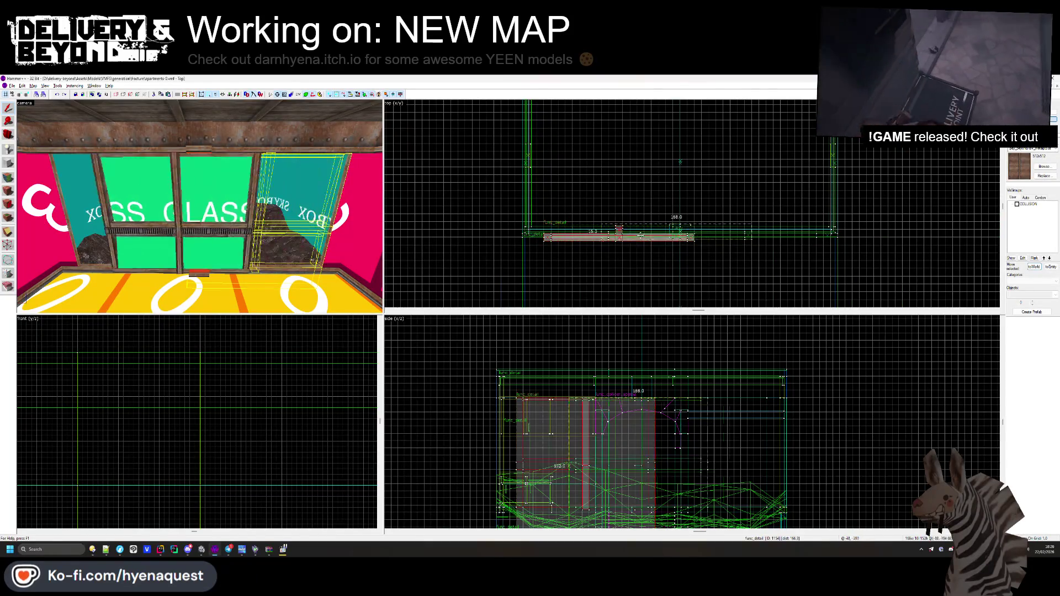
{"action": "scroll", "coordinate": [695, 236], "scroll_direction": "up", "scroll_amount": 6}
{"action": "scroll", "coordinate": [694, 236], "scroll_direction": "up", "scroll_amount": 2}
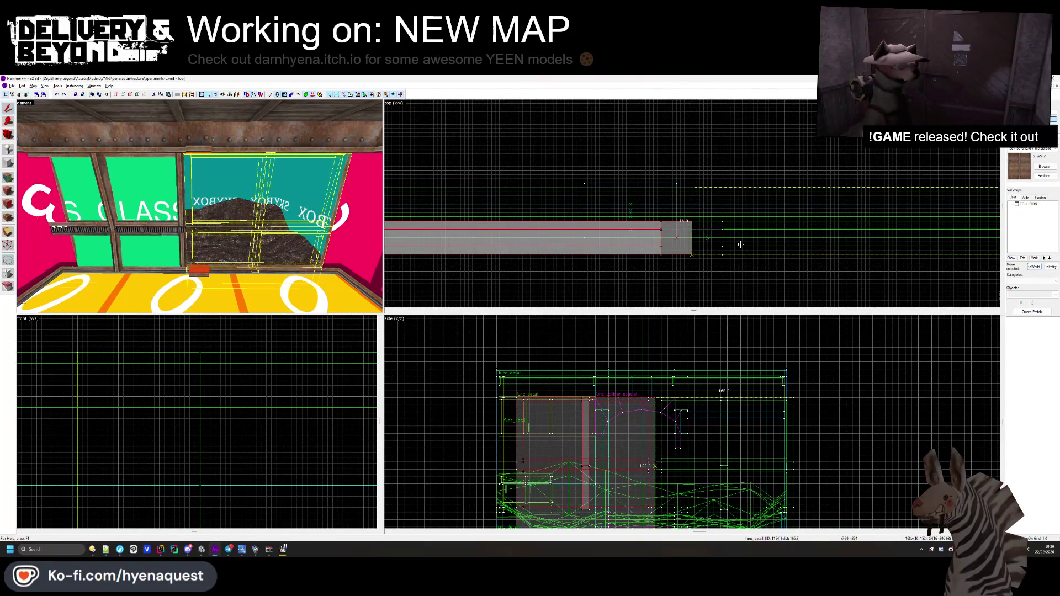
{"action": "left_click", "coordinate": [740, 244]}
{"action": "key", "text": "ctrl+shift+e"}
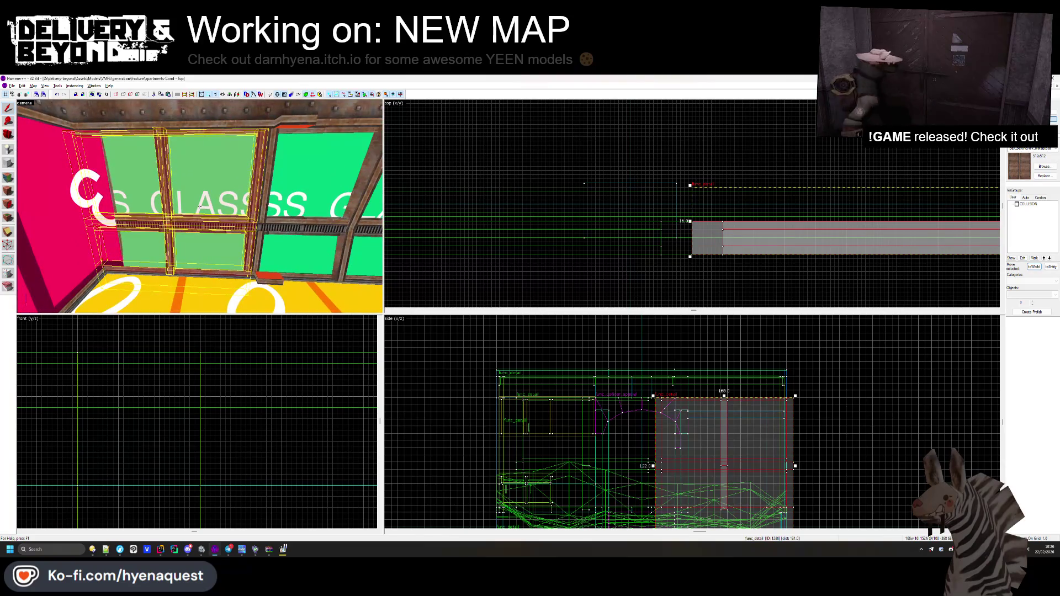
{"action": "left_click", "coordinate": [551, 231]}
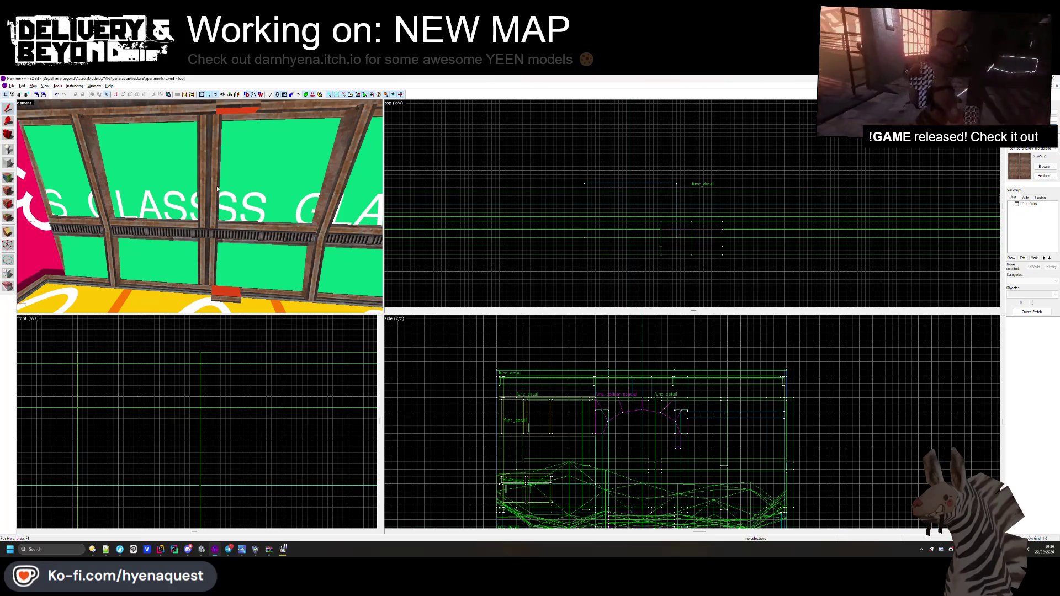
- Inspect the horizontal and vertical window beams, hiding the glass panel in front of them
{"action": "left_click", "coordinate": [203, 232]}
{"action": "left_click", "coordinate": [204, 263]}
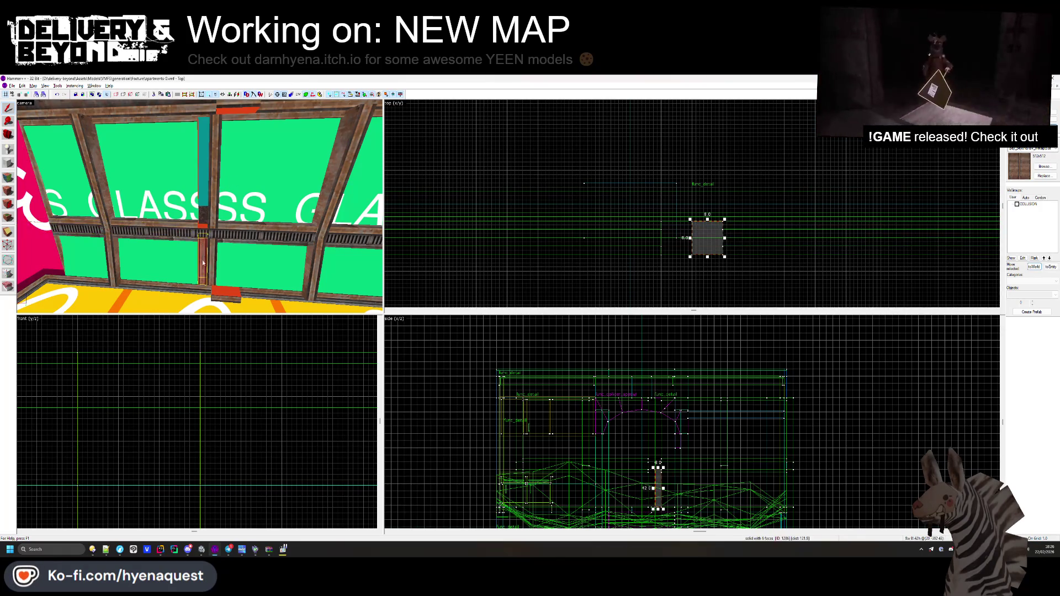
{"action": "left_click", "coordinate": [188, 206]}
{"action": "key", "text": "h"}
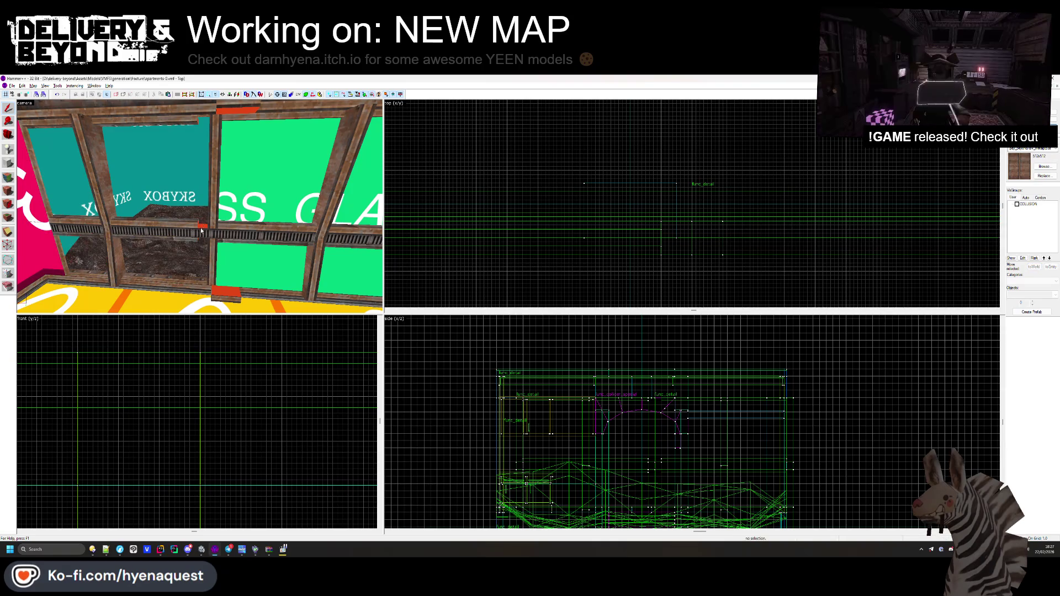
{"action": "left_click", "coordinate": [210, 232]}
{"action": "scroll", "coordinate": [677, 229], "scroll_direction": "up", "scroll_amount": 2}
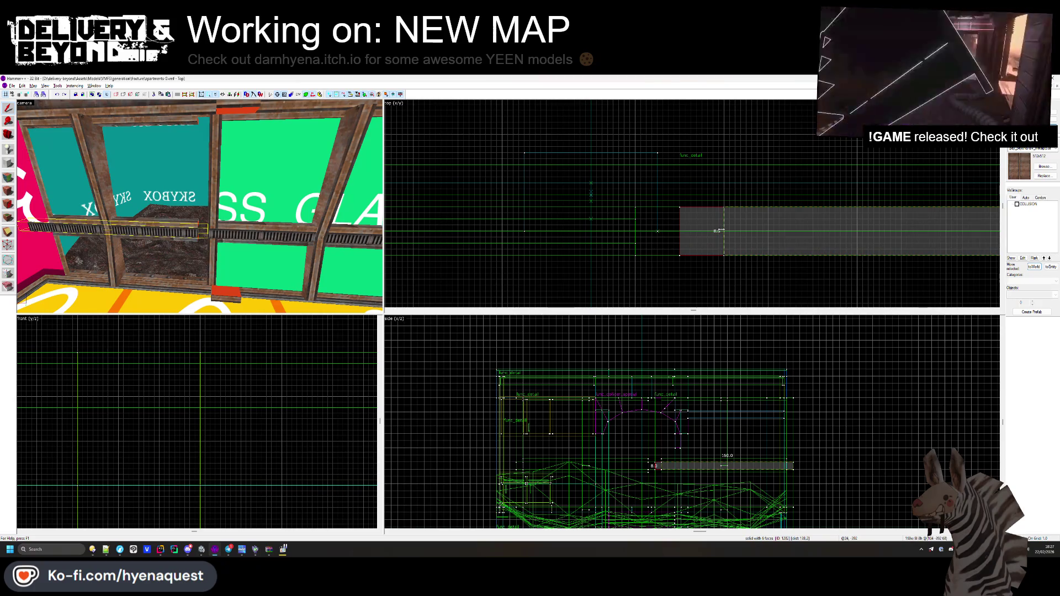
{"action": "left_click", "coordinate": [698, 257]}
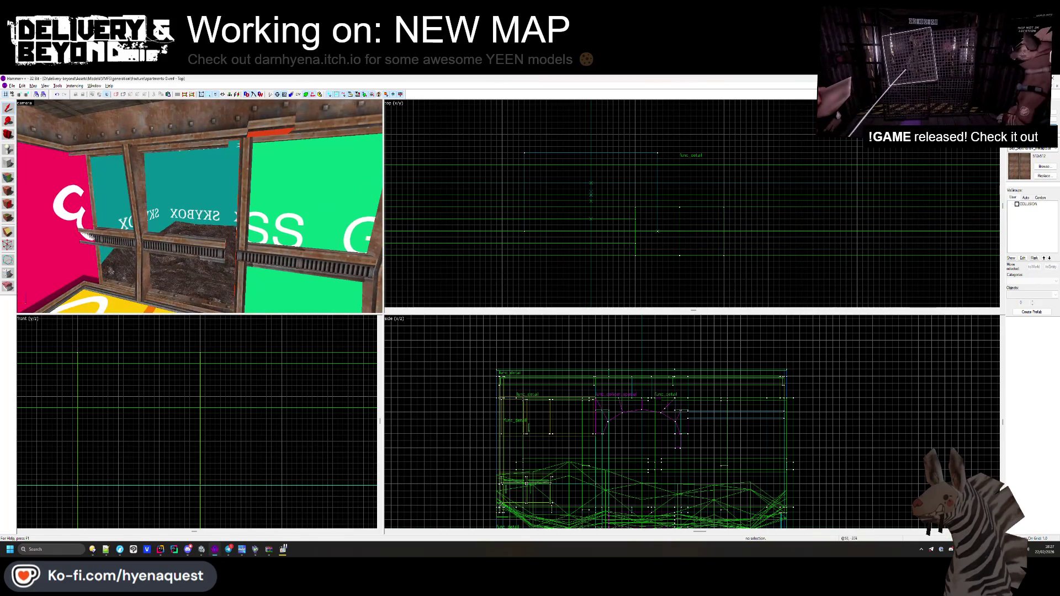
- Center the views on a window brush and inspect the wall trim below the window
{"action": "left_click", "coordinate": [157, 261]}
{"action": "key", "text": "ctrl+shift+e"}
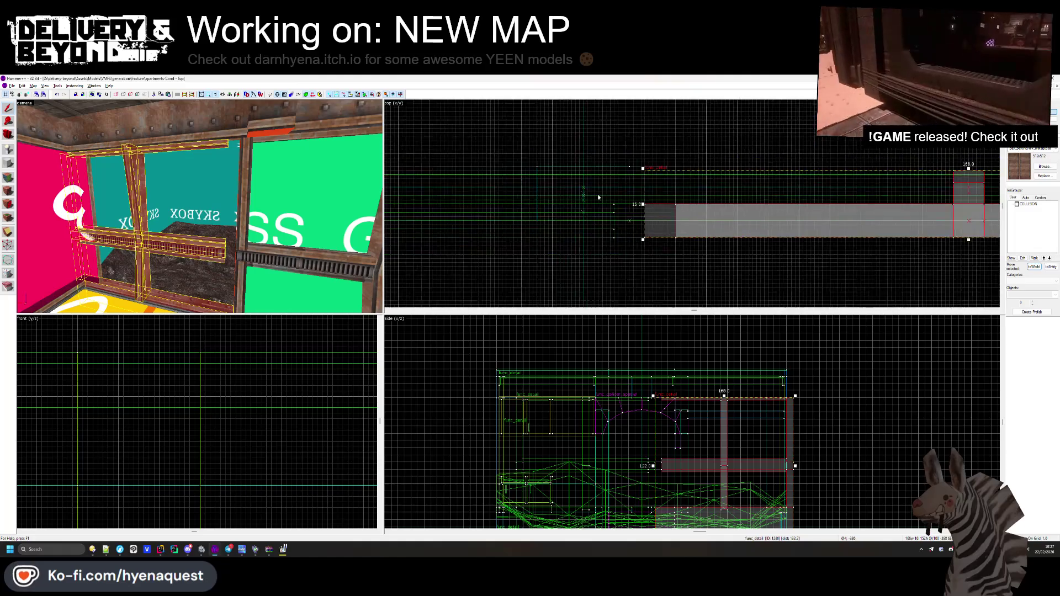
{"action": "key", "text": "Escape"}
{"action": "left_click_drag", "start_coordinate": [232, 265], "coordinate": [200, 206]}
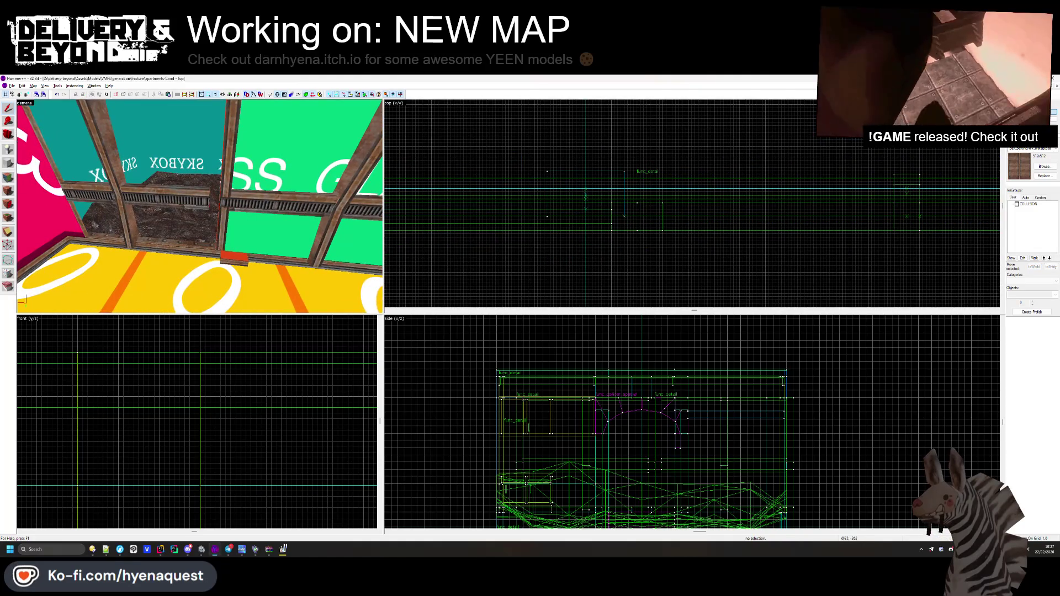
{"action": "left_click", "coordinate": [190, 260]}
{"action": "left_click", "coordinate": [190, 247]}
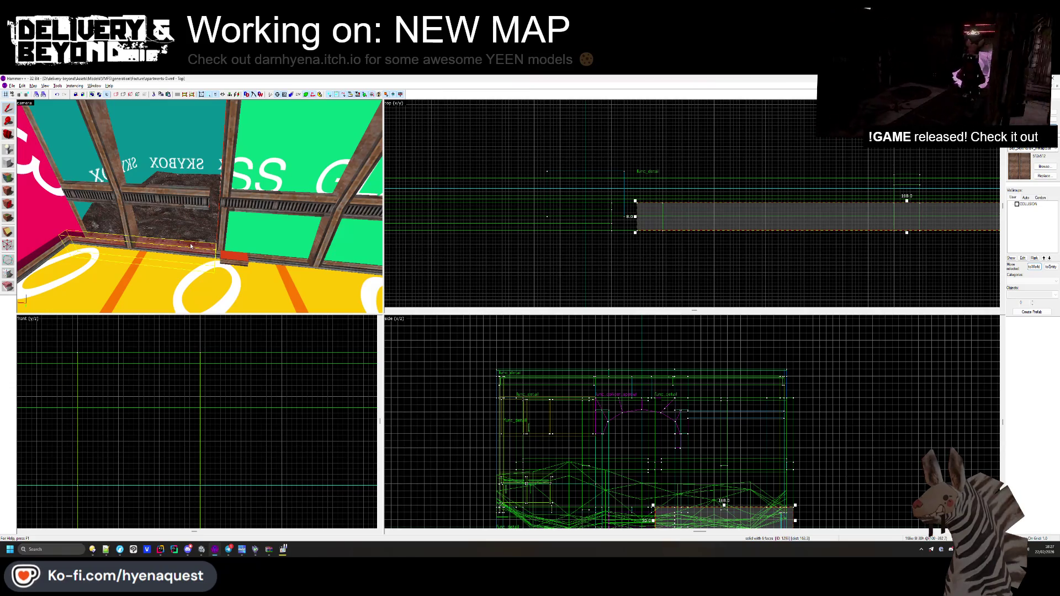
{"action": "key", "text": "Escape"}
{"action": "left_click", "coordinate": [259, 256]}
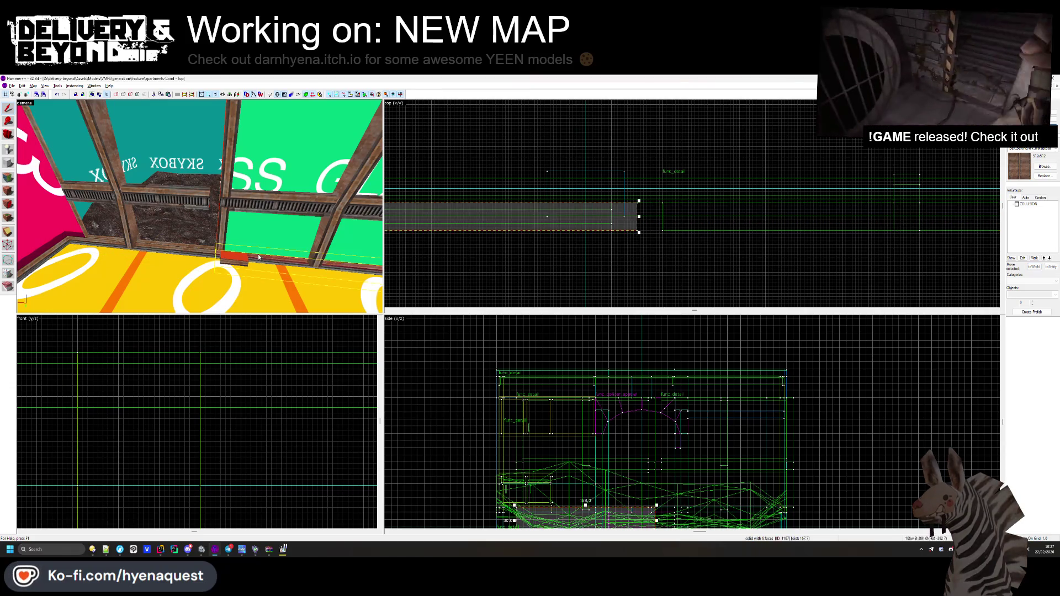
{"action": "key", "text": "w"}
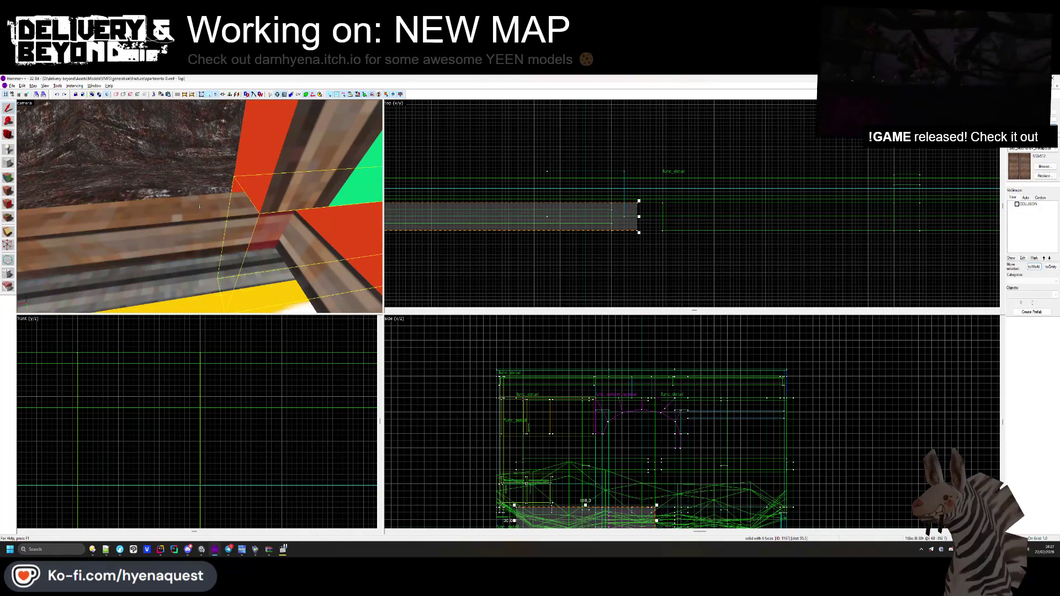
- Look over the long red wall brush and the wooden trim at the window base
{"action": "left_click", "coordinate": [200, 206]}
{"action": "scroll", "coordinate": [149, 195], "scroll_direction": "down", "scroll_amount": 3}
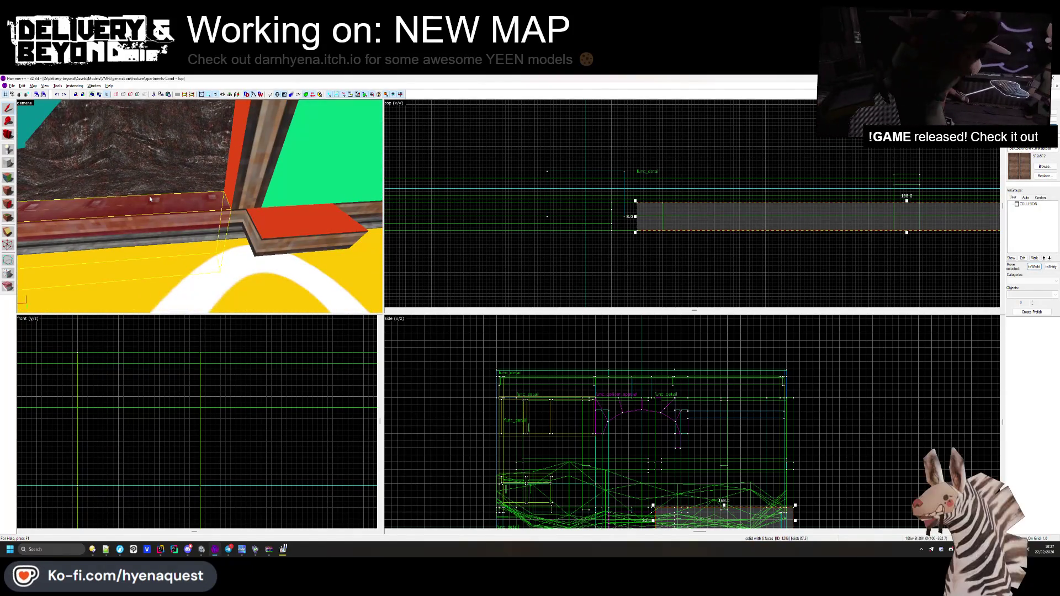
{"action": "key", "text": "Delete"}
{"action": "left_click", "coordinate": [239, 219]}
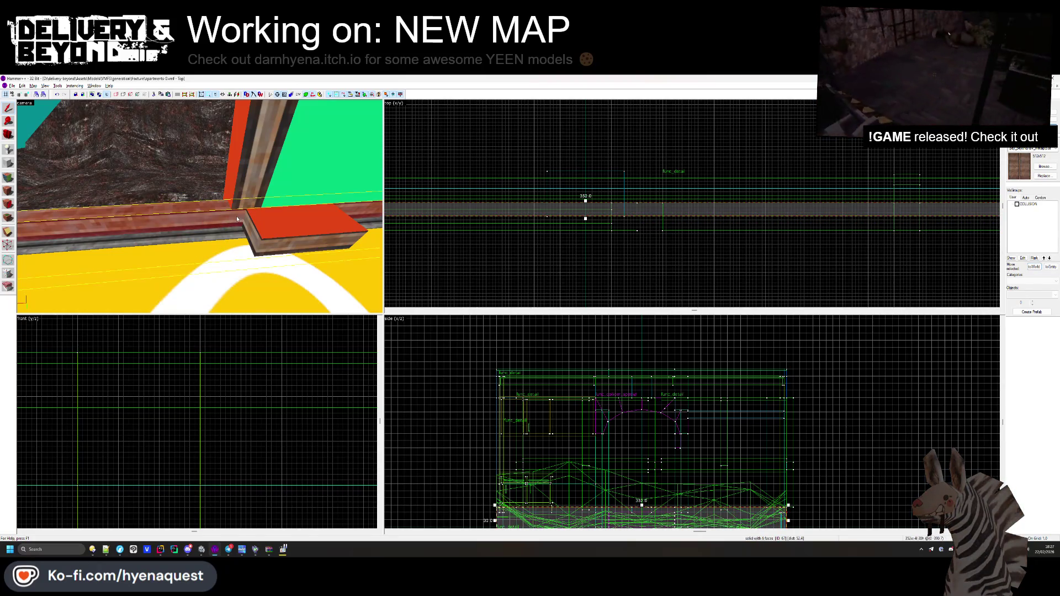
{"action": "key", "text": "z"}
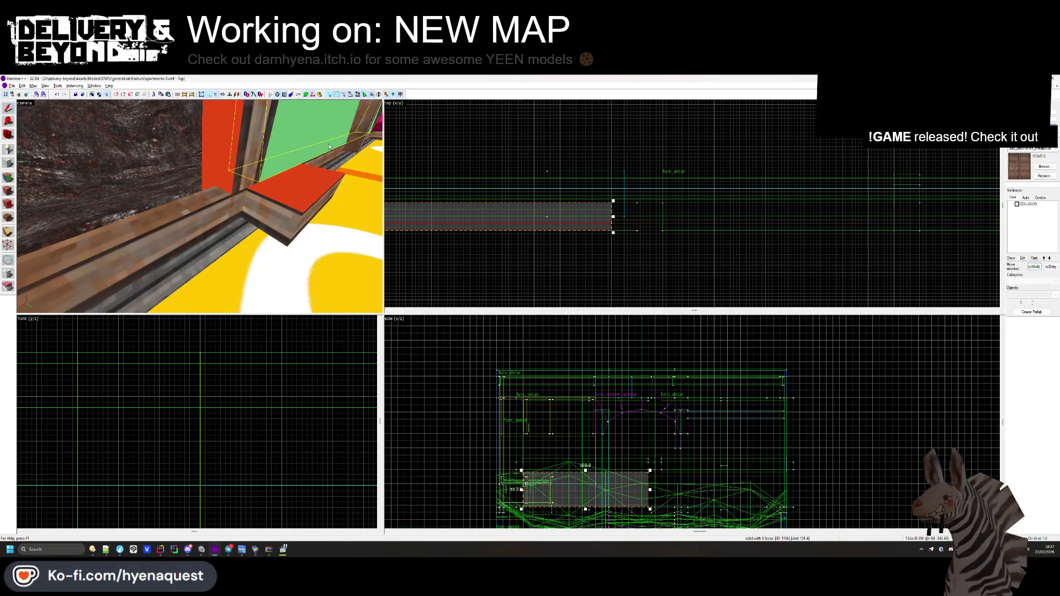
{"action": "key", "text": "s"}
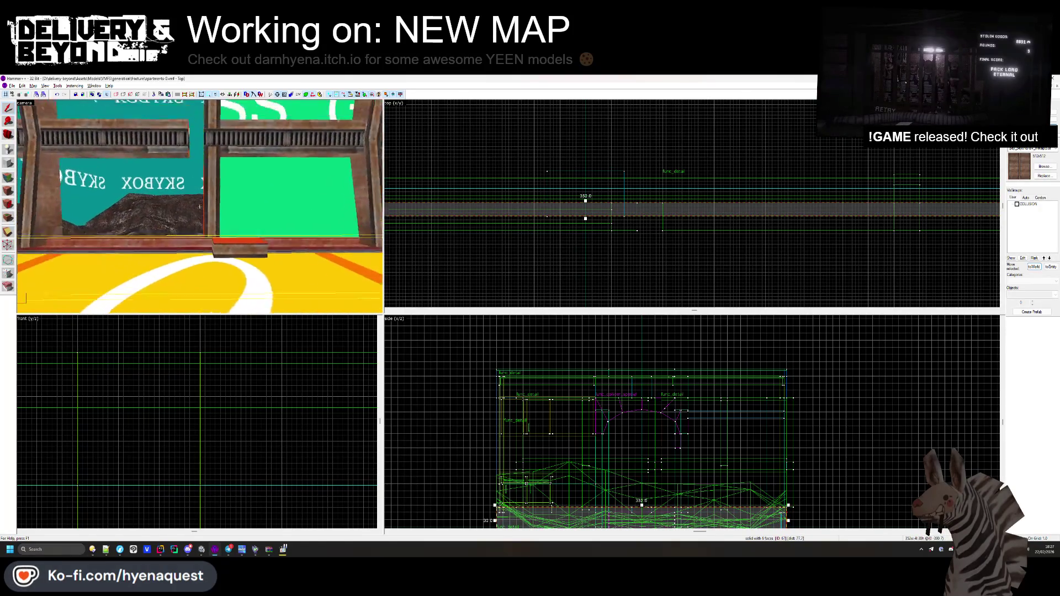
{"action": "key", "text": "w"}
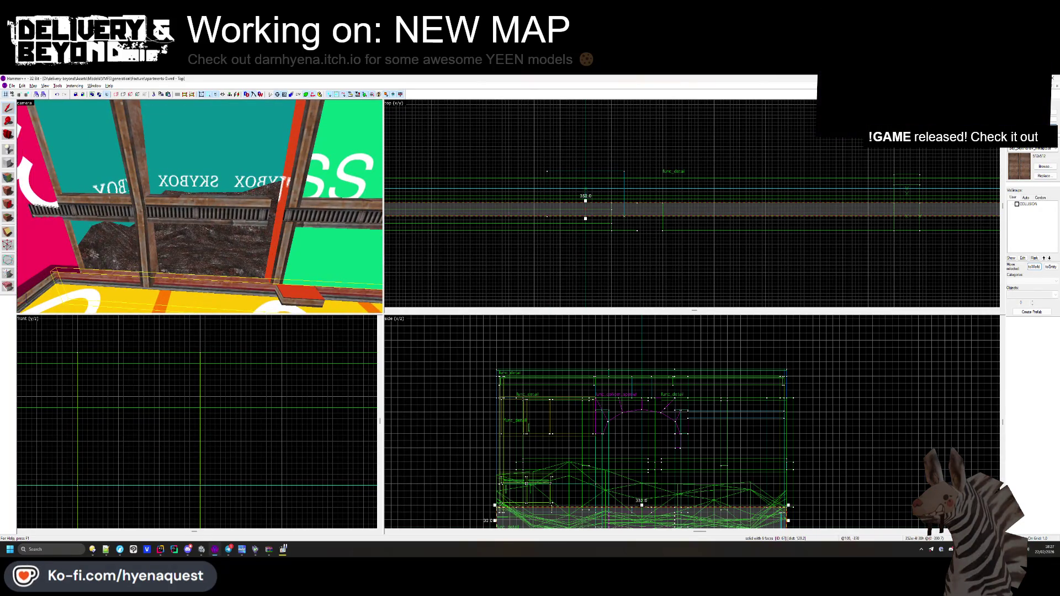
{"action": "key", "text": "Escape"}
- Shift the horizontal func_detail window beam slightly left in the top view
{"action": "left_click", "coordinate": [186, 220]}
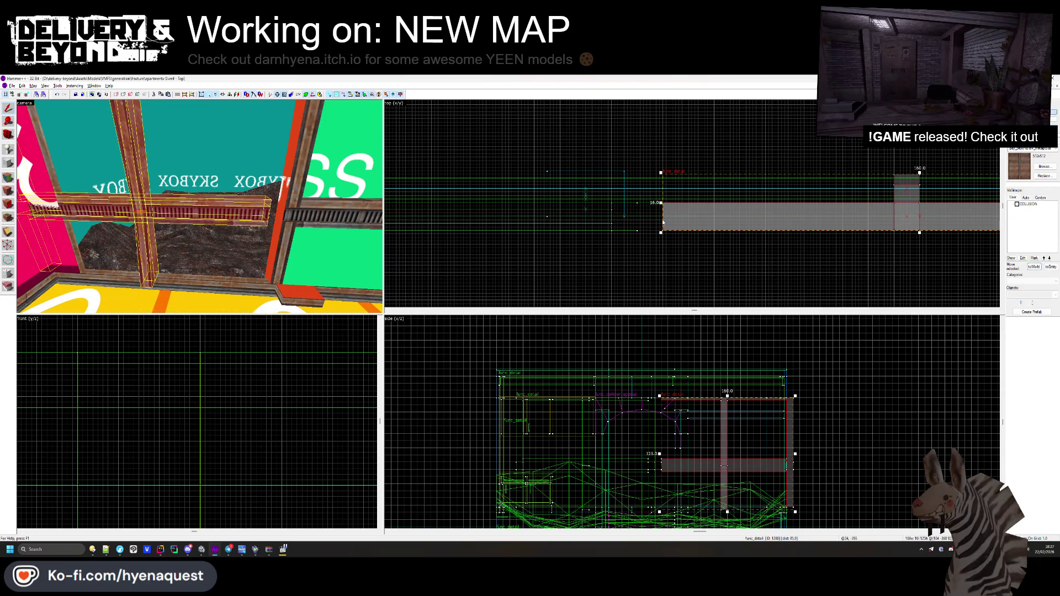
{"action": "left_click_drag", "start_coordinate": [775, 218], "coordinate": [751, 219]}
{"action": "left_click", "coordinate": [602, 281]}
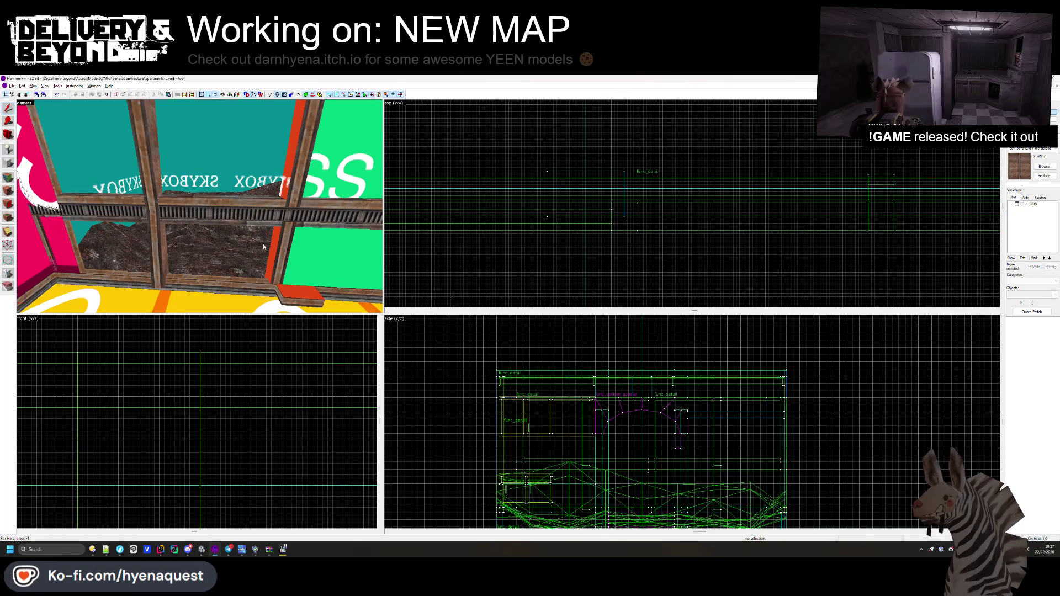
- Fly the 3D camera back and around the room, returning to face the window wall
{"action": "key", "text": "z"}
{"action": "key", "text": "s"}
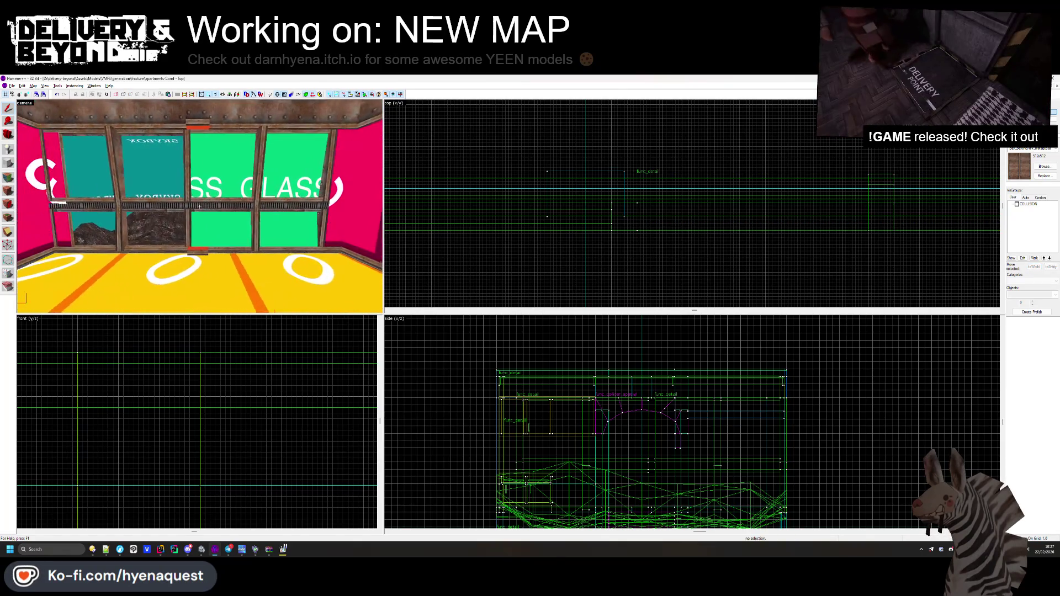
{"action": "key", "text": "s"}
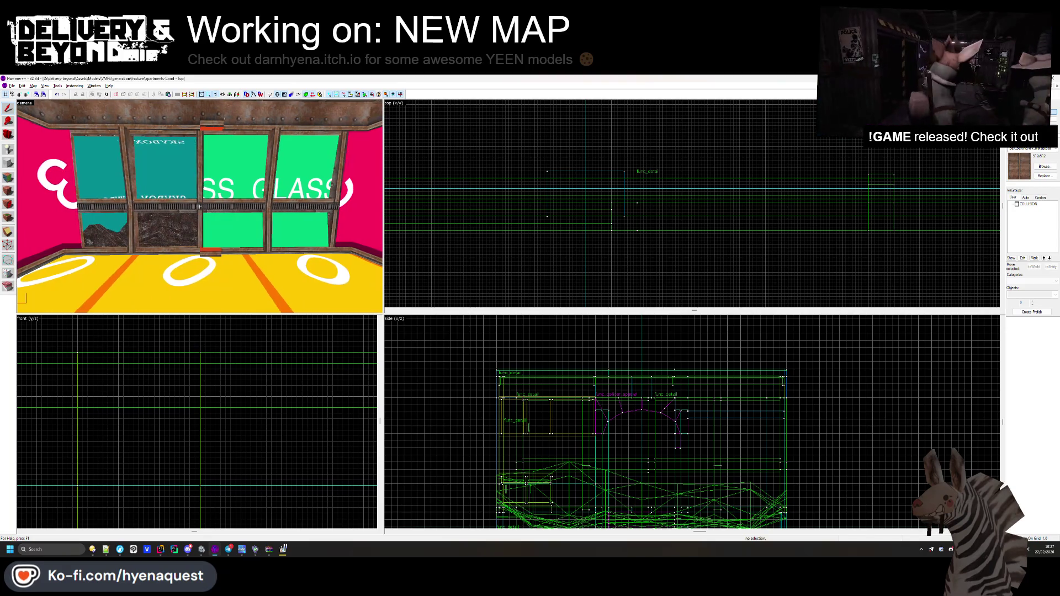
{"action": "key", "text": "a"}
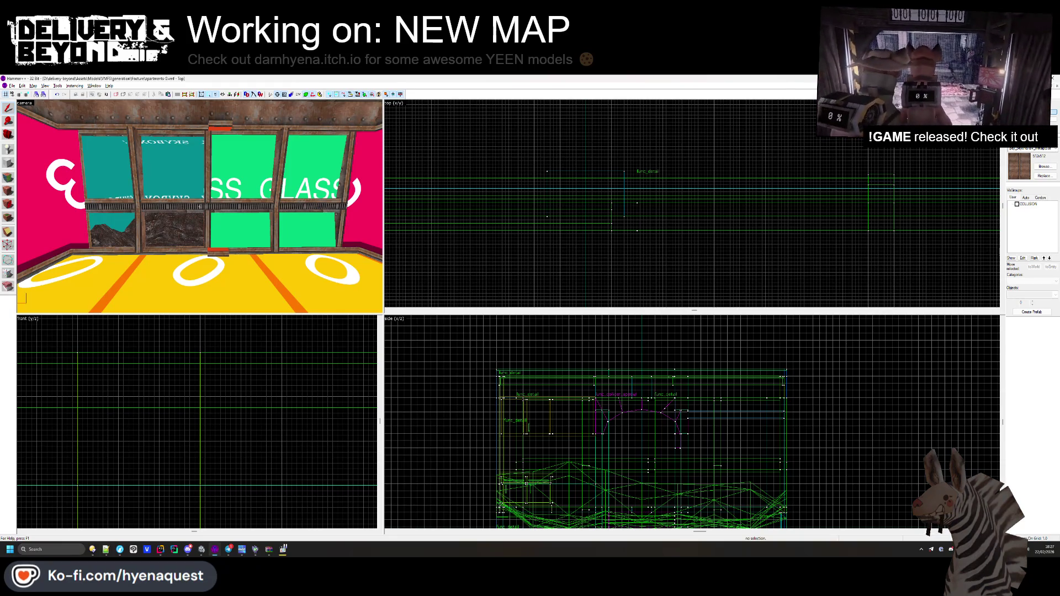
{"action": "left_click", "coordinate": [219, 141]}
{"action": "key", "text": "Escape"}
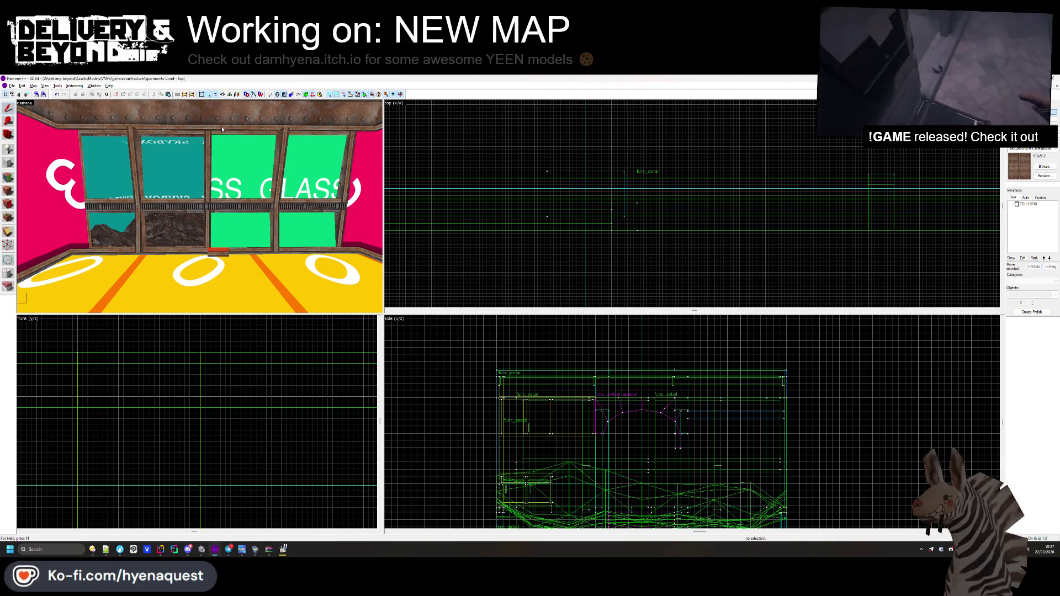
{"action": "key", "text": "z"}
{"action": "mouse_move", "coordinate": [200, 207]}
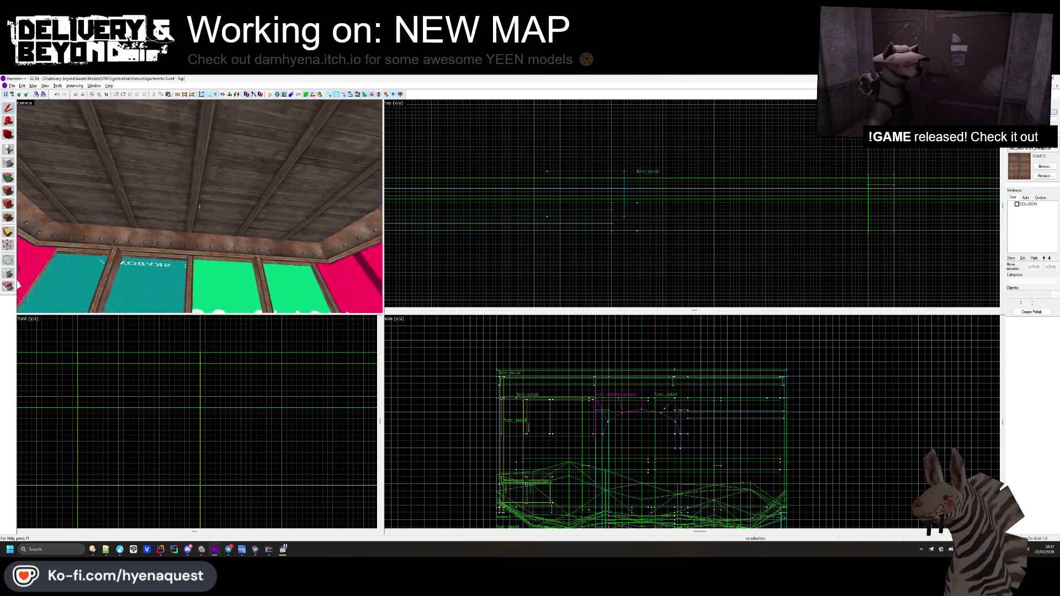
{"action": "key", "text": "z"}
{"action": "left_click", "coordinate": [203, 201]}
{"action": "key", "text": "Escape"}
- Select the ceiling beam and left window-frame brushes in turn, centring the top view on each
{"action": "left_click", "coordinate": [215, 177]}
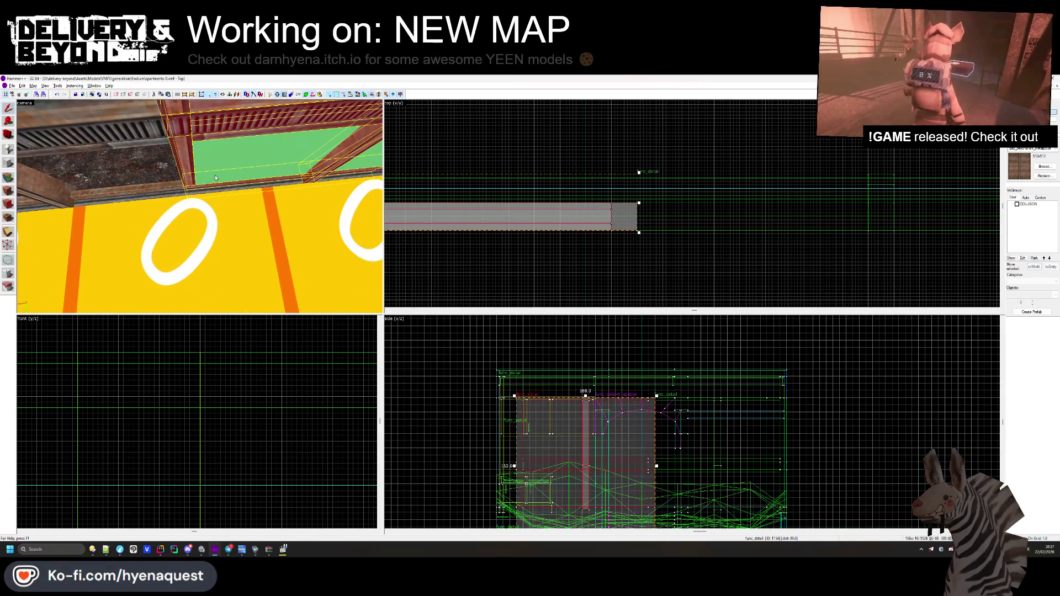
{"action": "key", "text": "z"}
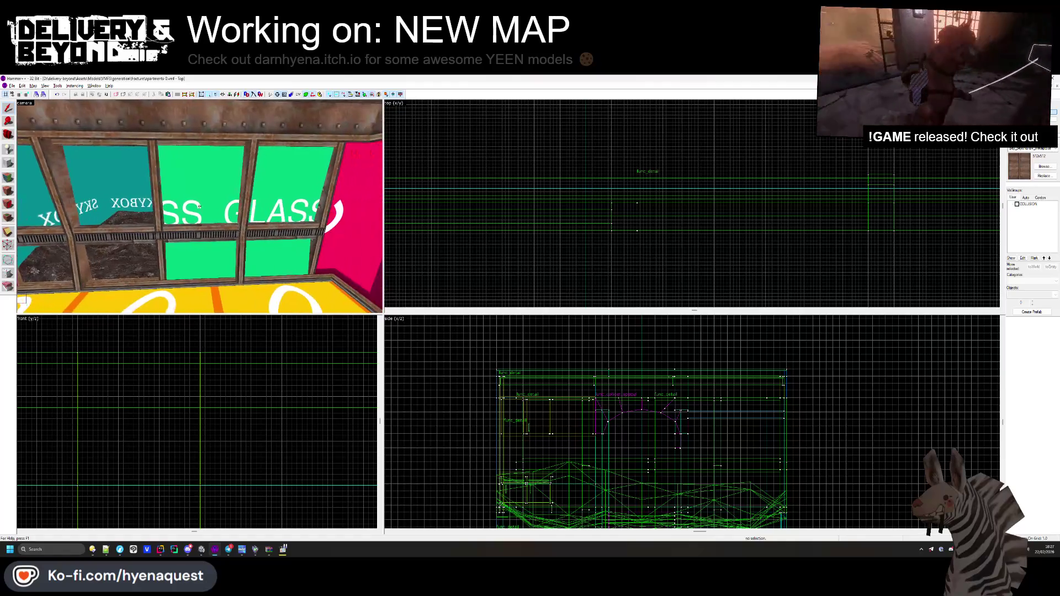
{"action": "key", "text": "ctrl+e"}
{"action": "scroll", "coordinate": [618, 243], "scroll_direction": "up", "scroll_amount": 4}
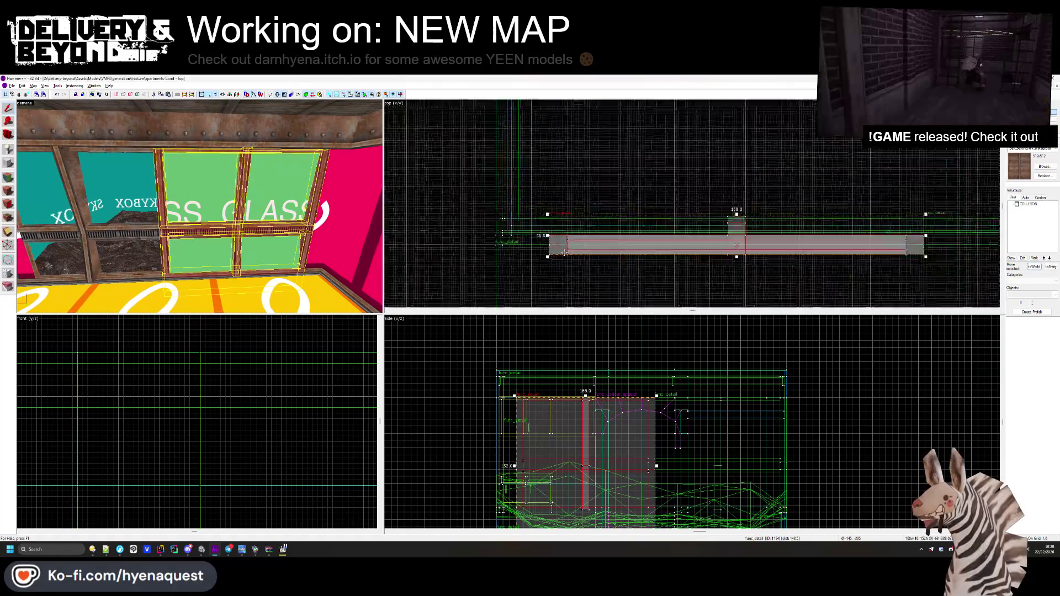
{"action": "left_click", "coordinate": [617, 243]}
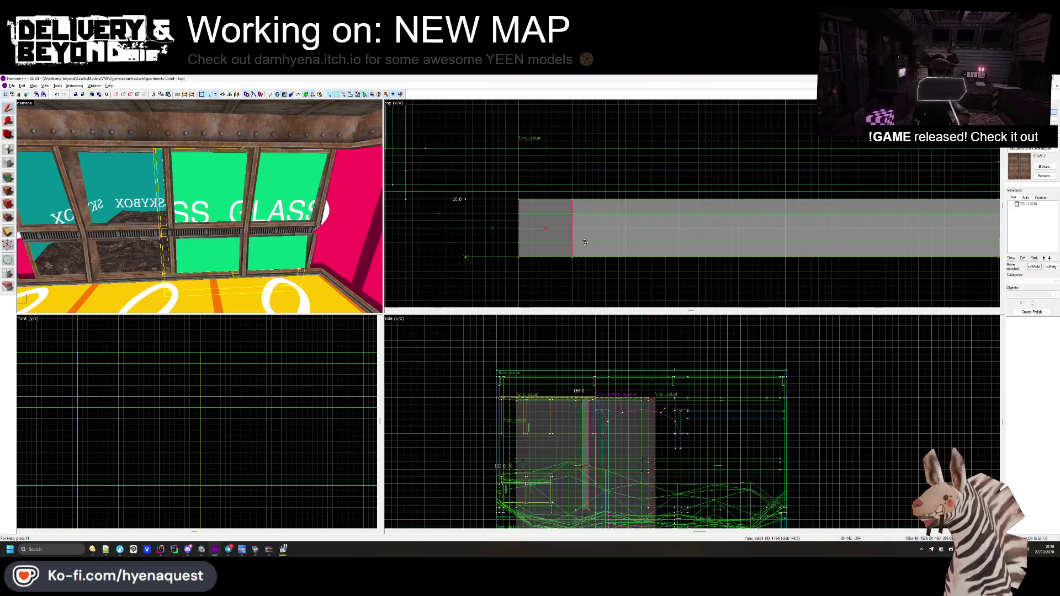
{"action": "left_click", "coordinate": [142, 235]}
{"action": "key", "text": "ctrl+e"}
{"action": "scroll", "coordinate": [749, 227], "scroll_direction": "up", "scroll_amount": 3}
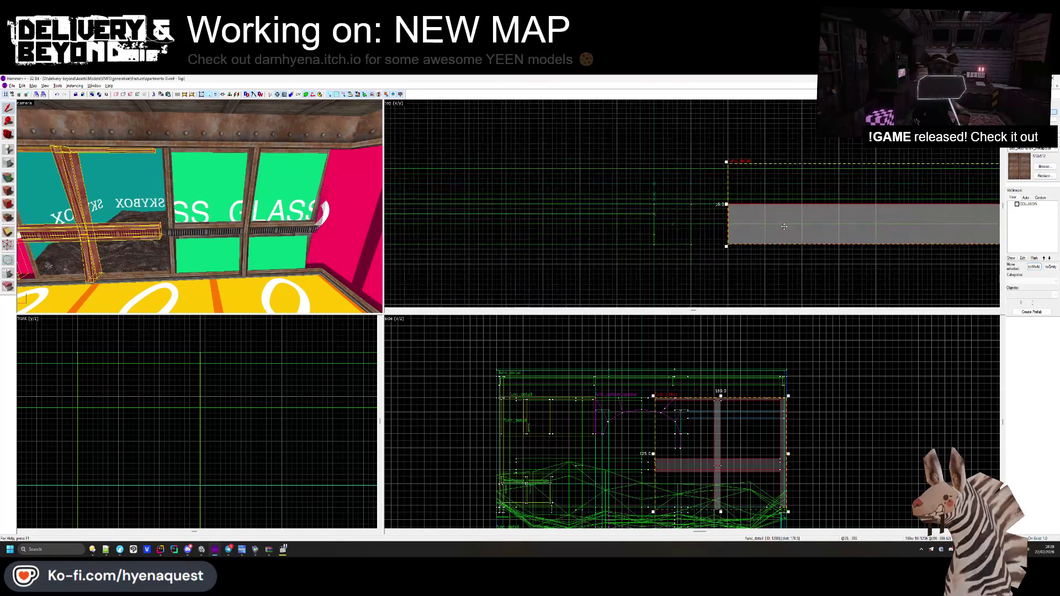
{"action": "left_click", "coordinate": [749, 227]}
{"action": "left_click", "coordinate": [749, 226]}
- Pull the 3D camera back to face the window and clear the selection
{"action": "key", "text": "z"}
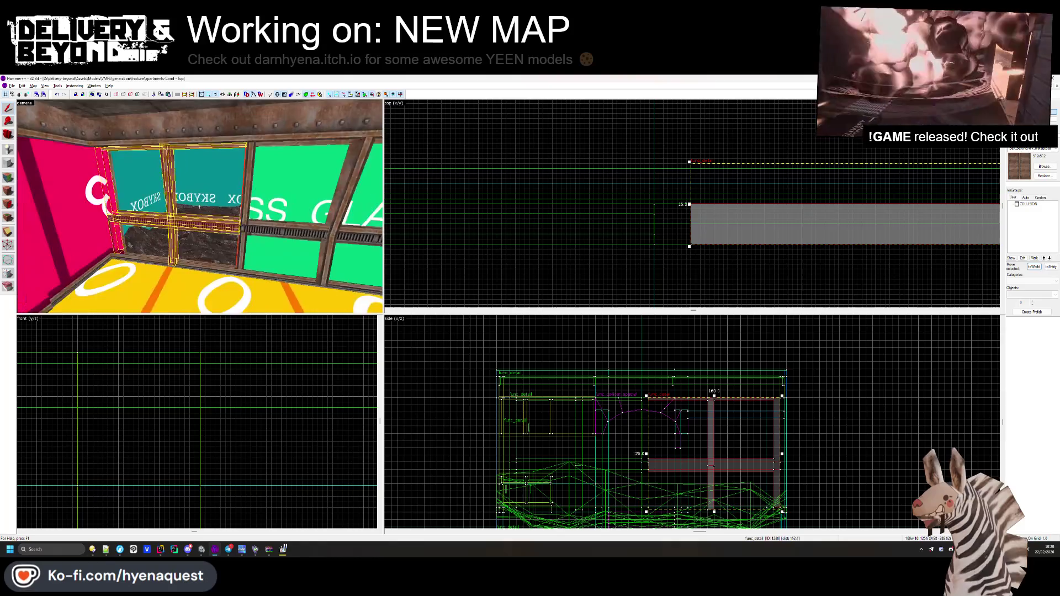
{"action": "key", "text": "s"}
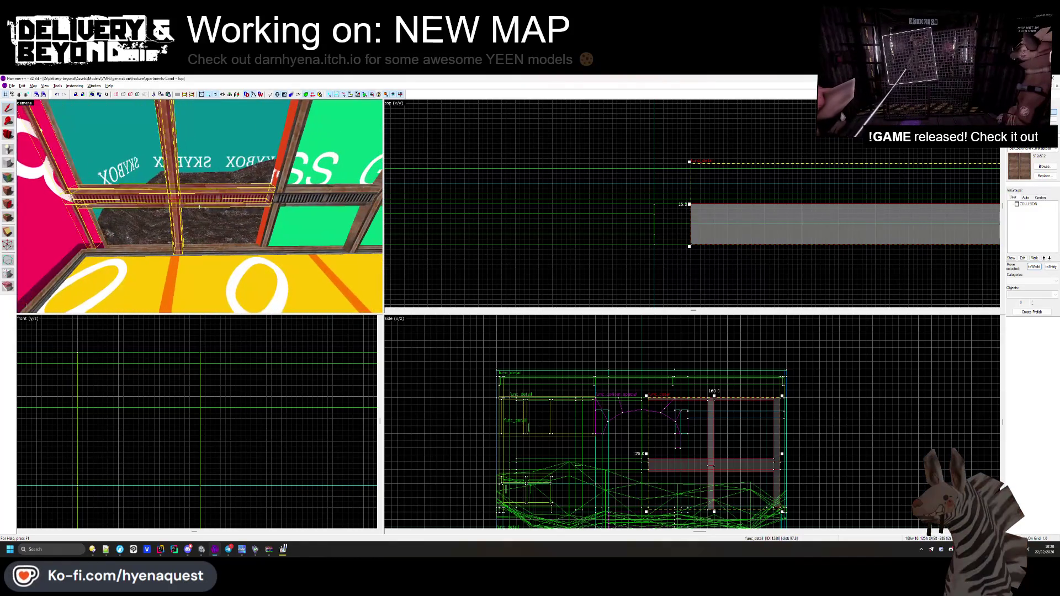
{"action": "key", "text": "d"}
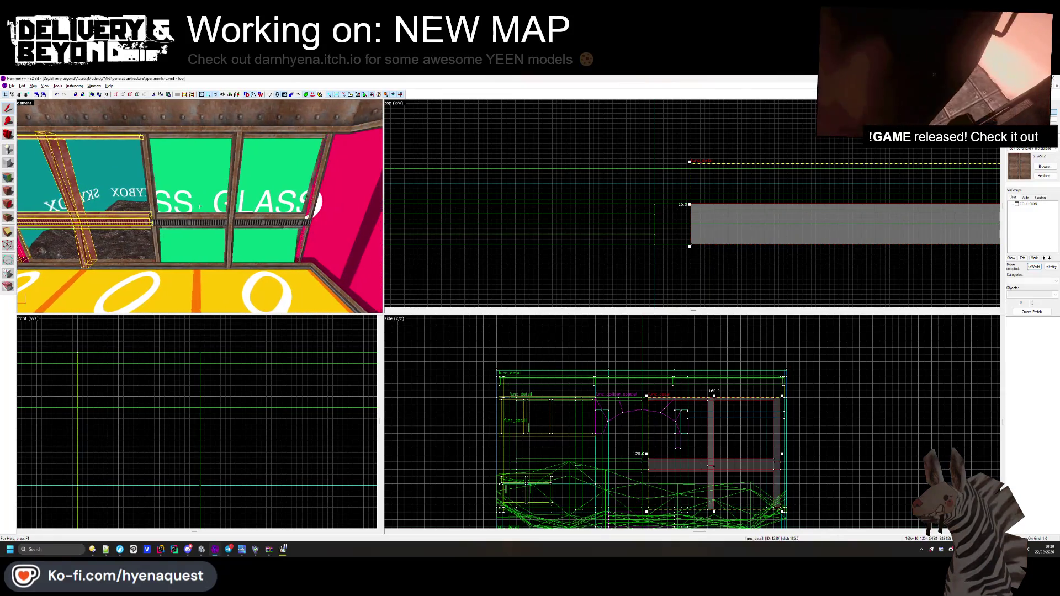
{"action": "key", "text": "z"}
{"action": "left_click", "coordinate": [665, 213]}
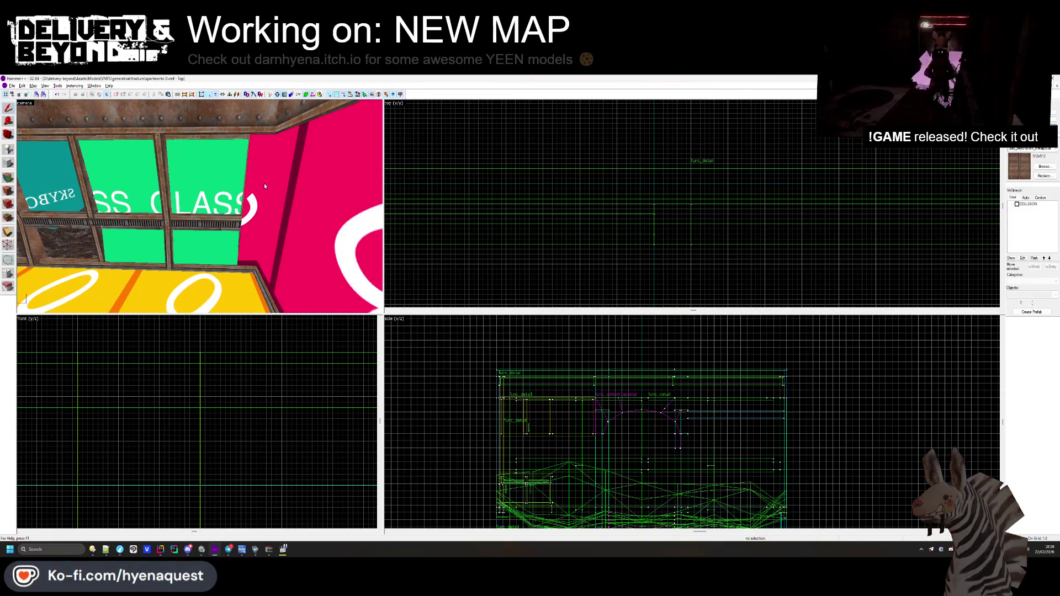
- Pick the window-sill brush at the window edge and drag it along the glass wall in the top view
{"action": "left_click", "coordinate": [249, 174]}
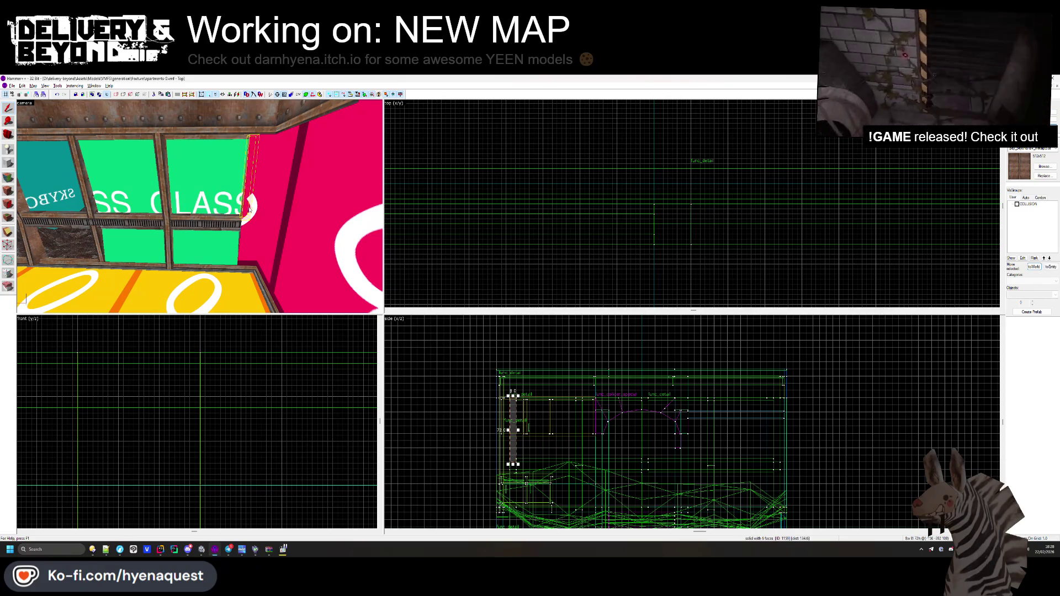
{"action": "left_click", "coordinate": [241, 234]}
{"action": "left_click", "coordinate": [238, 226]}
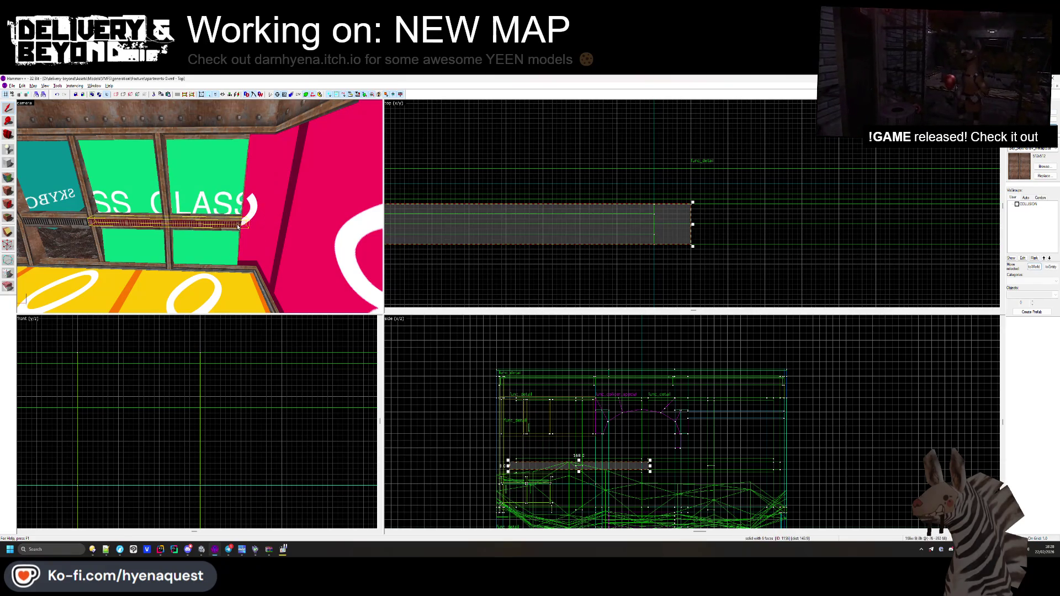
{"action": "mouse_move", "coordinate": [694, 225]}
{"action": "left_mouse_down"}
{"action": "mouse_move", "coordinate": [548, 237]}
{"action": "mouse_move", "coordinate": [584, 237]}
{"action": "left_mouse_up"}
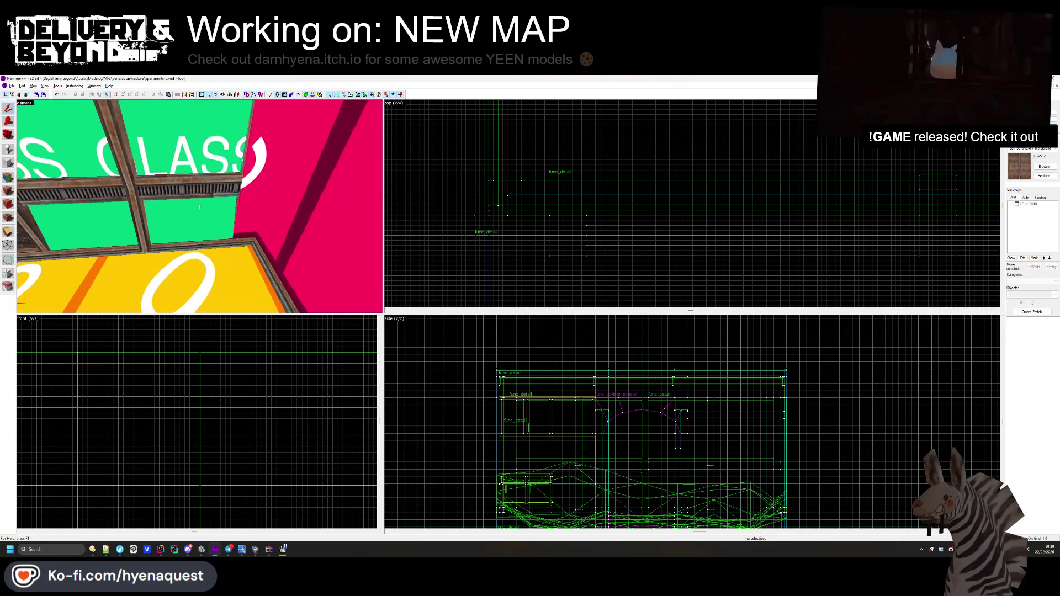